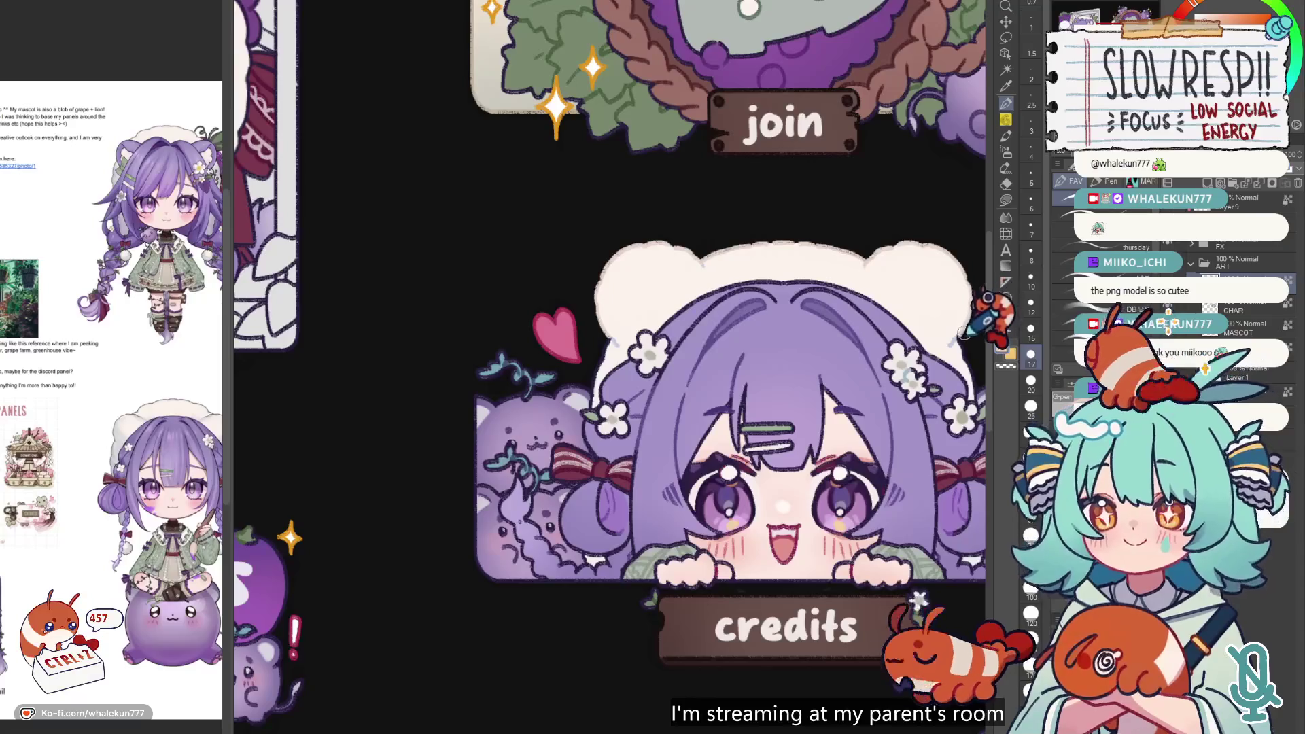
# - Pan and zoom across the credits character and the commissions panel to inspect them
pyautogui.scroll(-3, 877, 178)
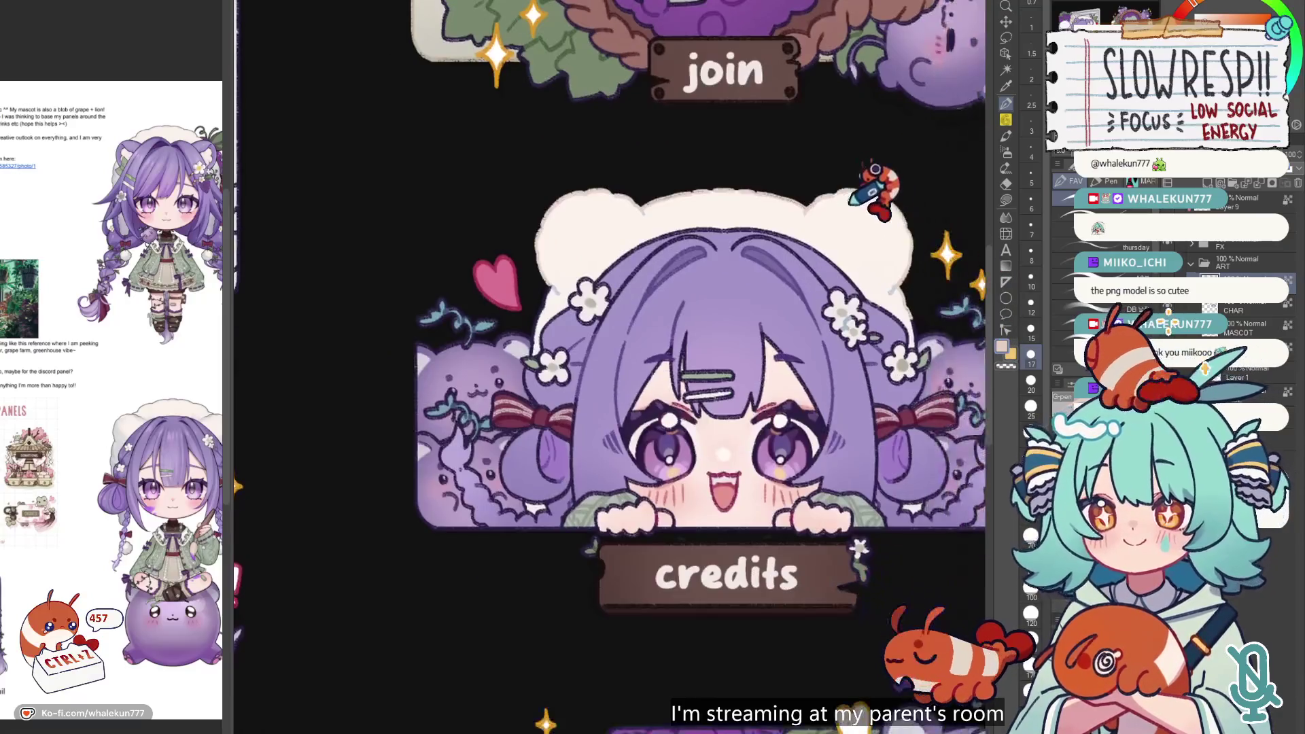
pyautogui.scroll(3, 864, 193)
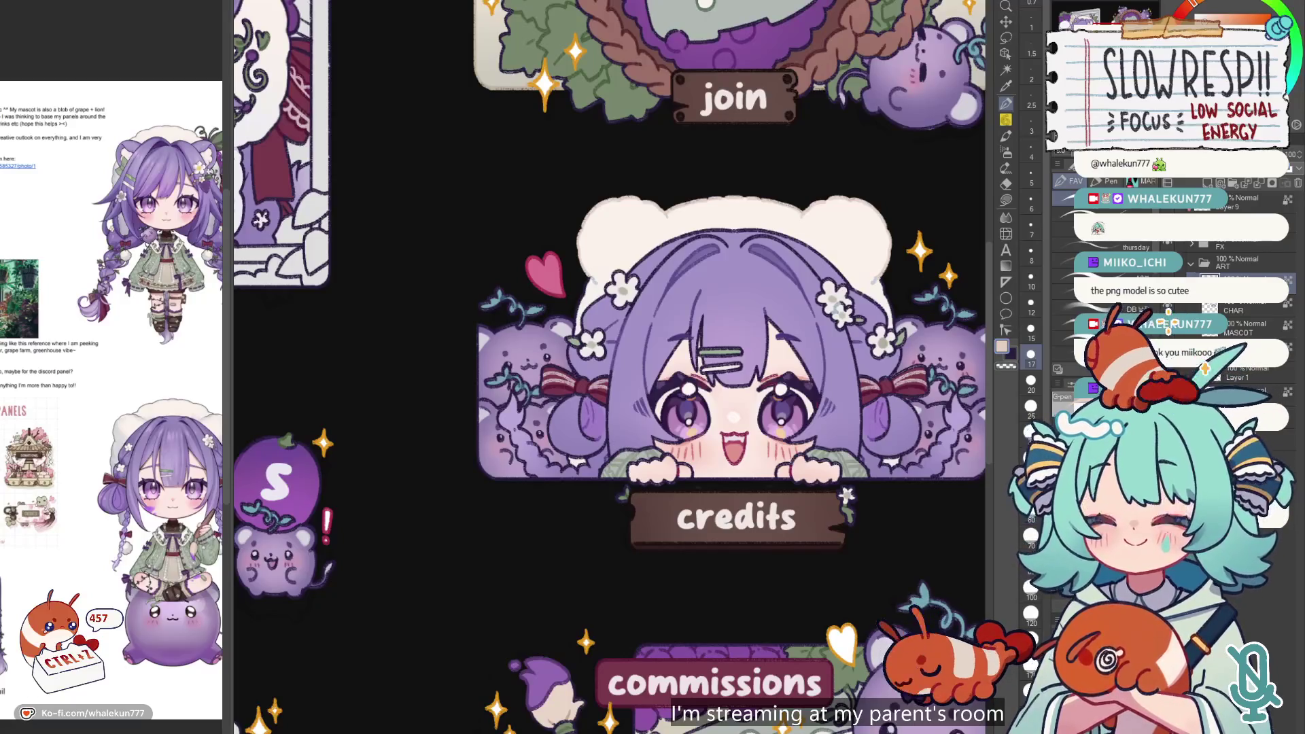
pyautogui.moveTo(748, 416)
pyautogui.mouseDown()
pyautogui.moveTo(853, 469)
pyautogui.moveTo(940, 282)
pyautogui.mouseUp()
pyautogui.moveTo(754, 442); pyautogui.dragTo(855, 408)
pyautogui.scroll(-3, 844, 388)
pyautogui.scroll(2, 846, 273)
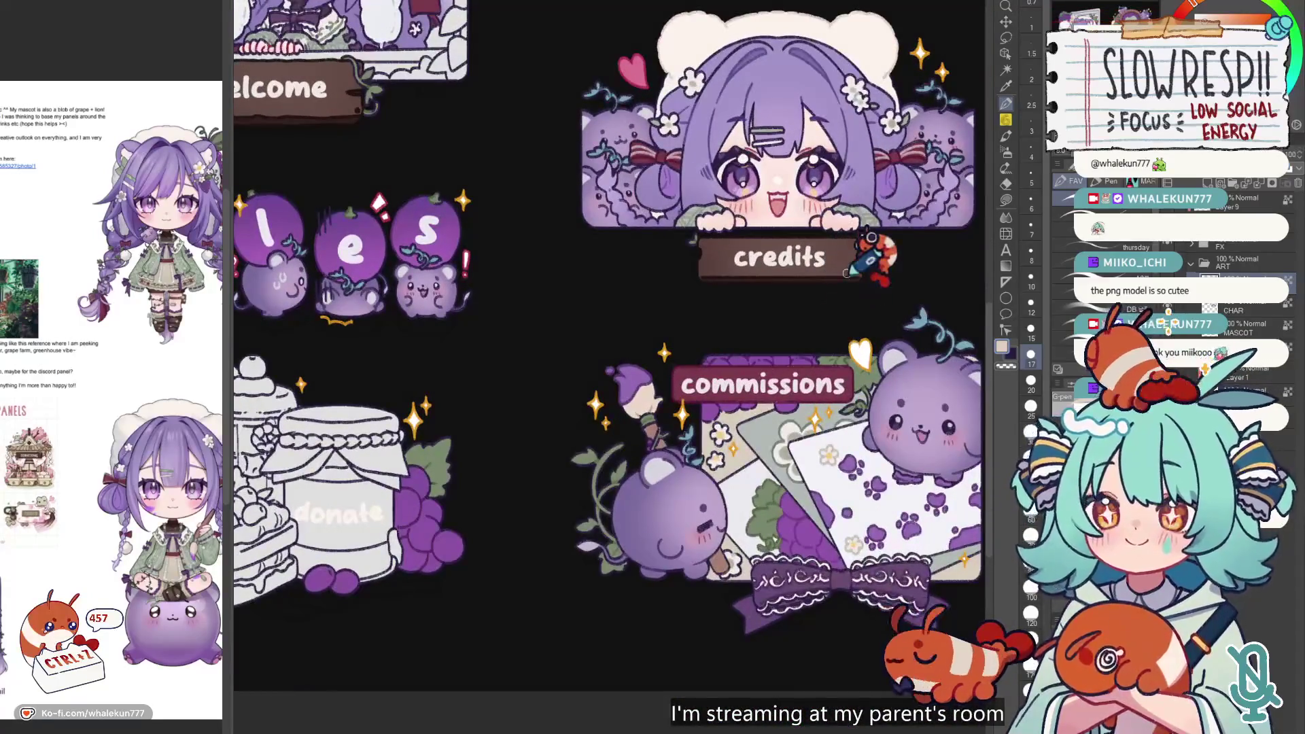
pyautogui.scroll(-3, 846, 273)
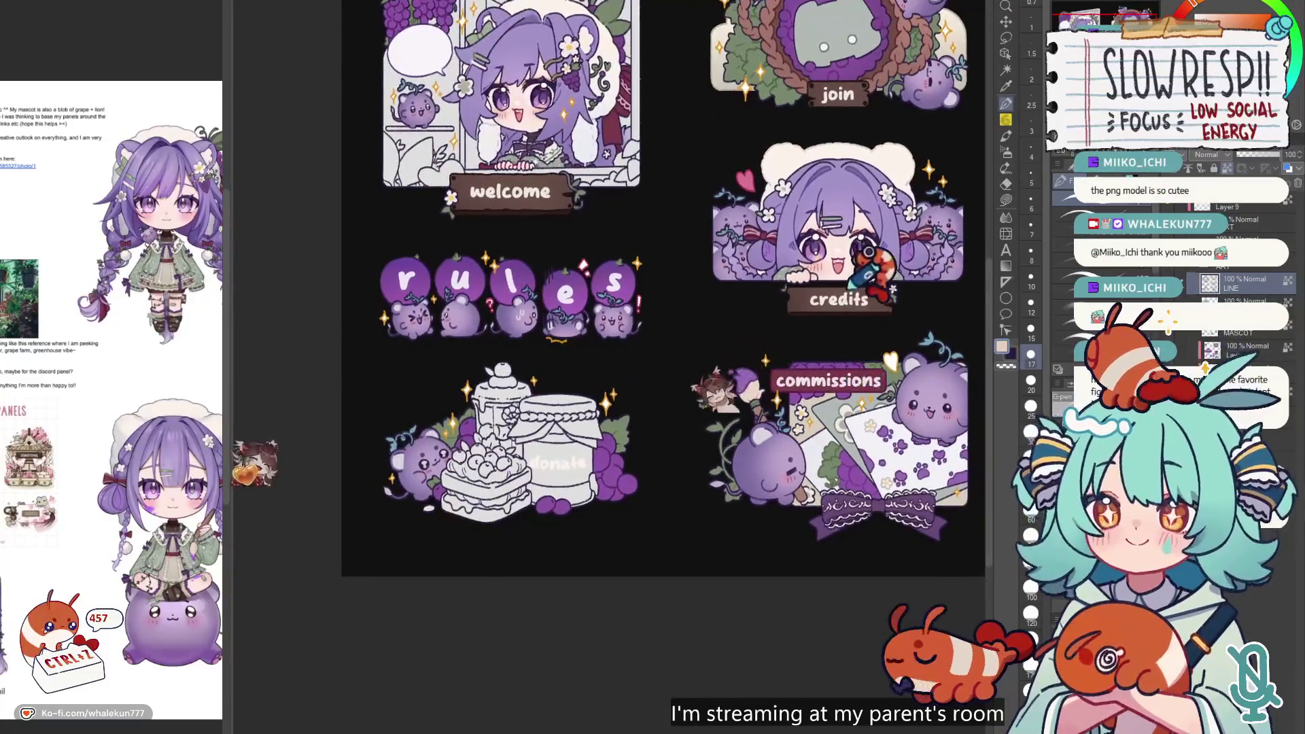
pyautogui.scroll(3, 868, 252)
pyautogui.scroll(3, 719, 286)
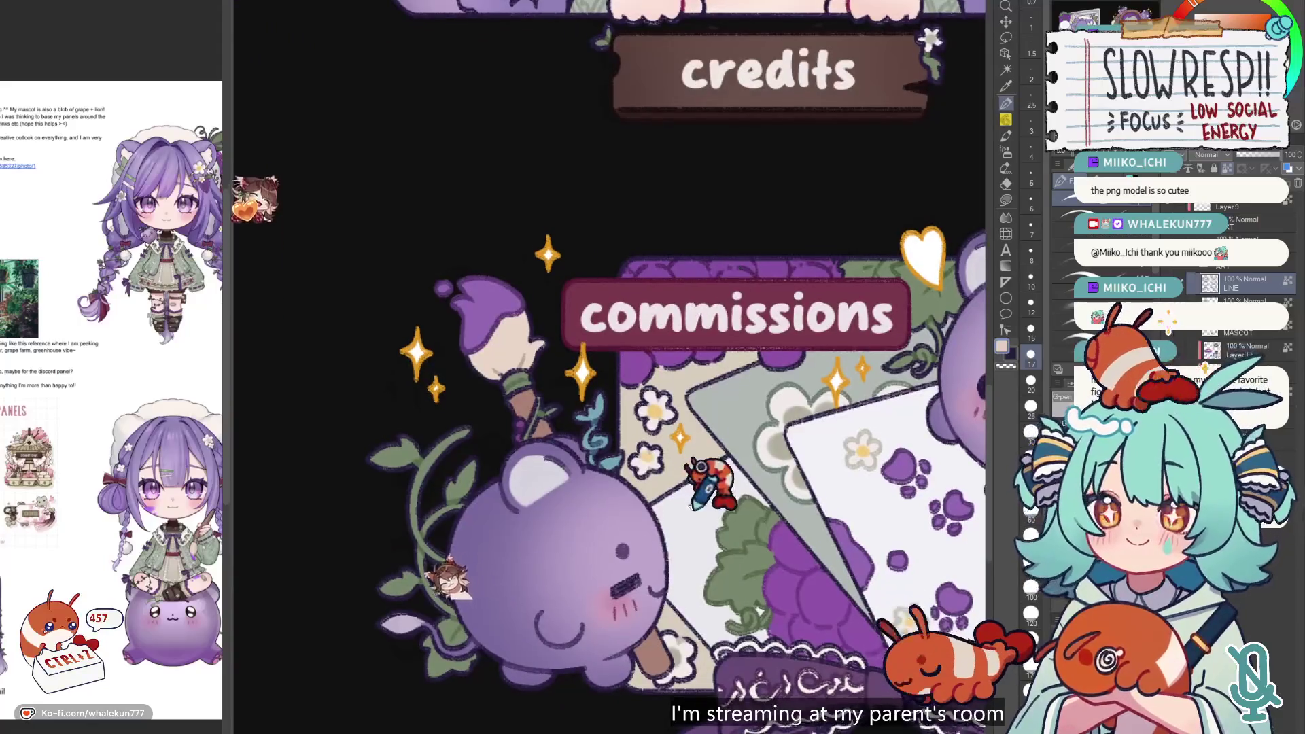
pyautogui.scroll(-2, 691, 508)
pyautogui.scroll(2, 714, 442)
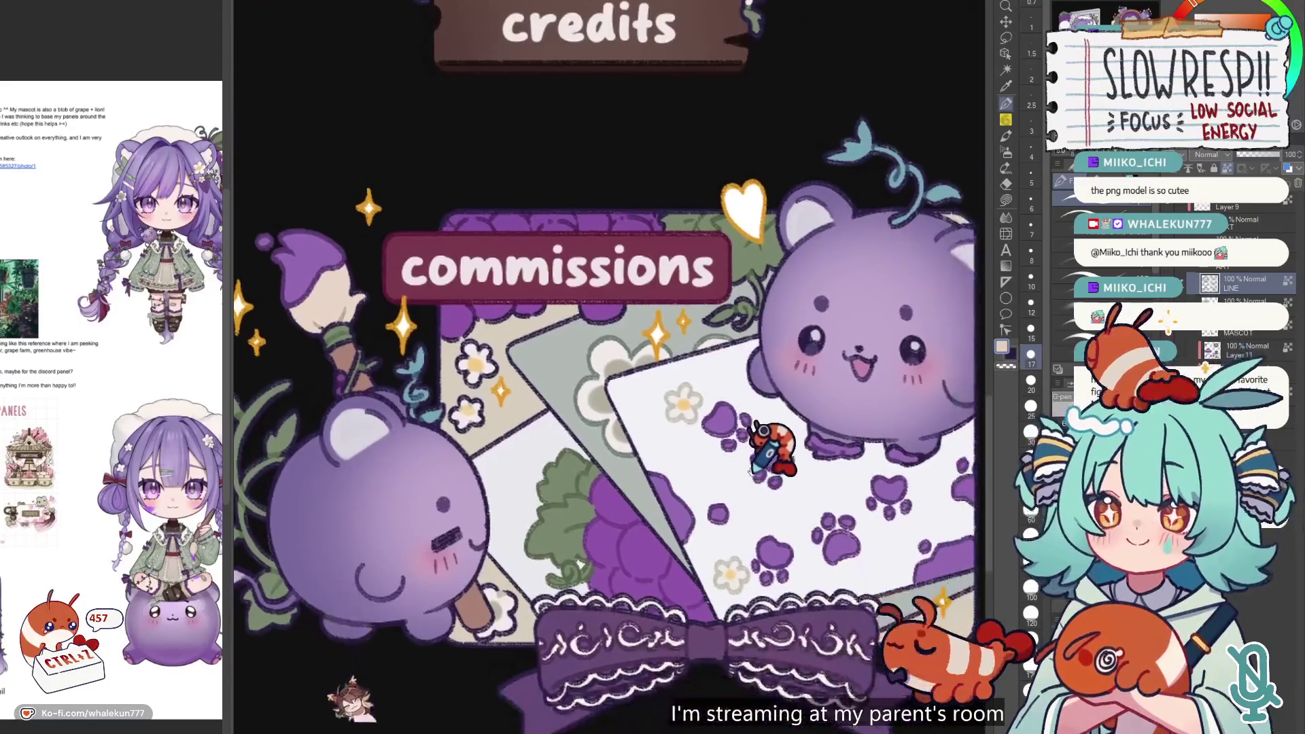
pyautogui.hscroll(2, 752, 470)
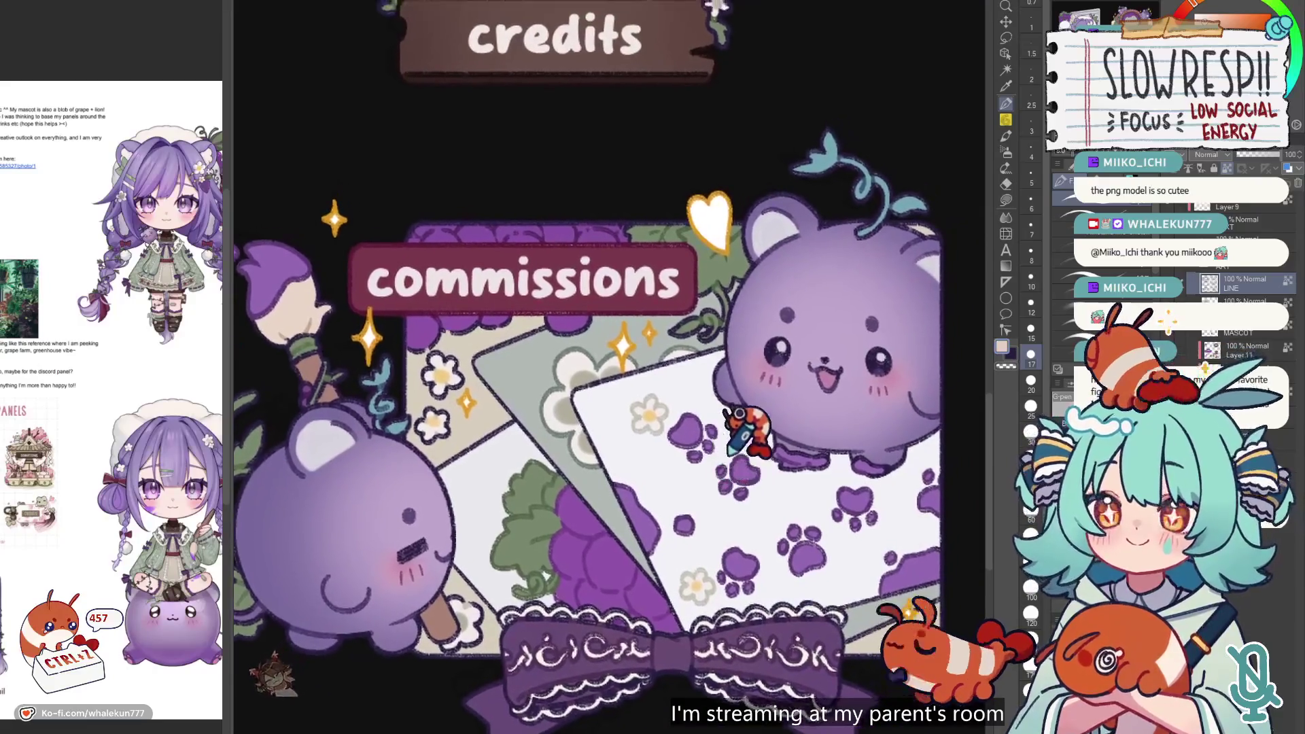
pyautogui.hscroll(2, 849, 367)
pyautogui.scroll(1, 850, 367)
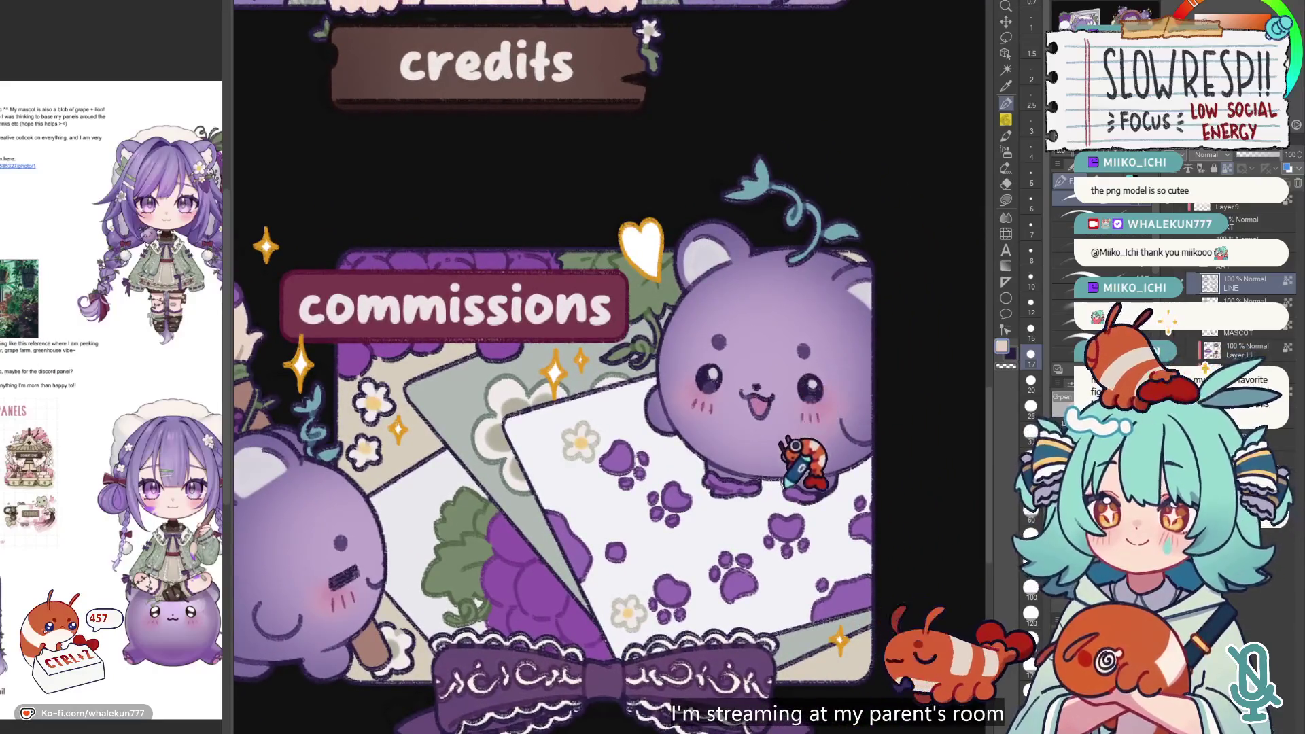
pyautogui.scroll(-6, 788, 484)
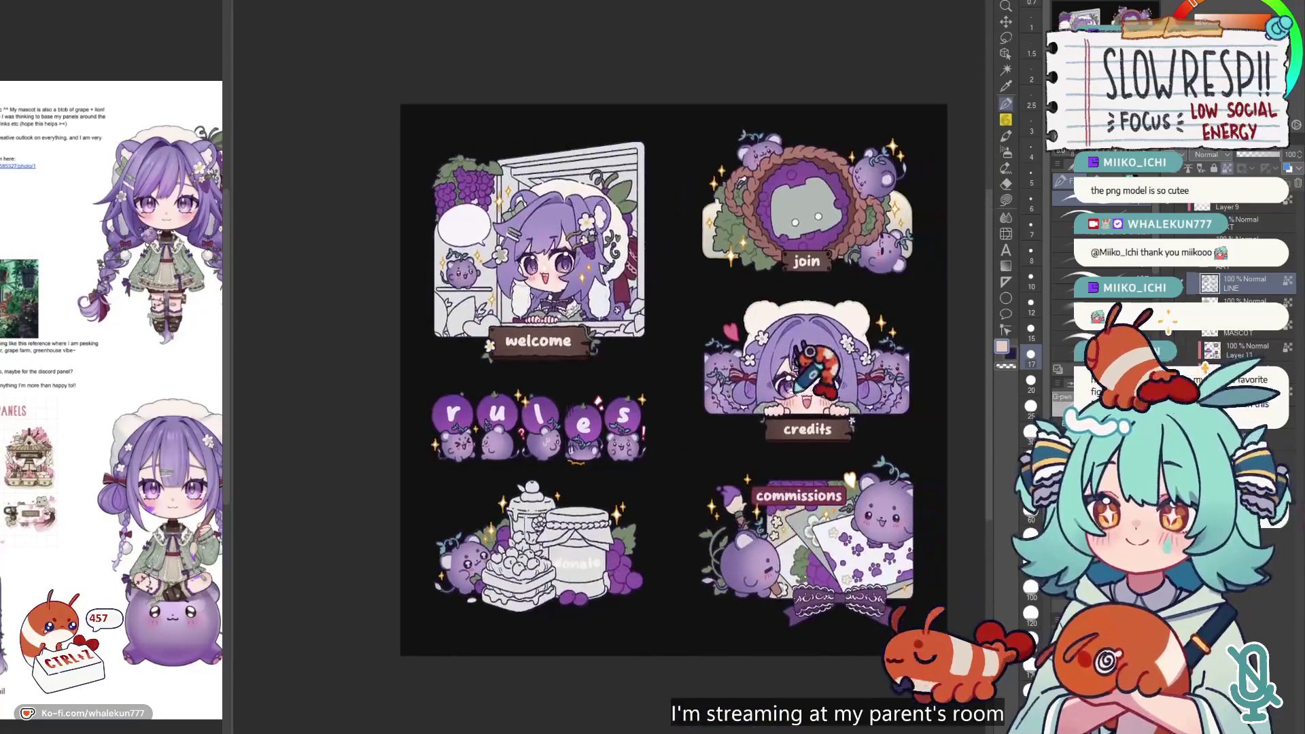
pyautogui.scroll(2, 654, 541)
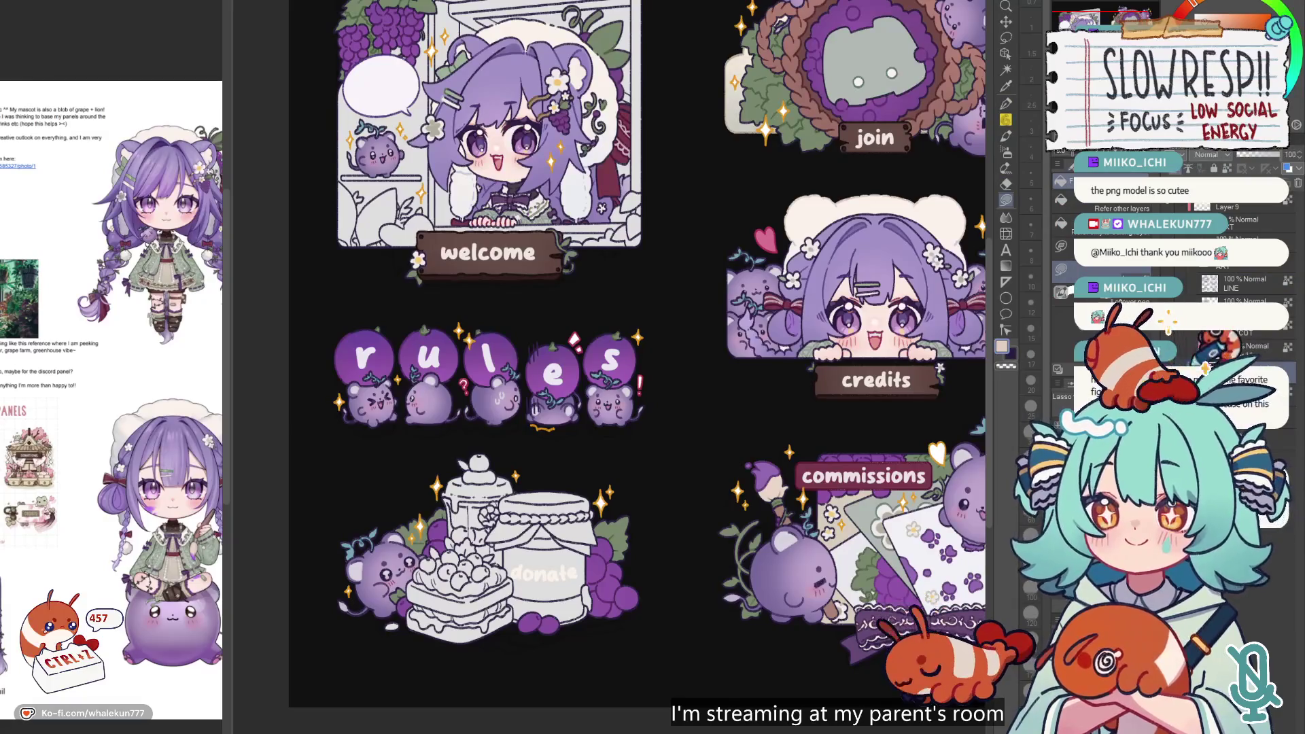
pyautogui.hscroll(3, 612, 367)
pyautogui.scroll(2, 611, 367)
pyautogui.scroll(-4, 673, 401)
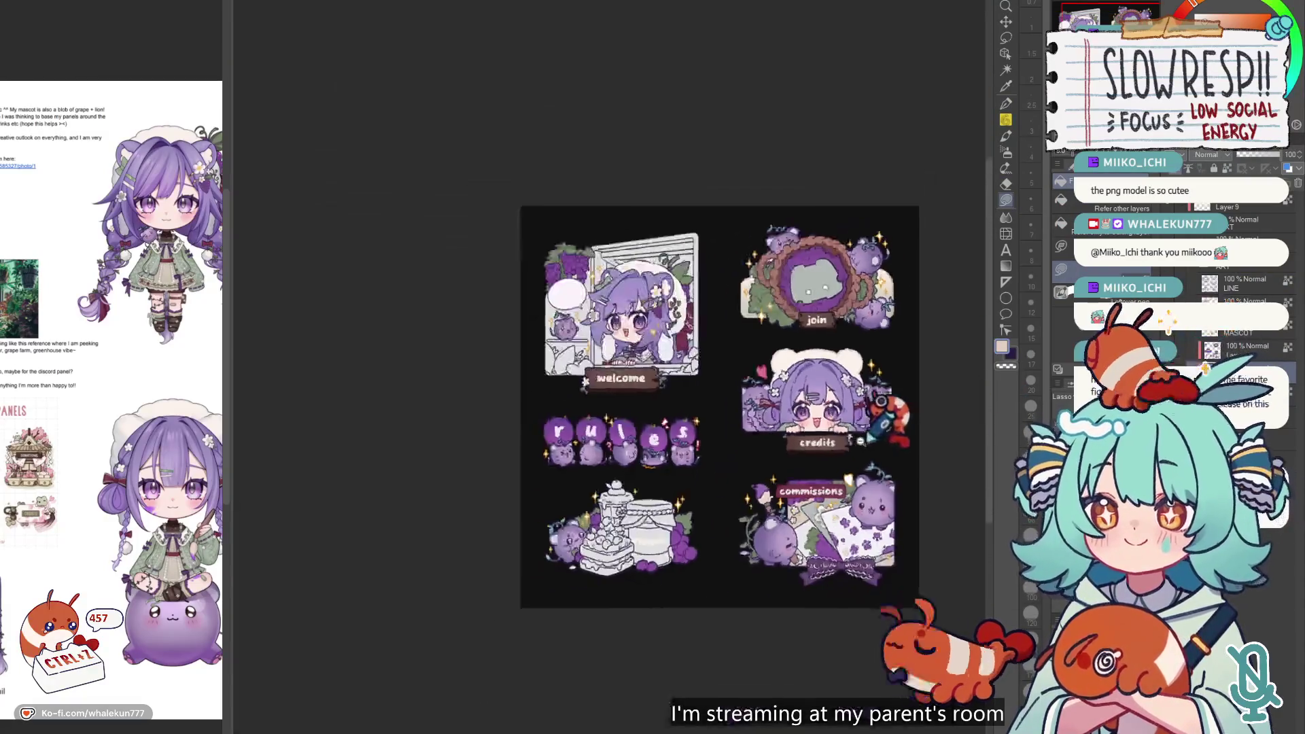
pyautogui.scroll(1, 673, 401)
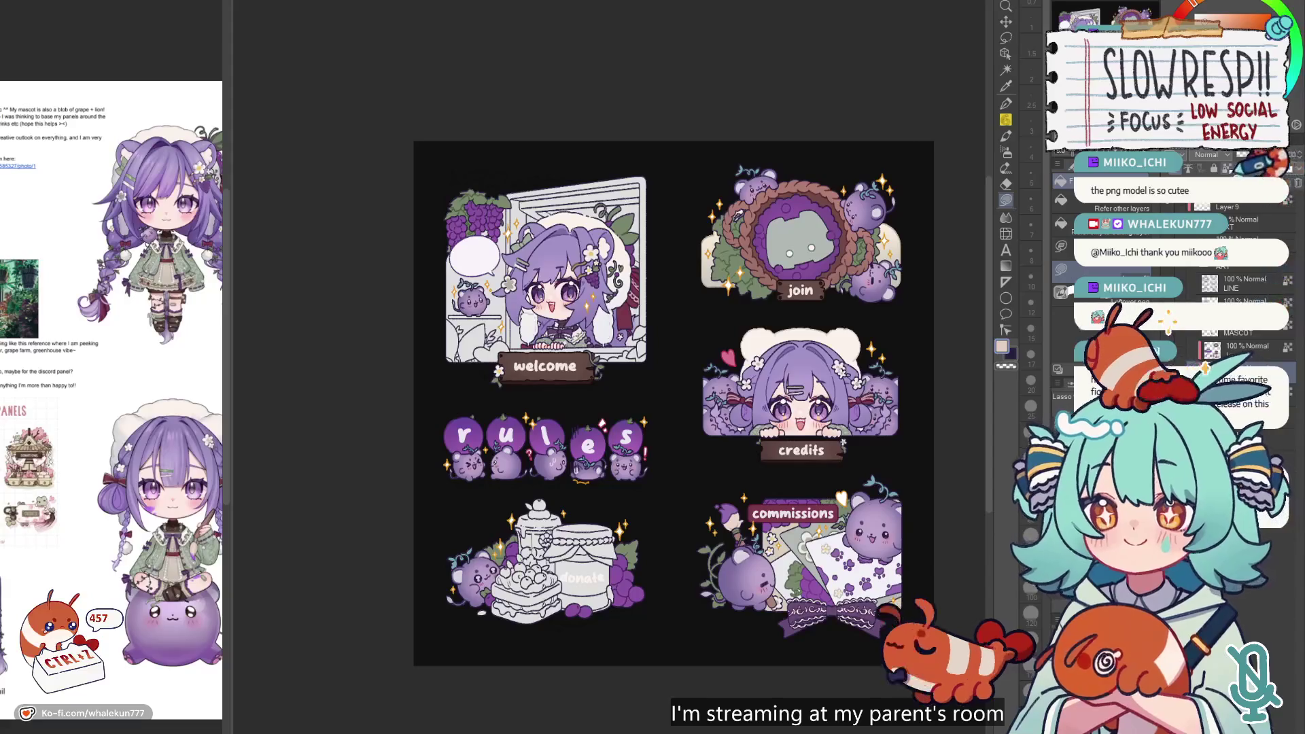
pyautogui.scroll(2, 805, 329)
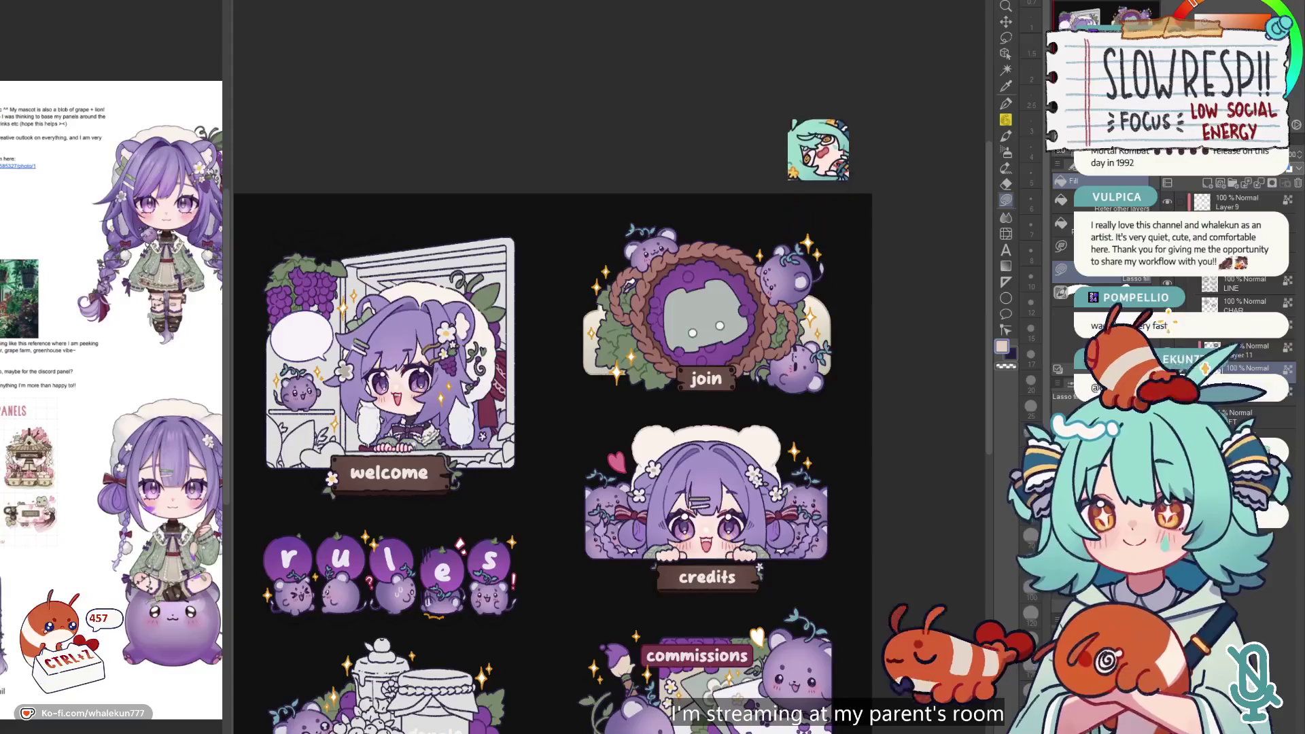
# - Select by colour the leaves around the join panel and the vine beside the commissions panel
pyautogui.press('p')
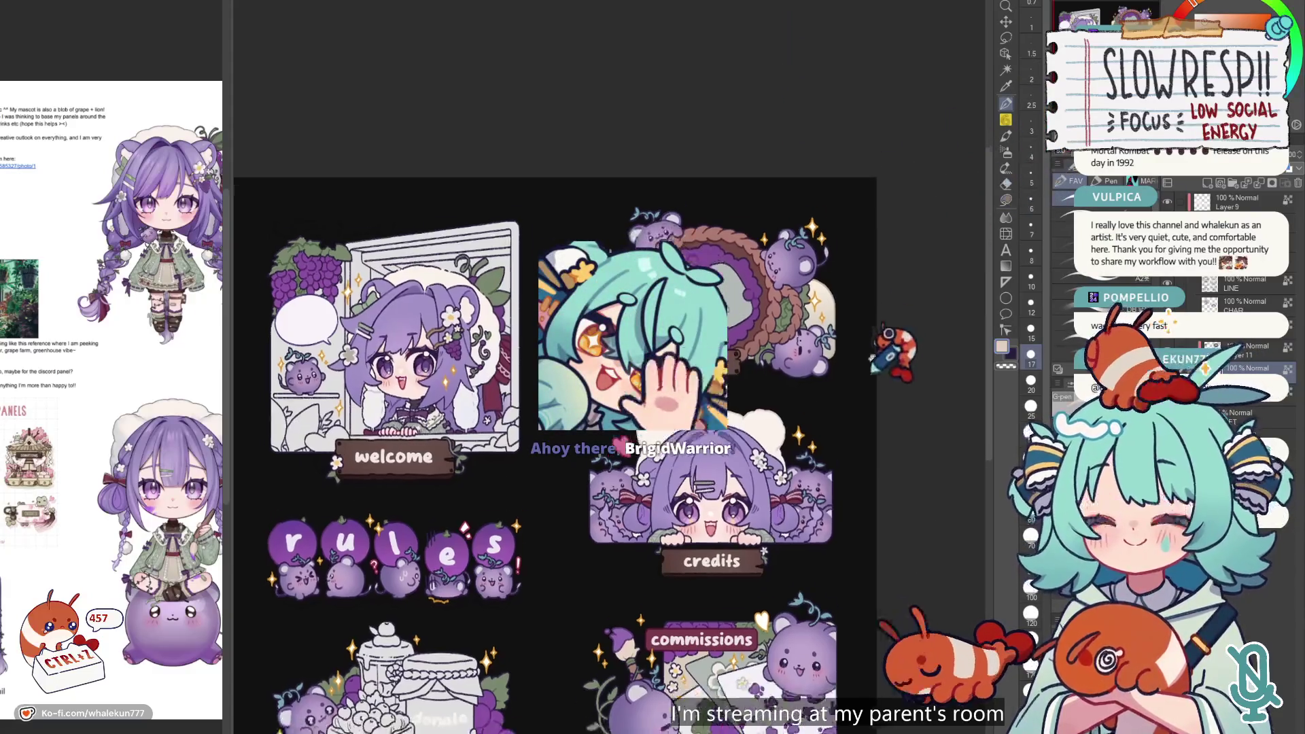
pyautogui.moveTo(843, 394); pyautogui.dragTo(937, 257)
pyautogui.scroll(-1, 928, 291)
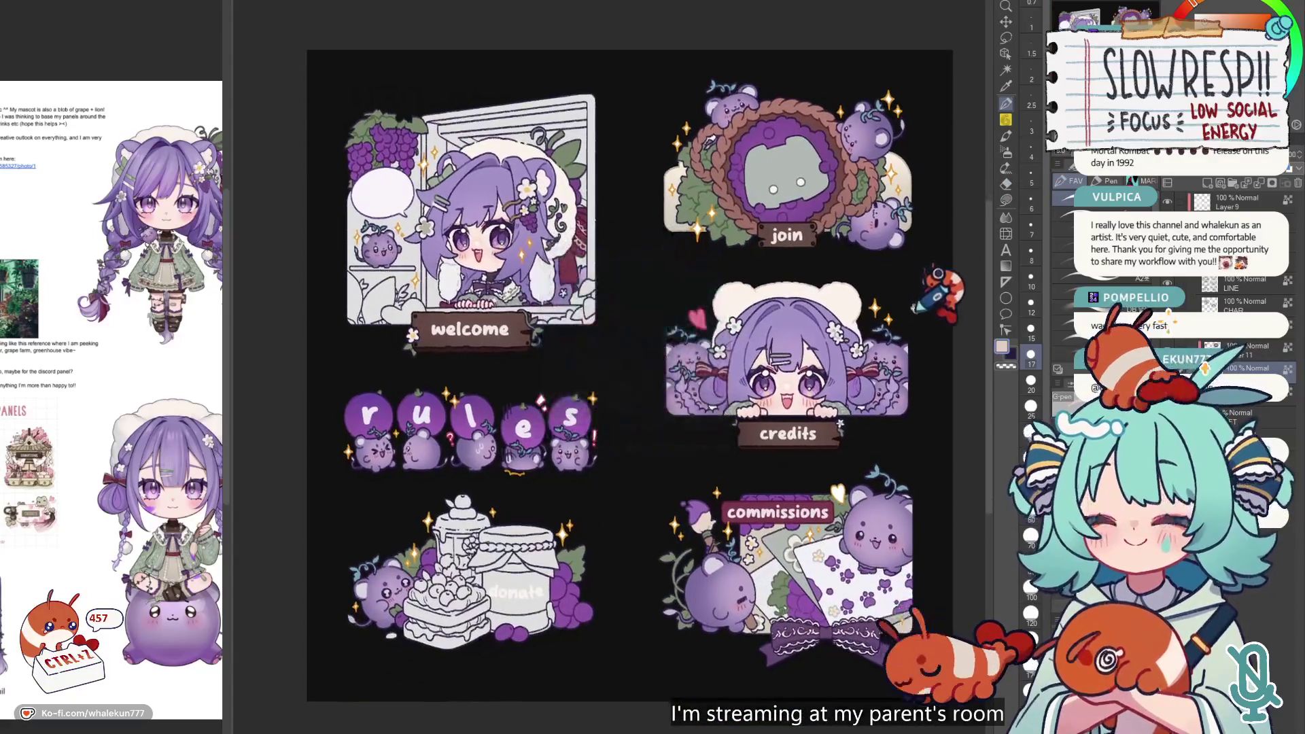
pyautogui.moveTo(894, 397); pyautogui.dragTo(882, 375)
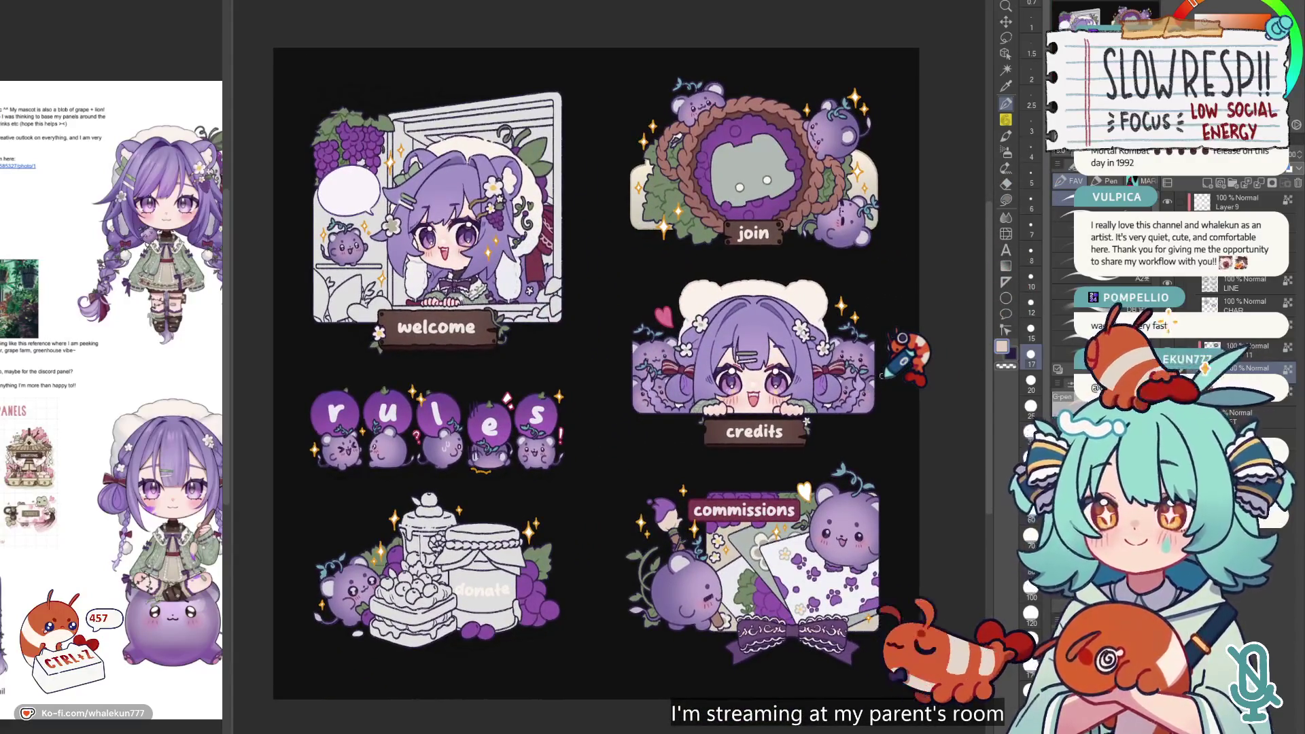
pyautogui.press('w')
pyautogui.click(688, 204)
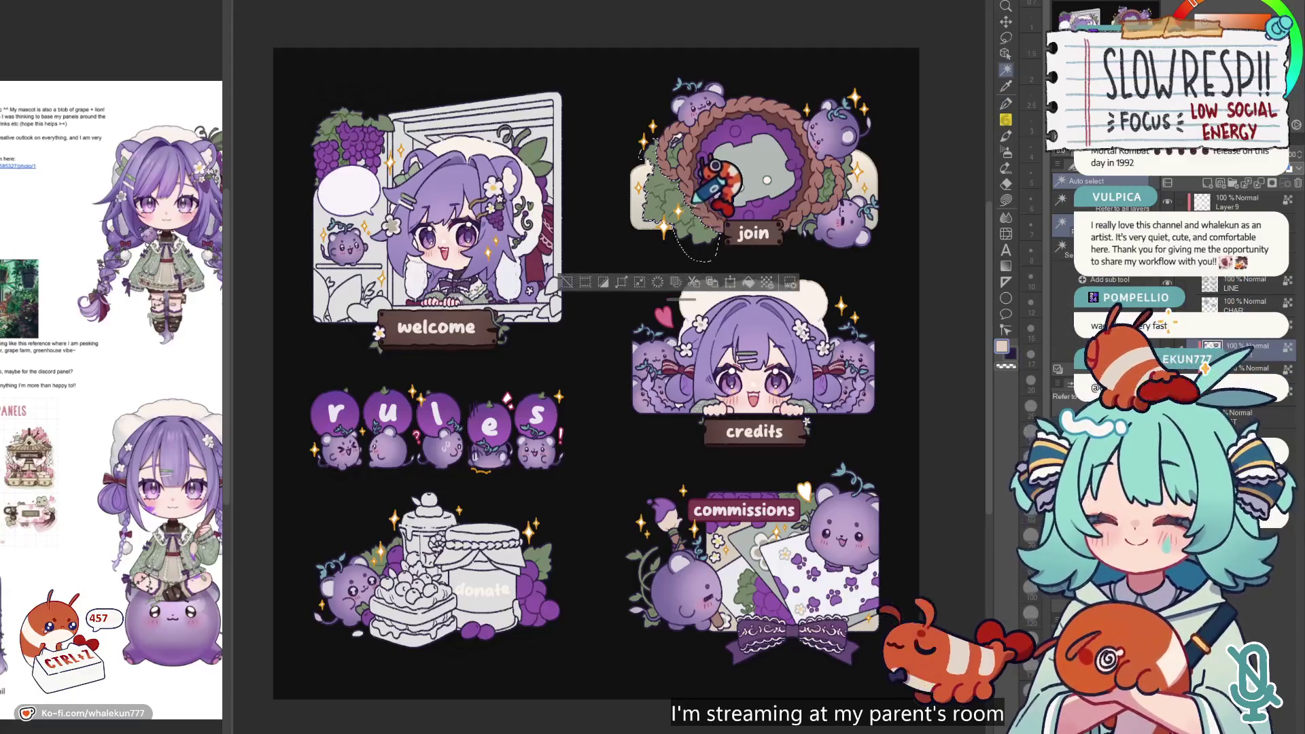
pyautogui.scroll(4, 679, 217)
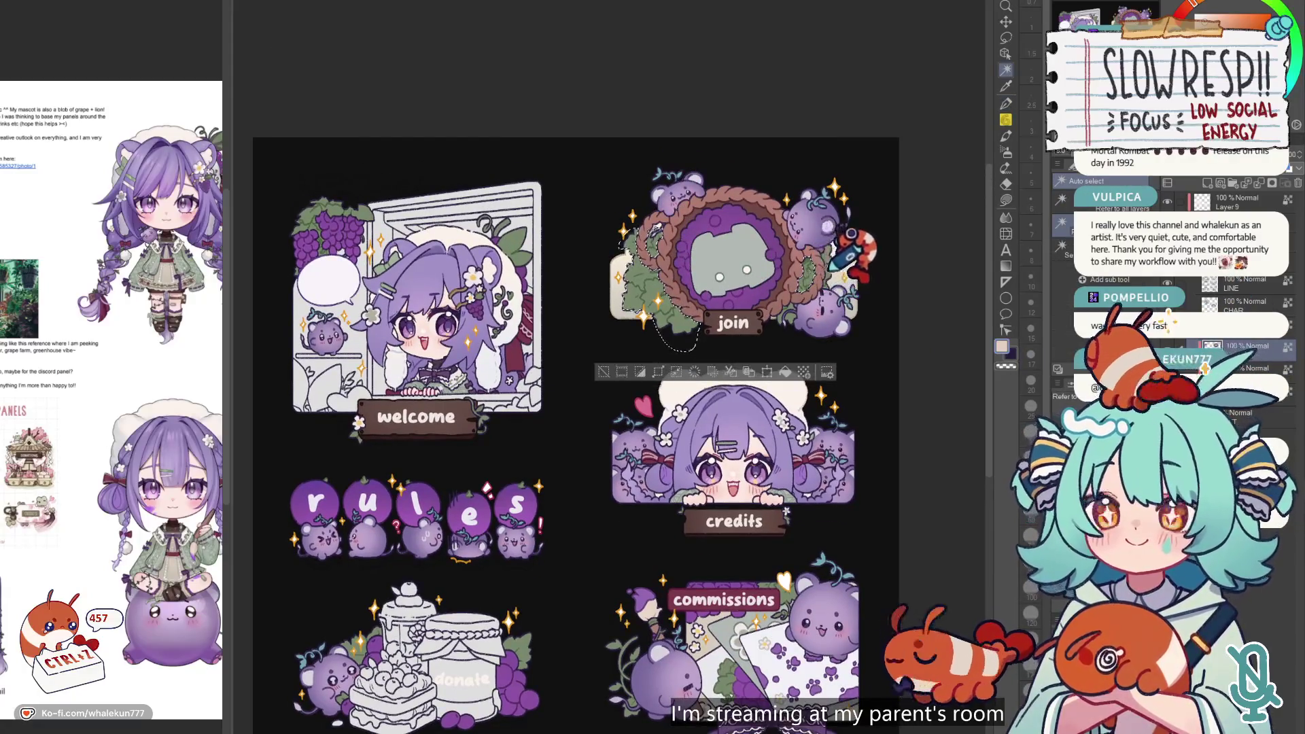
pyautogui.moveTo(333, 162)
pyautogui.mouseDown()
pyautogui.moveTo(478, 227)
pyautogui.moveTo(486, 245)
pyautogui.mouseUp()
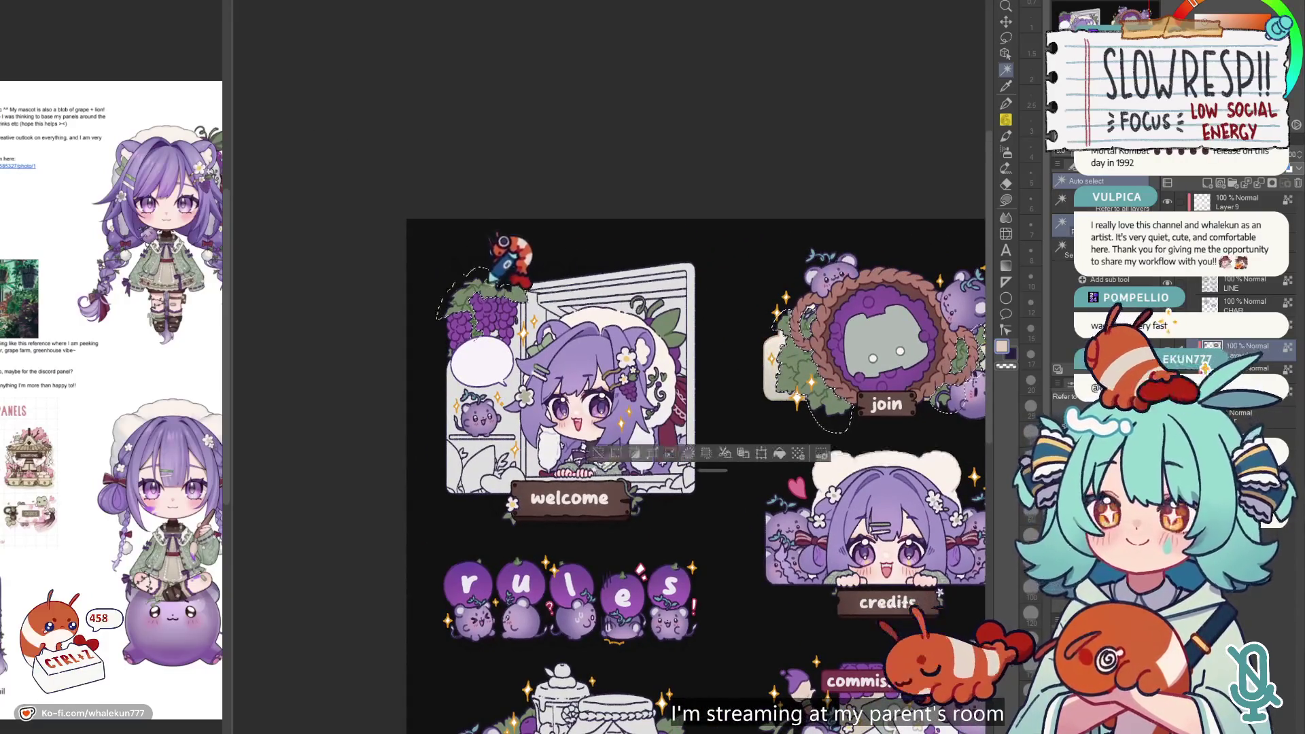
pyautogui.moveTo(473, 305); pyautogui.dragTo(458, 253)
pyautogui.scroll(-5, 708, 353)
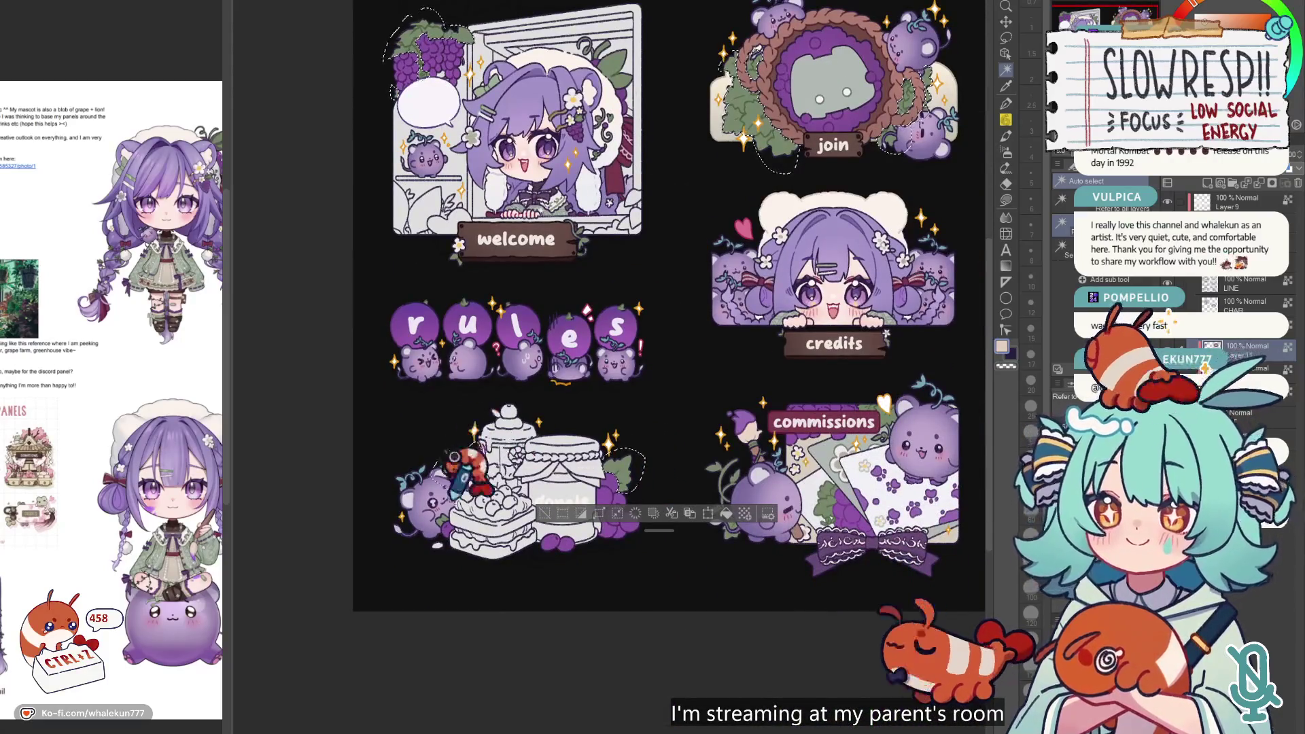
pyautogui.moveTo(738, 435)
pyautogui.mouseDown()
pyautogui.moveTo(722, 435)
pyautogui.moveTo(727, 449)
pyautogui.mouseUp()
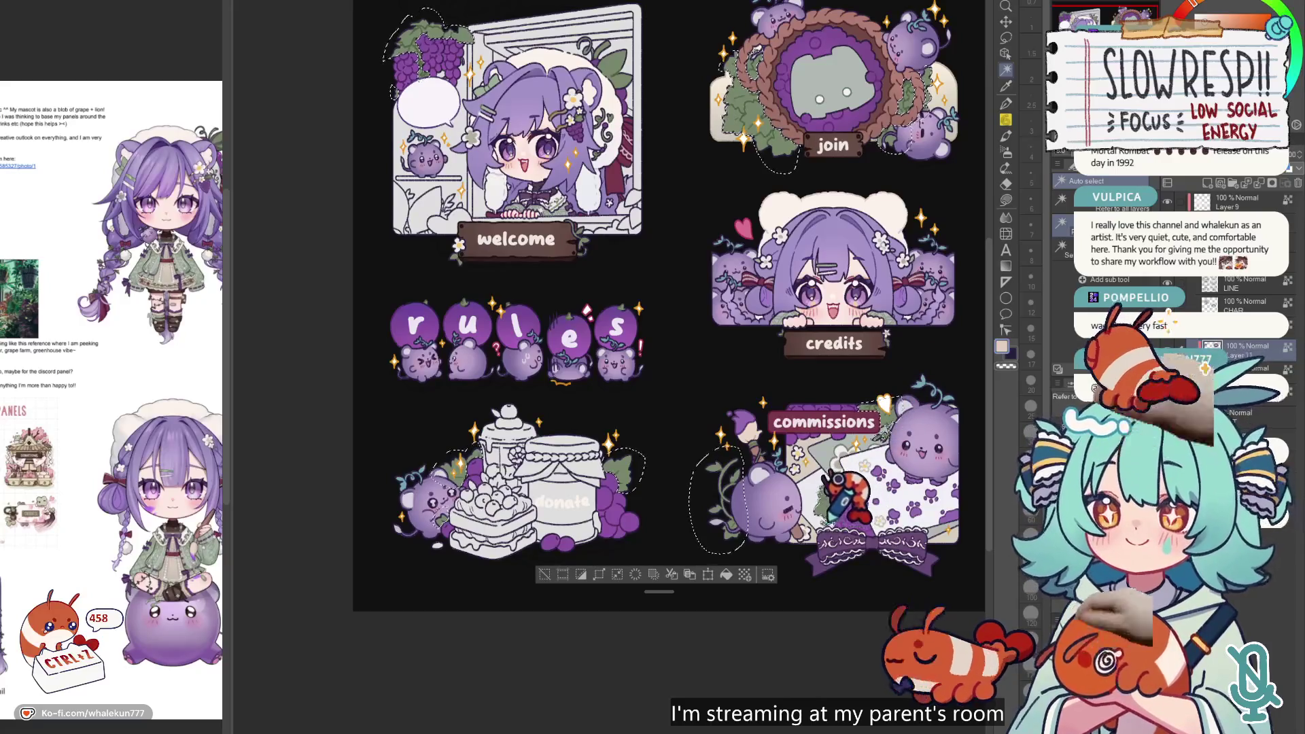
# - Pick the airbrush with green, then undo the stray mark on the join panel
pyautogui.click(1006, 151)
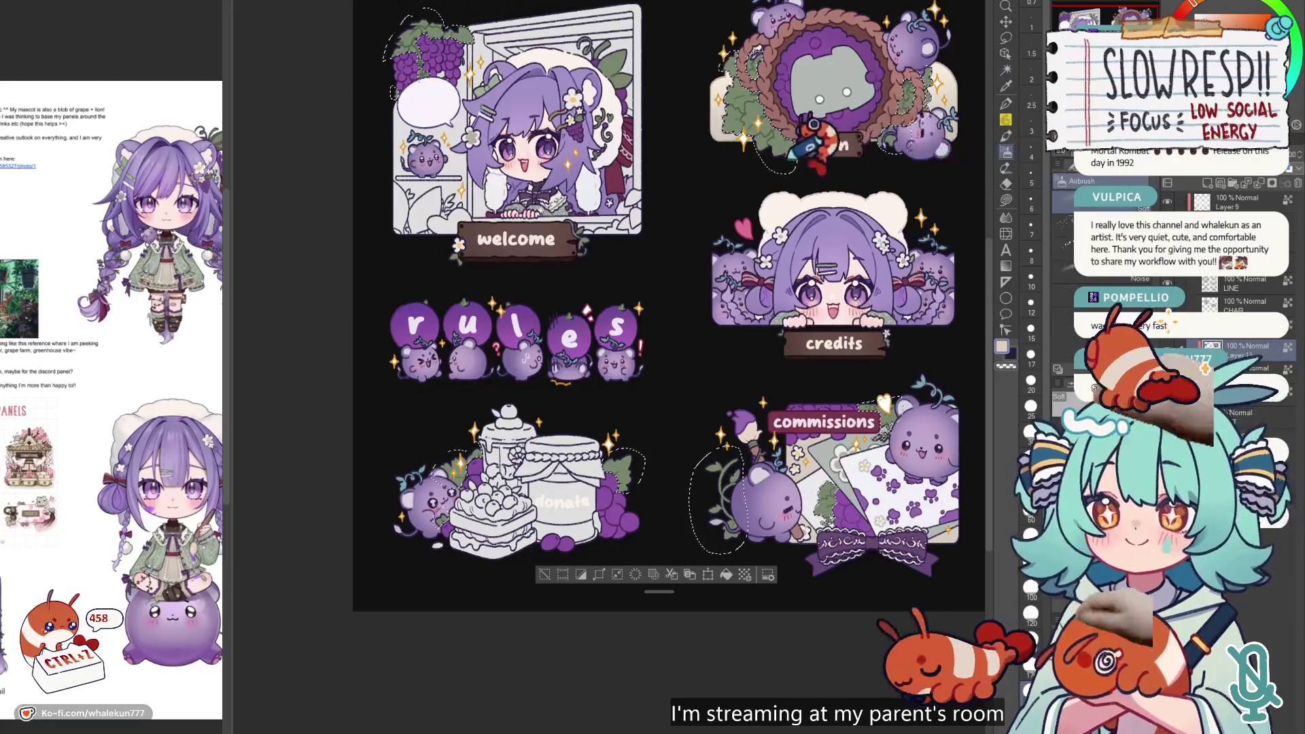
pyautogui.keyDown('alt'); pyautogui.click(884, 136); pyautogui.keyUp('alt')
pyautogui.moveTo(884, 30); pyautogui.dragTo(869, 231)
pyautogui.hotkey('ctrl', 'z')
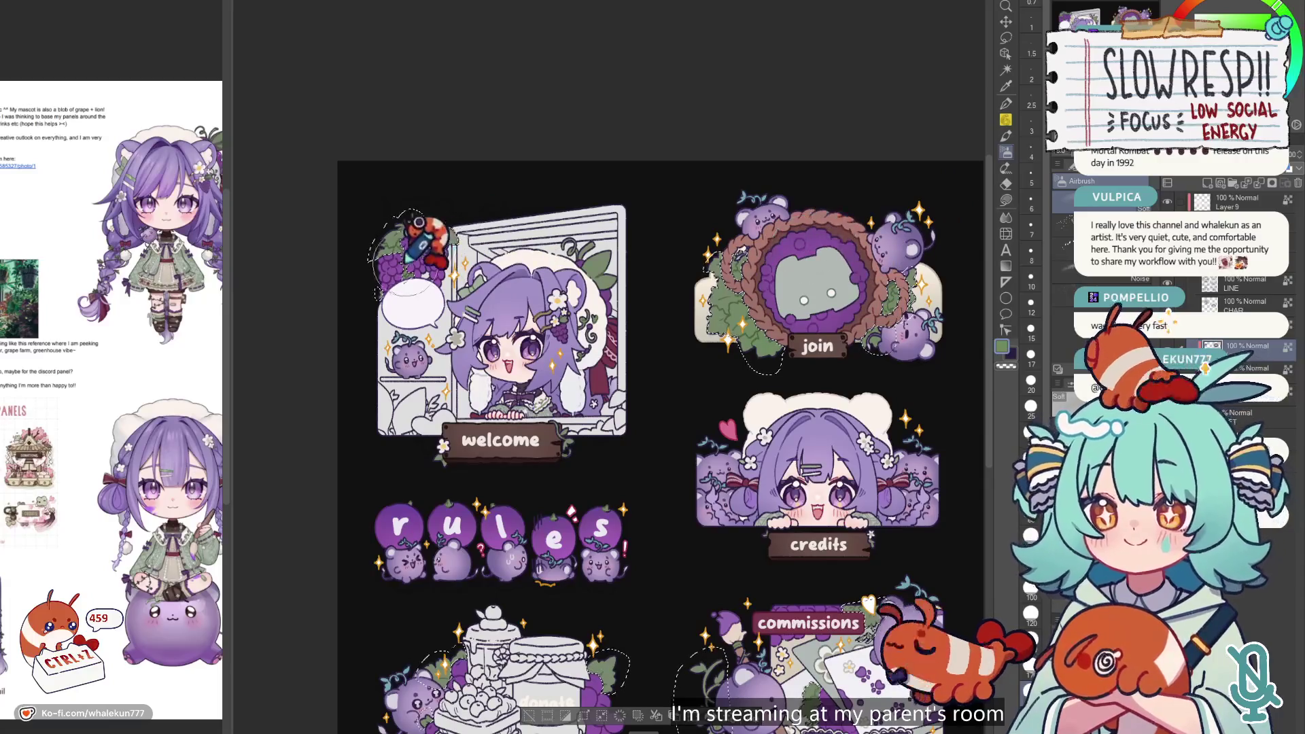
# - Review the donate, commissions and welcome panels across the whole sheet
pyautogui.moveTo(423, 222); pyautogui.dragTo(460, 13)
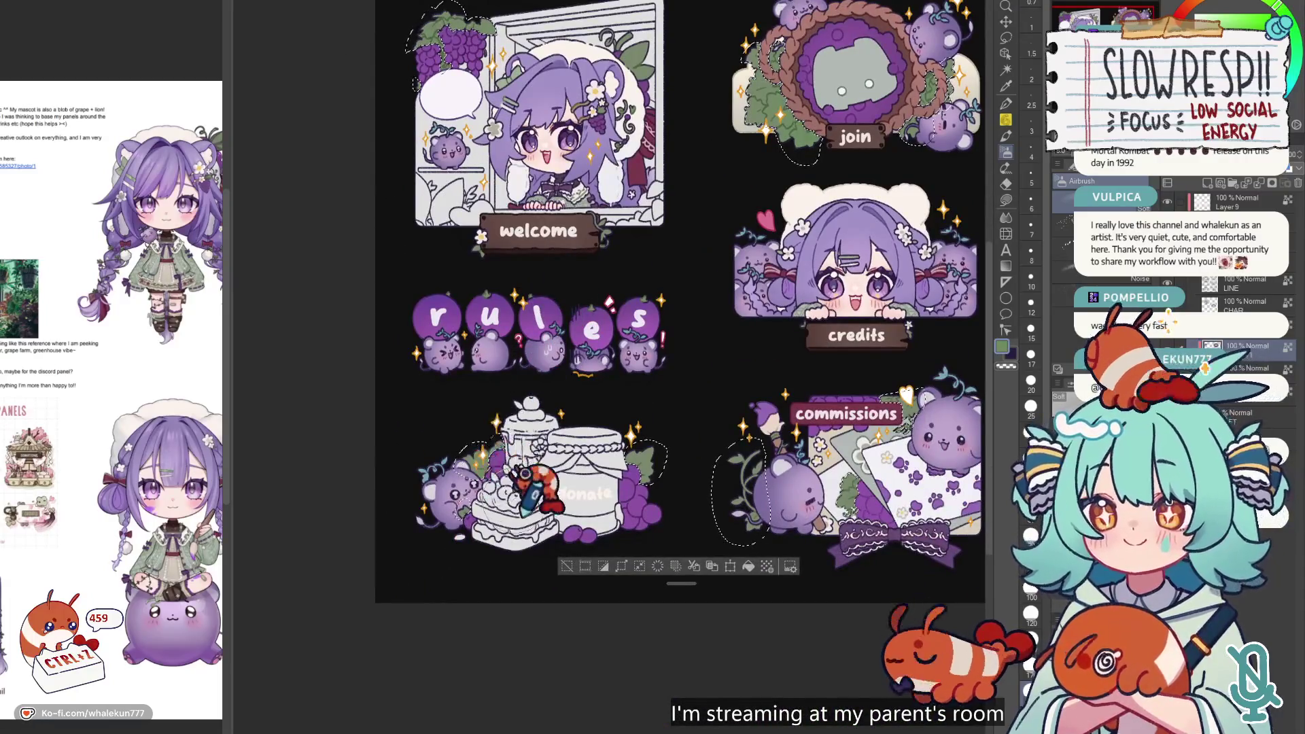
pyautogui.moveTo(775, 486); pyautogui.dragTo(710, 407)
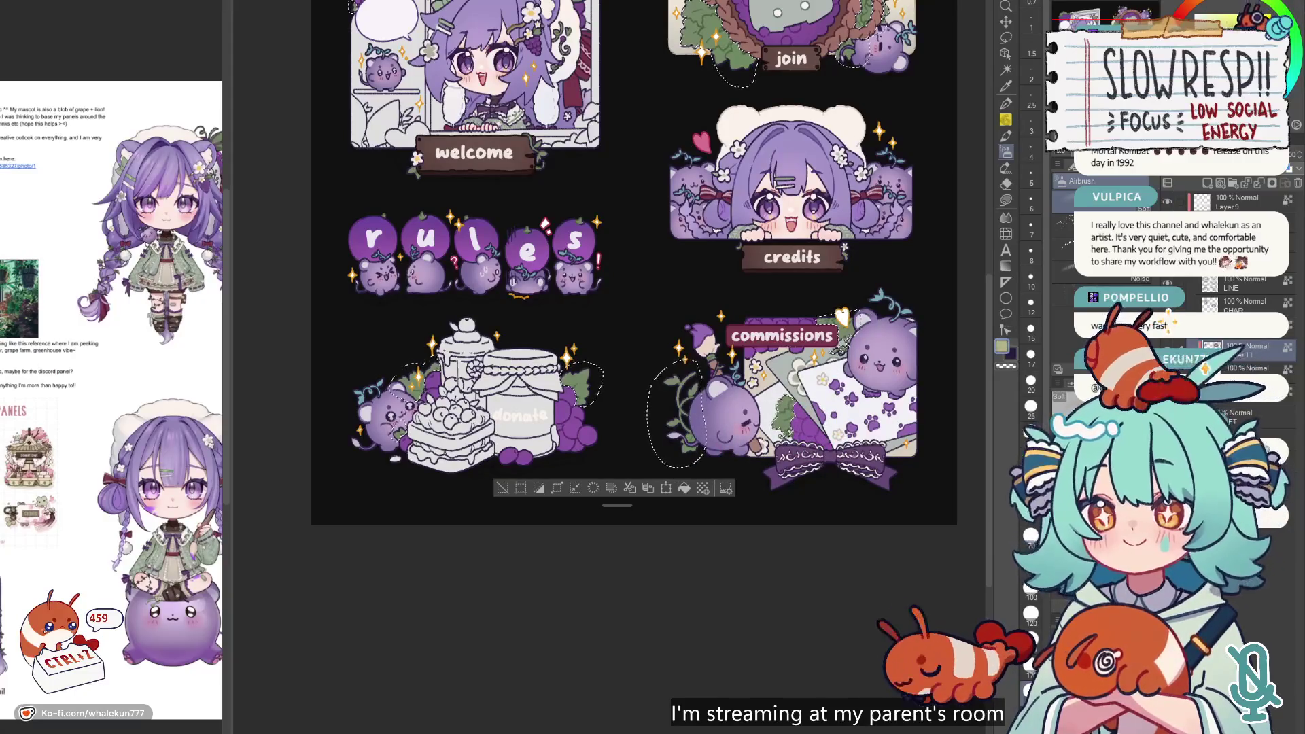
pyautogui.moveTo(727, 64); pyautogui.dragTo(669, 231)
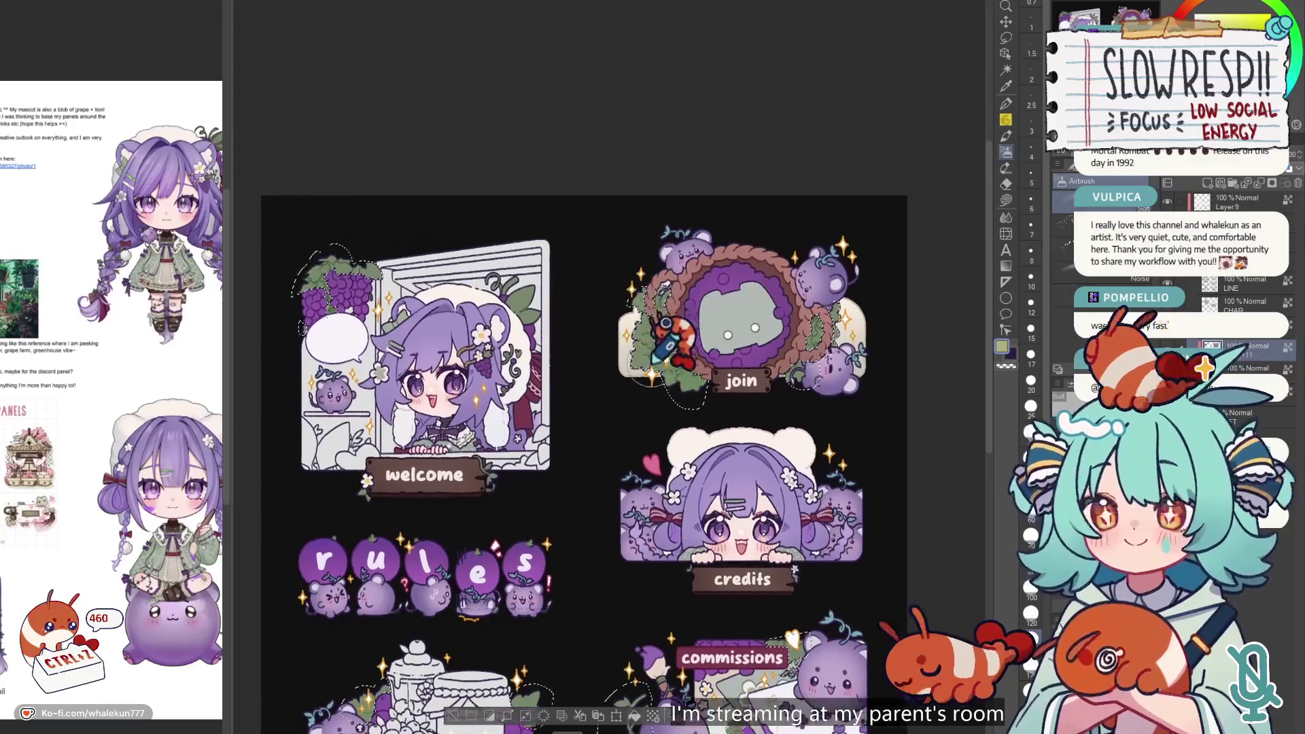
pyautogui.moveTo(560, 131)
pyautogui.mouseDown()
pyautogui.moveTo(568, 287)
pyautogui.moveTo(747, 329)
pyautogui.mouseUp()
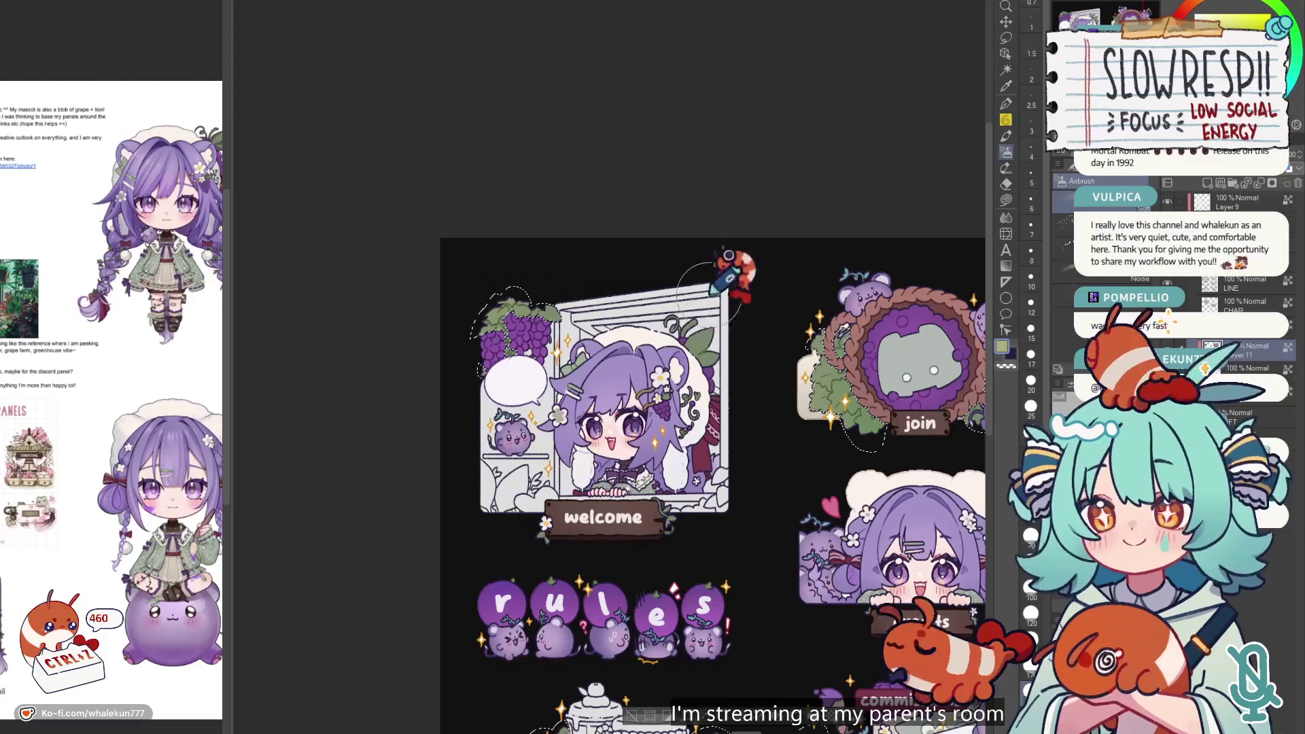
pyautogui.scroll(-5, 712, 294)
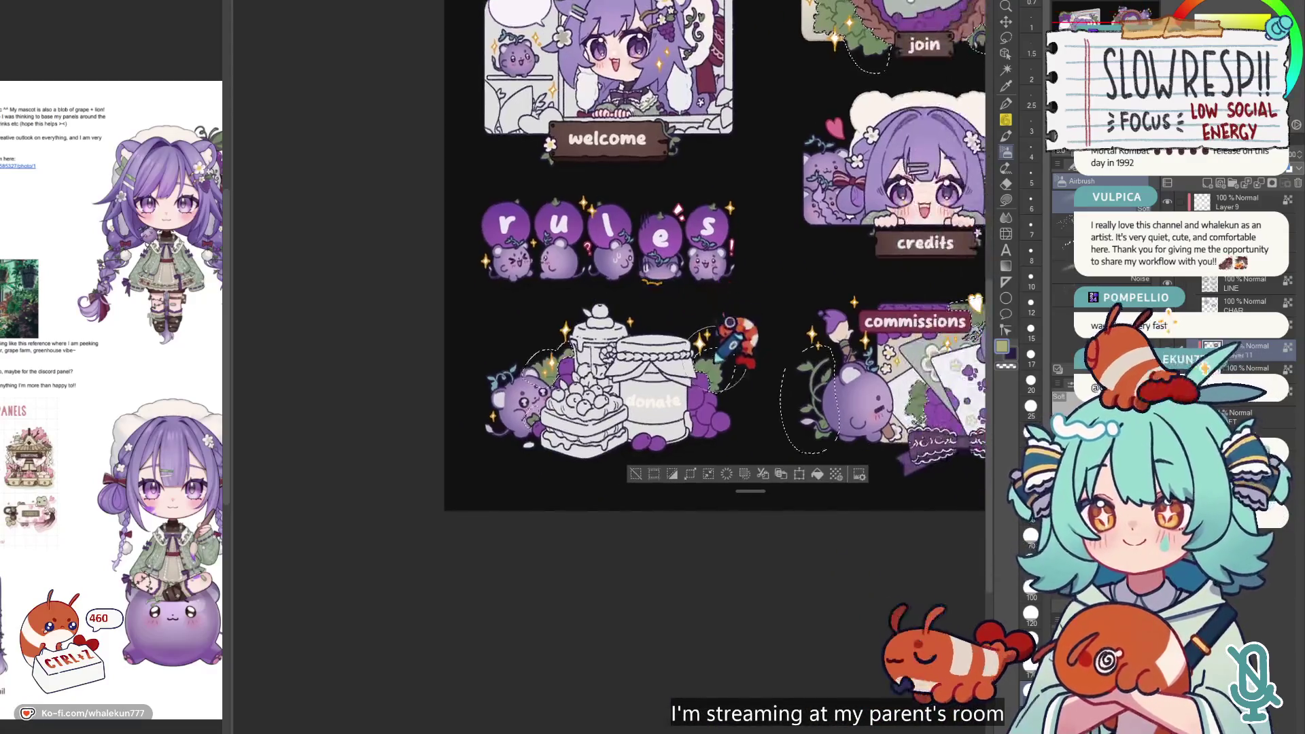
pyautogui.hscroll(3, 728, 321)
pyautogui.hscroll(1, 717, 319)
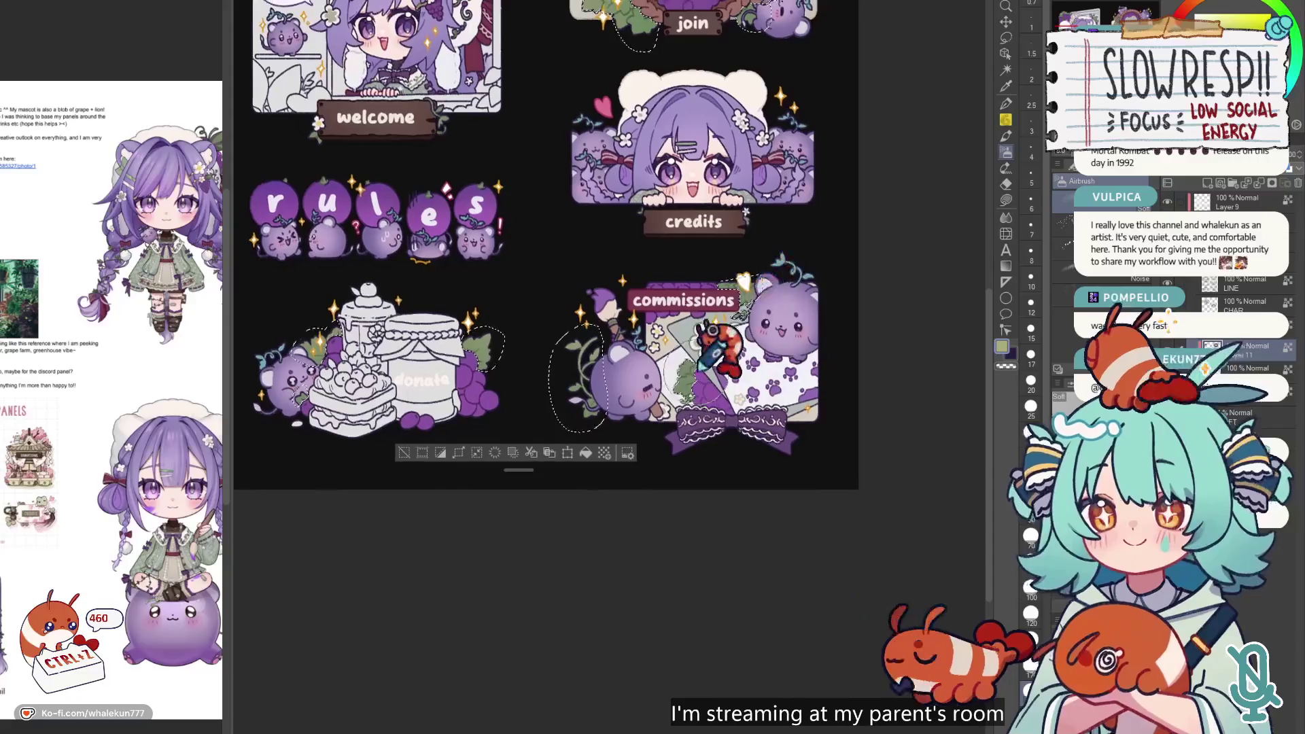
# - Deselect, fit the panel set to the window, check it mirrored, then clear the selection again
pyautogui.hotkey('ctrl', 'd')
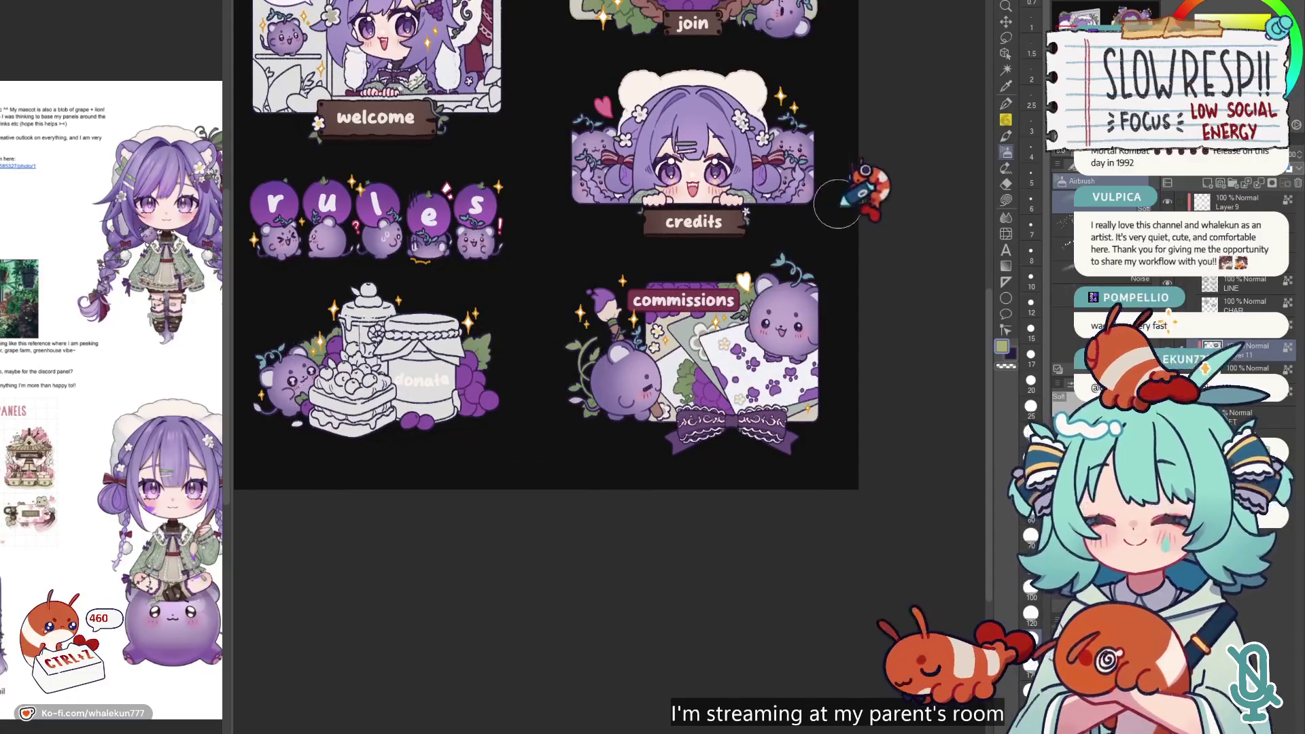
pyautogui.hotkey('ctrl', '0')
pyautogui.press('h')
pyautogui.press('h')
pyautogui.hotkey('ctrl', 'z')
pyautogui.scroll(2, 823, 234)
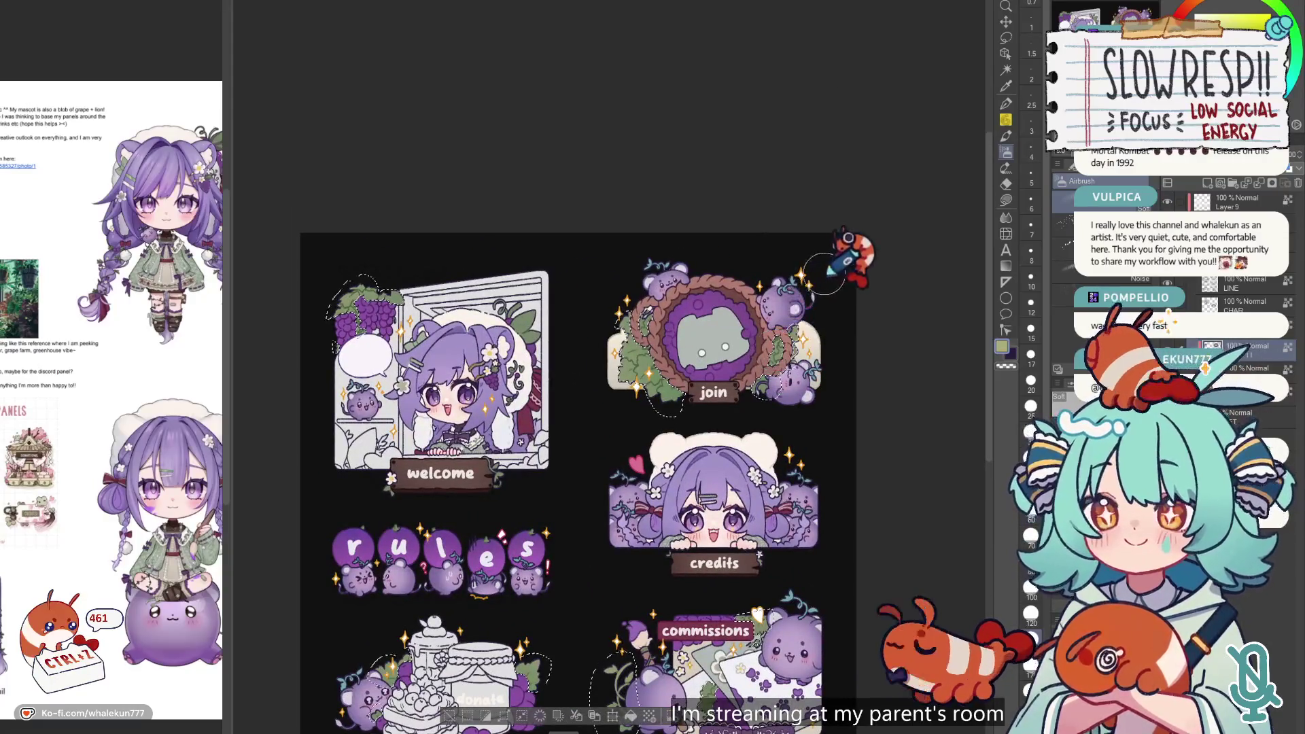
pyautogui.hotkey('ctrl', 'z')
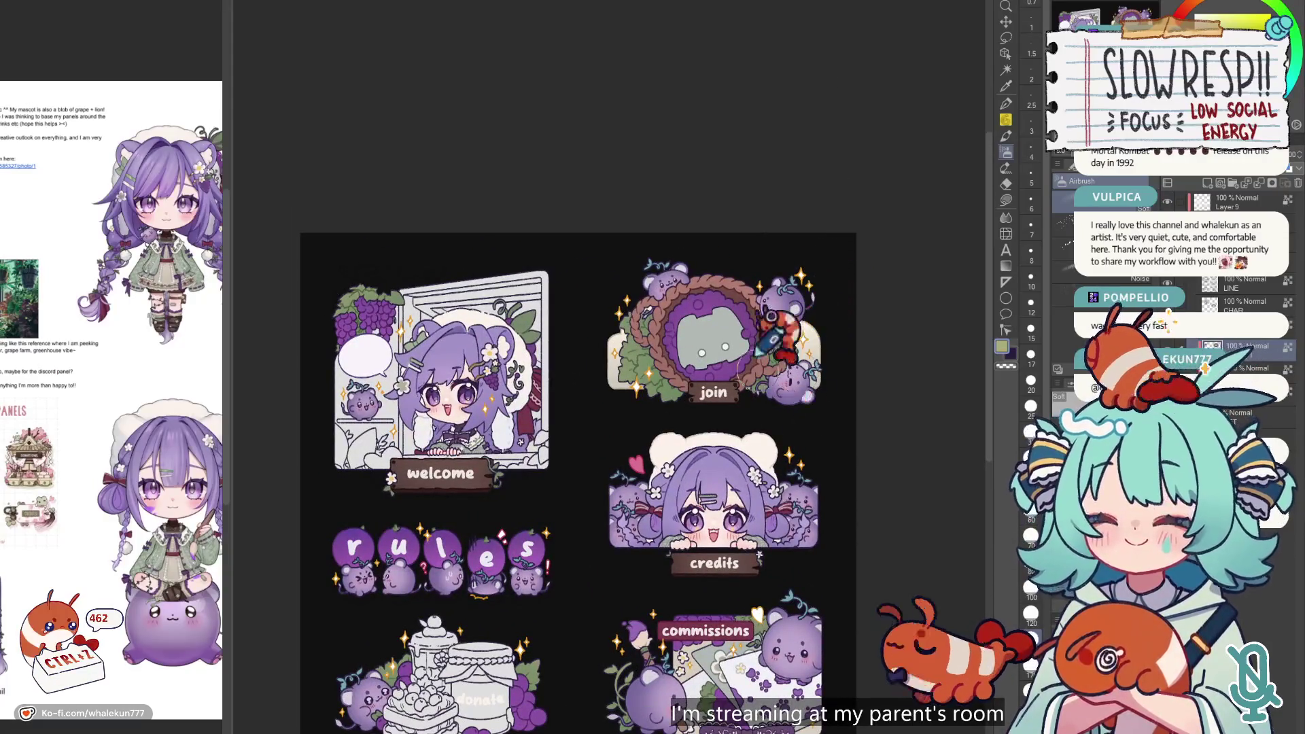
pyautogui.scroll(-3, 853, 177)
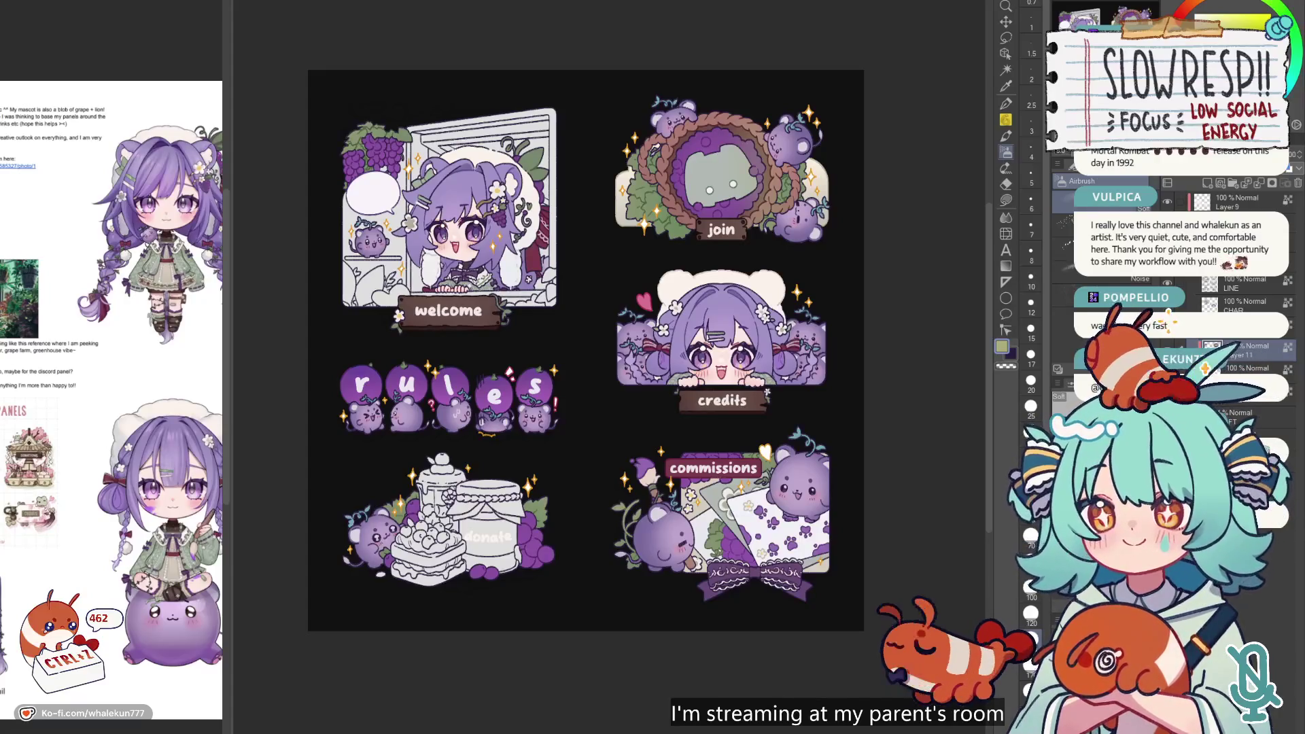
# - Lasso-fill the welcome panel's window background light green, then refill it a lighter green
pyautogui.click(1006, 201)
pyautogui.moveTo(873, 262); pyautogui.dragTo(941, 313)
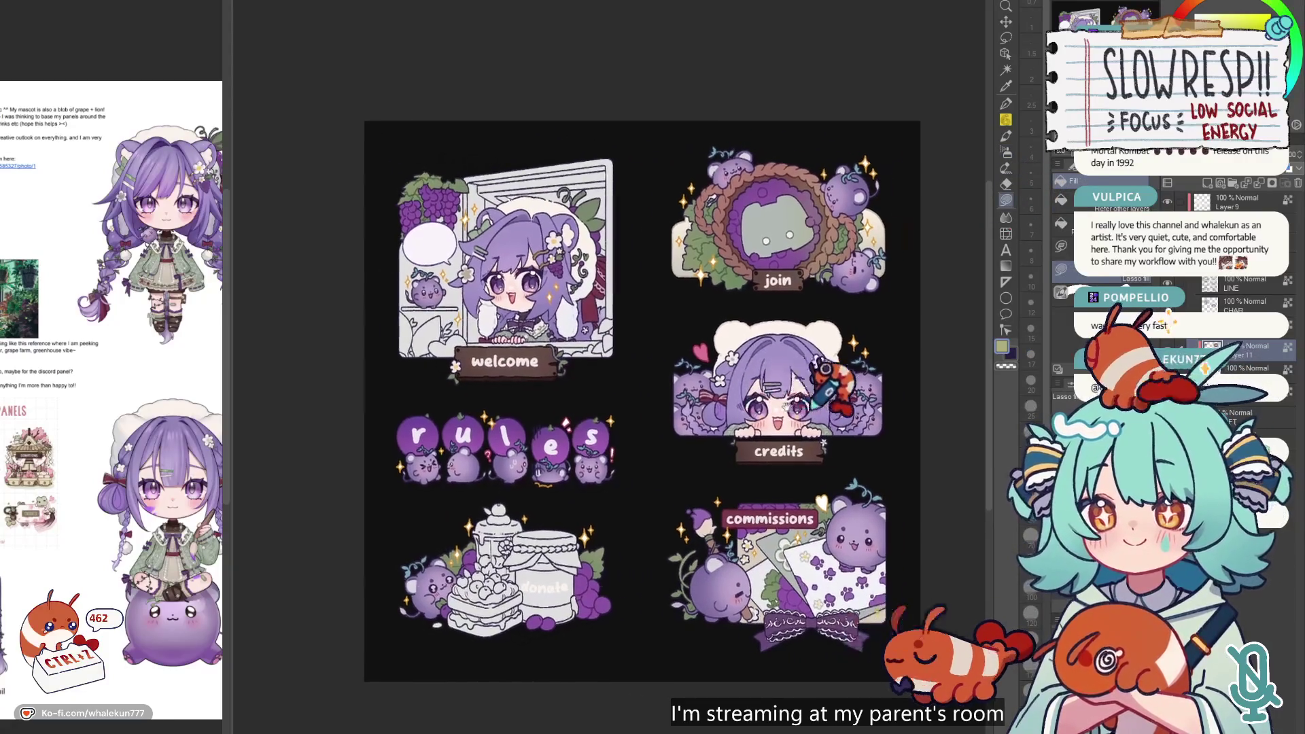
pyautogui.scroll(2, 802, 354)
pyautogui.moveTo(748, 306)
pyautogui.mouseDown()
pyautogui.moveTo(897, 335)
pyautogui.moveTo(921, 371)
pyautogui.mouseUp()
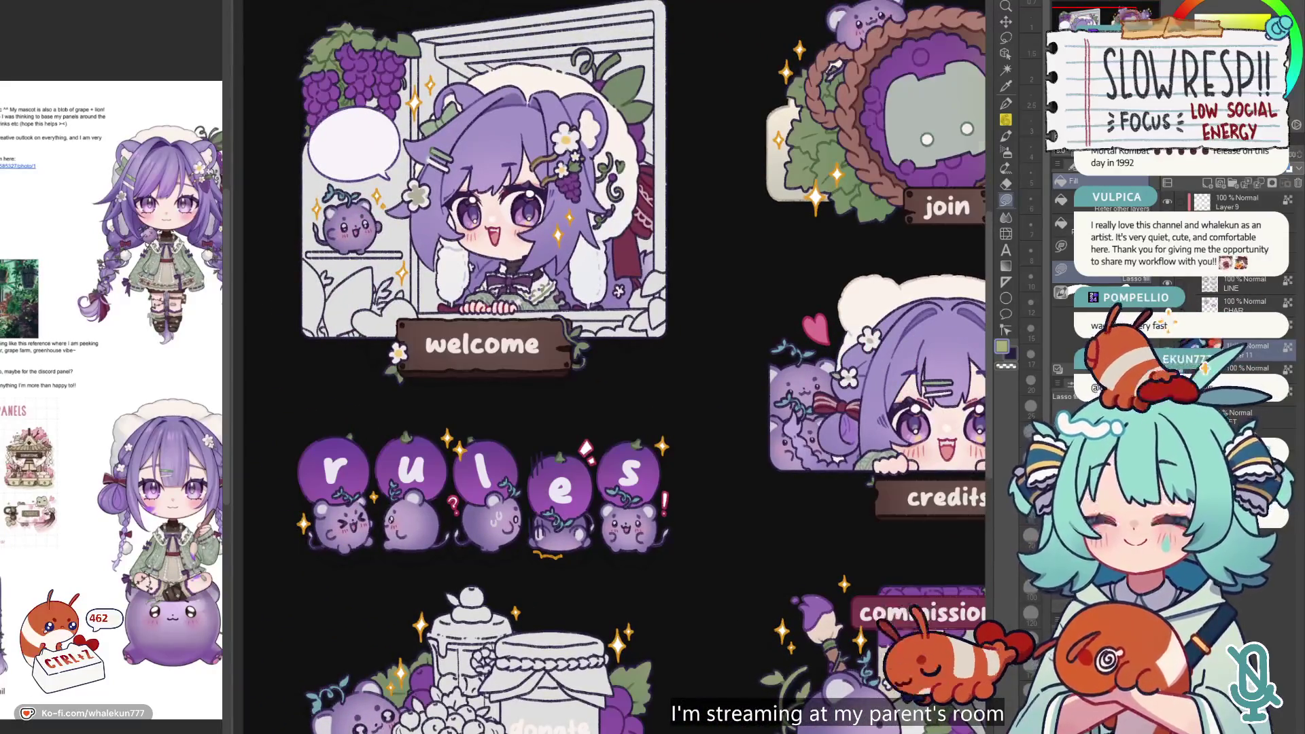
pyautogui.moveTo(609, 321)
pyautogui.mouseDown()
pyautogui.moveTo(680, 346)
pyautogui.moveTo(718, 387)
pyautogui.moveTo(758, 475)
pyautogui.mouseUp()
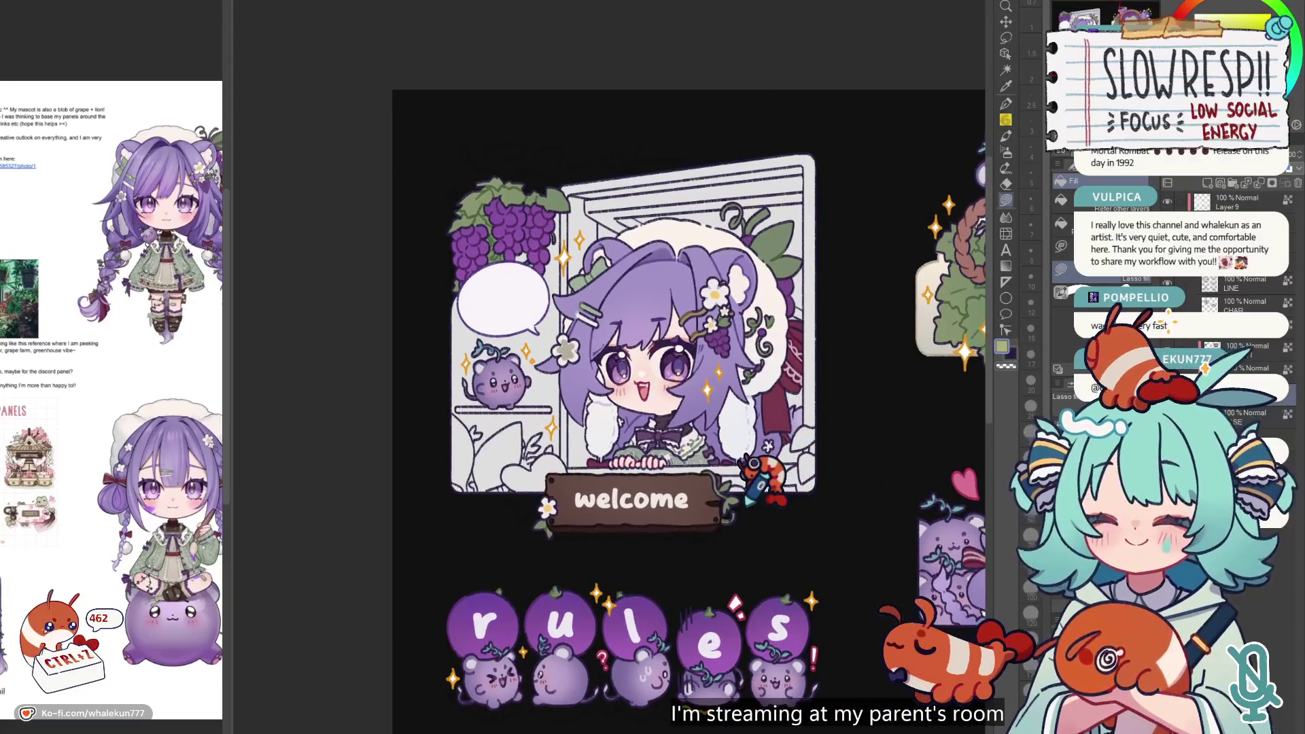
pyautogui.scroll(4, 745, 505)
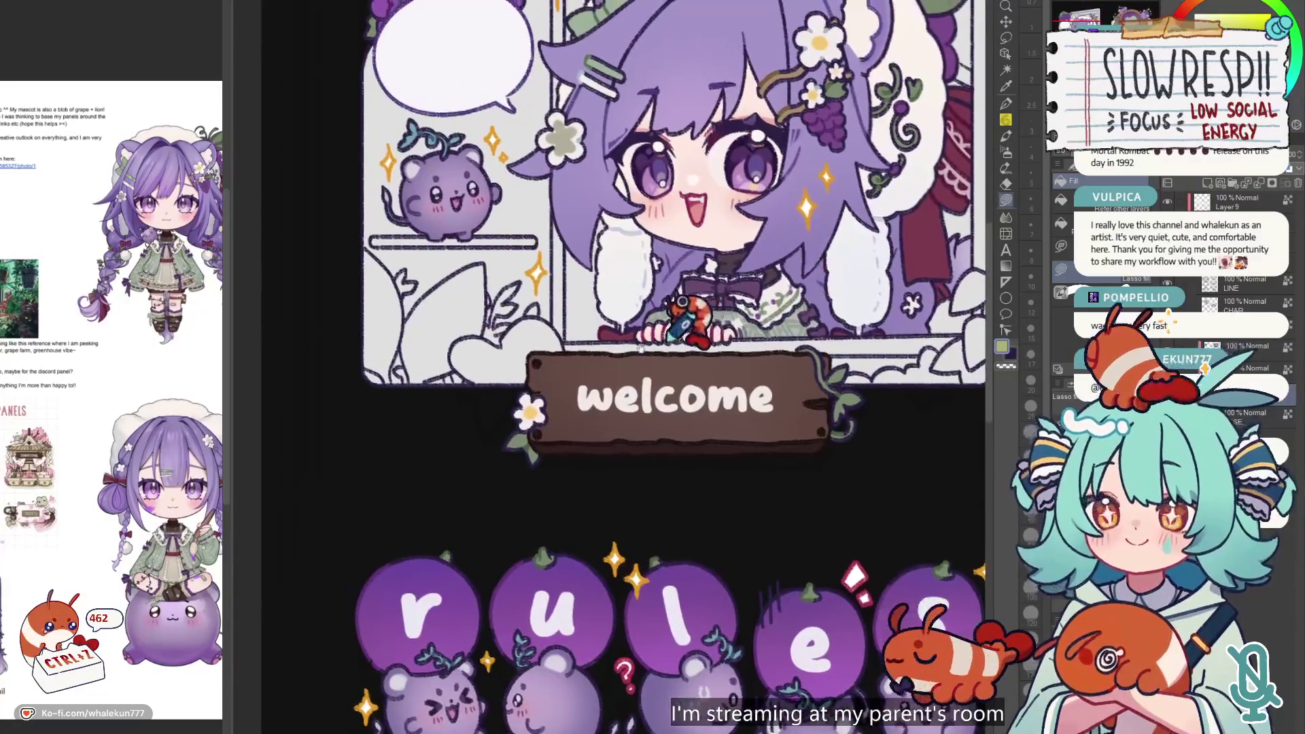
pyautogui.moveTo(79, 387); pyautogui.dragTo(172, 377)
pyautogui.moveTo(802, 394); pyautogui.dragTo(741, 441)
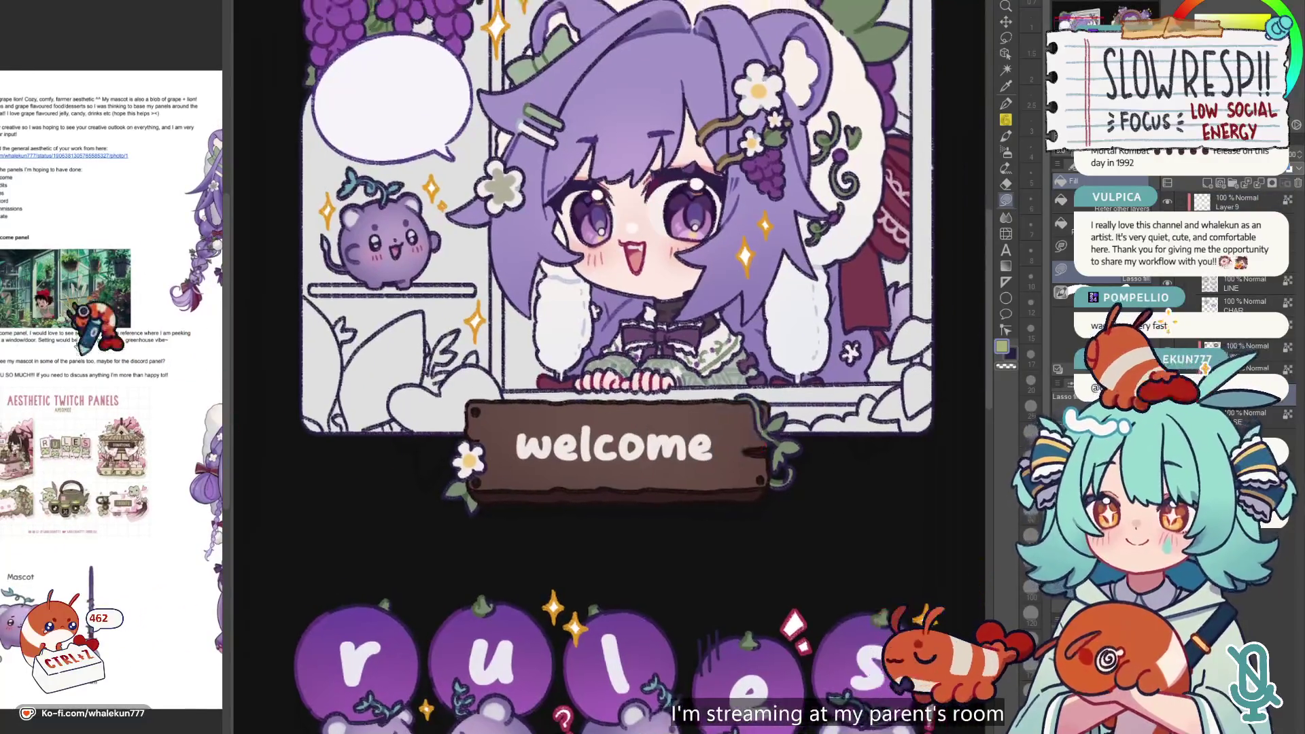
pyautogui.scroll(-4, 656, 598)
pyautogui.moveTo(734, 537)
pyautogui.mouseDown()
pyautogui.moveTo(669, 517)
pyautogui.moveTo(764, 299)
pyautogui.moveTo(401, 214)
pyautogui.moveTo(380, 510)
pyautogui.mouseUp()
pyautogui.moveTo(690, 204)
pyautogui.mouseDown()
pyautogui.moveTo(749, 236)
pyautogui.moveTo(714, 506)
pyautogui.mouseUp()
pyautogui.moveTo(655, 520)
pyautogui.mouseDown()
pyautogui.moveTo(679, 516)
pyautogui.moveTo(760, 359)
pyautogui.moveTo(466, 204)
pyautogui.moveTo(516, 476)
pyautogui.moveTo(744, 520)
pyautogui.mouseUp()
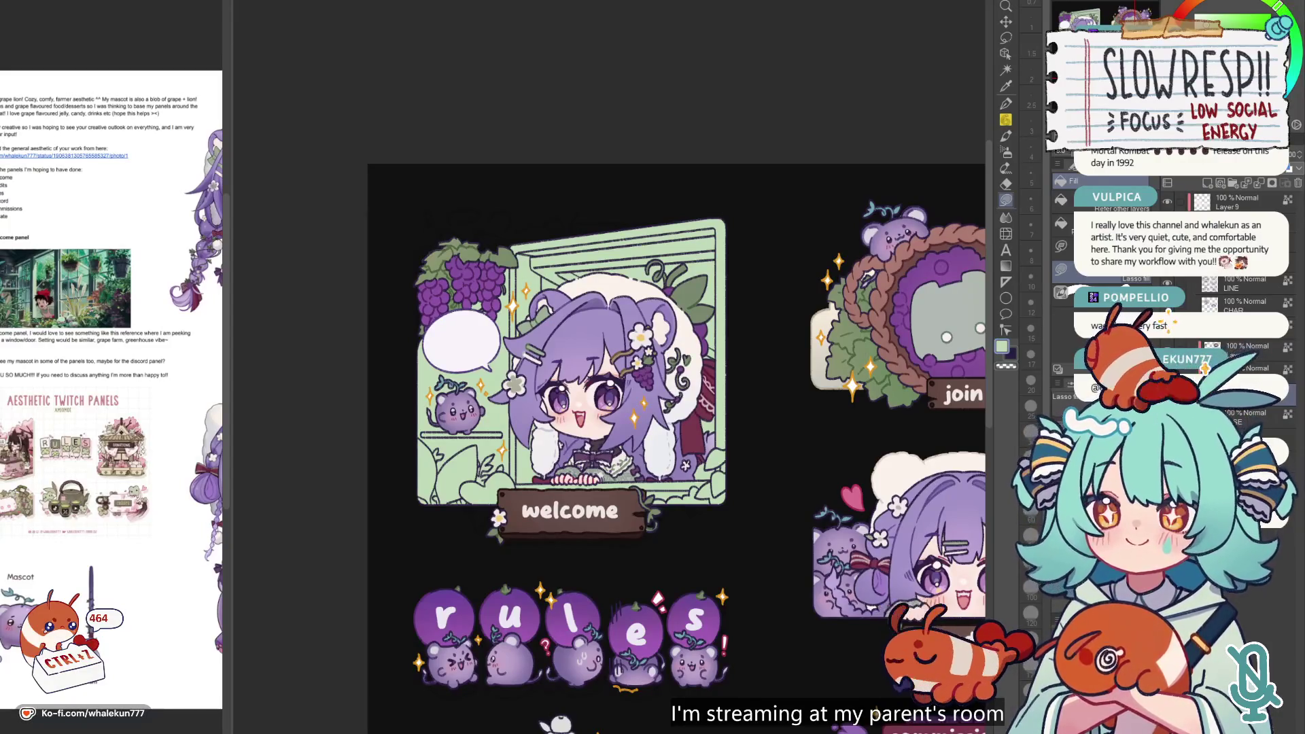
# - Try the soft airbrush on the welcome panel, undo the stroke, and return to Lasso fill
pyautogui.click(1005, 151)
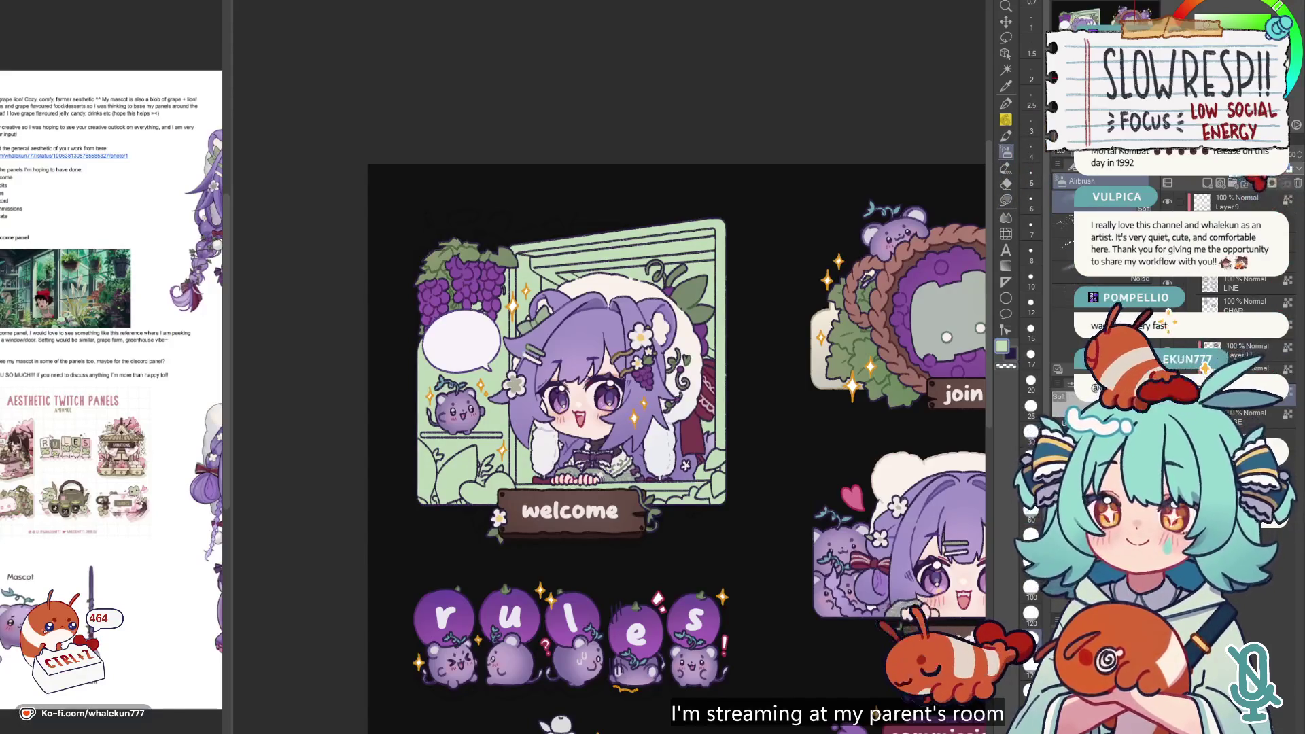
pyautogui.moveTo(676, 442); pyautogui.dragTo(721, 428)
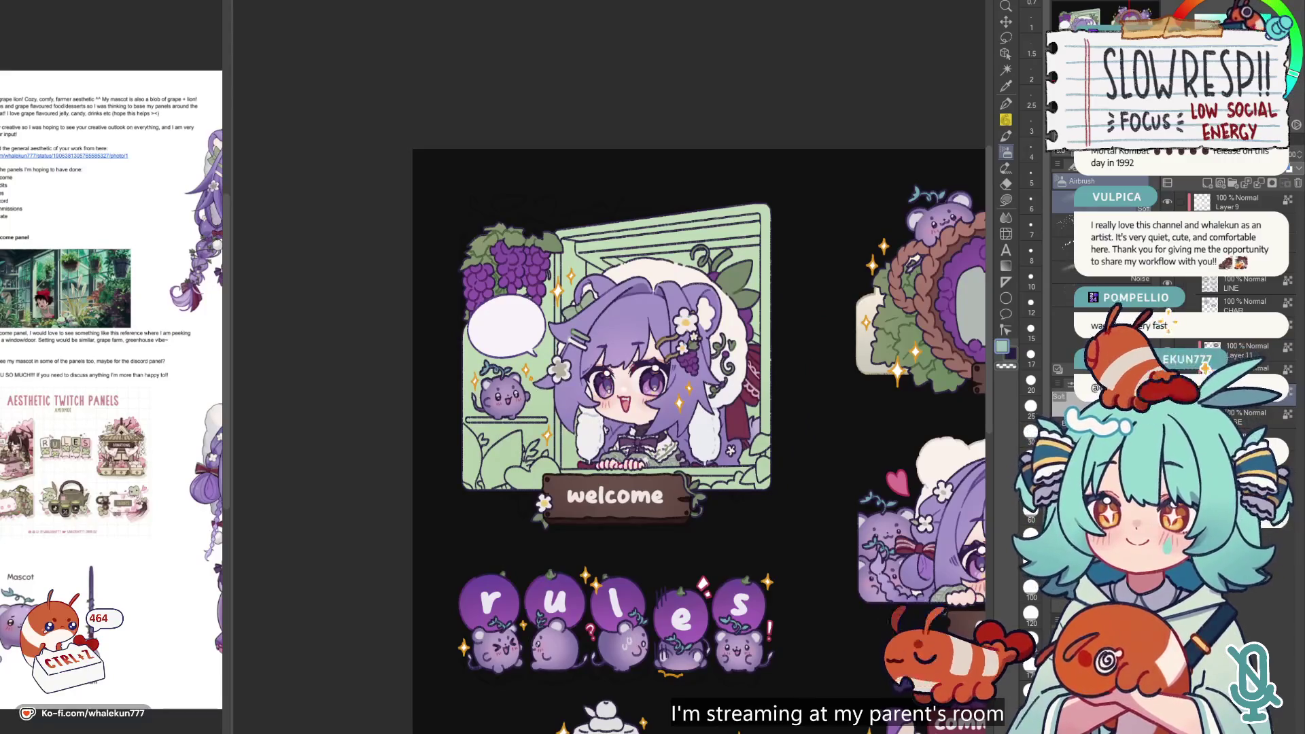
pyautogui.hotkey('ctrl', 'z')
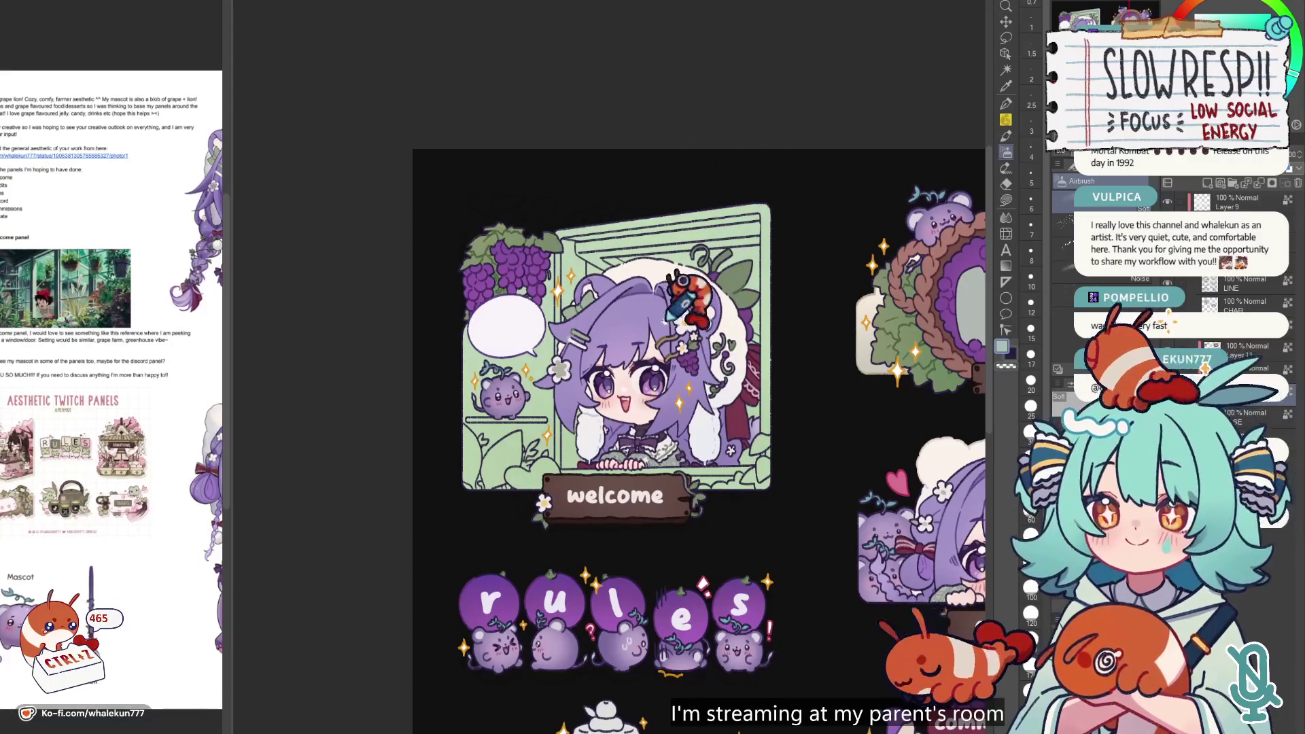
pyautogui.moveTo(705, 264); pyautogui.dragTo(723, 244)
pyautogui.press('g')
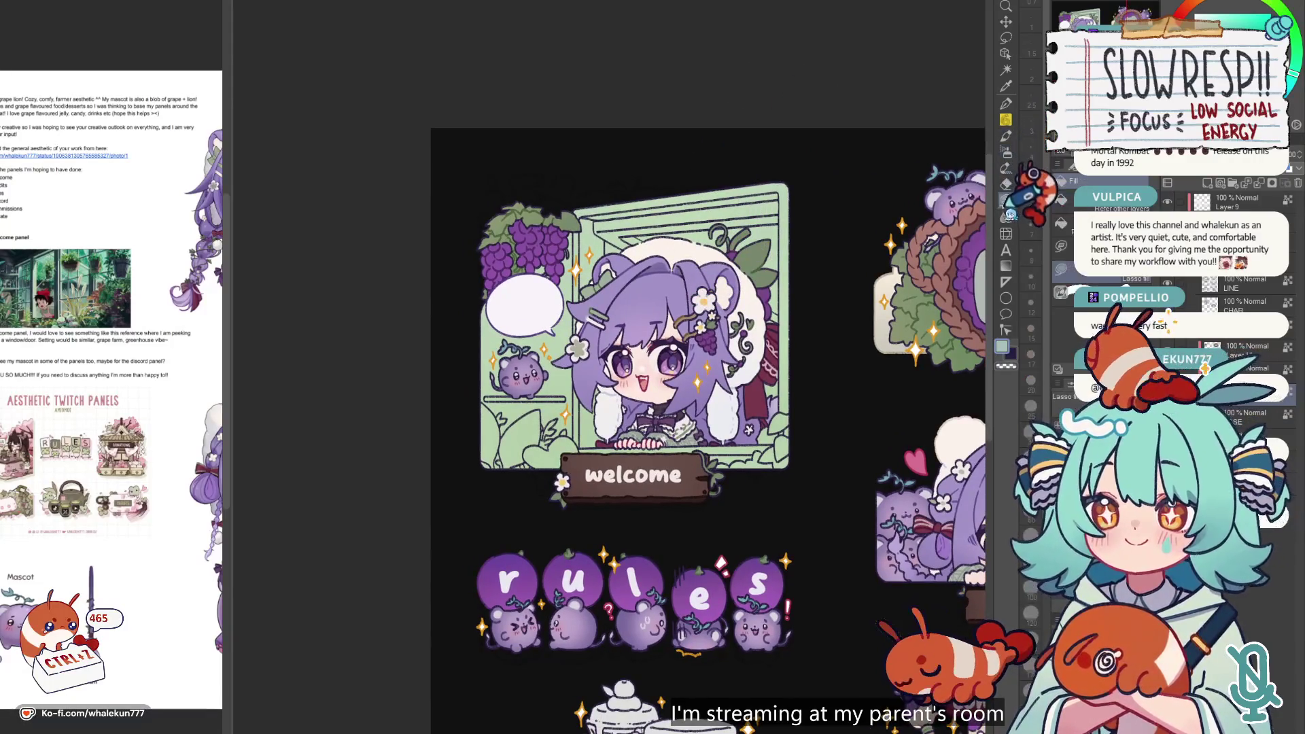
# - Zoom in and out to compare the green welcome background with the full panel set
pyautogui.scroll(3, 666, 243)
pyautogui.scroll(3, 656, 252)
pyautogui.scroll(-3, 656, 254)
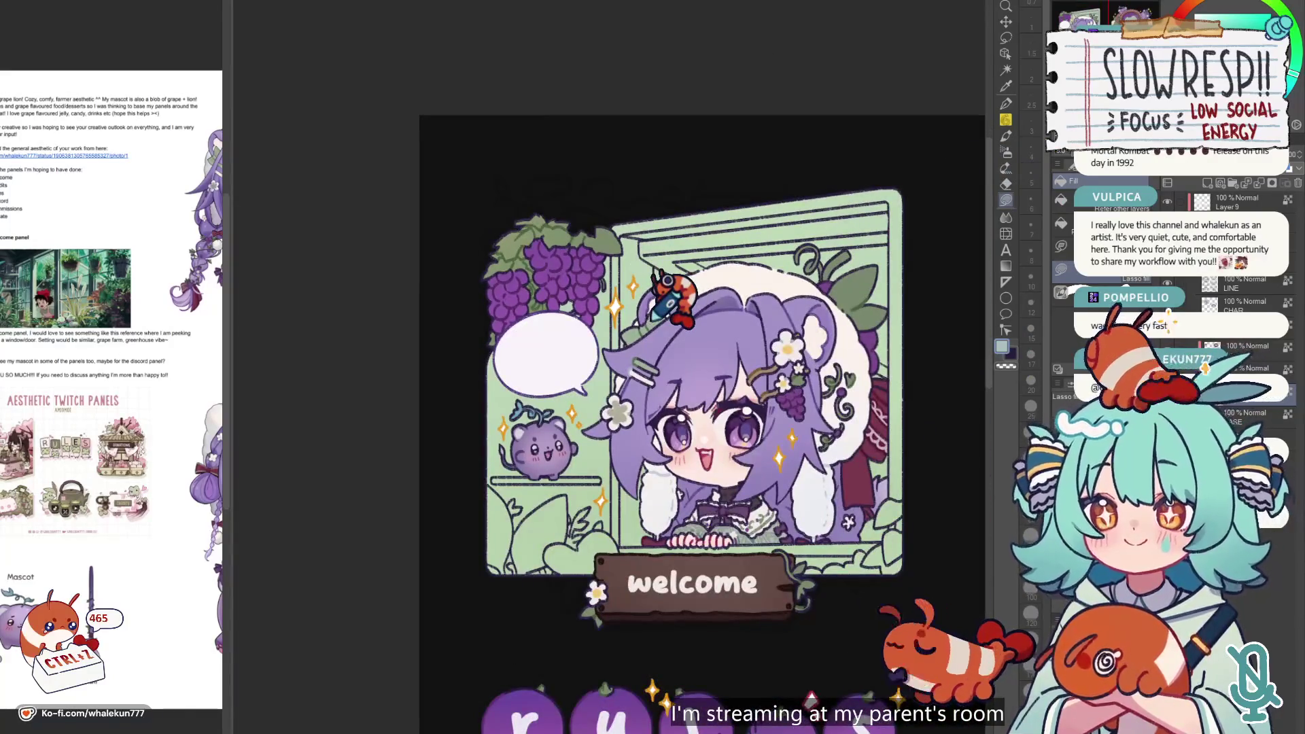
pyautogui.scroll(-3, 652, 321)
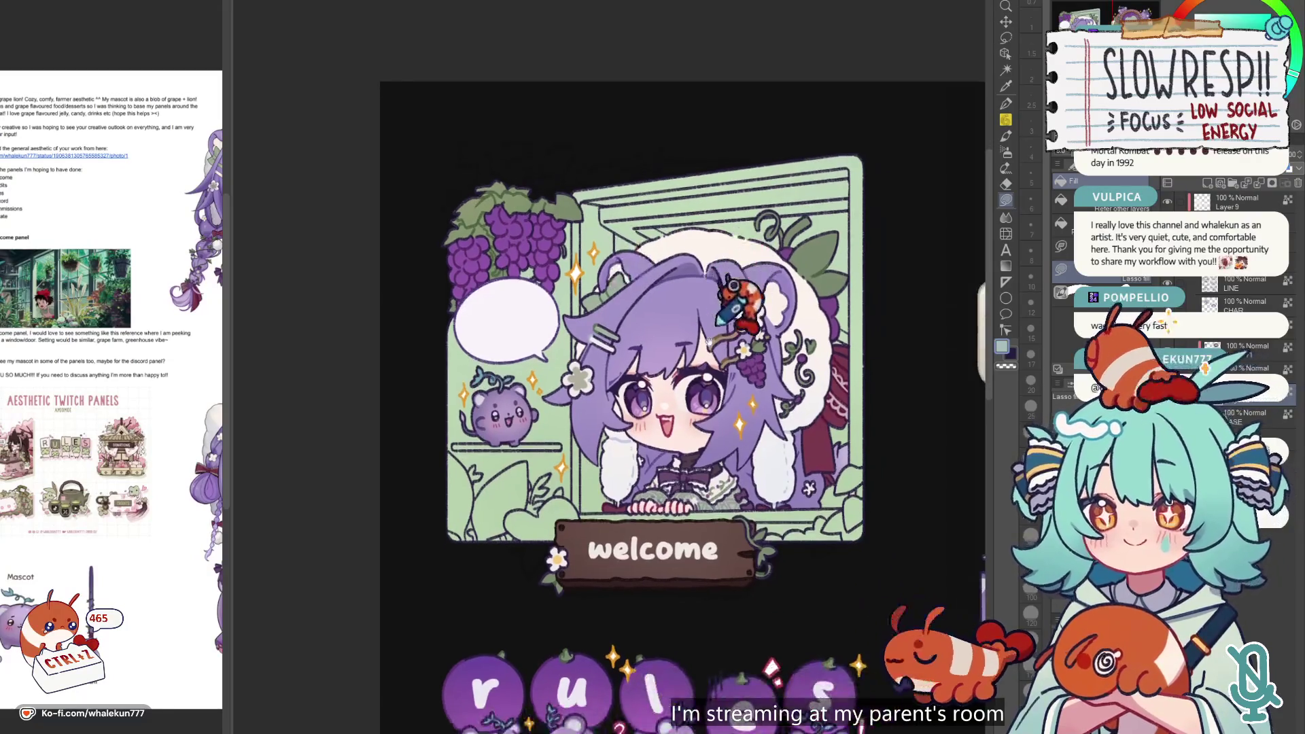
pyautogui.scroll(3, 742, 284)
pyautogui.moveTo(758, 252); pyautogui.dragTo(751, 388)
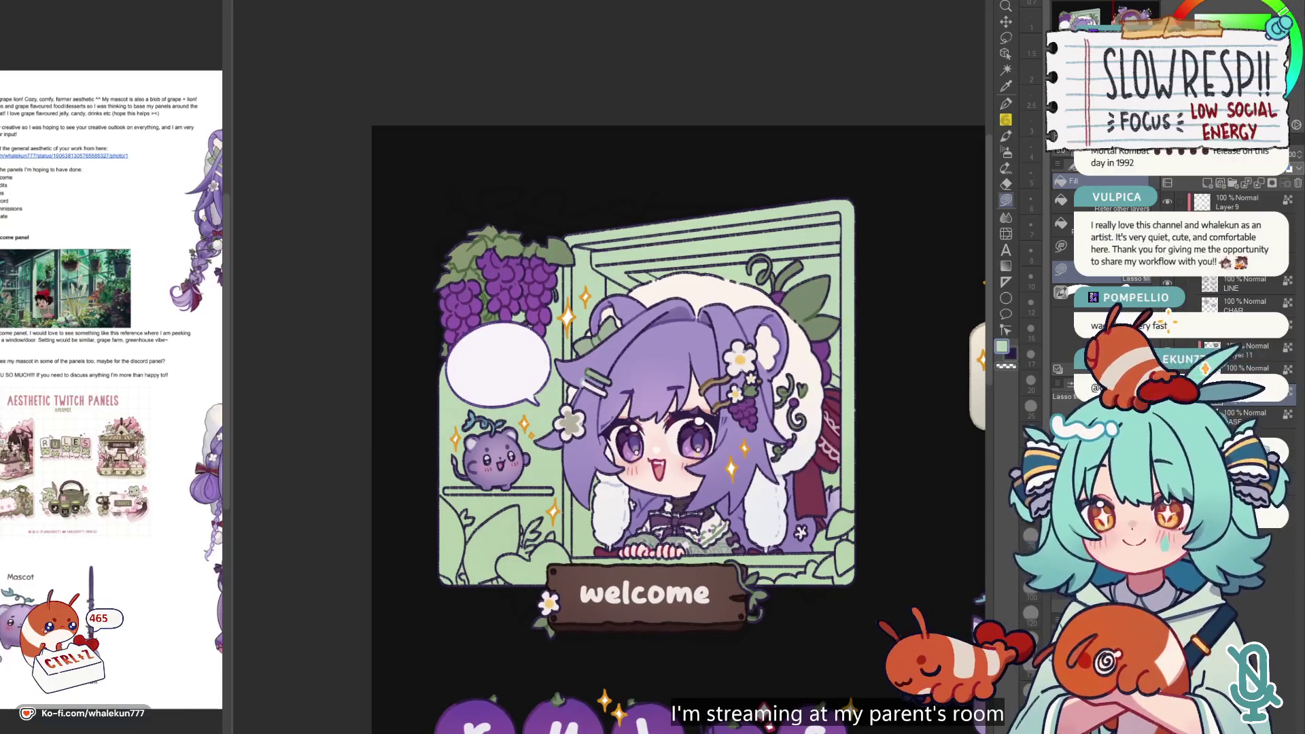
pyautogui.scroll(-5, 788, 380)
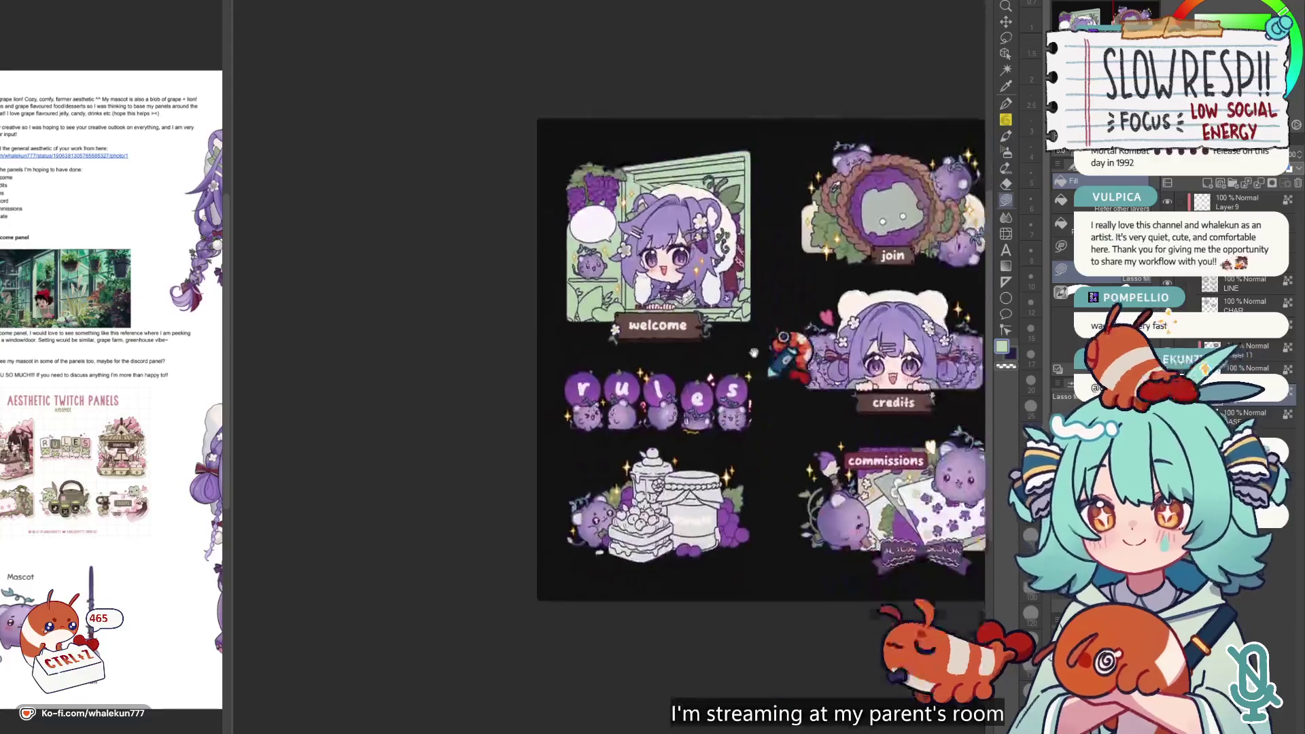
pyautogui.scroll(-5, 788, 381)
pyautogui.scroll(4, 846, 374)
pyautogui.scroll(3, 850, 428)
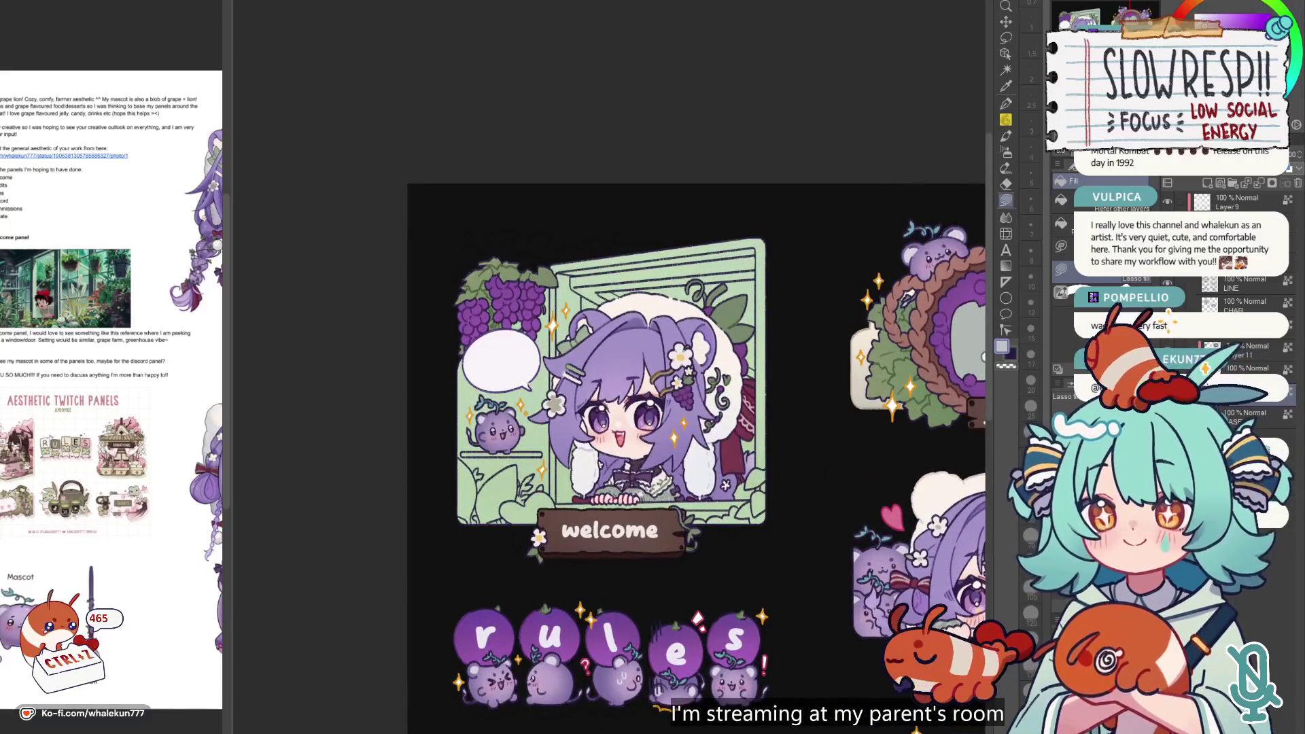
pyautogui.scroll(2, 714, 234)
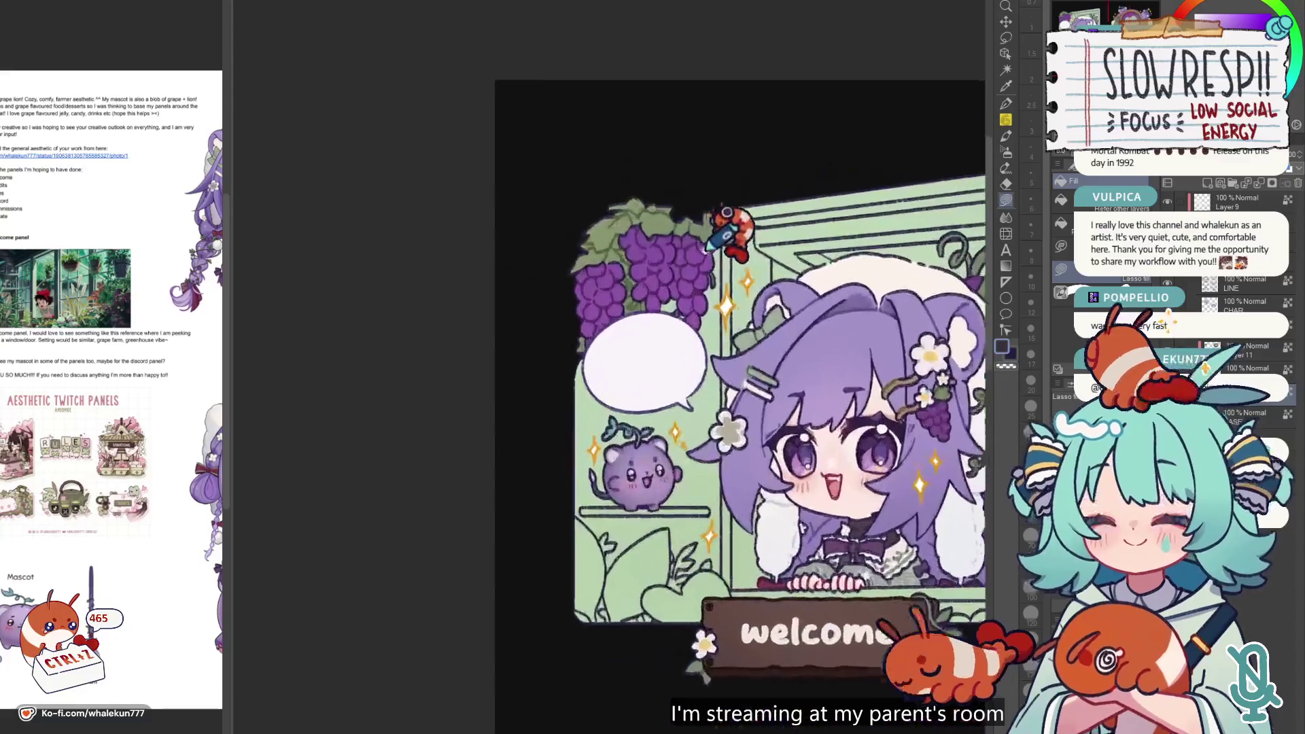
# - Lasso-fill the strip beside the grapes and the lower-left corner dark grey
pyautogui.moveTo(714, 235)
pyautogui.mouseDown()
pyautogui.moveTo(653, 592)
pyautogui.moveTo(730, 554)
pyautogui.moveTo(713, 527)
pyautogui.mouseUp()
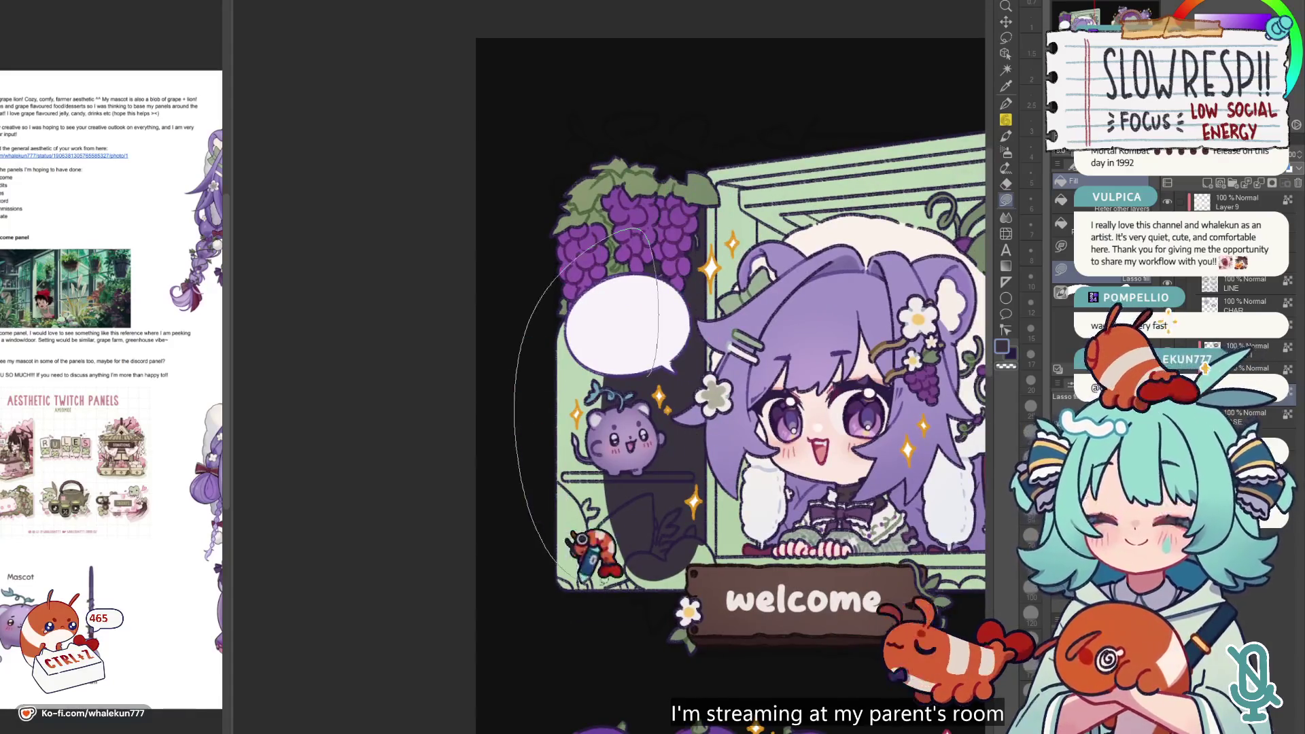
pyautogui.moveTo(622, 523)
pyautogui.mouseDown()
pyautogui.moveTo(647, 596)
pyautogui.moveTo(542, 523)
pyautogui.moveTo(652, 537)
pyautogui.moveTo(670, 520)
pyautogui.moveTo(595, 473)
pyautogui.mouseUp()
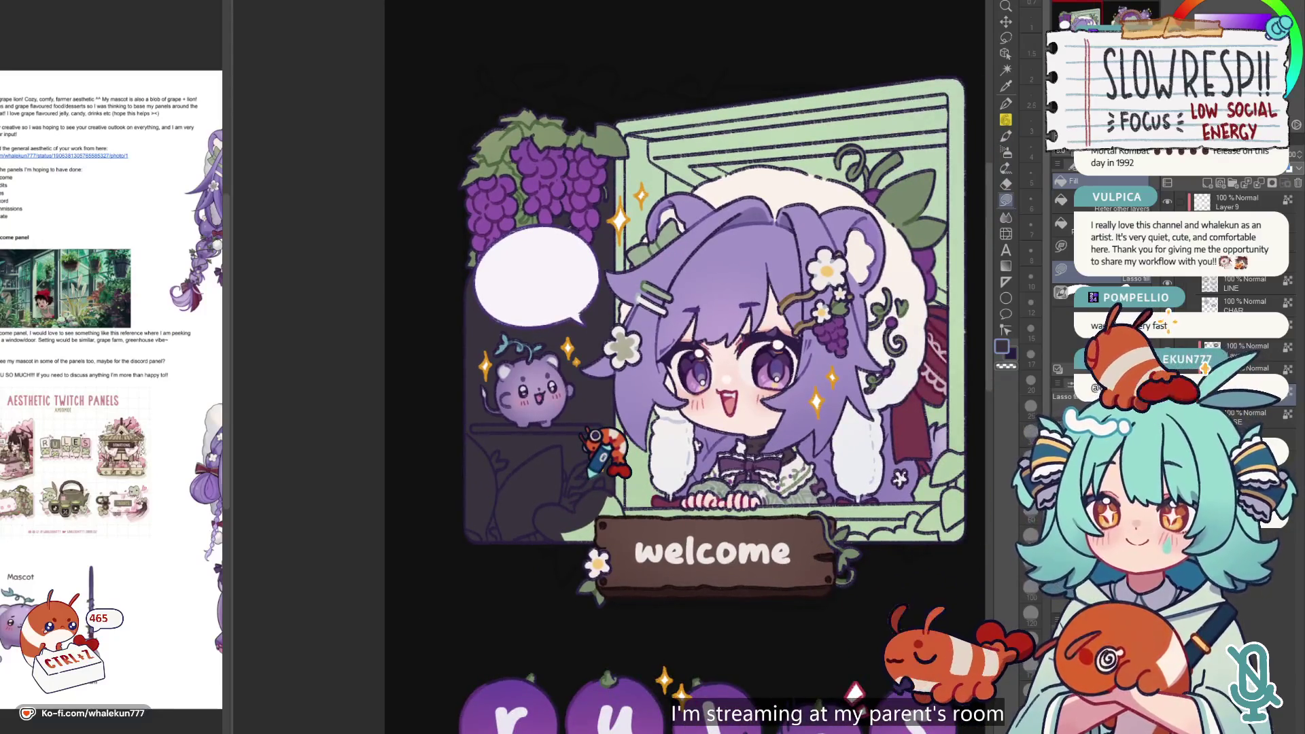
pyautogui.moveTo(591, 475); pyautogui.dragTo(617, 482)
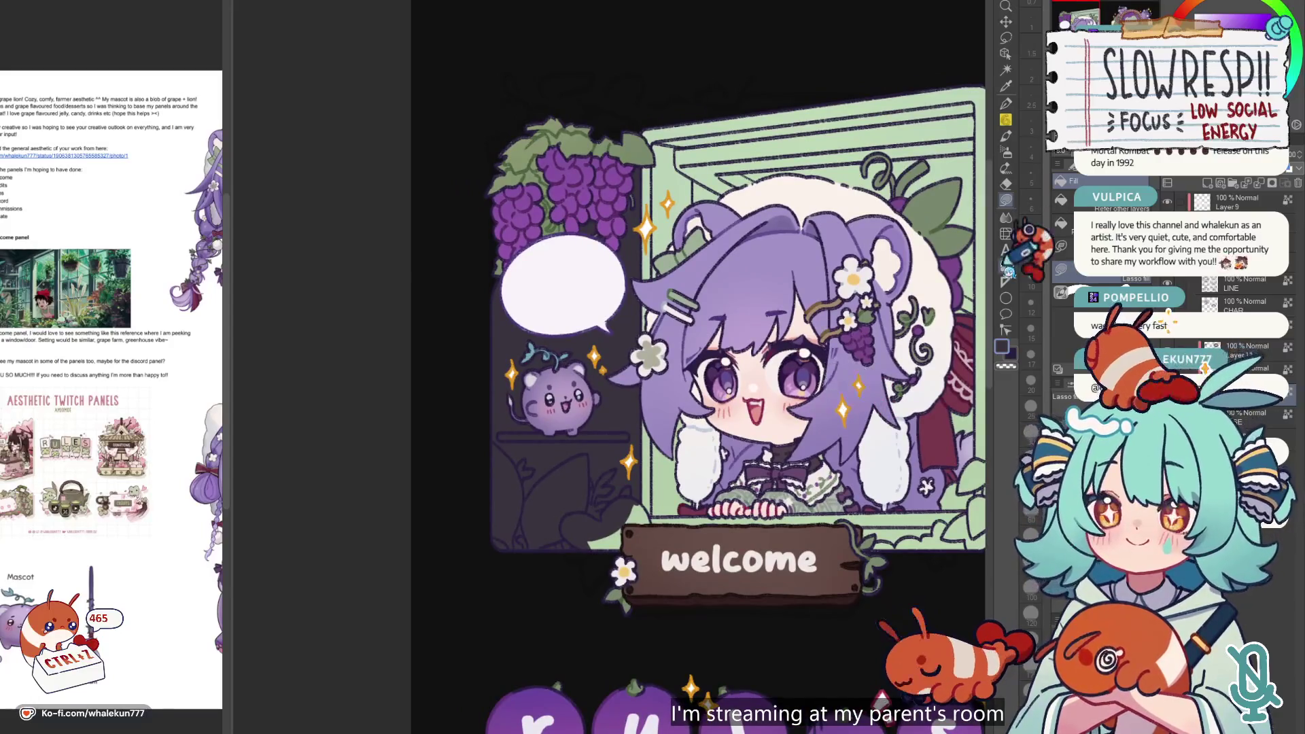
pyautogui.moveTo(881, 525)
pyautogui.mouseDown()
pyautogui.moveTo(715, 427)
pyautogui.moveTo(692, 435)
pyautogui.moveTo(740, 477)
pyautogui.moveTo(788, 408)
pyautogui.mouseUp()
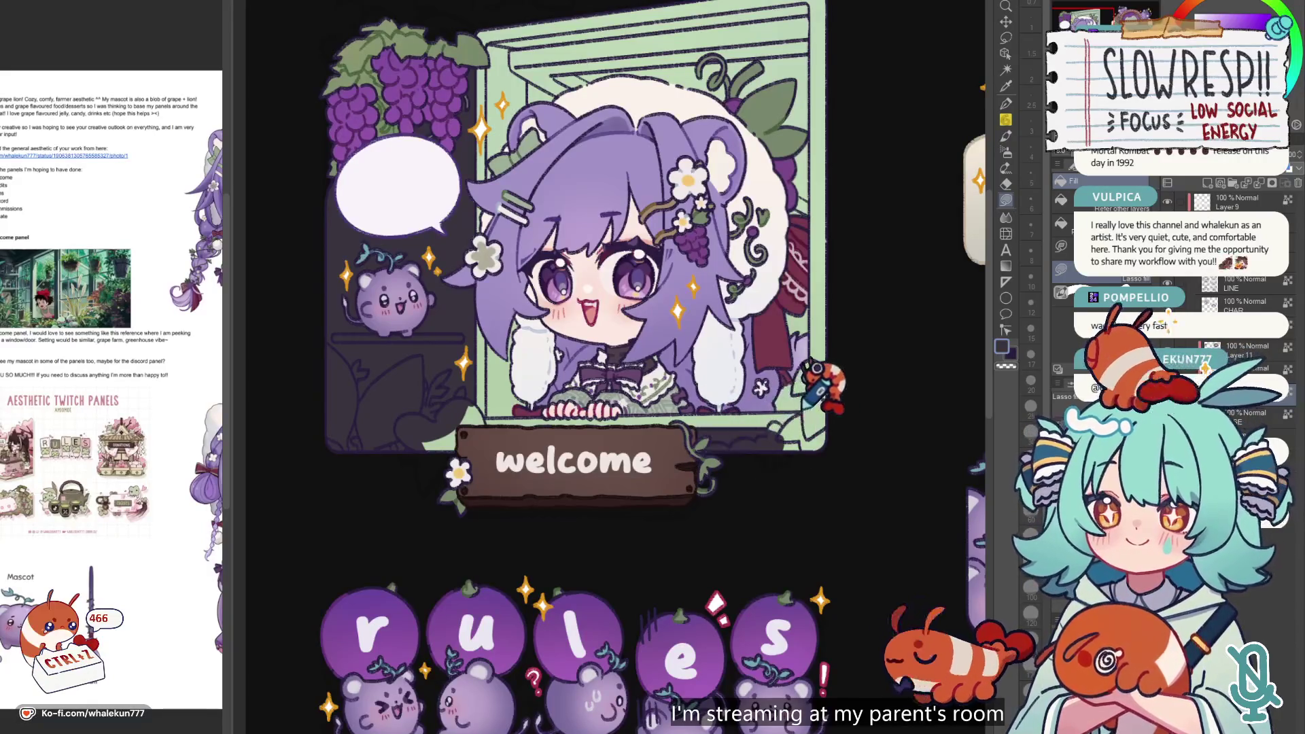
pyautogui.scroll(2, 796, 414)
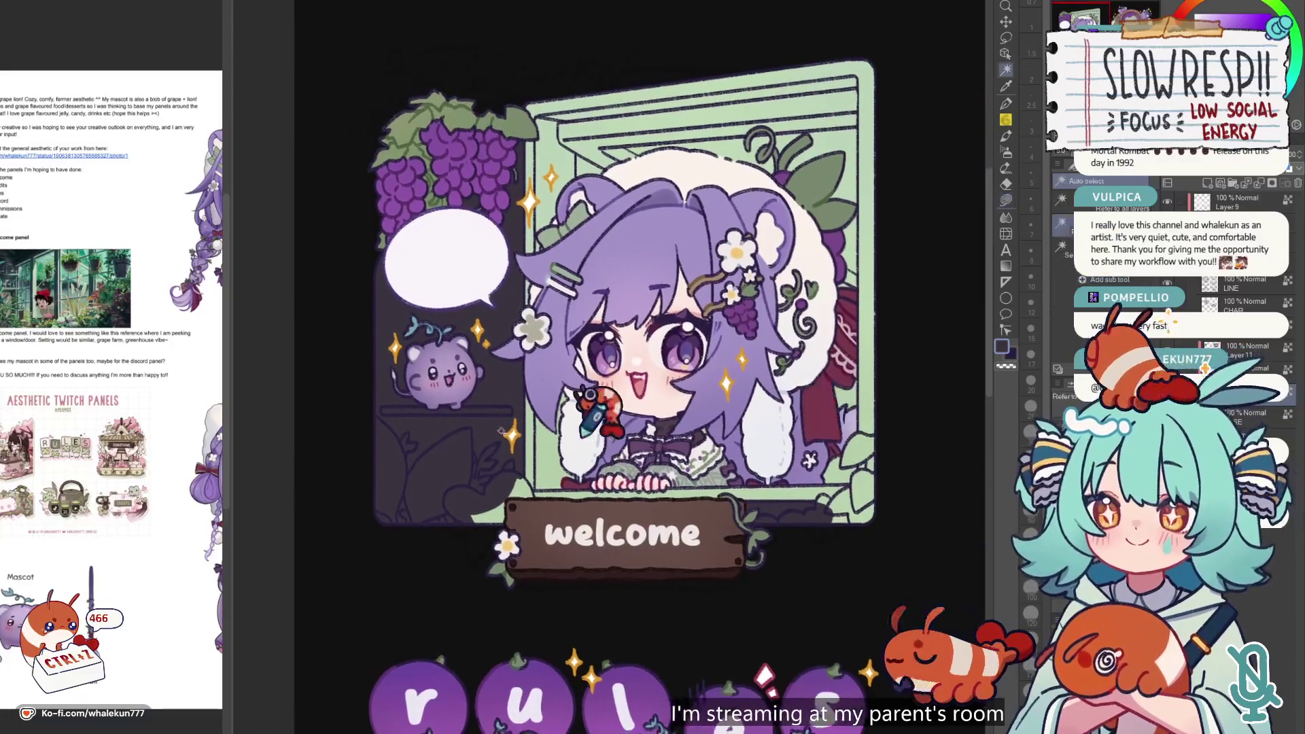
# - Clear the selection, then select the dark left area and the dark area right of the sign
pyautogui.press('w')
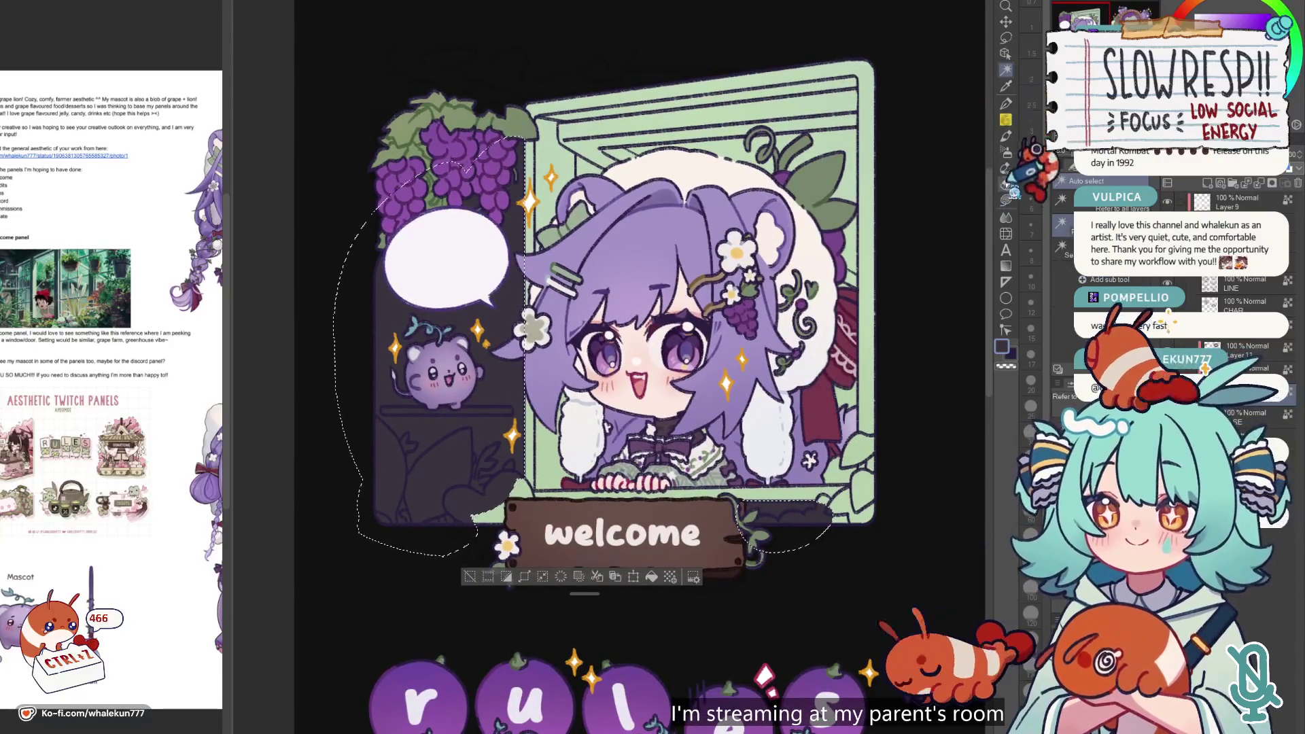
pyautogui.press('g')
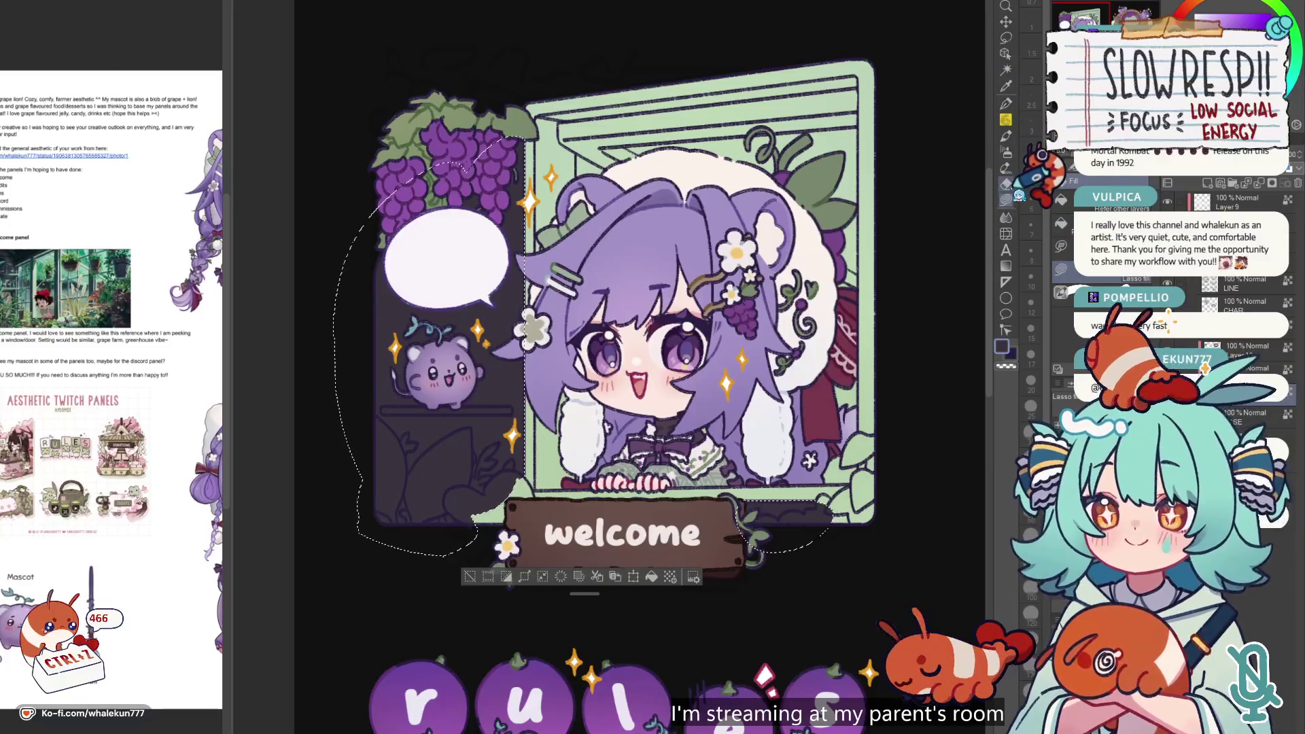
pyautogui.hotkey('ctrl', 'd')
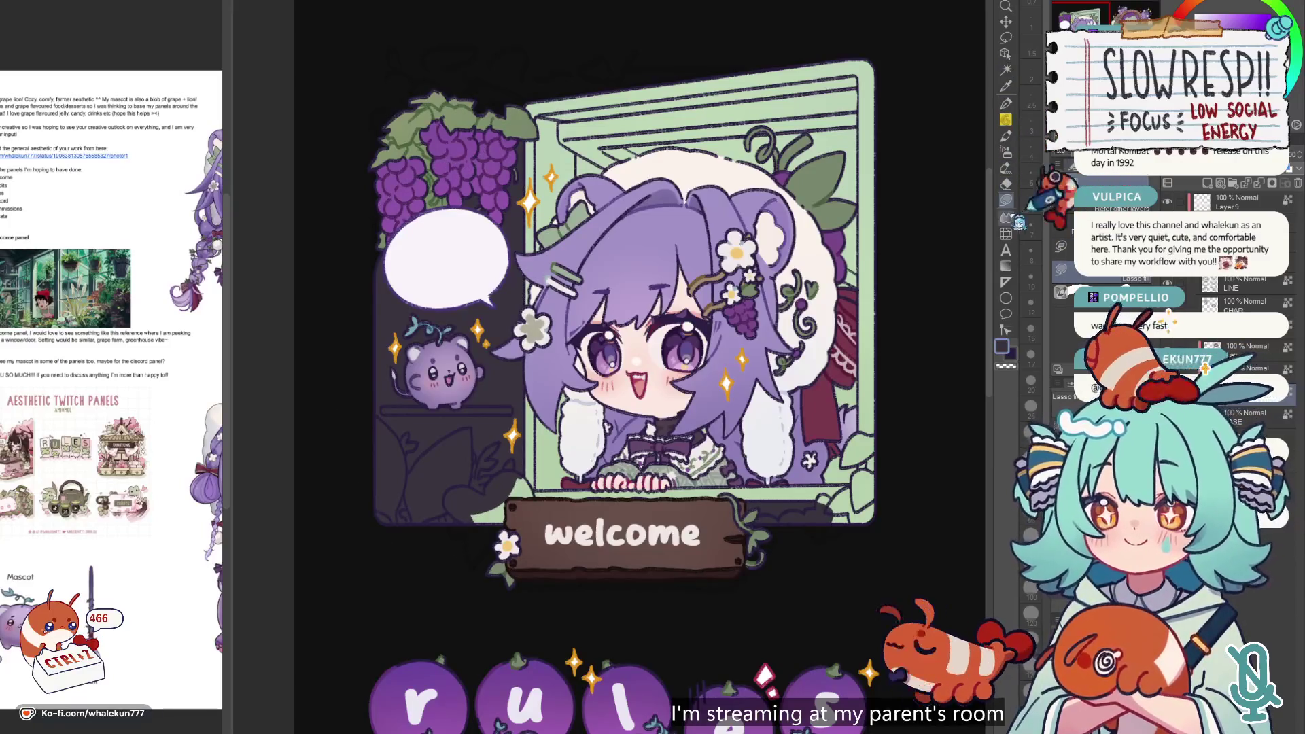
pyautogui.press('w')
pyautogui.click(473, 357)
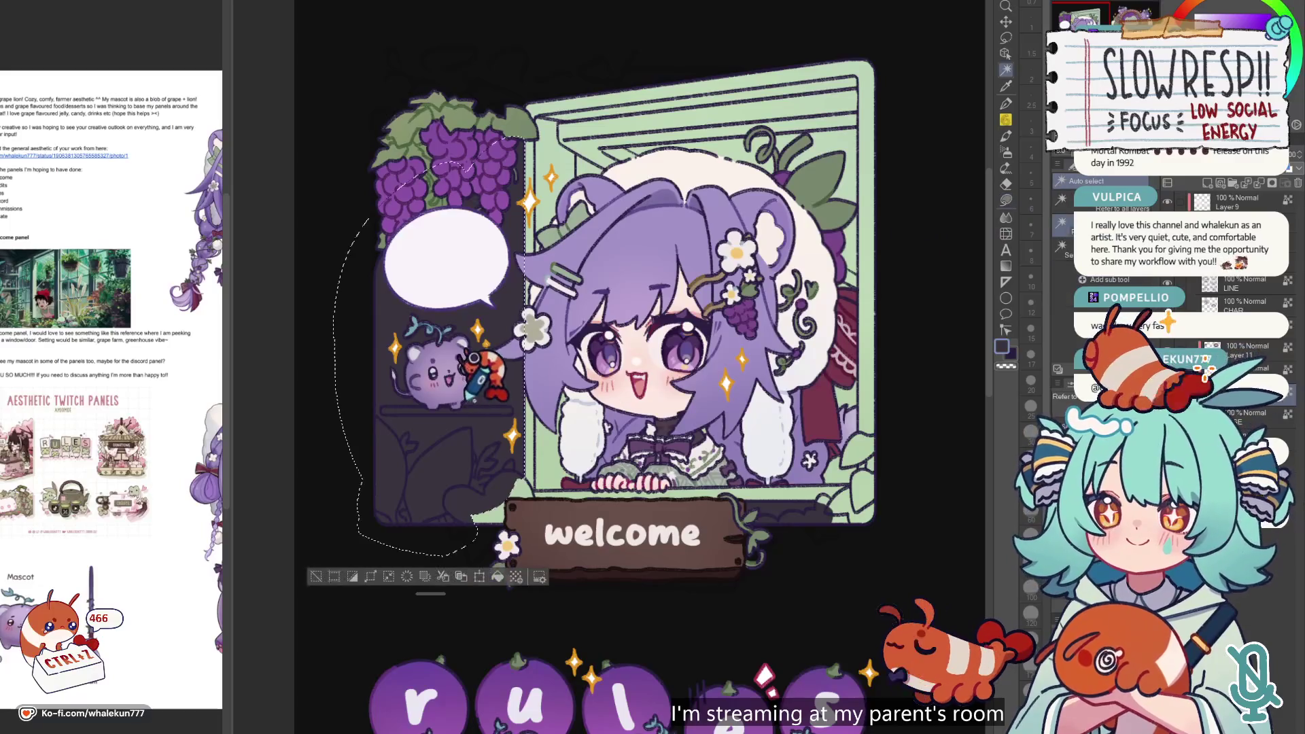
pyautogui.keyDown('shift'); pyautogui.click(781, 515); pyautogui.keyUp('shift')
pyautogui.click(1006, 201)
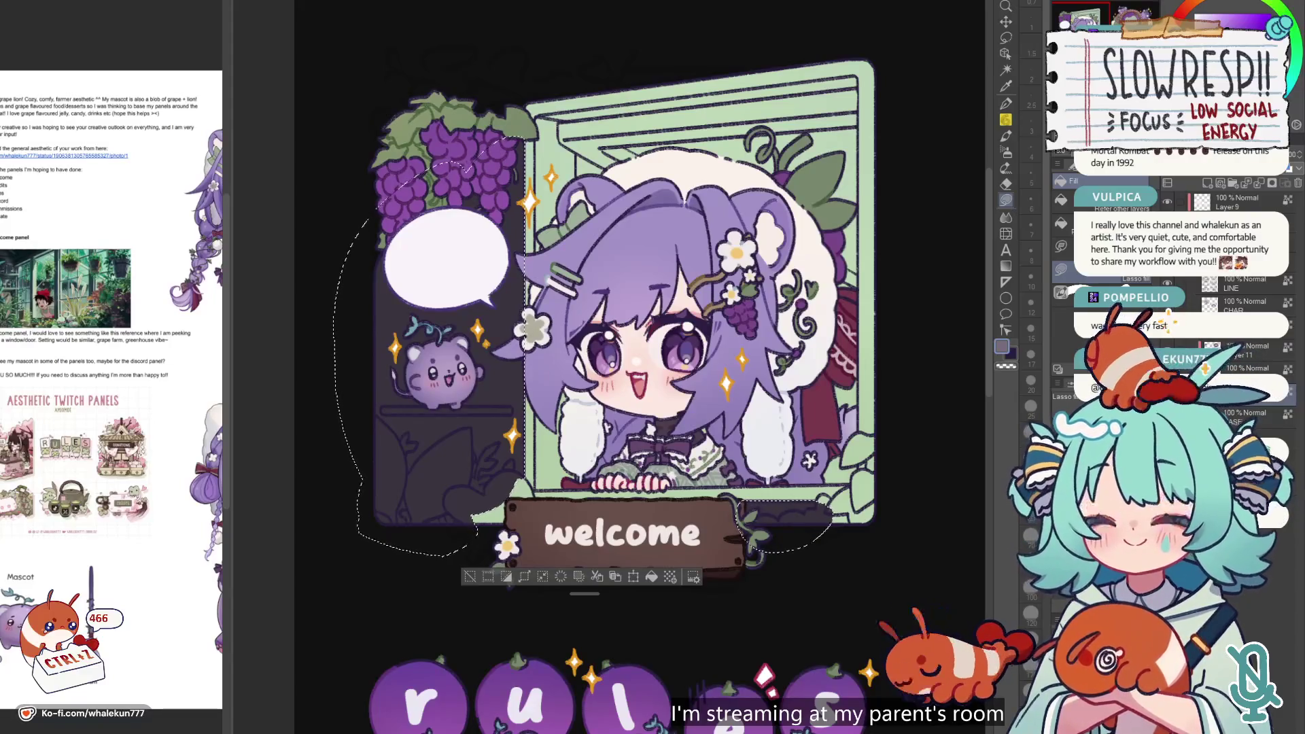
# - With the soft airbrush active, undo several recent edits on the welcome panel
pyautogui.press('b')
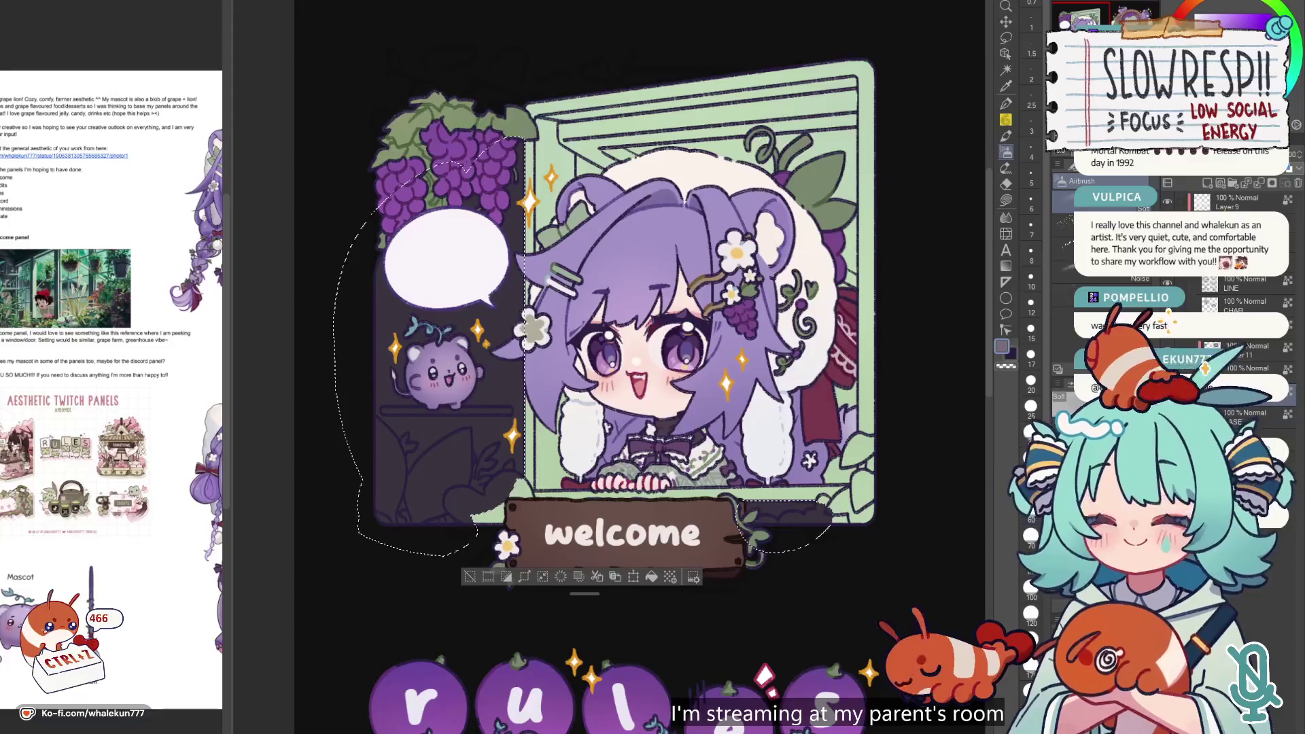
pyautogui.moveTo(521, 390); pyautogui.dragTo(545, 312)
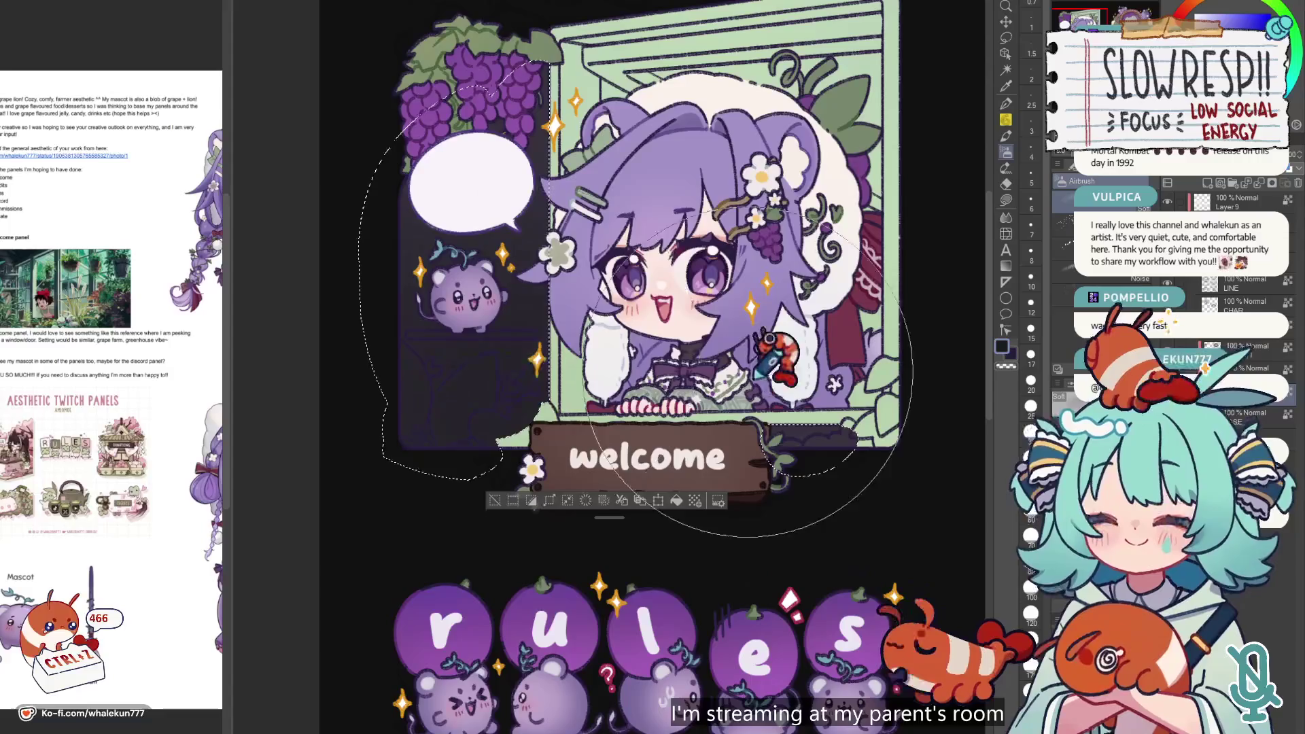
pyautogui.hotkey('ctrl', 'z')
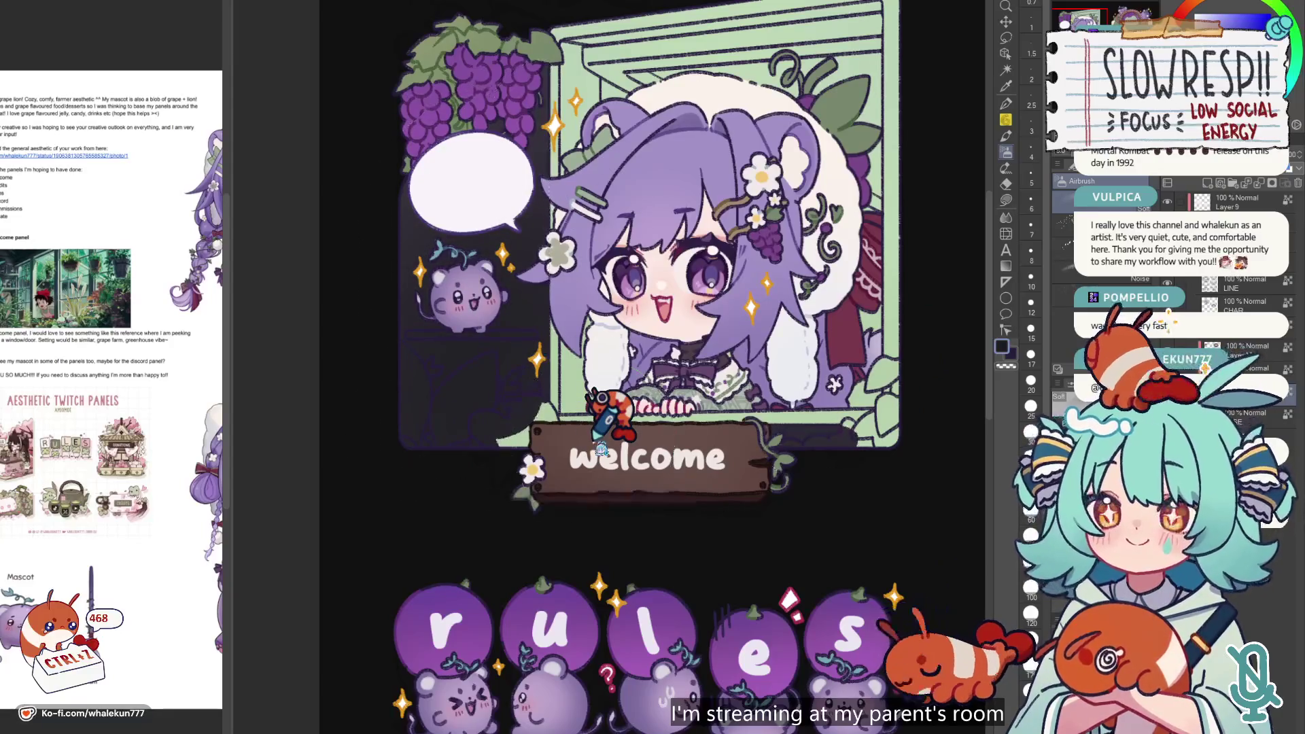
pyautogui.scroll(-5, 602, 401)
pyautogui.scroll(5, 768, 214)
pyautogui.hotkey('ctrl', 'z')
pyautogui.hotkey('ctrl', 'z')
pyautogui.hotkey('ctrl', 'z')
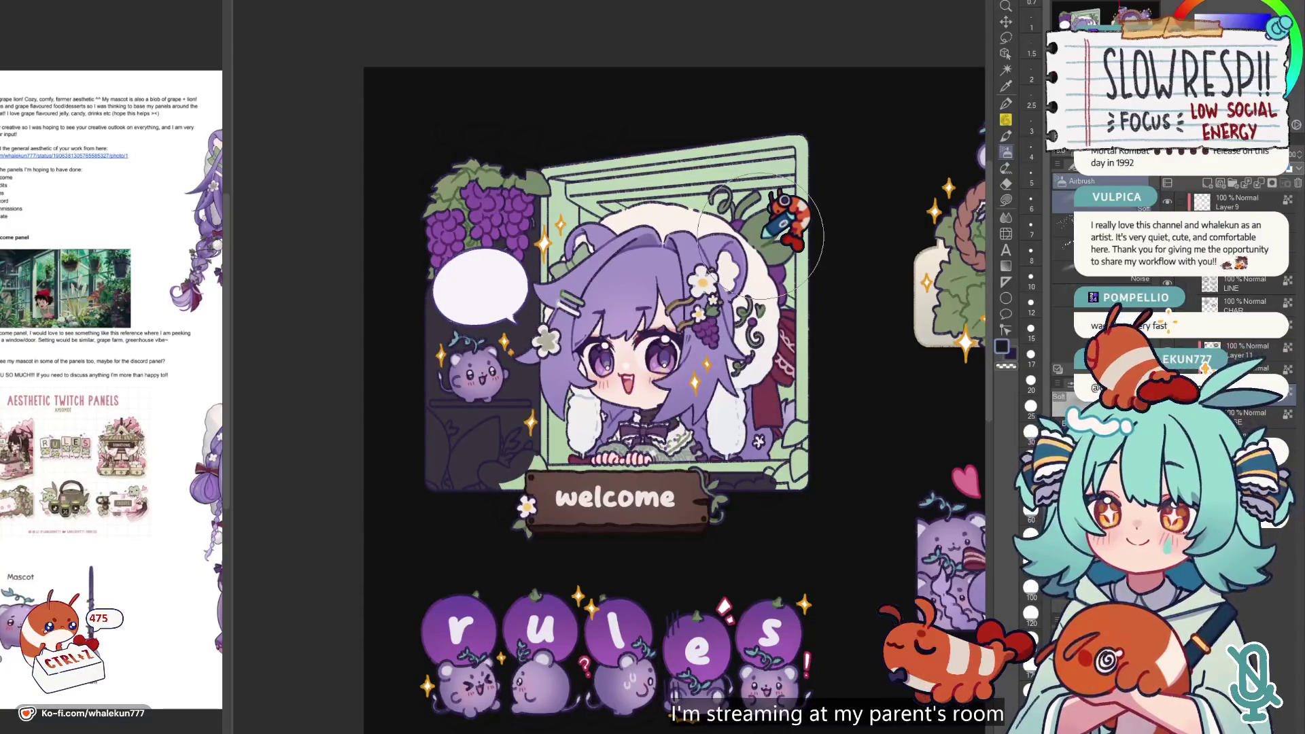
# - Undo further edits to bring back the welcome panel's greenery
pyautogui.hotkey('ctrl', 'z')
pyautogui.hotkey('ctrl', 'z')
pyautogui.hotkey('ctrl', 'z')
pyautogui.moveTo(768, 231); pyautogui.dragTo(780, 182)
pyautogui.hotkey('ctrl', 'z')
pyautogui.hotkey('ctrl', 'z')
pyautogui.hotkey('ctrl', 'z')
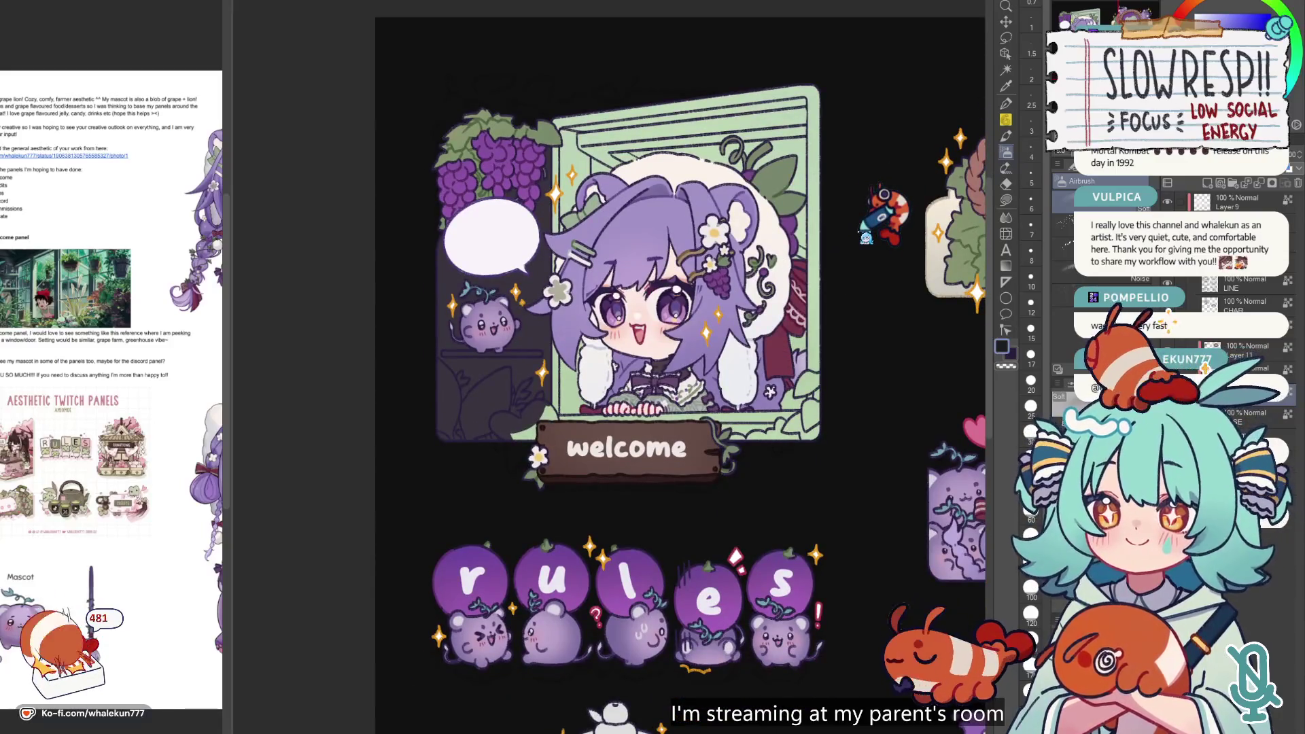
# - Lasso-fill the welcome window area purple, then undo the purple fill
pyautogui.click(1006, 200)
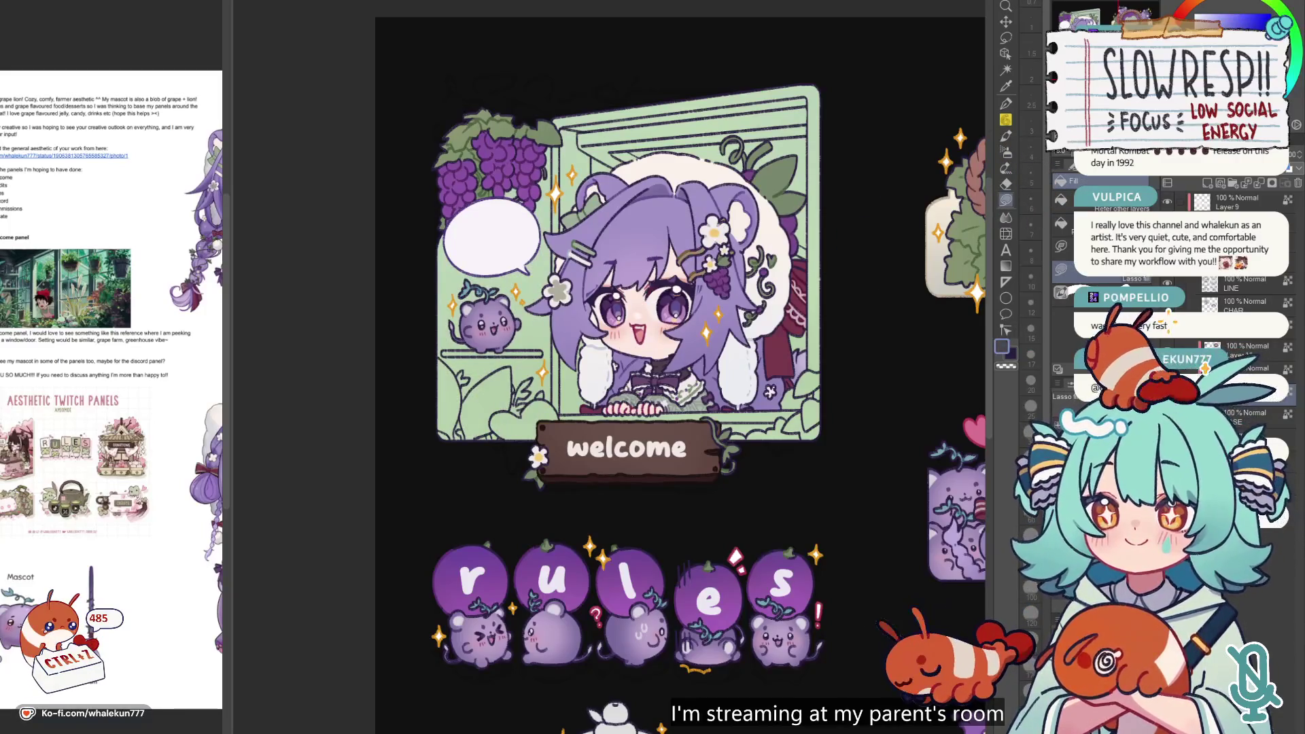
pyautogui.moveTo(679, 374); pyautogui.dragTo(812, 395)
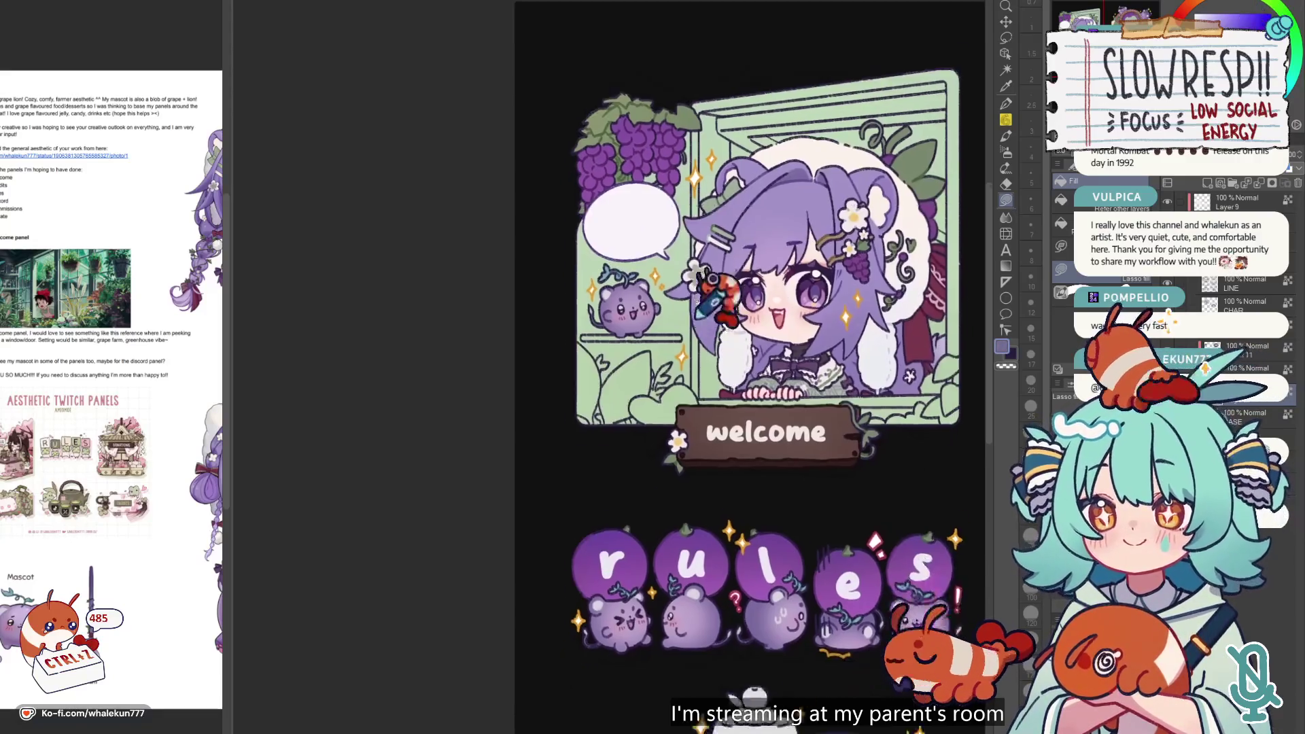
pyautogui.hotkey('ctrl', '+')
pyautogui.hotkey('ctrl', '+')
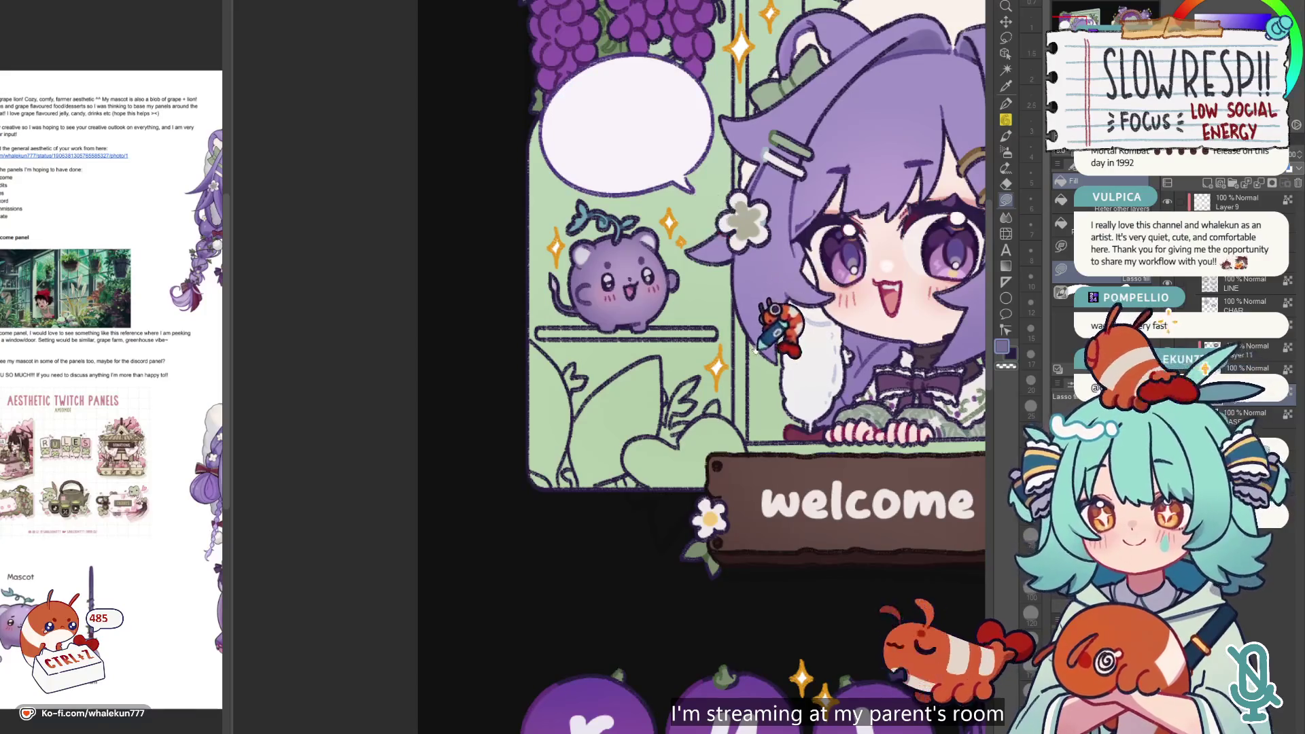
pyautogui.scroll(3, 721, 217)
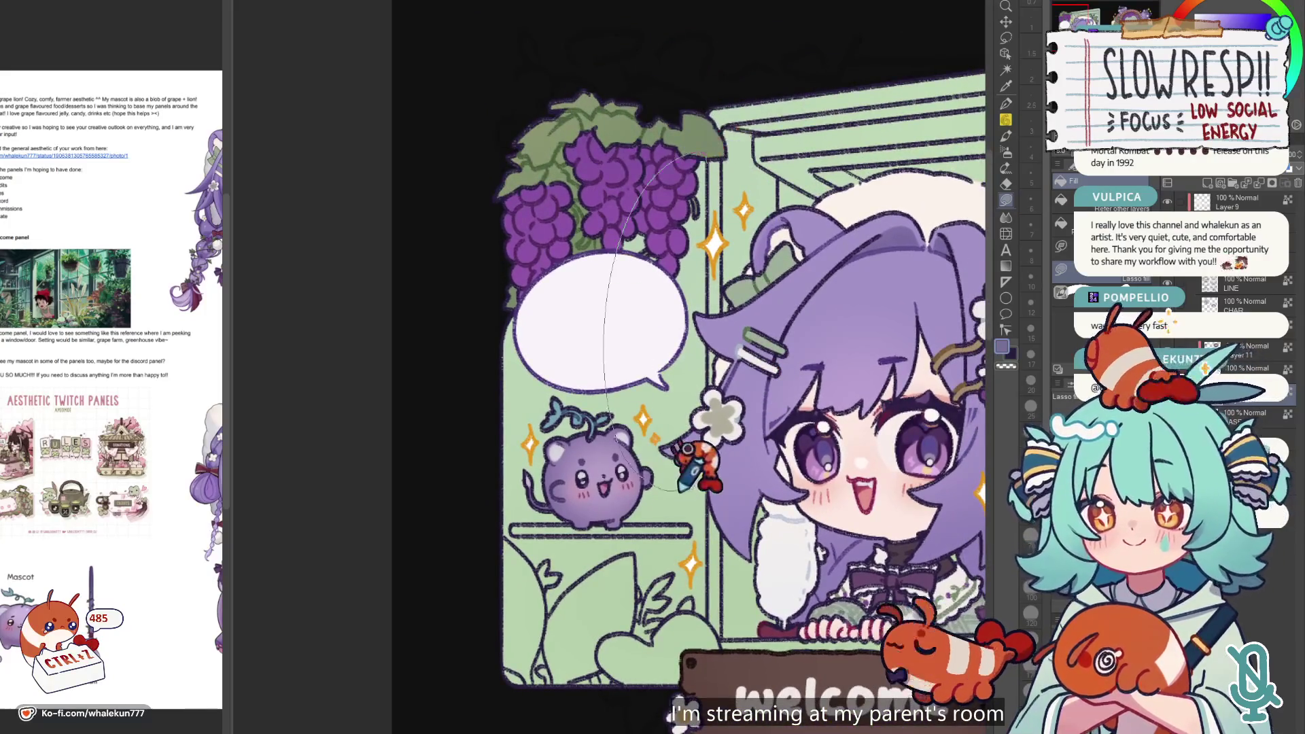
pyautogui.scroll(-2, 724, 302)
pyautogui.scroll(-5, 744, 306)
pyautogui.scroll(2, 700, 373)
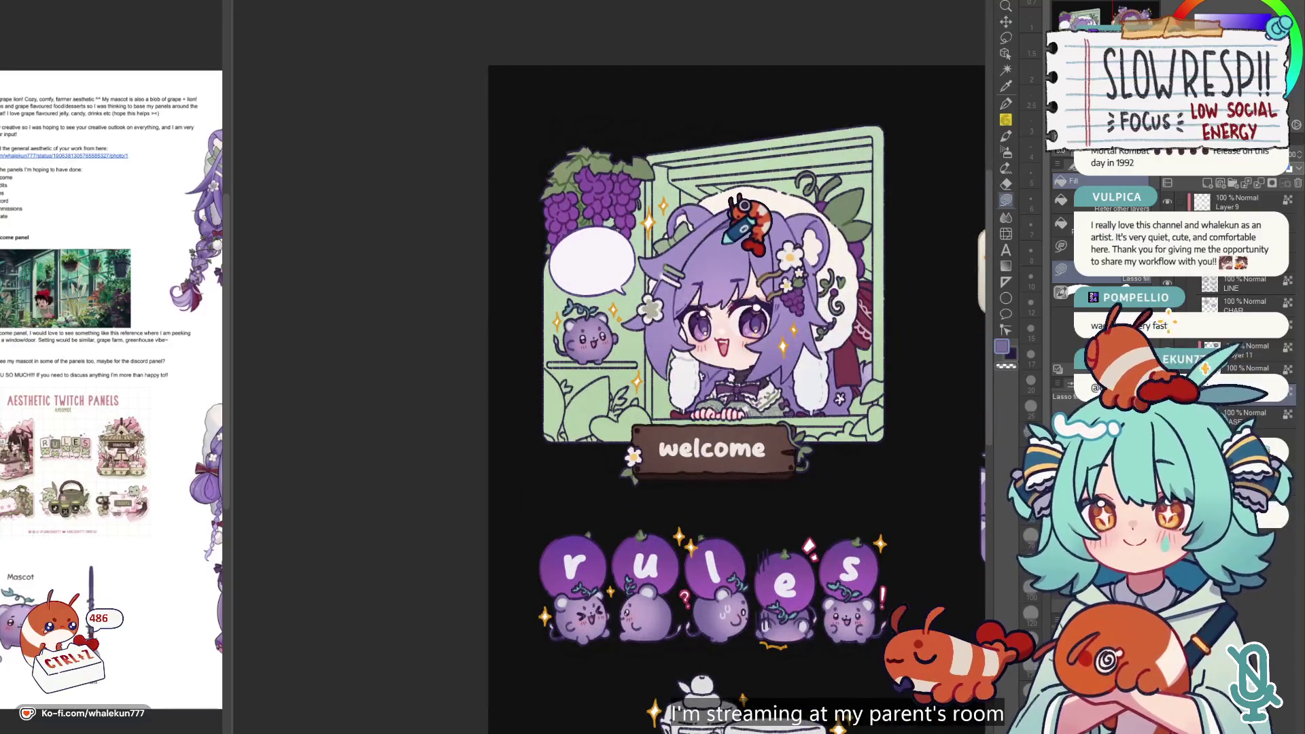
pyautogui.moveTo(842, 475)
pyautogui.mouseDown()
pyautogui.moveTo(907, 131)
pyautogui.moveTo(524, 170)
pyautogui.moveTo(688, 445)
pyautogui.mouseUp()
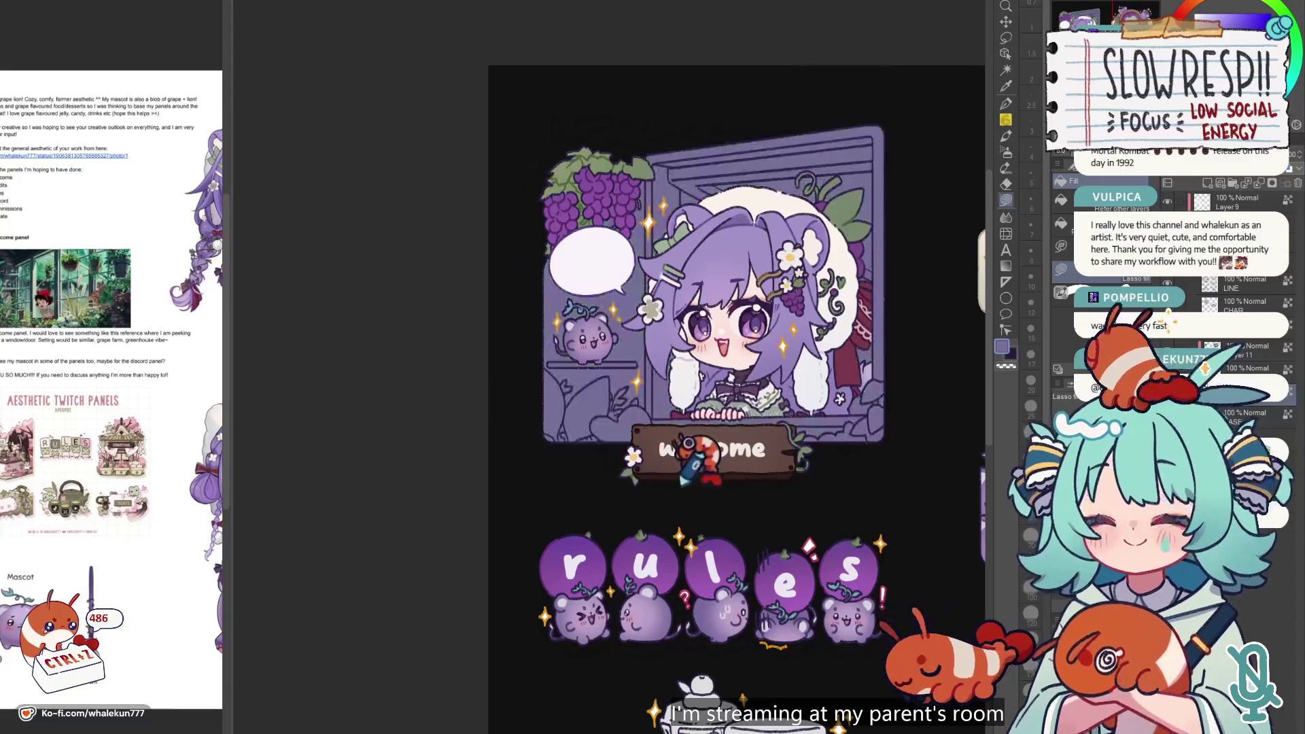
pyautogui.hotkey('ctrl', 'z')
# - Trace a fill area from the grapes downward, then undo it
pyautogui.moveTo(838, 383); pyautogui.dragTo(794, 336)
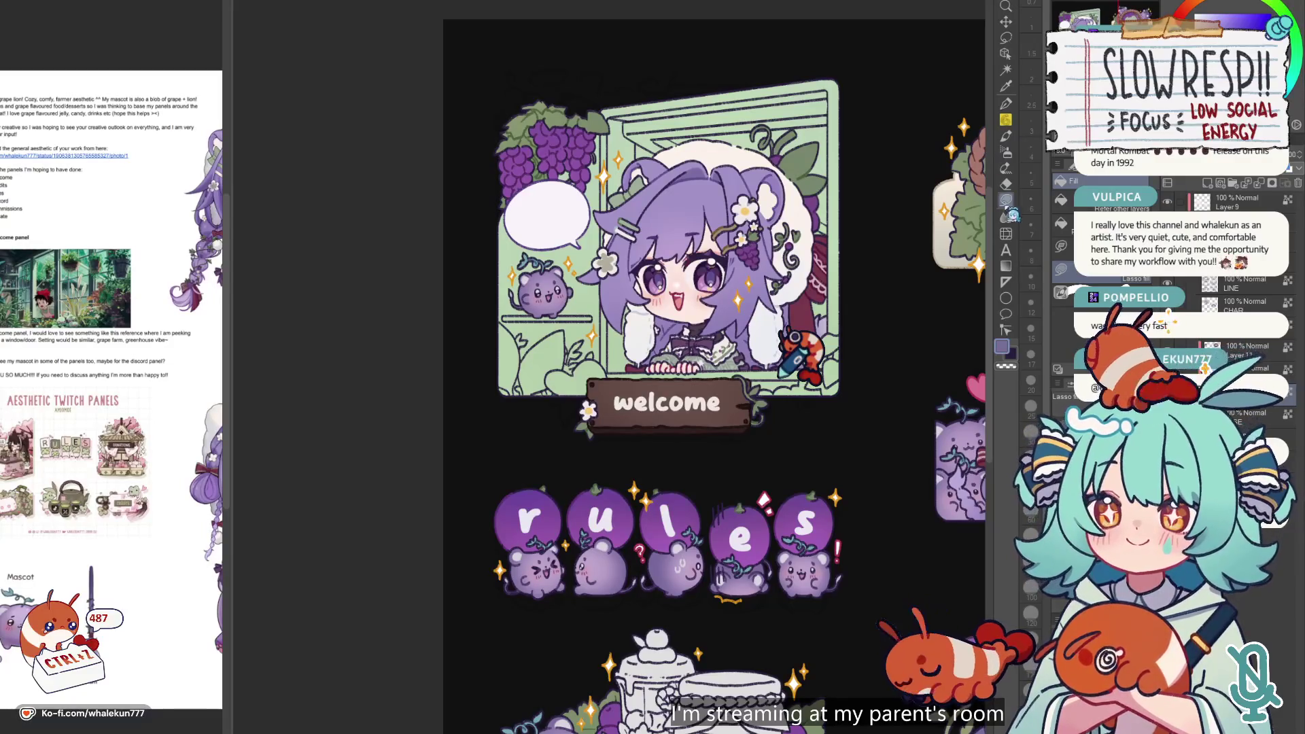
pyautogui.moveTo(795, 347)
pyautogui.mouseDown()
pyautogui.moveTo(831, 373)
pyautogui.moveTo(789, 333)
pyautogui.moveTo(796, 286)
pyautogui.moveTo(816, 357)
pyautogui.mouseUp()
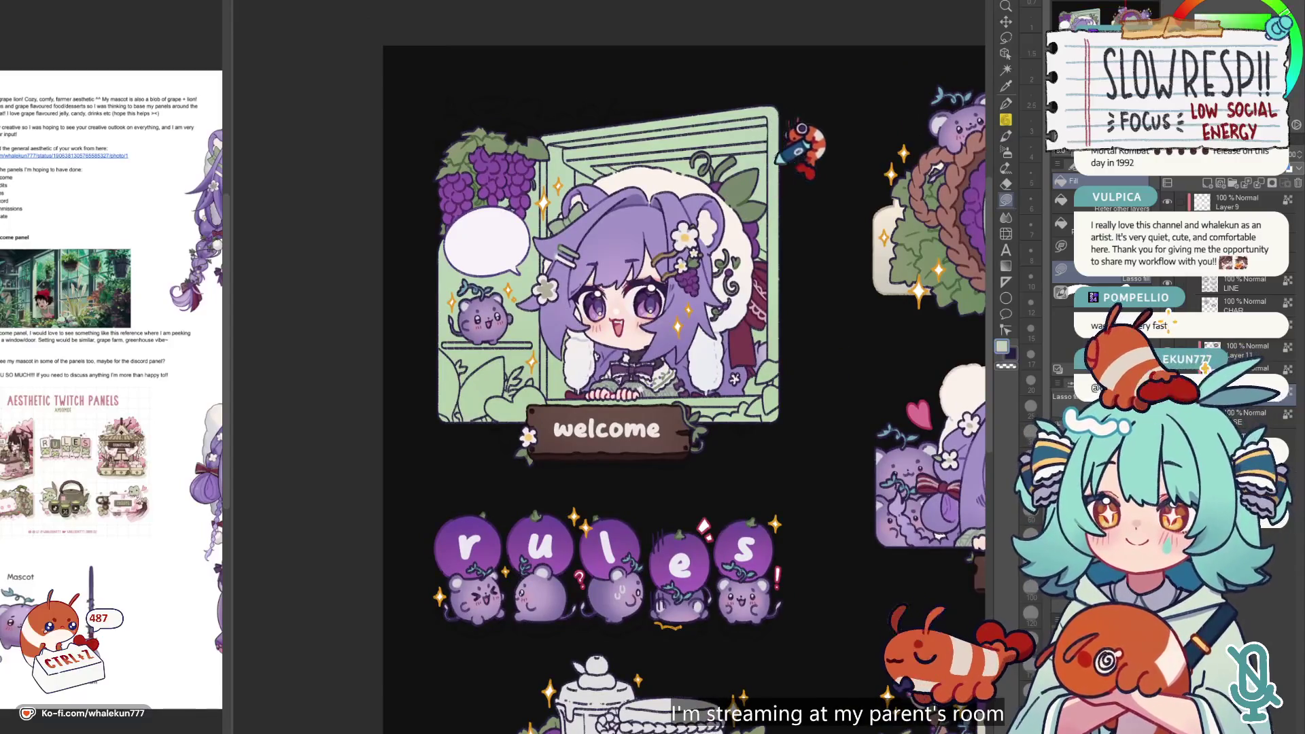
pyautogui.scroll(-1, 762, 169)
pyautogui.scroll(1, 699, 358)
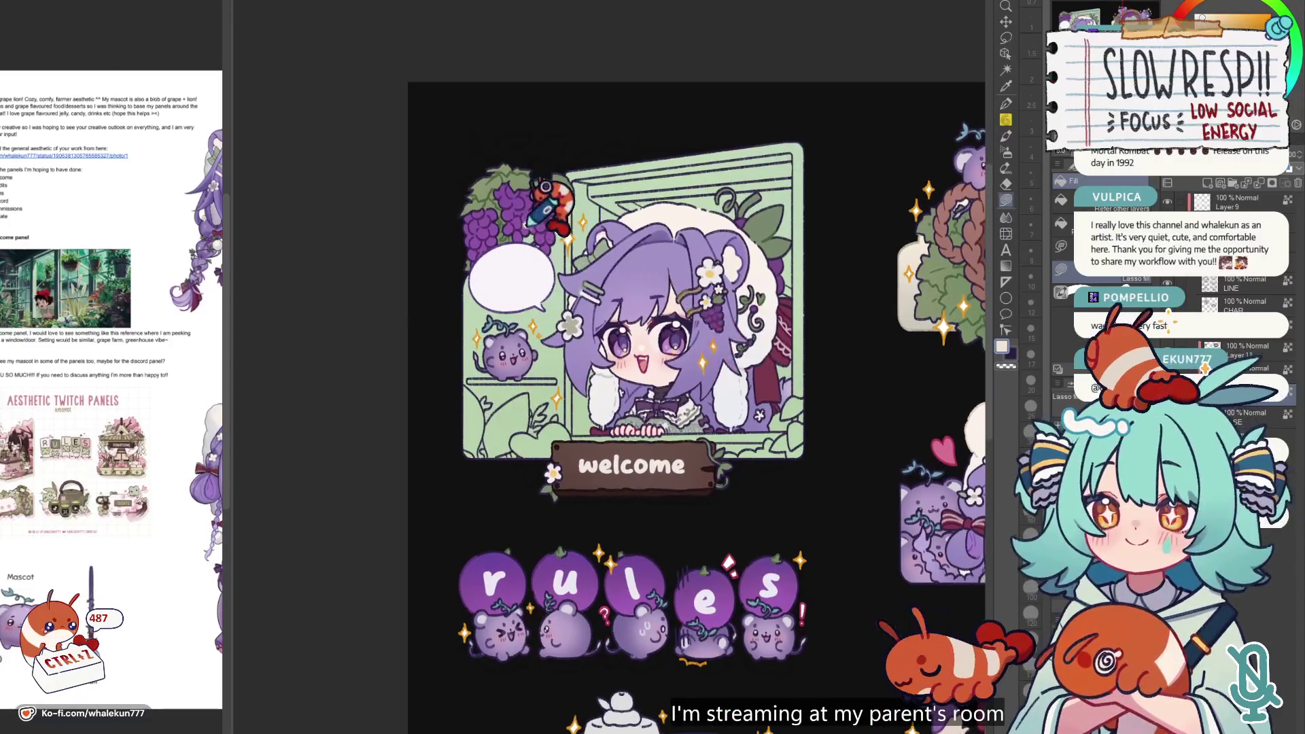
pyautogui.scroll(3, 525, 225)
pyautogui.moveTo(593, 159)
pyautogui.mouseDown()
pyautogui.moveTo(543, 598)
pyautogui.moveTo(646, 585)
pyautogui.mouseUp()
pyautogui.hotkey('ctrl', 'z')
# - Lasso-fill the welcome window's left side and bottom cream, tracing down from the grapes
pyautogui.moveTo(597, 148)
pyautogui.mouseDown()
pyautogui.moveTo(509, 592)
pyautogui.moveTo(611, 581)
pyautogui.mouseUp()
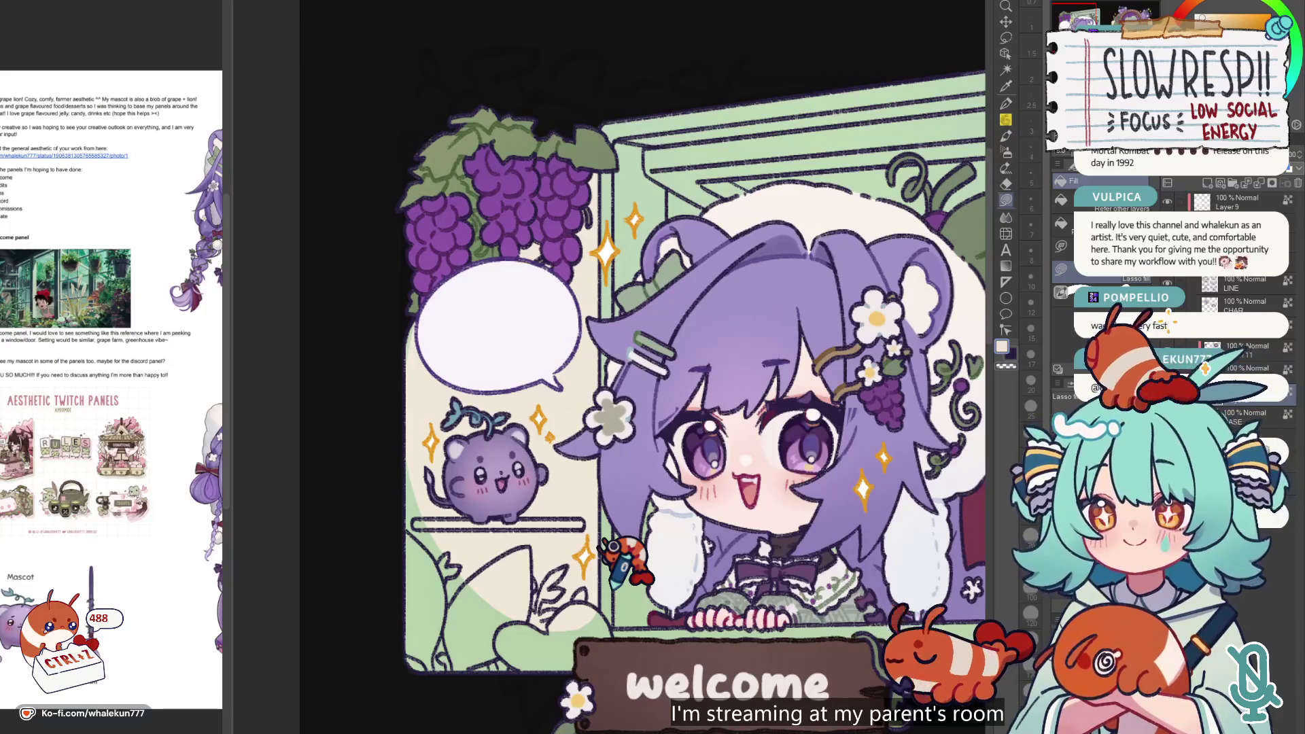
pyautogui.moveTo(544, 407)
pyautogui.mouseDown()
pyautogui.moveTo(592, 279)
pyautogui.moveTo(476, 109)
pyautogui.moveTo(605, 489)
pyautogui.moveTo(593, 452)
pyautogui.mouseUp()
pyautogui.moveTo(656, 422); pyautogui.dragTo(583, 413)
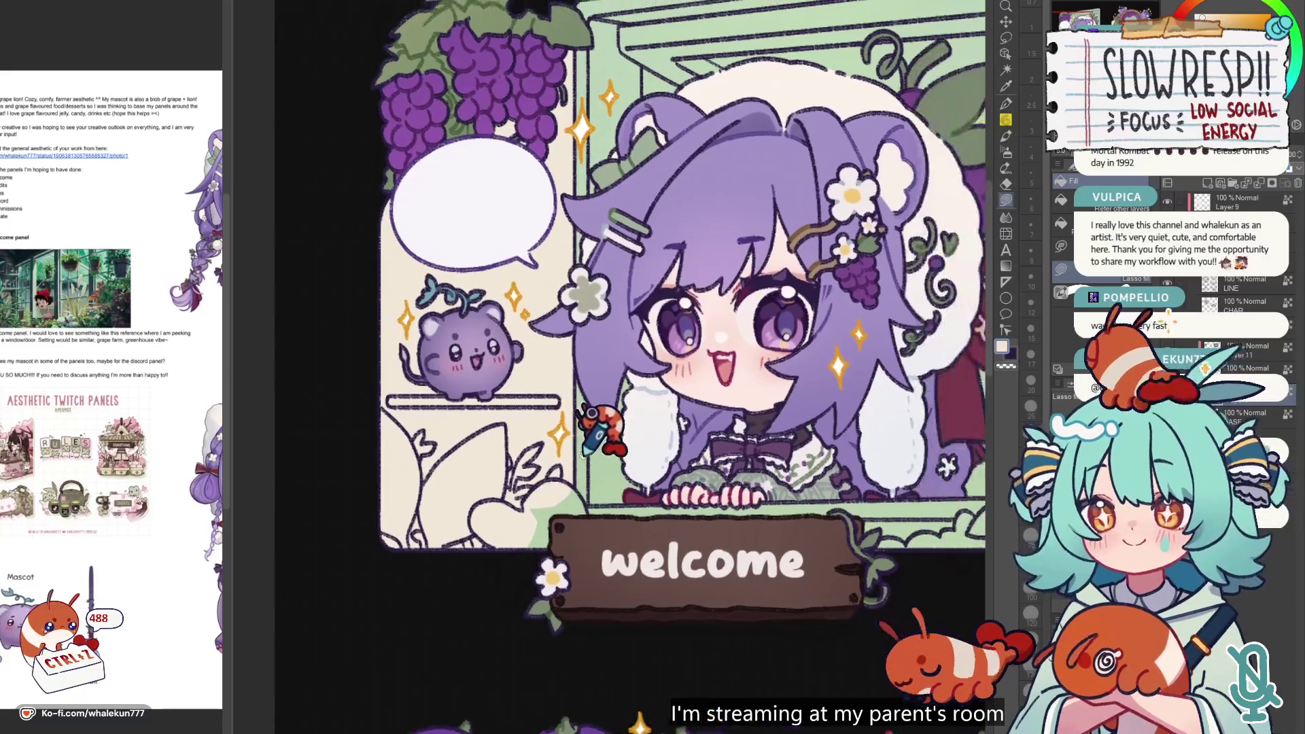
# - Zoom out over the rules row to view the whole panel sheet, heading toward the donate panel
pyautogui.moveTo(724, 414); pyautogui.dragTo(568, 348)
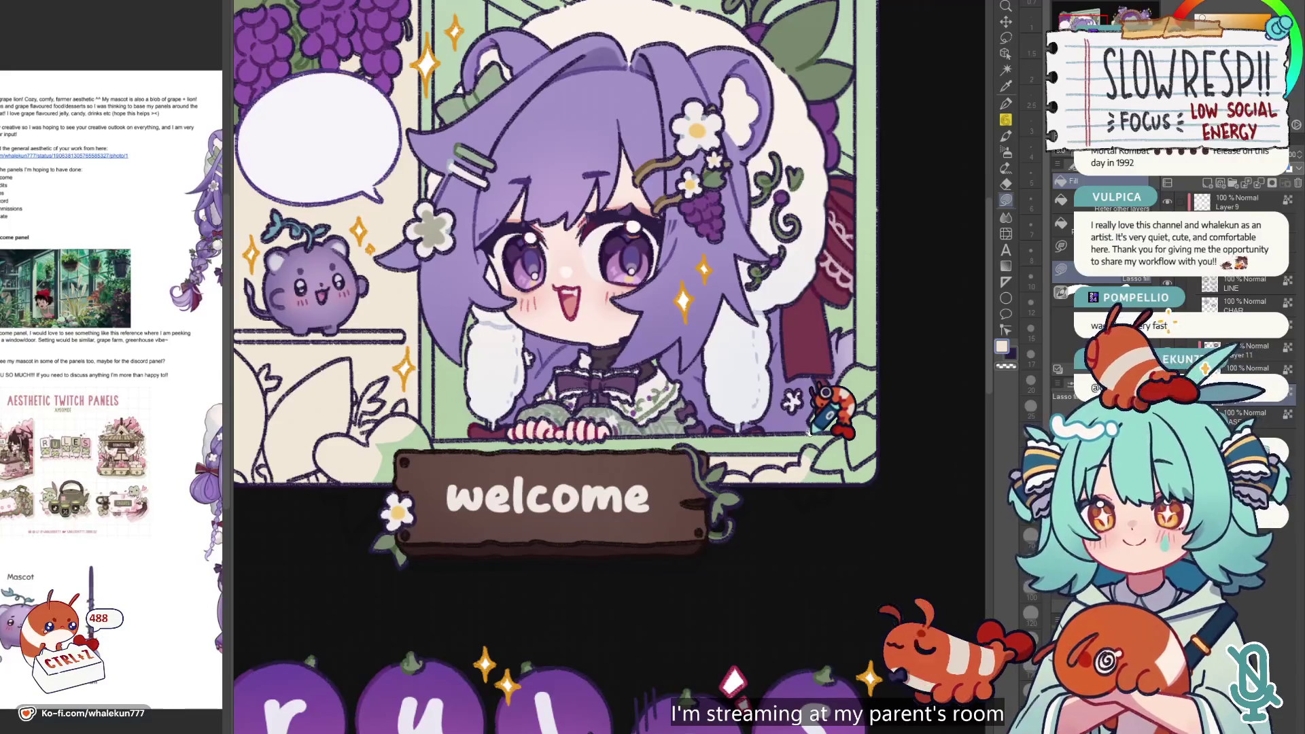
pyautogui.scroll(-5, 824, 401)
pyautogui.scroll(3, 751, 336)
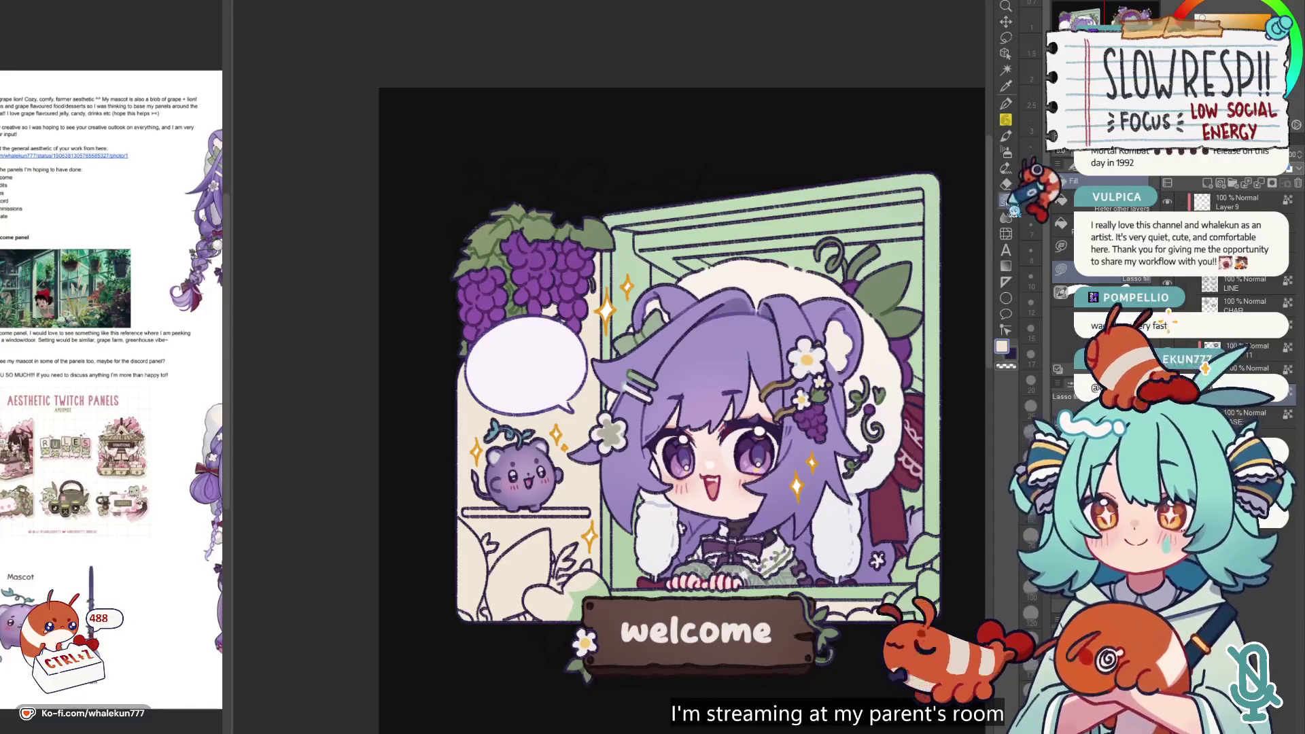
pyautogui.scroll(-3, 766, 303)
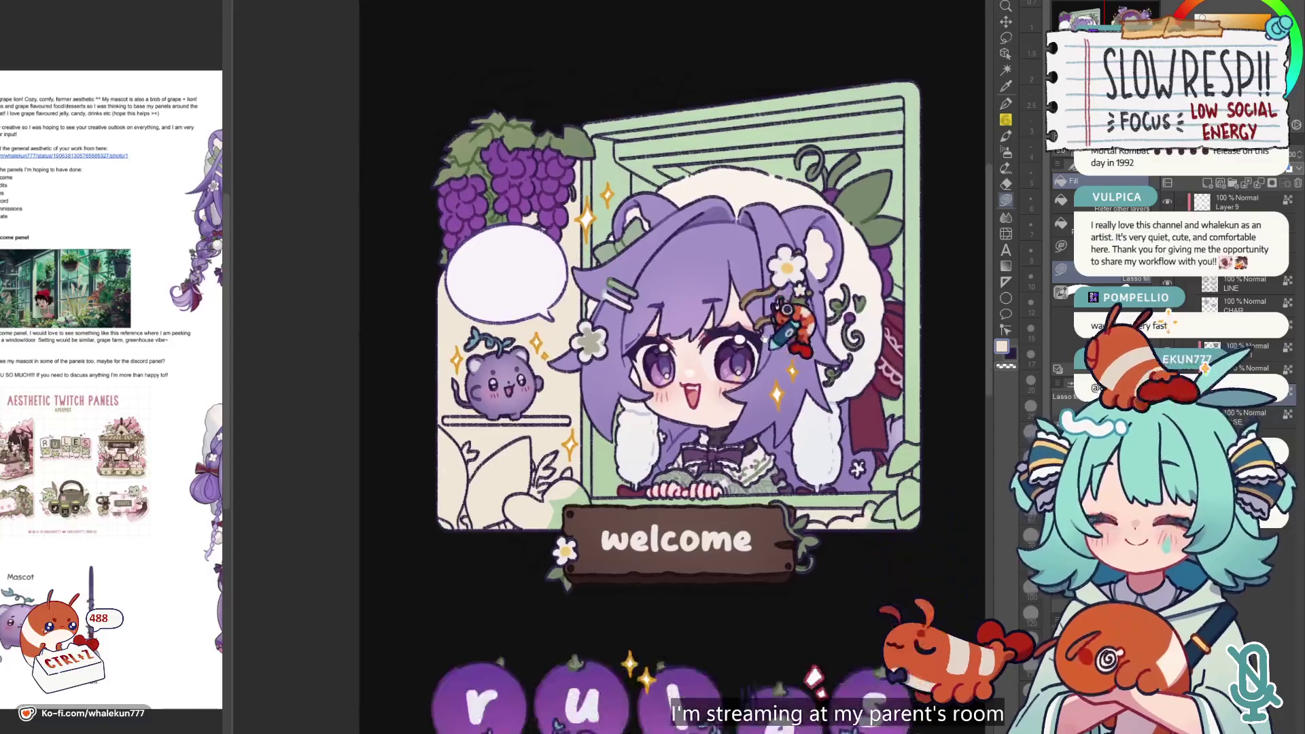
pyautogui.scroll(1, 758, 348)
pyautogui.scroll(1, 761, 343)
pyautogui.press('w')
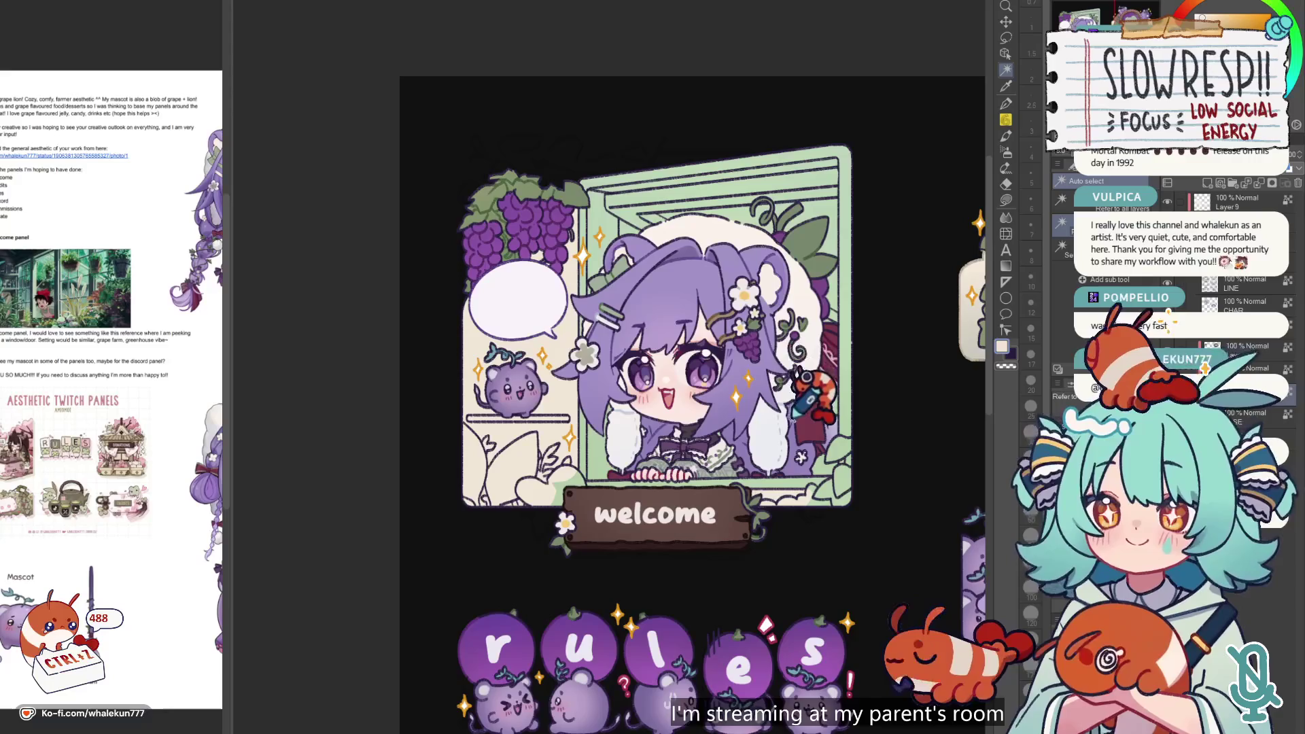
pyautogui.scroll(-3, 793, 416)
pyautogui.scroll(2, 768, 394)
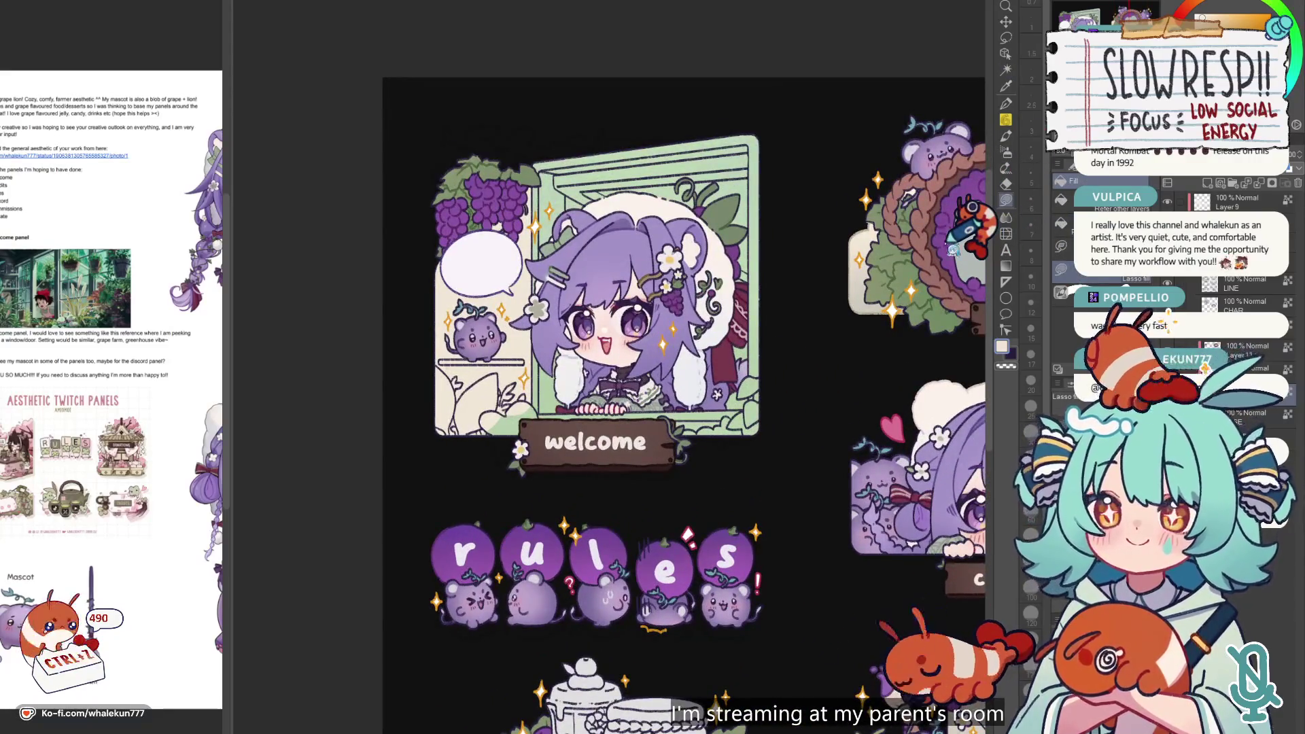
pyautogui.click(1008, 204)
pyautogui.scroll(-2, 850, 408)
pyautogui.scroll(2, 843, 445)
pyautogui.scroll(-3, 842, 448)
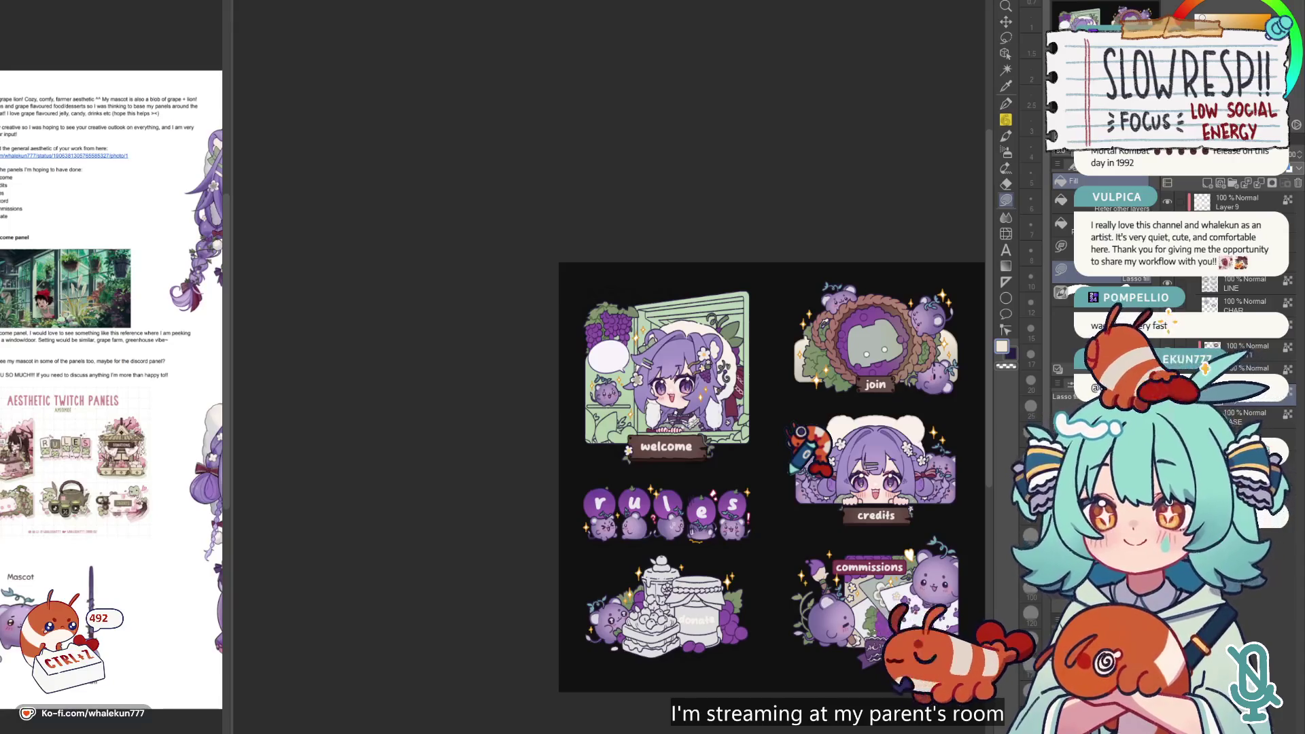
pyautogui.moveTo(931, 367)
pyautogui.mouseDown()
pyautogui.moveTo(914, 329)
pyautogui.moveTo(861, 302)
pyautogui.moveTo(985, 36)
pyautogui.mouseUp()
# - Lasso-fill the cake's left half, bottom and lower-right area with muted brown
pyautogui.scroll(5, 734, 347)
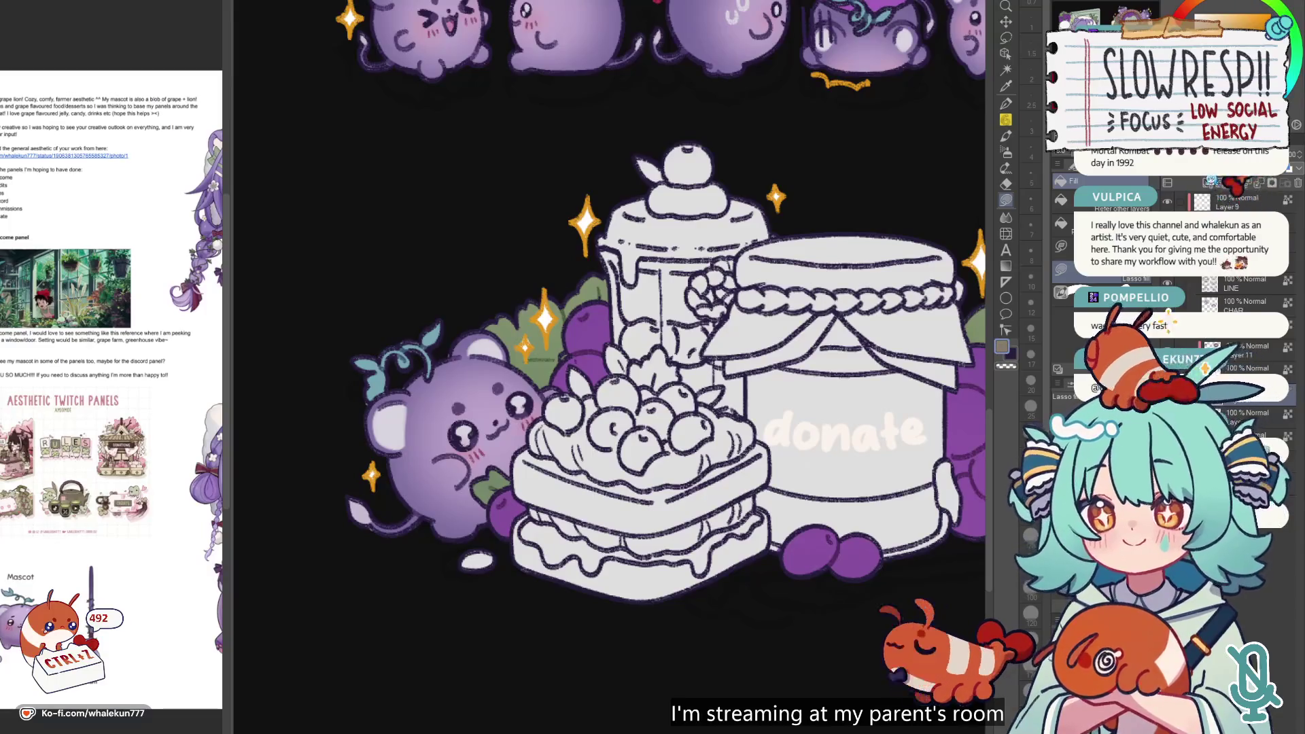
pyautogui.scroll(3, 635, 350)
pyautogui.moveTo(639, 360)
pyautogui.mouseDown()
pyautogui.moveTo(530, 354)
pyautogui.moveTo(407, 645)
pyautogui.moveTo(597, 690)
pyautogui.moveTo(708, 518)
pyautogui.moveTo(693, 367)
pyautogui.mouseUp()
pyautogui.moveTo(691, 592); pyautogui.dragTo(719, 443)
pyautogui.moveTo(564, 459)
pyautogui.mouseDown()
pyautogui.moveTo(510, 475)
pyautogui.moveTo(825, 526)
pyautogui.moveTo(885, 488)
pyautogui.moveTo(889, 418)
pyautogui.moveTo(823, 380)
pyautogui.mouseUp()
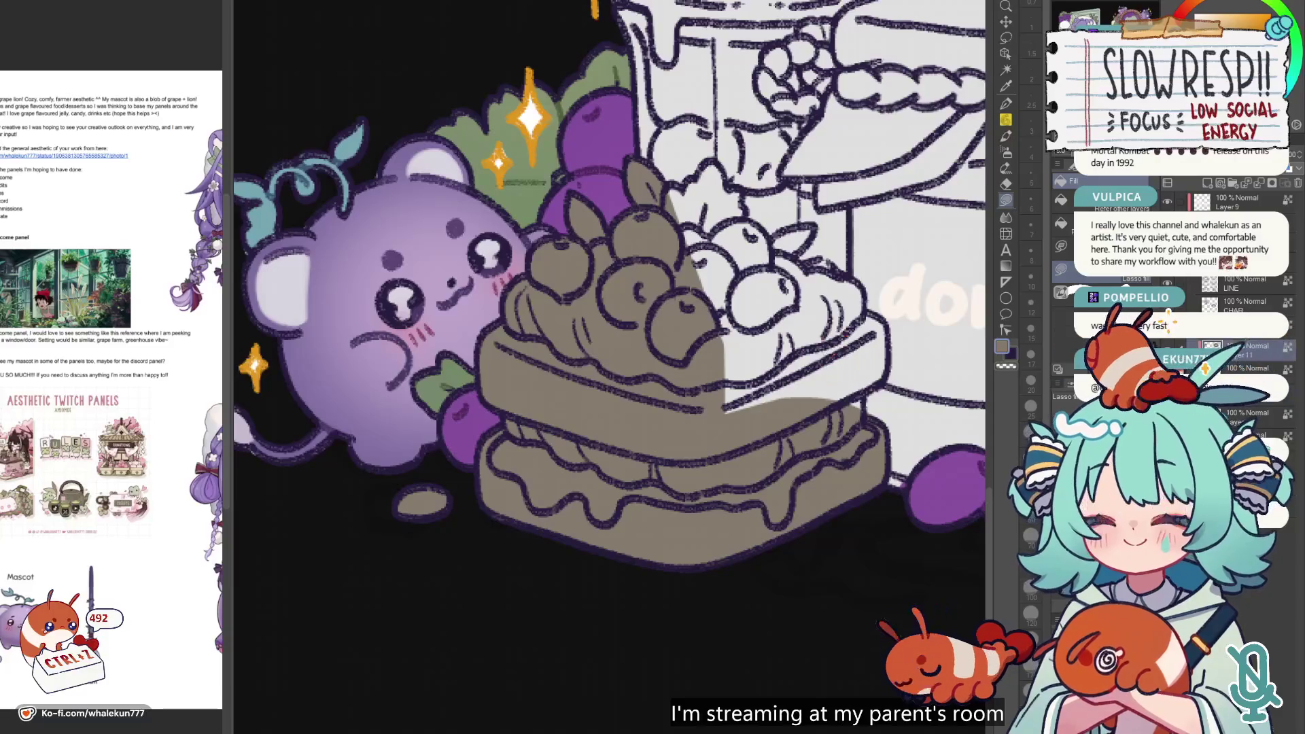
pyautogui.moveTo(883, 424); pyautogui.dragTo(777, 553)
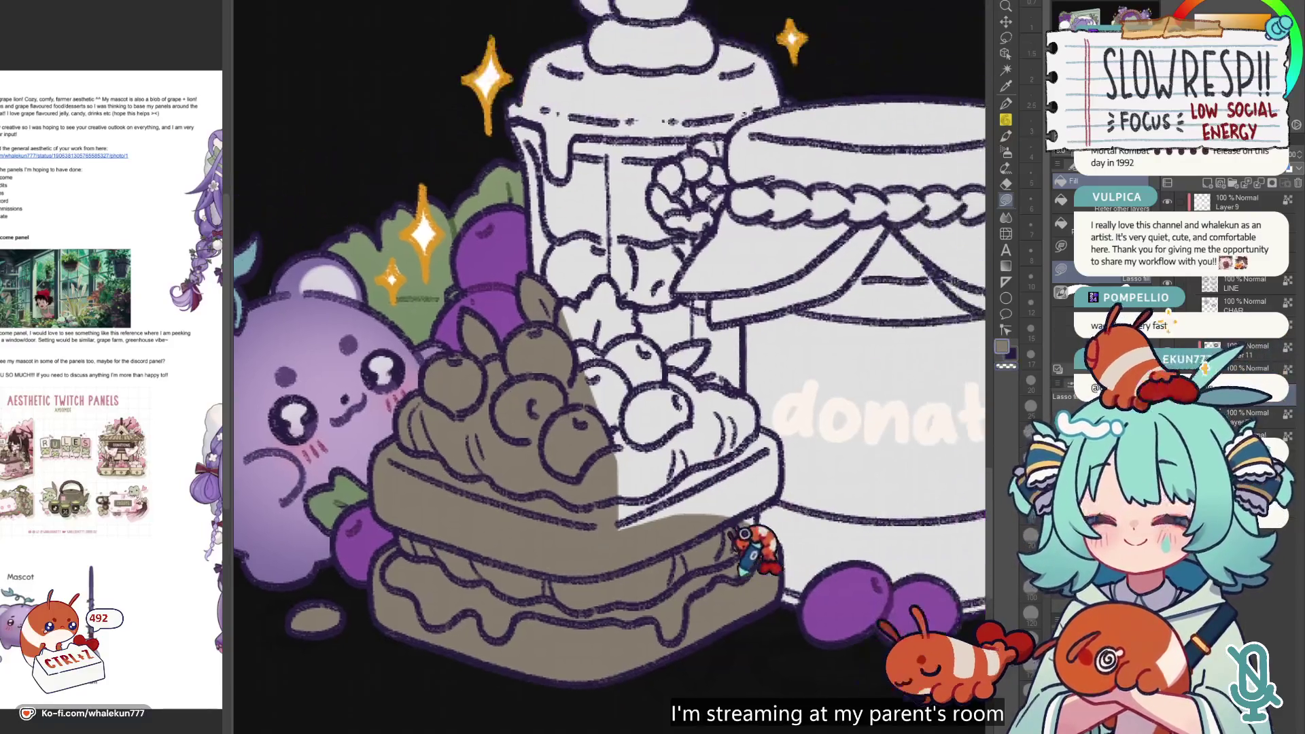
pyautogui.moveTo(781, 479)
pyautogui.mouseDown()
pyautogui.moveTo(754, 537)
pyautogui.moveTo(579, 390)
pyautogui.moveTo(567, 354)
pyautogui.moveTo(619, 351)
pyautogui.moveTo(653, 371)
pyautogui.moveTo(554, 359)
pyautogui.mouseUp()
# - Fill the cream patch beside the blueberries brown, swap colours, and mirror the canvas to check
pyautogui.scroll(2, 766, 411)
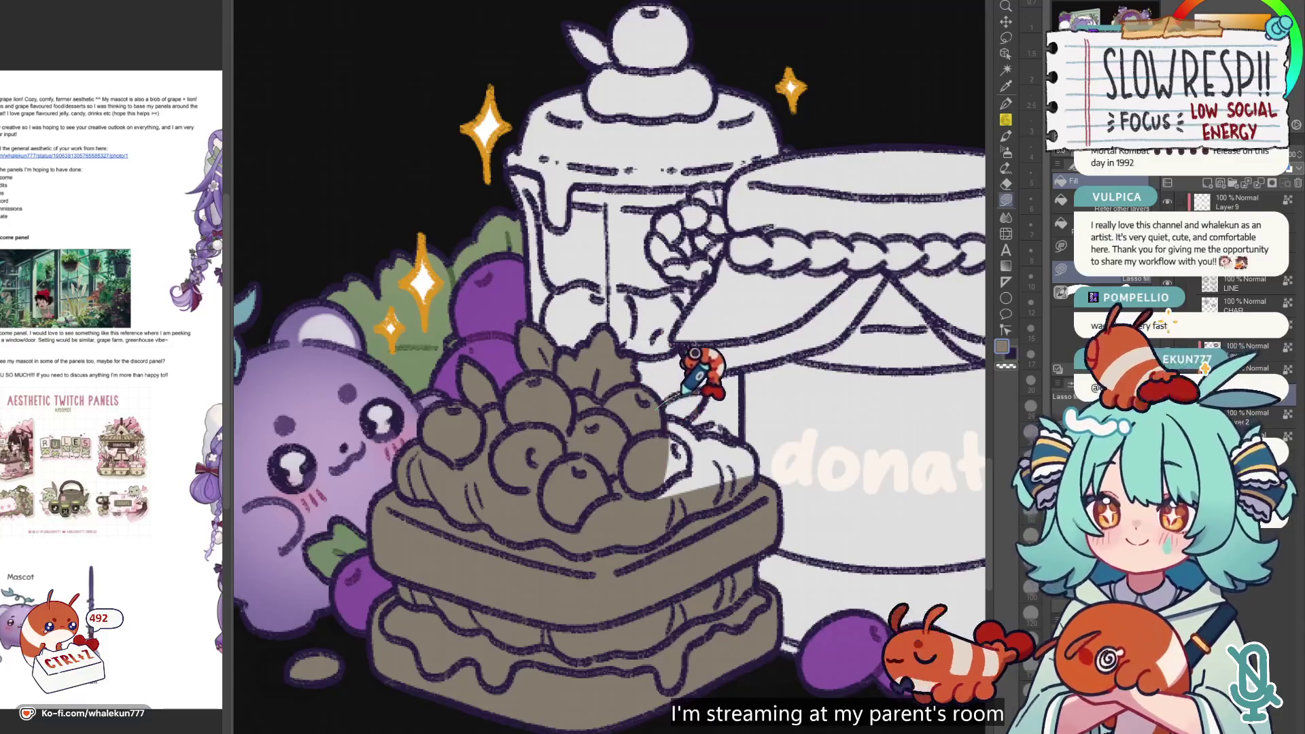
pyautogui.moveTo(722, 422)
pyautogui.mouseDown()
pyautogui.moveTo(762, 448)
pyautogui.moveTo(645, 438)
pyautogui.mouseUp()
pyautogui.press('x')
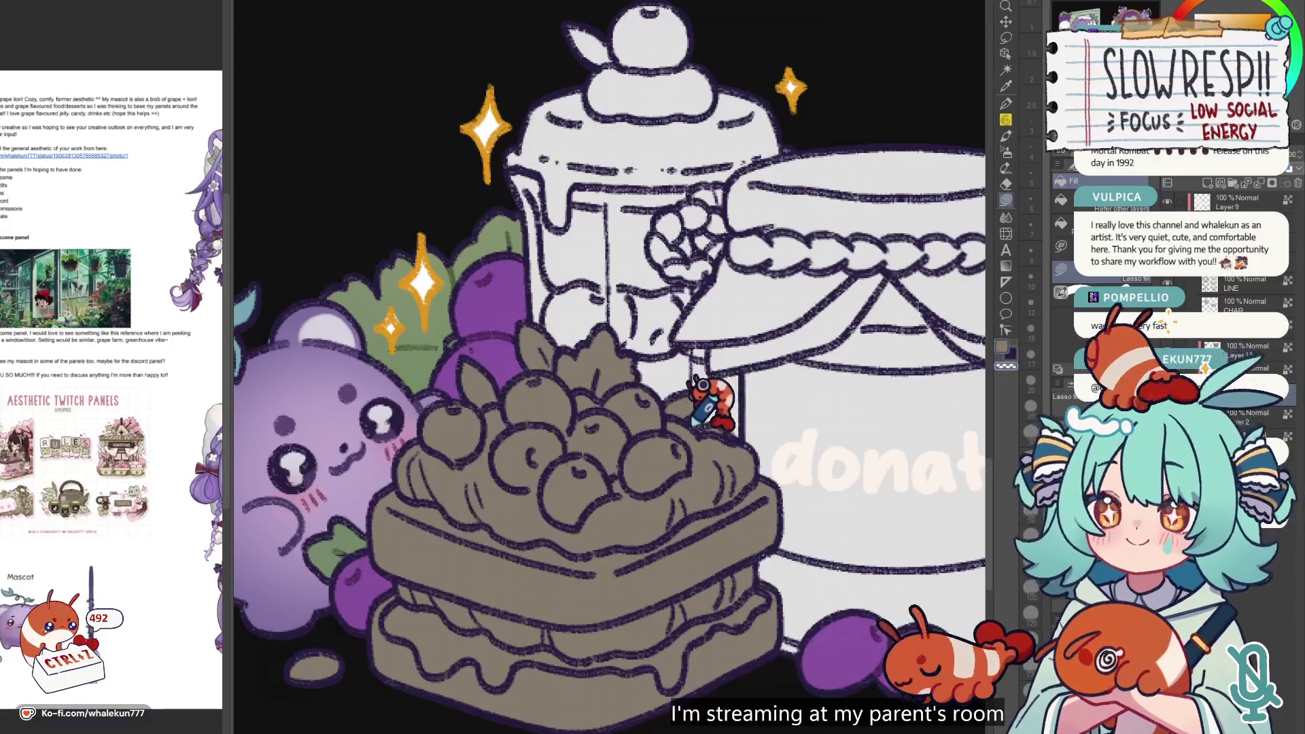
pyautogui.hotkey('ctrl', '0')
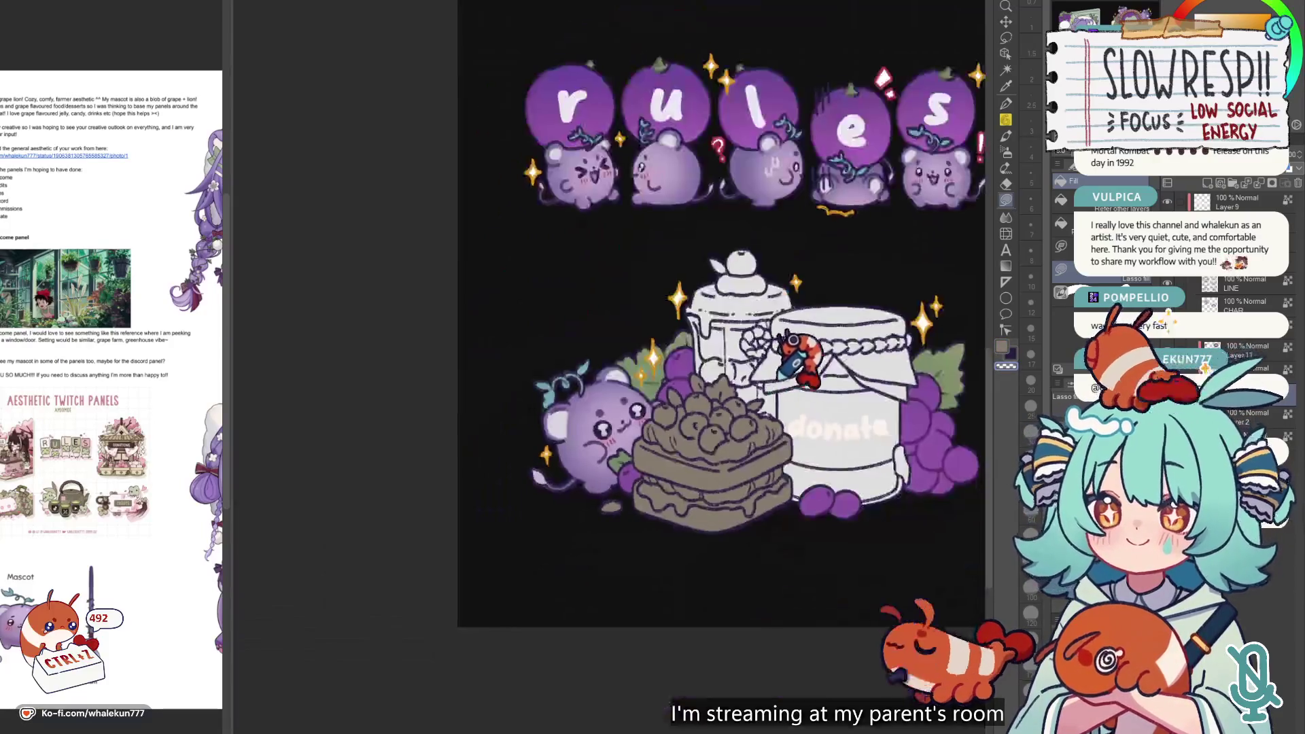
# - Flip the canvas back, return to the airbrush and undo two unwanted peach passes
pyautogui.press('h')
pyautogui.press('h')
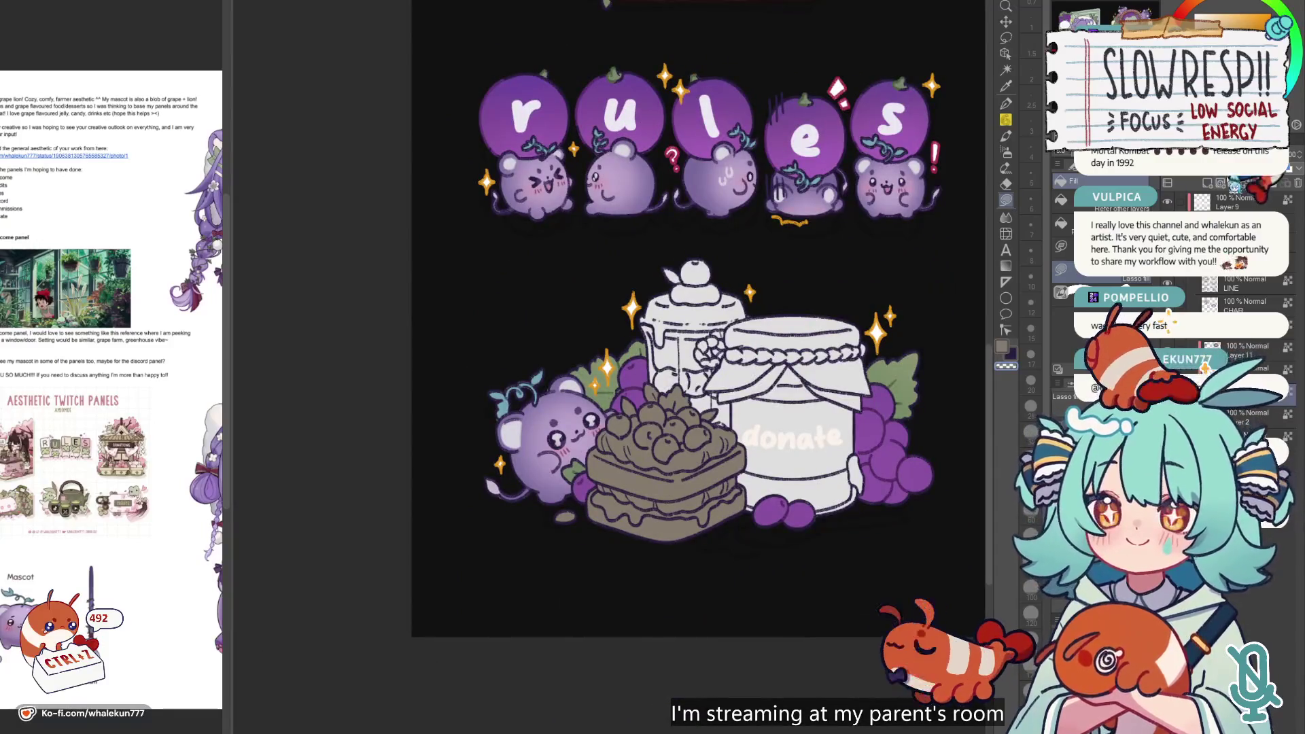
pyautogui.moveTo(798, 361); pyautogui.dragTo(792, 394)
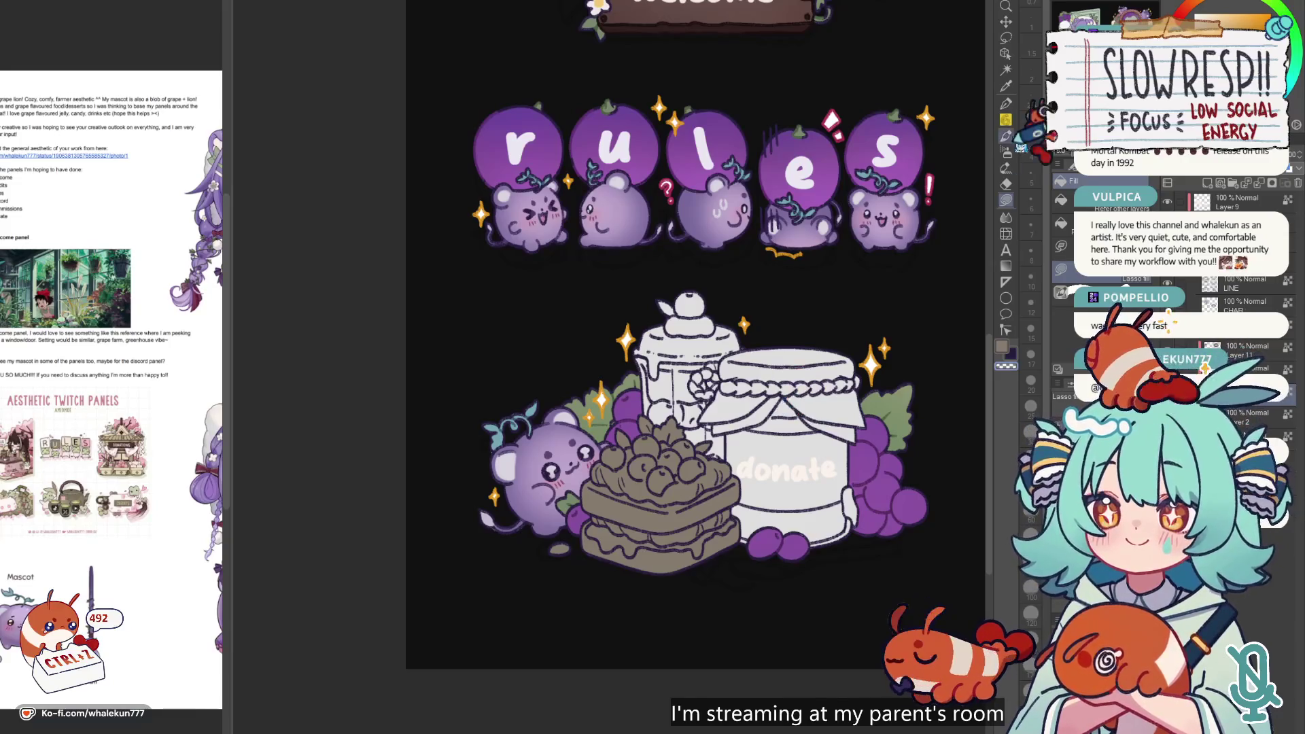
pyautogui.click(1006, 151)
pyautogui.moveTo(955, 224); pyautogui.dragTo(899, 160)
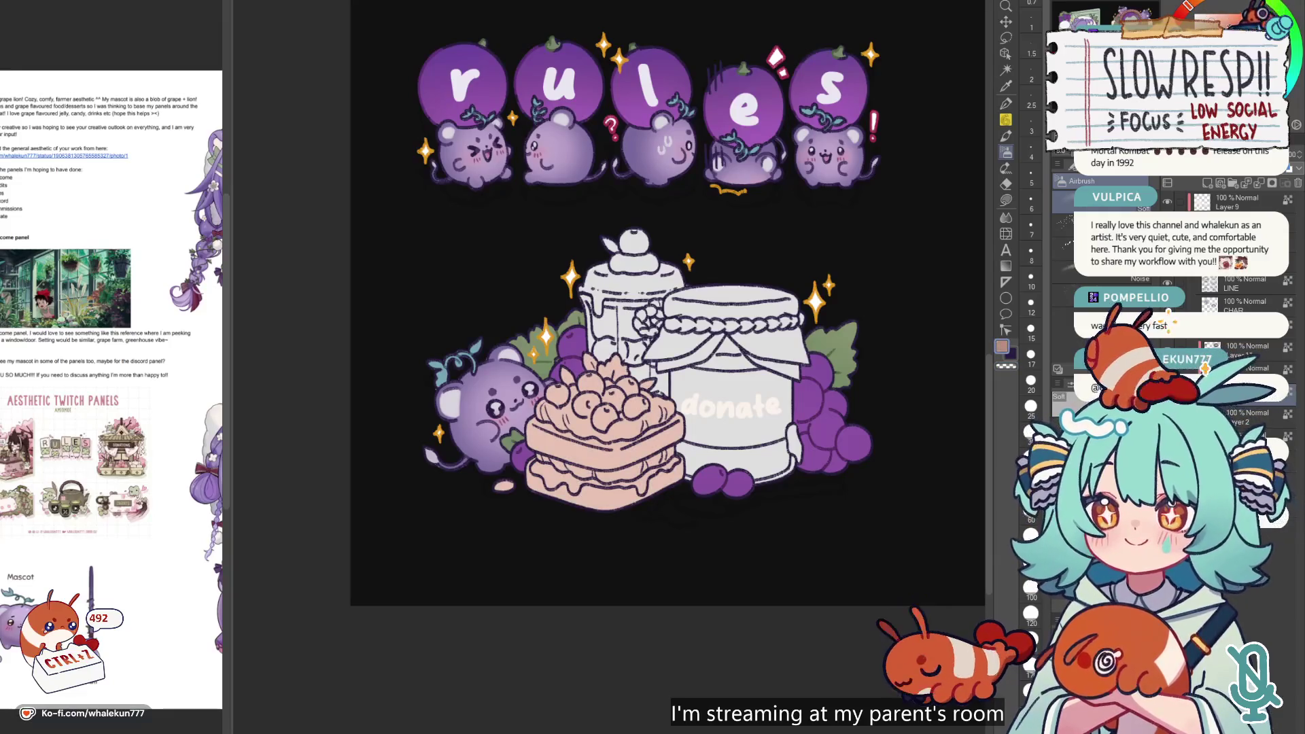
pyautogui.hotkey('ctrl', 'z')
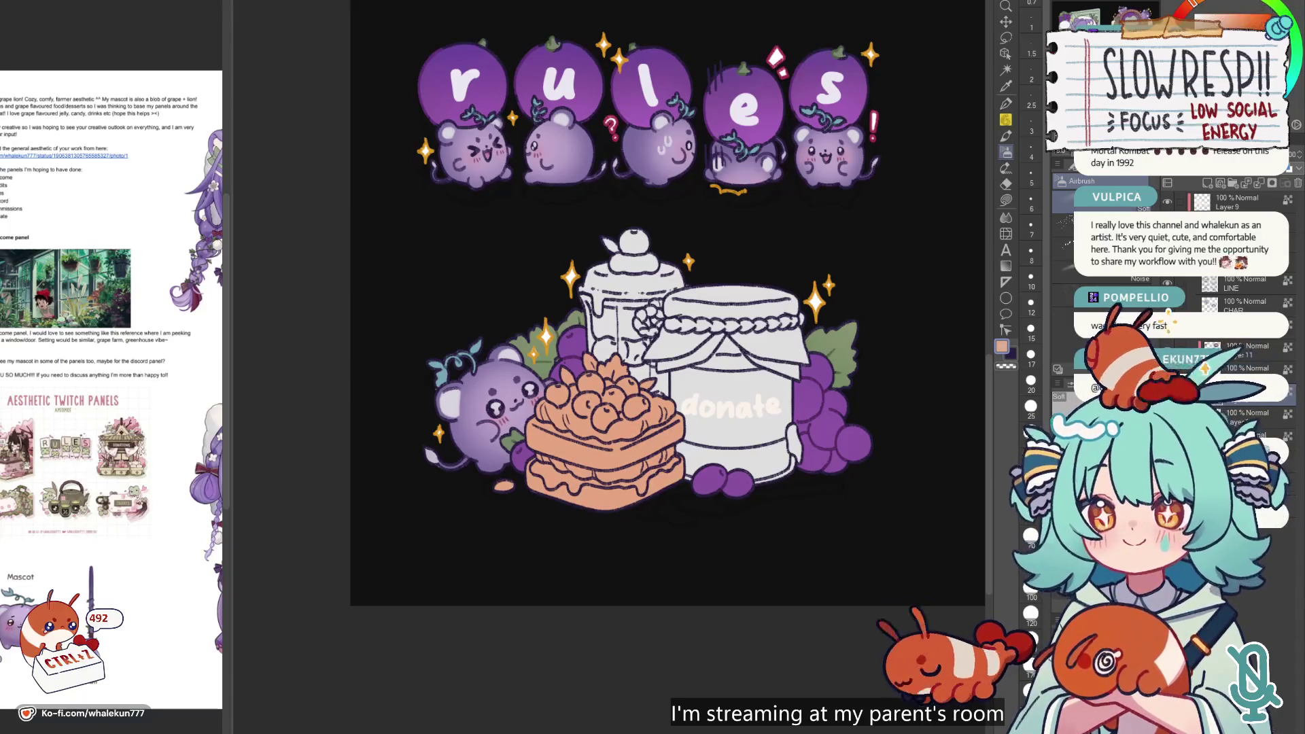
pyautogui.hotkey('ctrl', 'z')
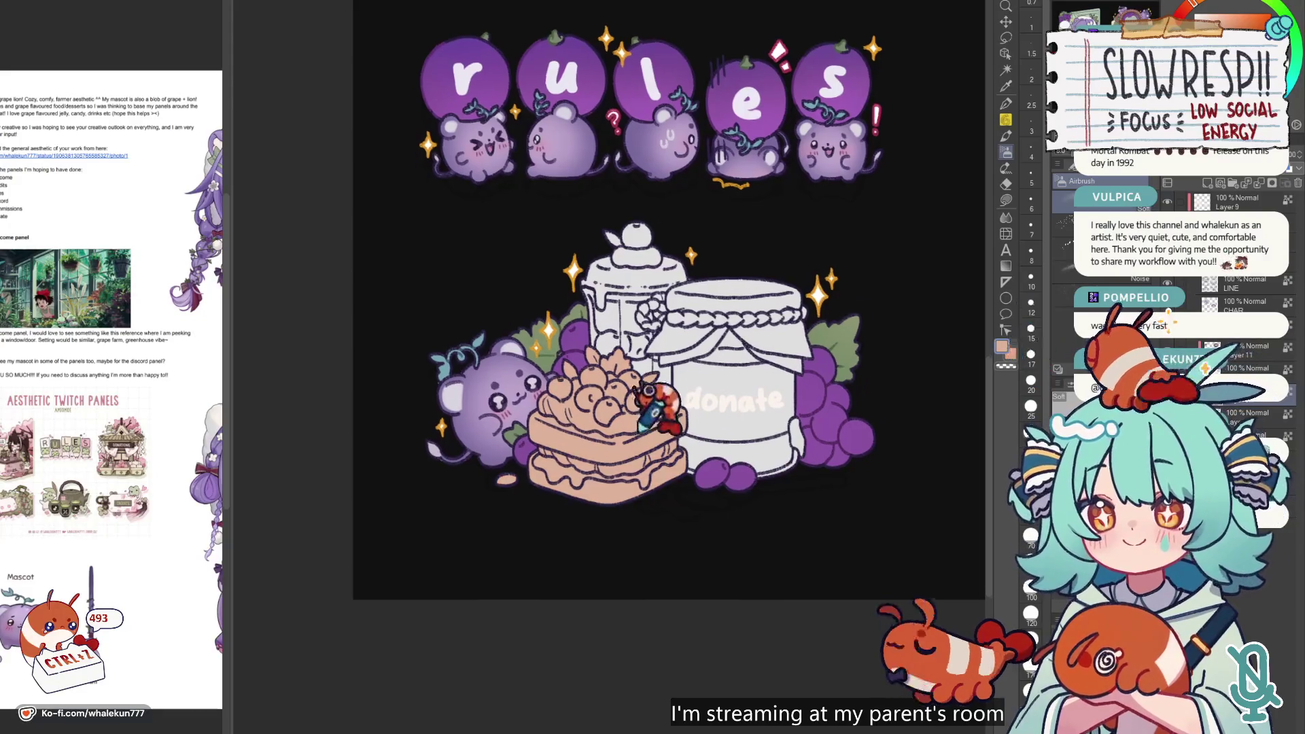
# - Spray a soft peach tone across the top of the waffle stack
pyautogui.moveTo(656, 394); pyautogui.dragTo(693, 353)
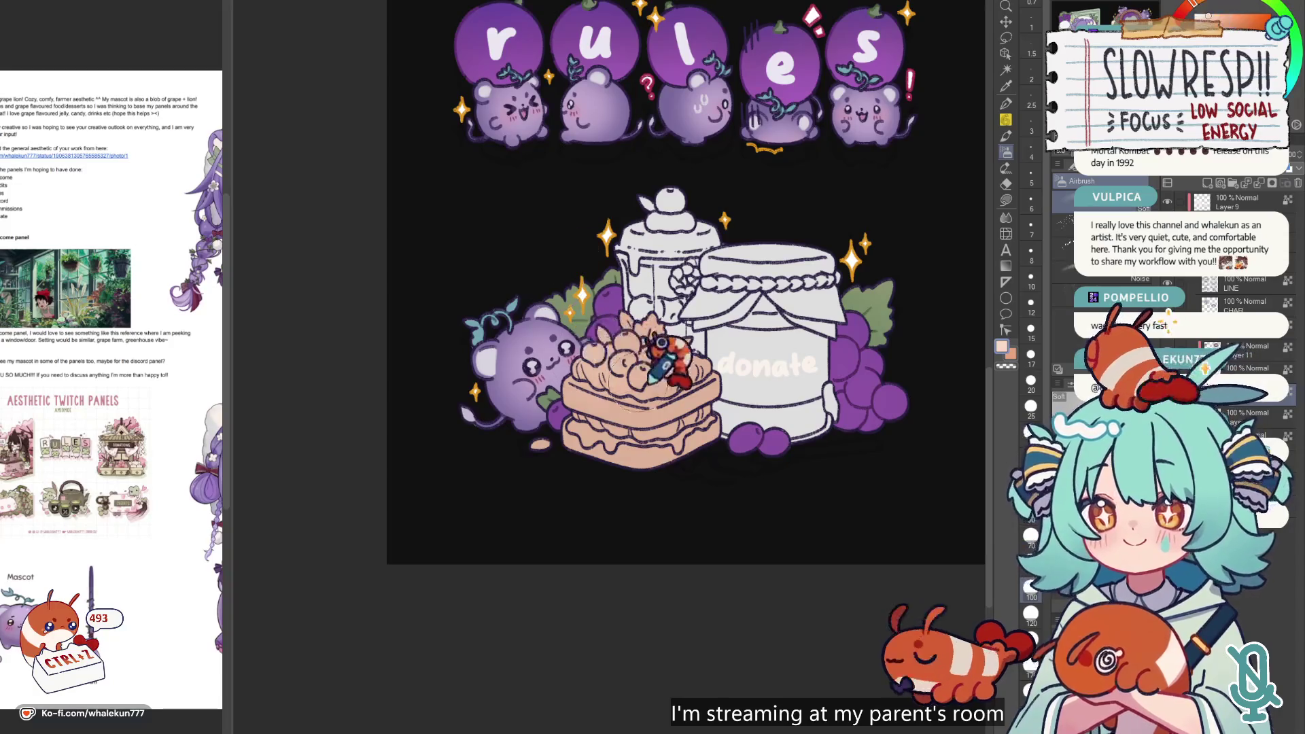
pyautogui.hotkey('ctrl', 'z')
pyautogui.moveTo(670, 359)
pyautogui.mouseDown()
pyautogui.moveTo(738, 343)
pyautogui.moveTo(598, 401)
pyautogui.moveTo(655, 393)
pyautogui.moveTo(576, 358)
pyautogui.moveTo(665, 363)
pyautogui.moveTo(725, 312)
pyautogui.mouseUp()
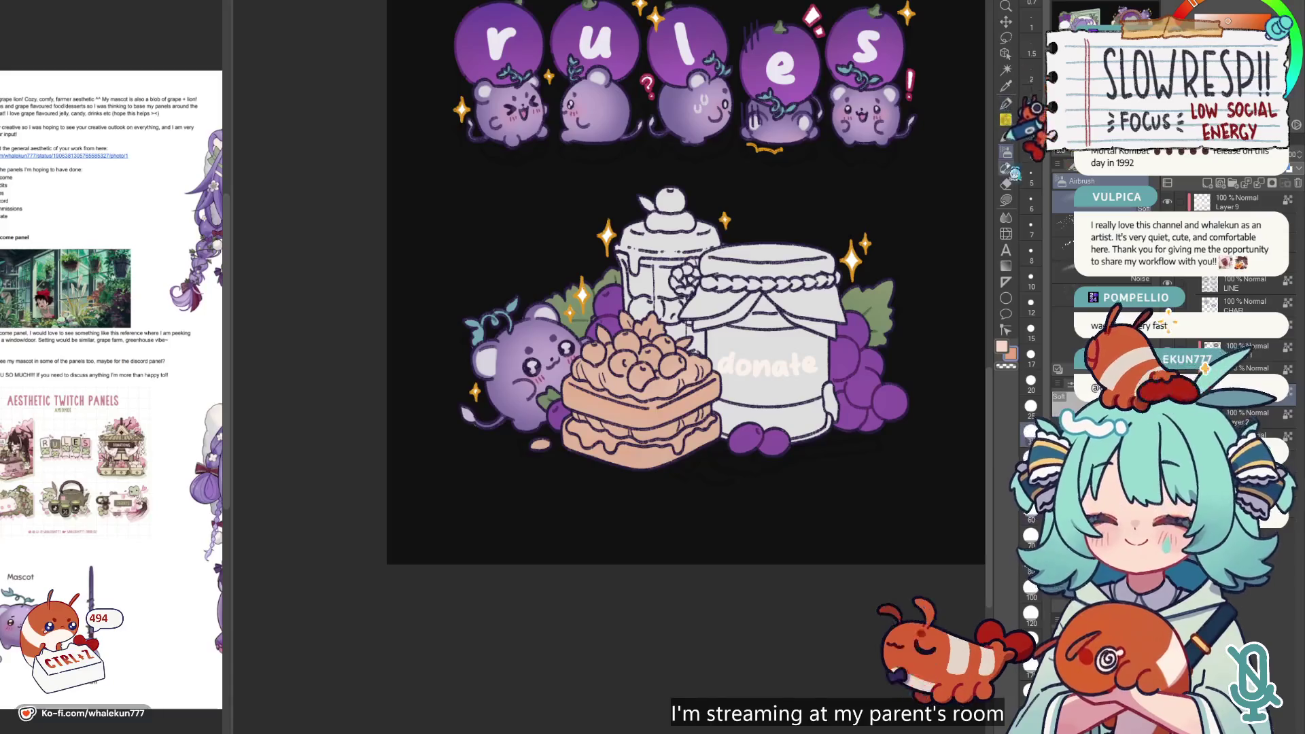
pyautogui.click(1005, 200)
pyautogui.scroll(3, 632, 380)
# - Switch to the pen over the waffles and try sizes 30 and 25
pyautogui.click(1006, 103)
pyautogui.moveTo(626, 397); pyautogui.dragTo(591, 367)
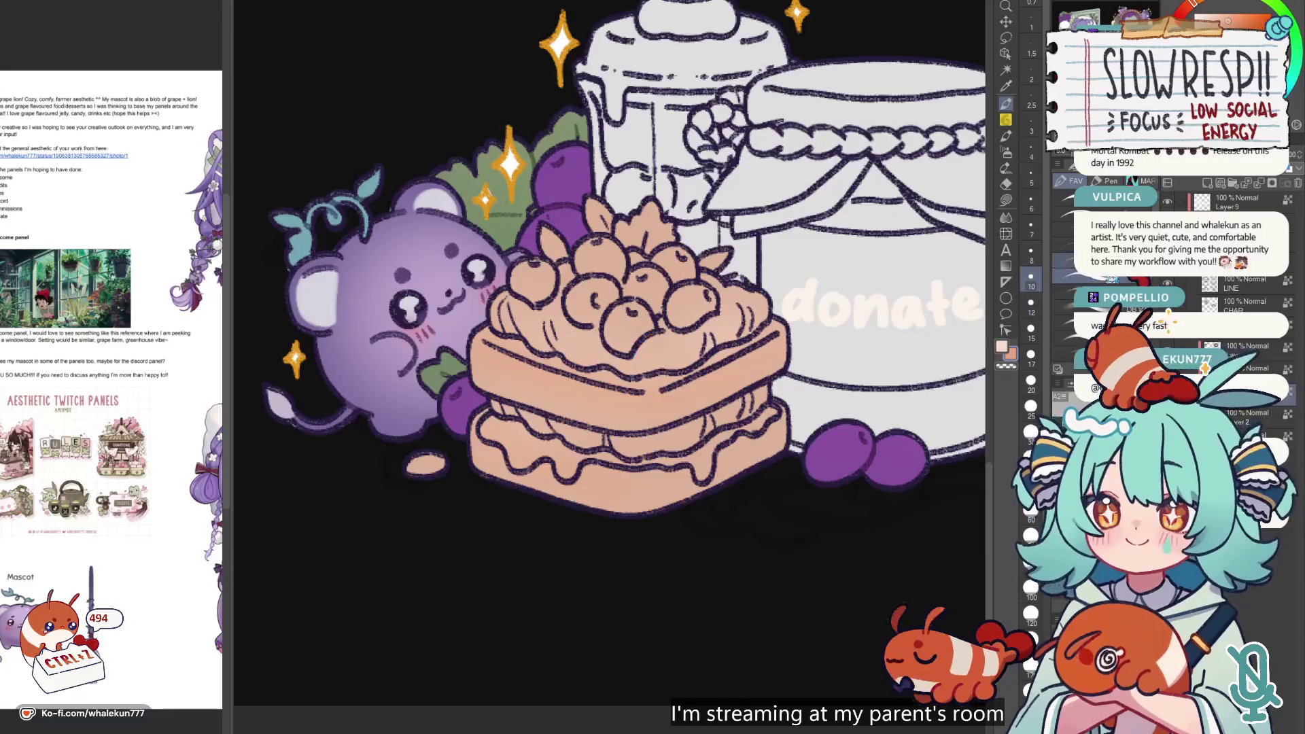
pyautogui.moveTo(649, 404); pyautogui.dragTo(608, 387)
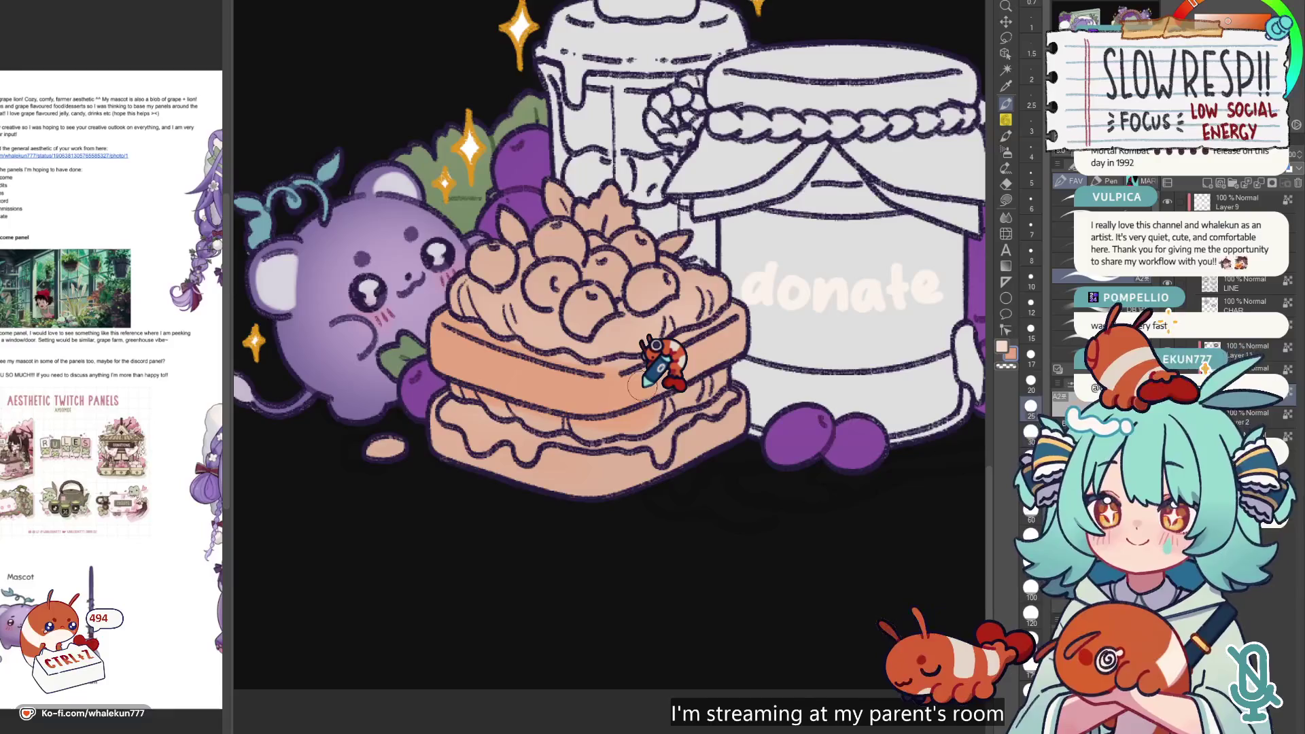
pyautogui.press(']')
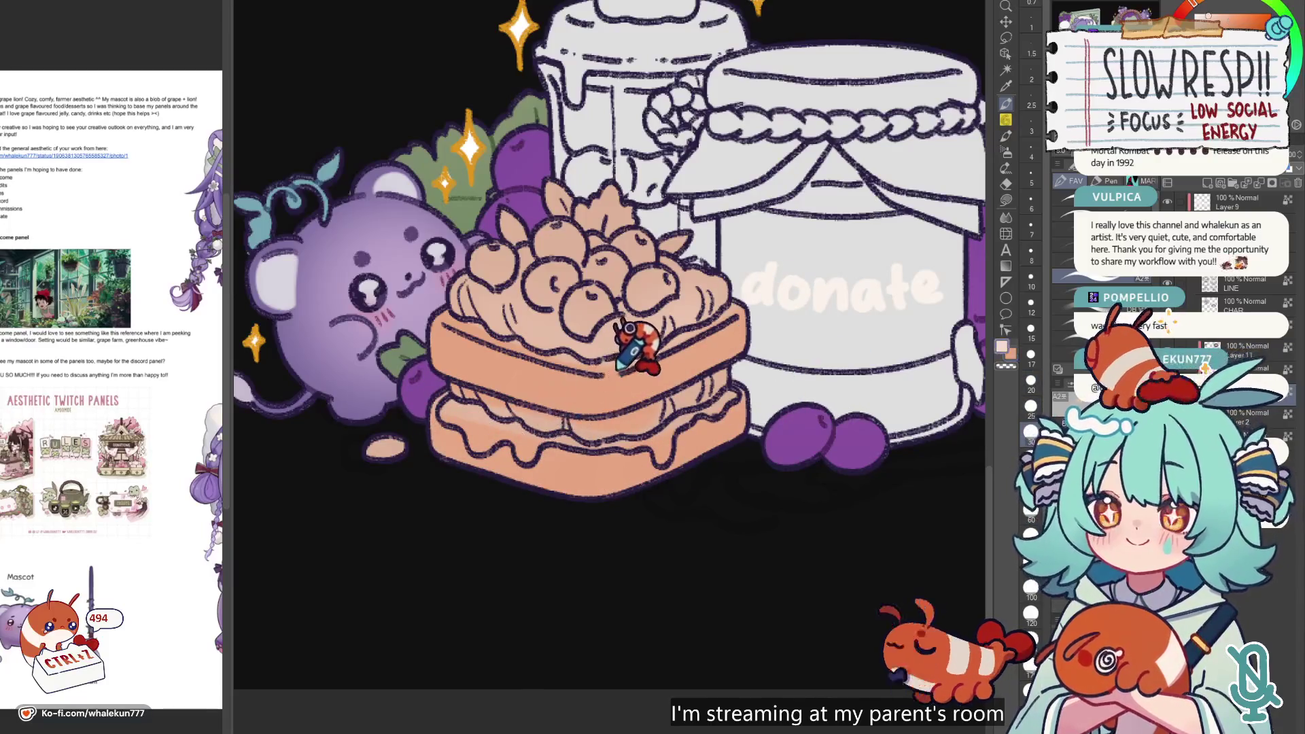
pyautogui.press('[')
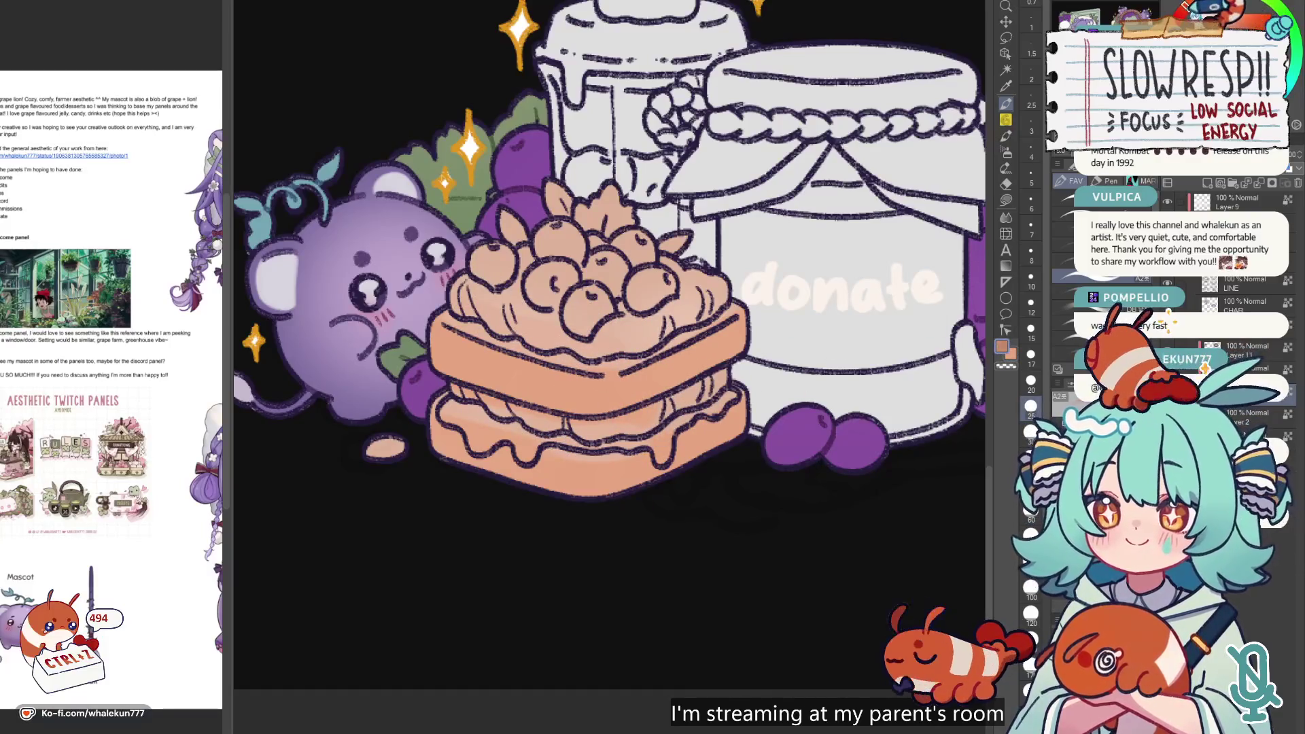
pyautogui.moveTo(648, 450); pyautogui.dragTo(723, 423)
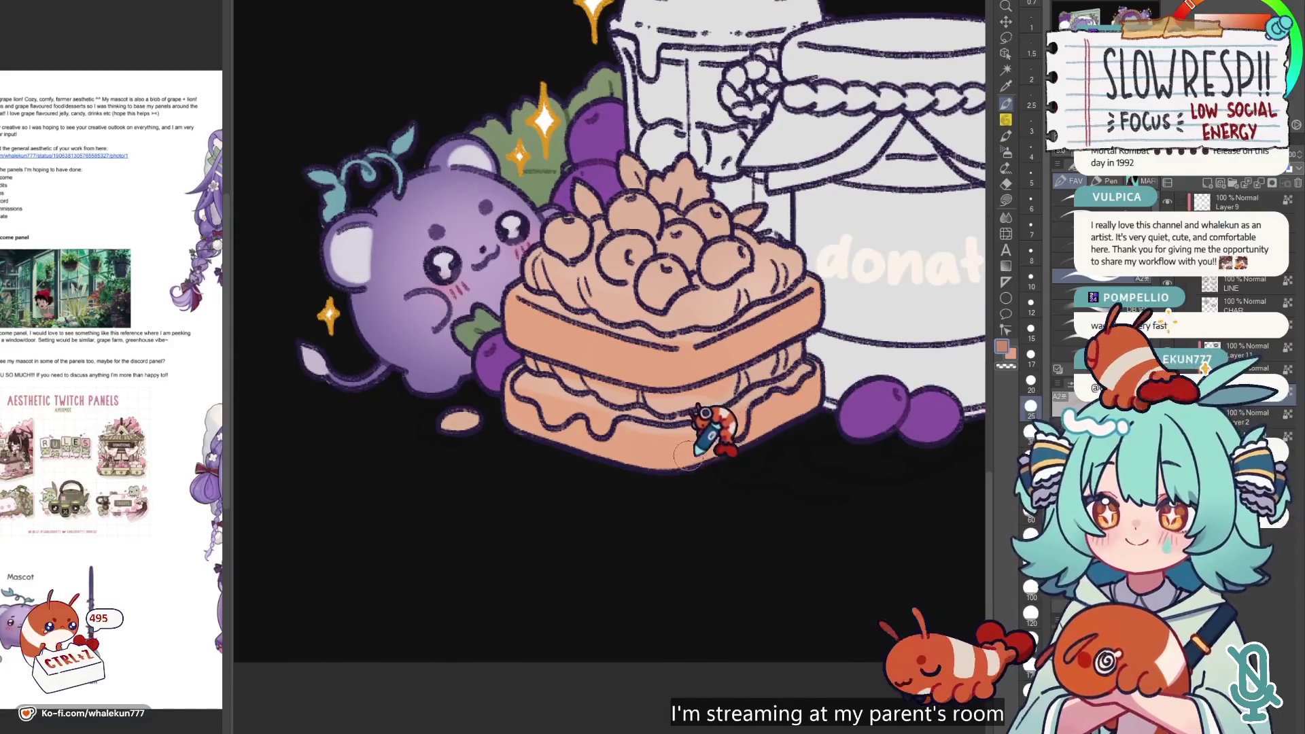
# - Undo trial waffle strokes with the airbrush, resizing it between 20 and 25
pyautogui.hotkey('ctrl', 'z')
pyautogui.hotkey('ctrl', 'z')
pyautogui.hotkey('ctrl', 'z')
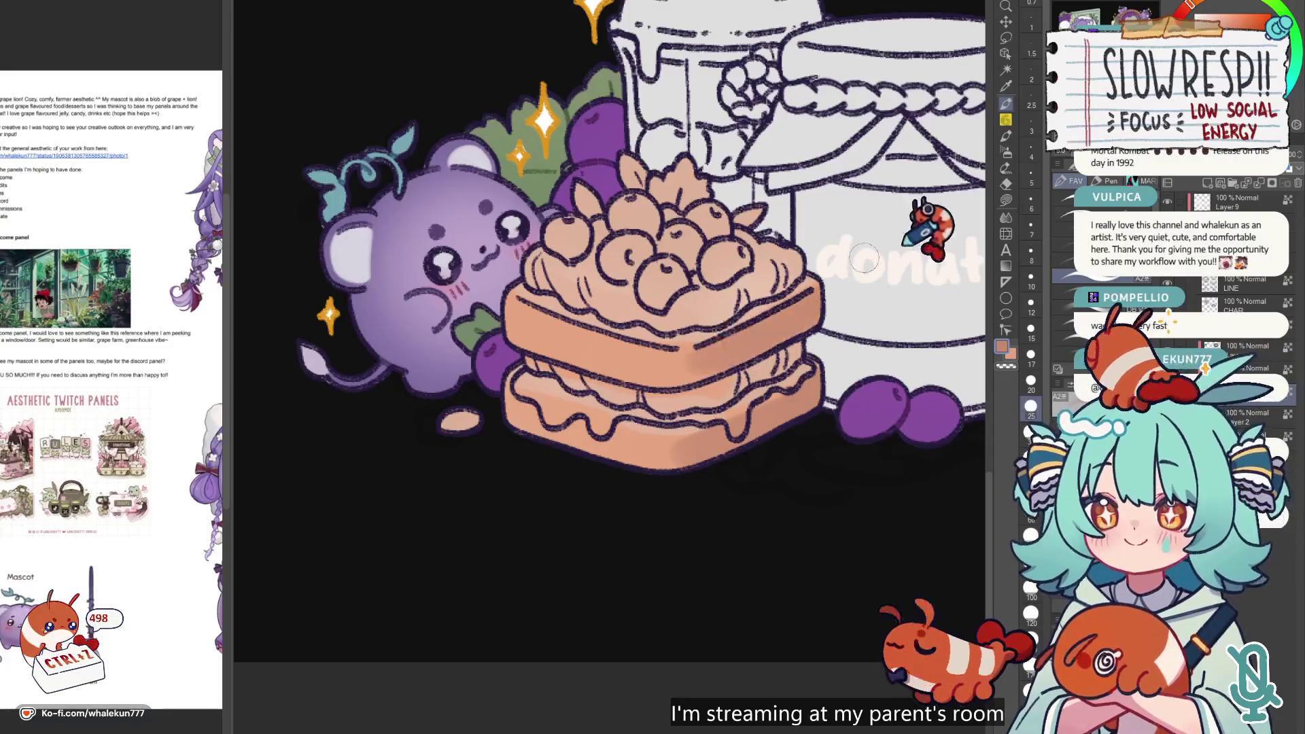
pyautogui.hotkey('ctrl', 'z')
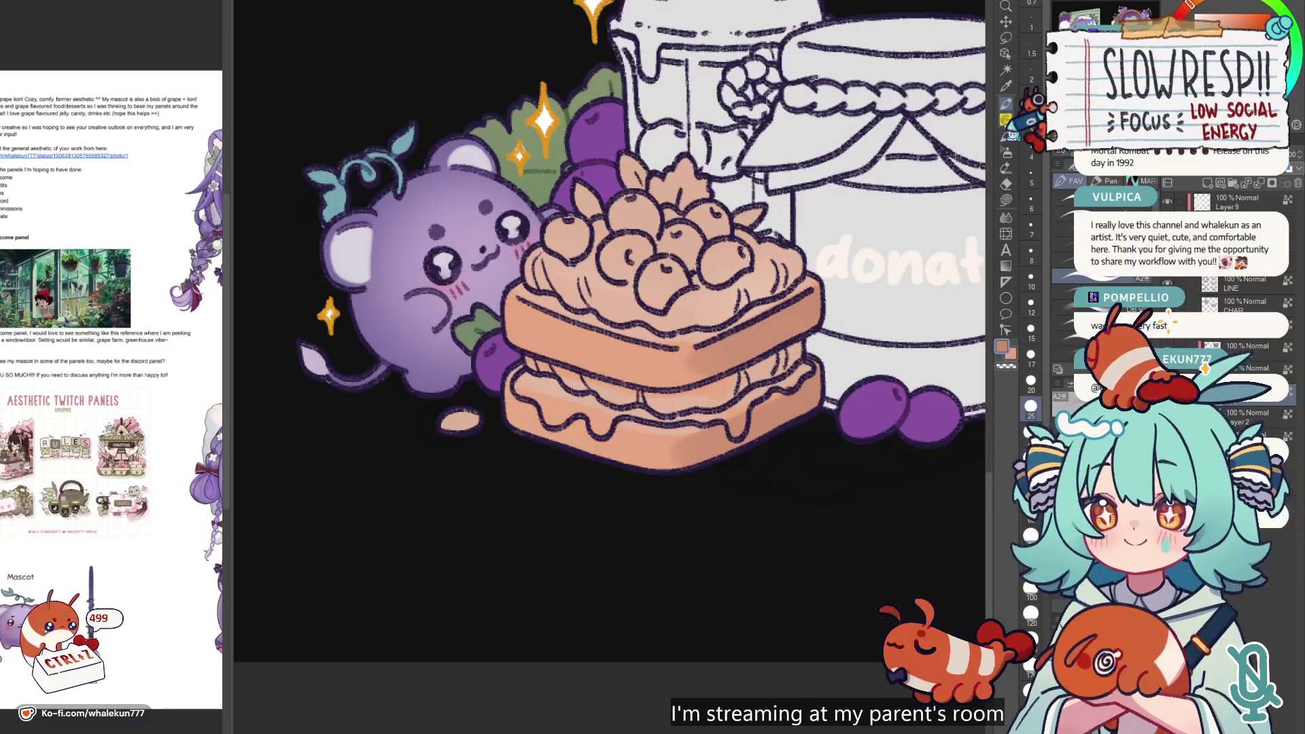
pyautogui.click(1007, 152)
pyautogui.press('[')
pyautogui.press('[')
pyautogui.hotkey('ctrl', 'z')
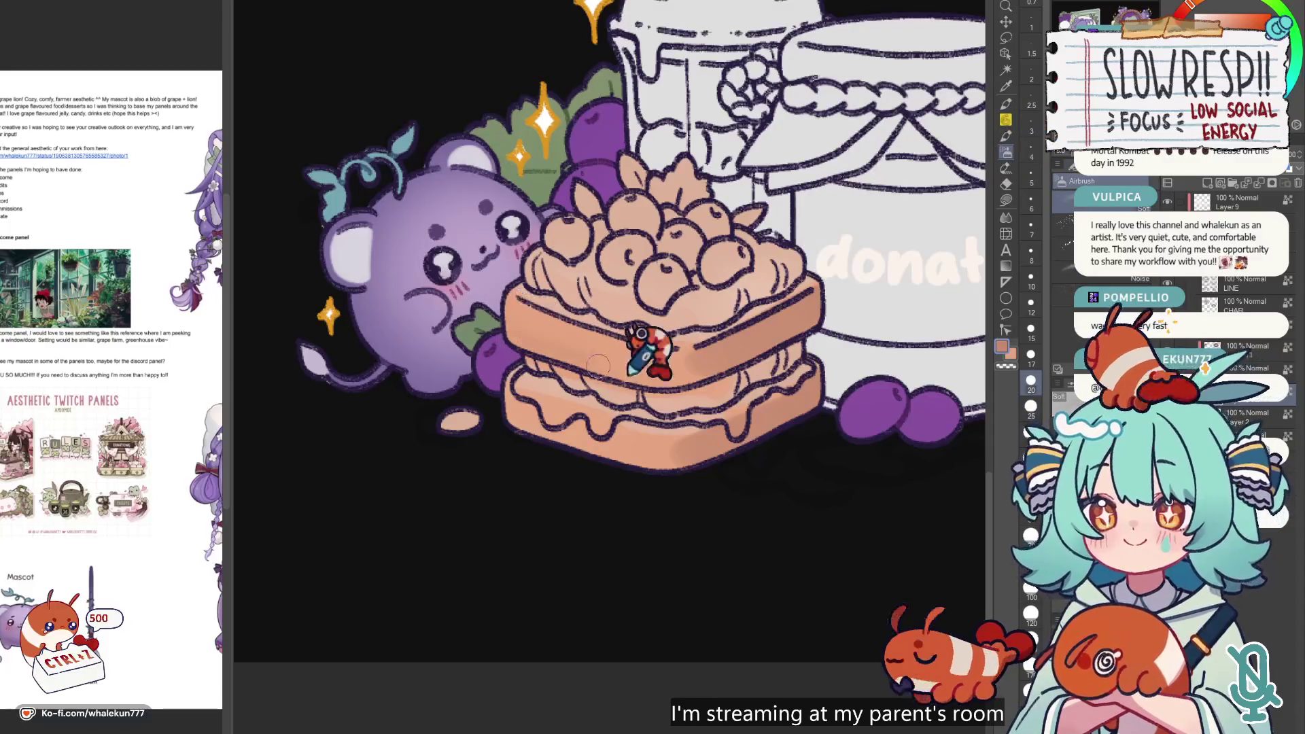
pyautogui.hotkey('ctrl', 'z')
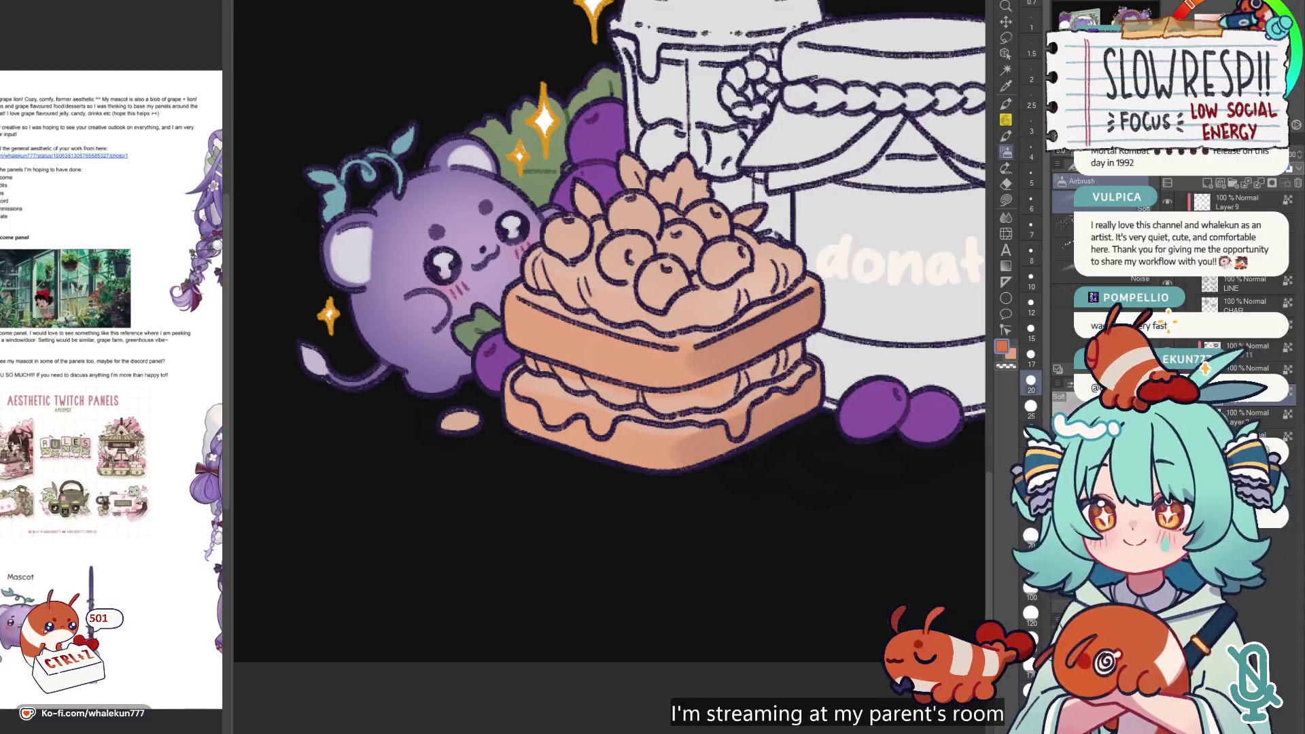
pyautogui.hotkey('ctrl', 'z')
pyautogui.press(']')
pyautogui.hotkey('ctrl', 'z')
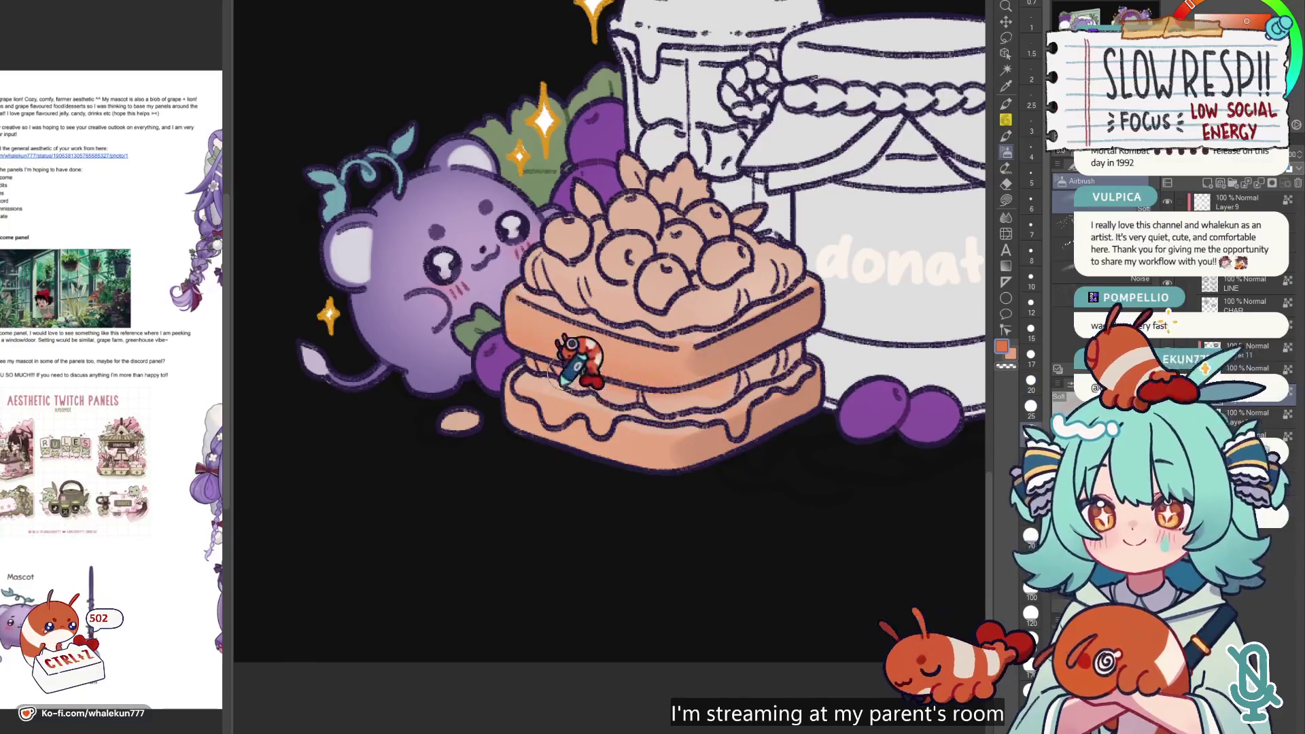
pyautogui.hotkey('ctrl', 'z')
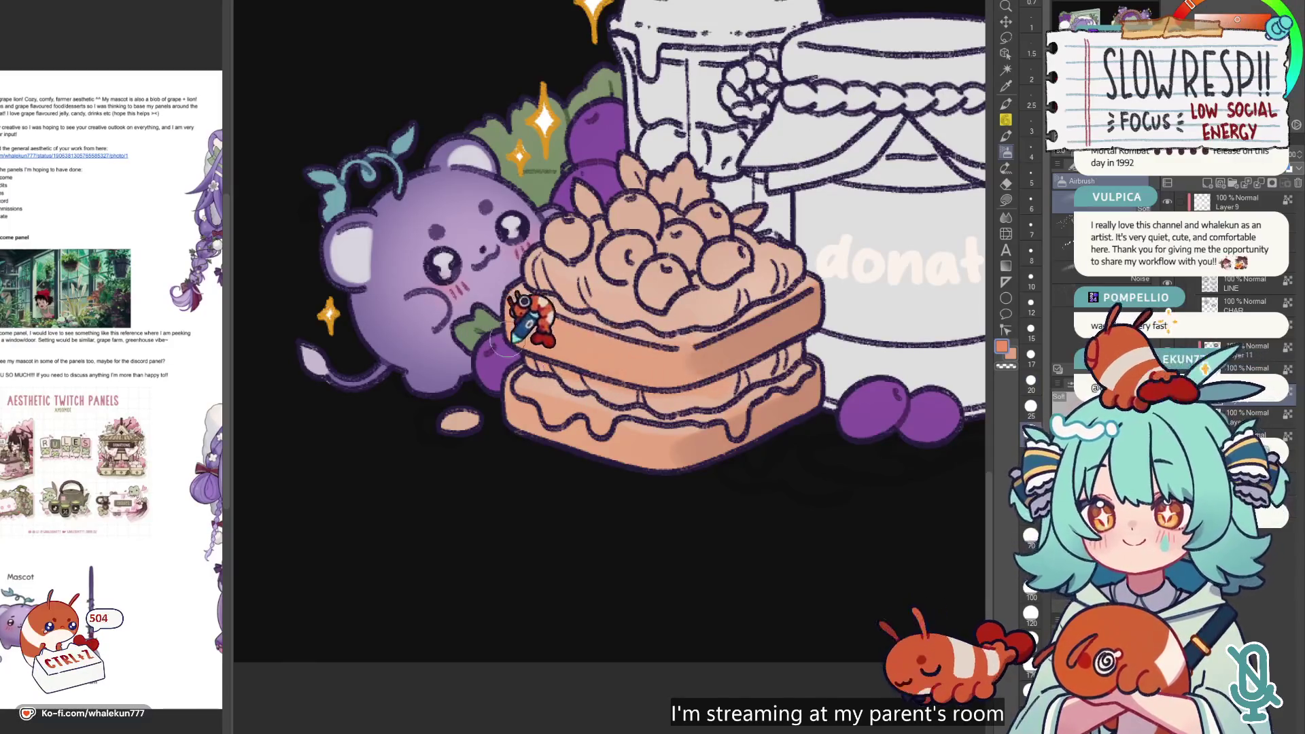
# - Draw a thin reddish size-12 G-pen line along the toast's upper edge
pyautogui.scroll(-5, 707, 435)
pyautogui.scroll(5, 816, 326)
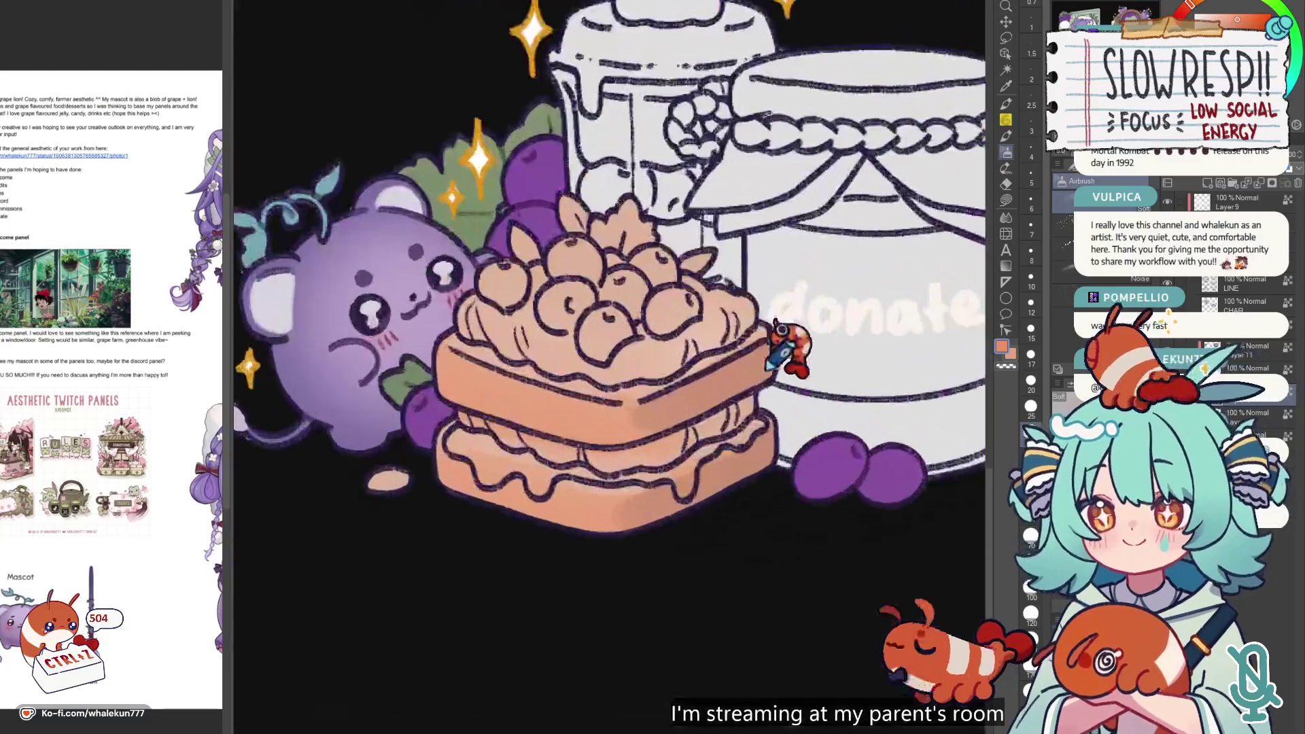
pyautogui.scroll(-1, 866, 292)
pyautogui.scroll(-1, 843, 316)
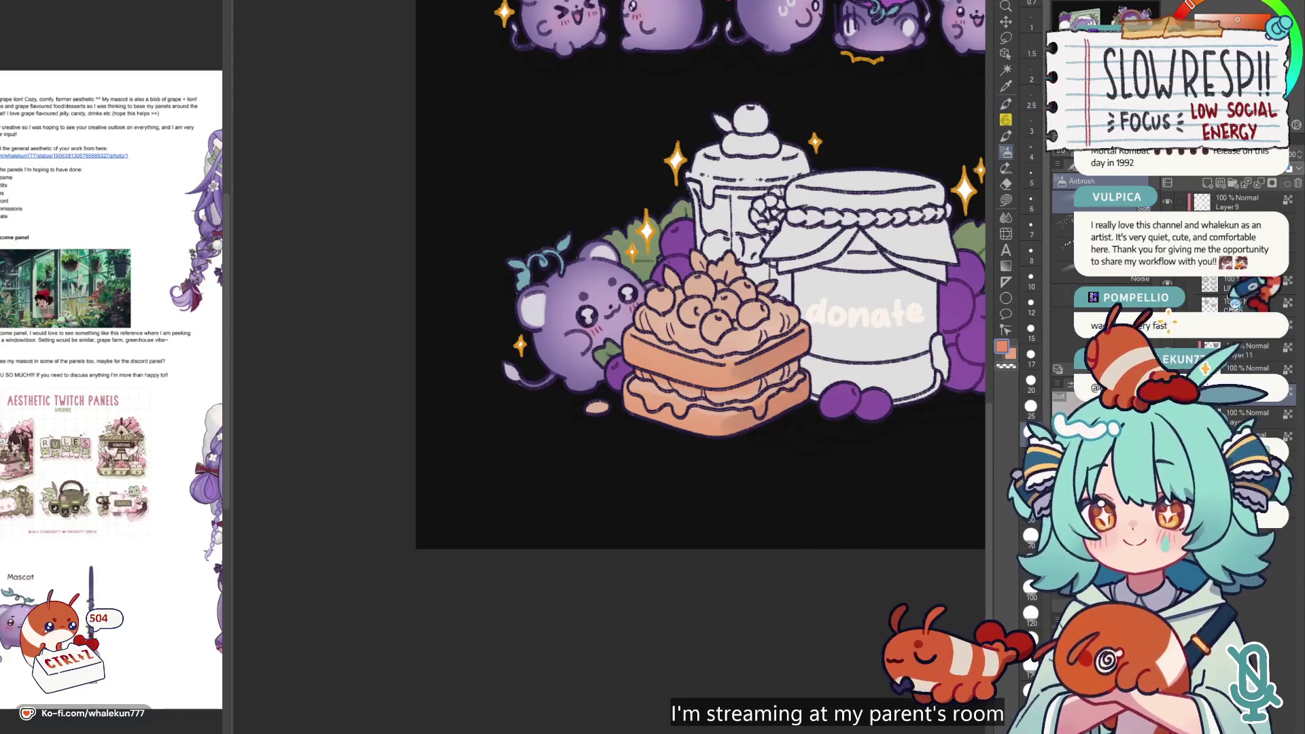
pyautogui.click(1006, 104)
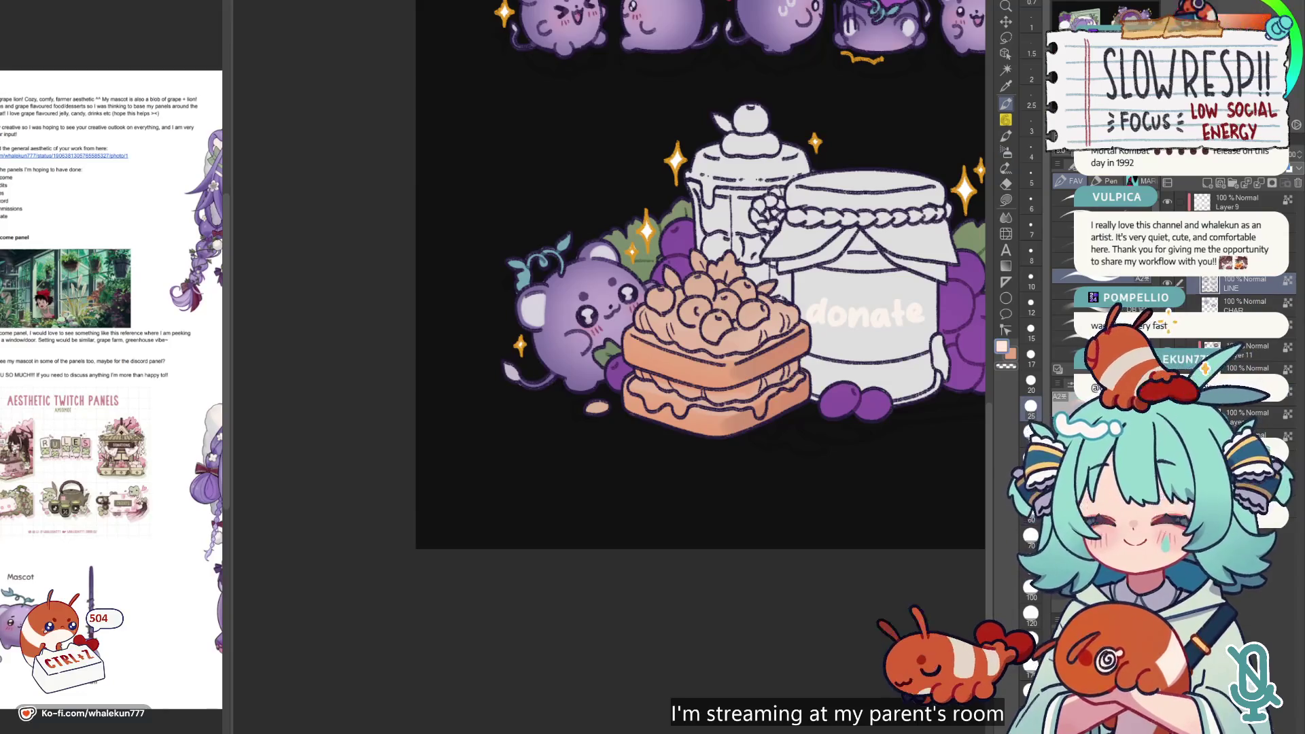
pyautogui.scroll(3, 721, 527)
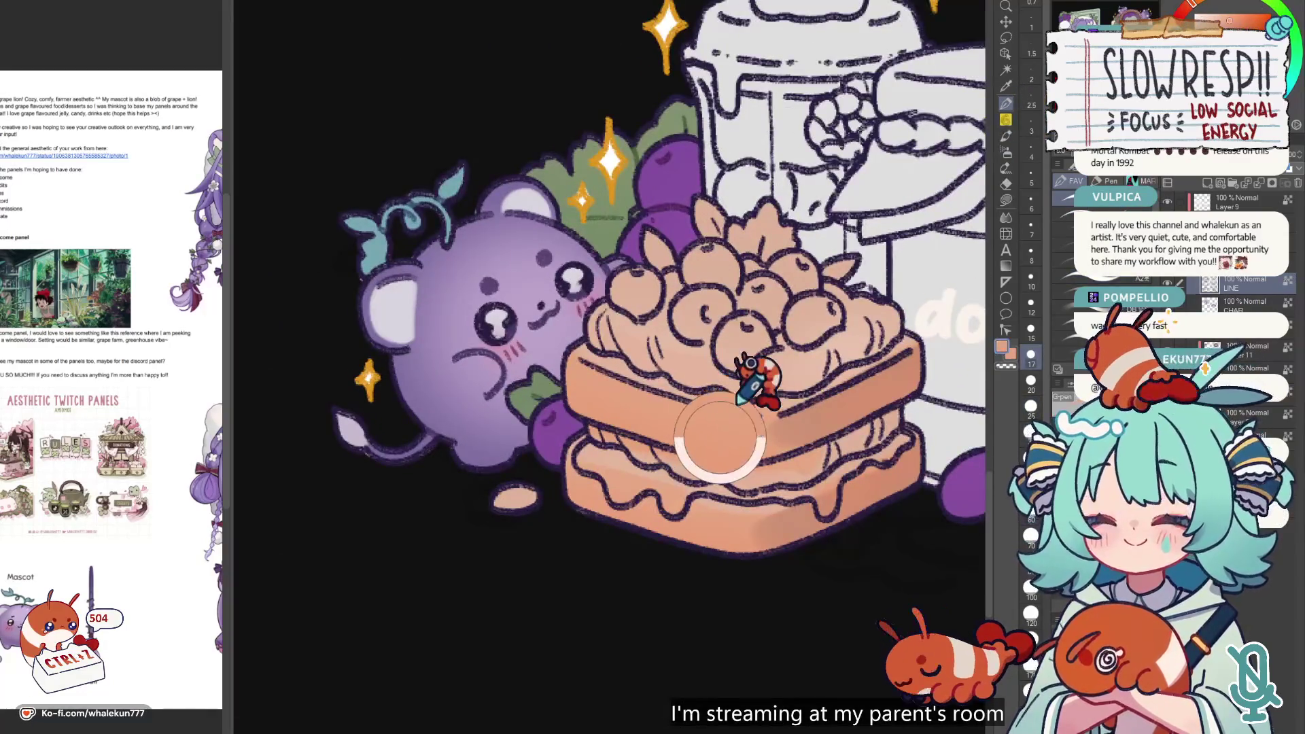
pyautogui.press('[')
pyautogui.press('[')
pyautogui.moveTo(581, 364)
pyautogui.mouseDown()
pyautogui.moveTo(760, 416)
pyautogui.moveTo(815, 406)
pyautogui.moveTo(912, 349)
pyautogui.mouseUp()
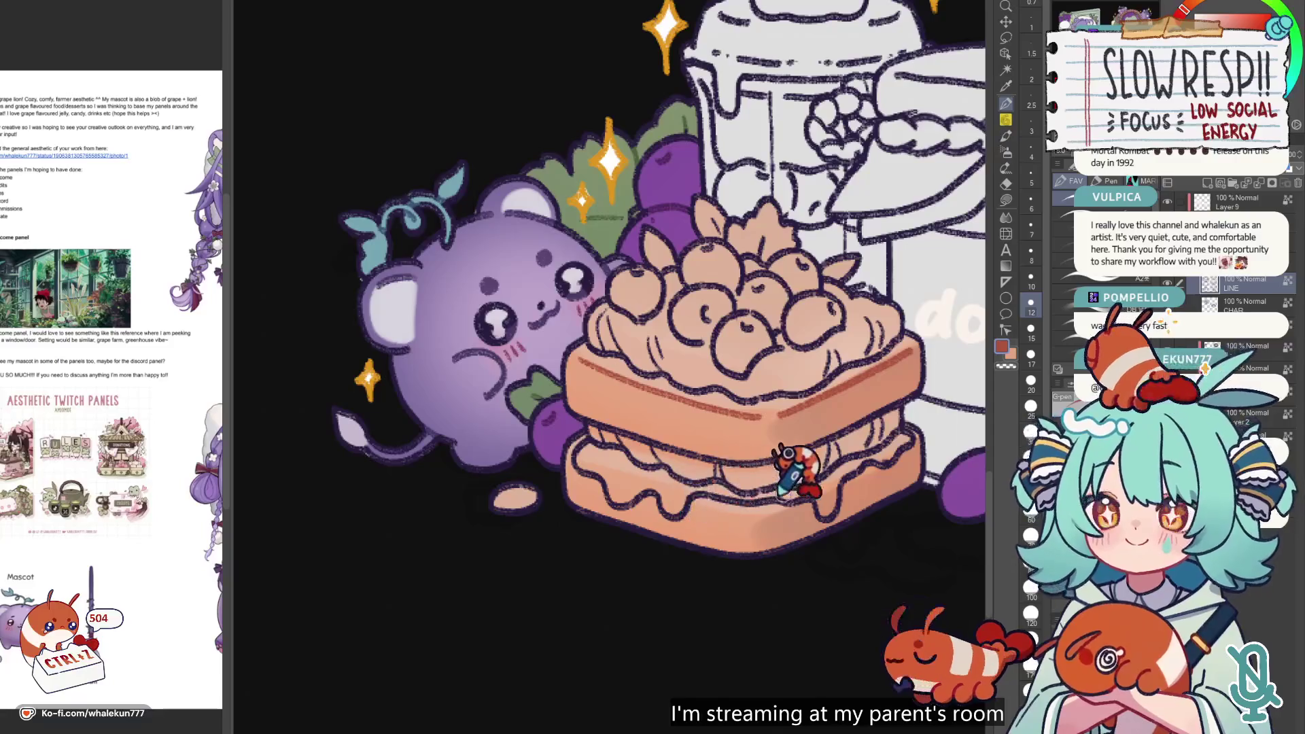
pyautogui.scroll(-4, 762, 472)
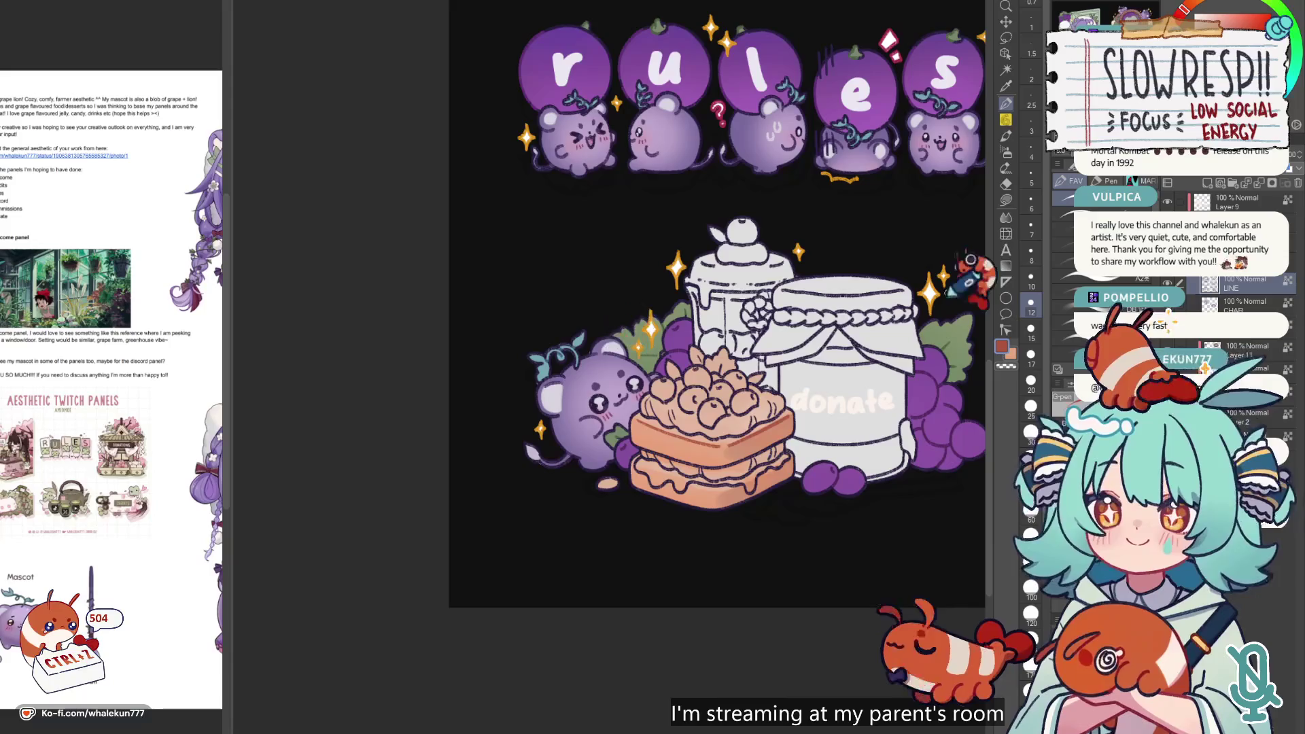
pyautogui.moveTo(890, 270); pyautogui.dragTo(800, 278)
pyautogui.press('h')
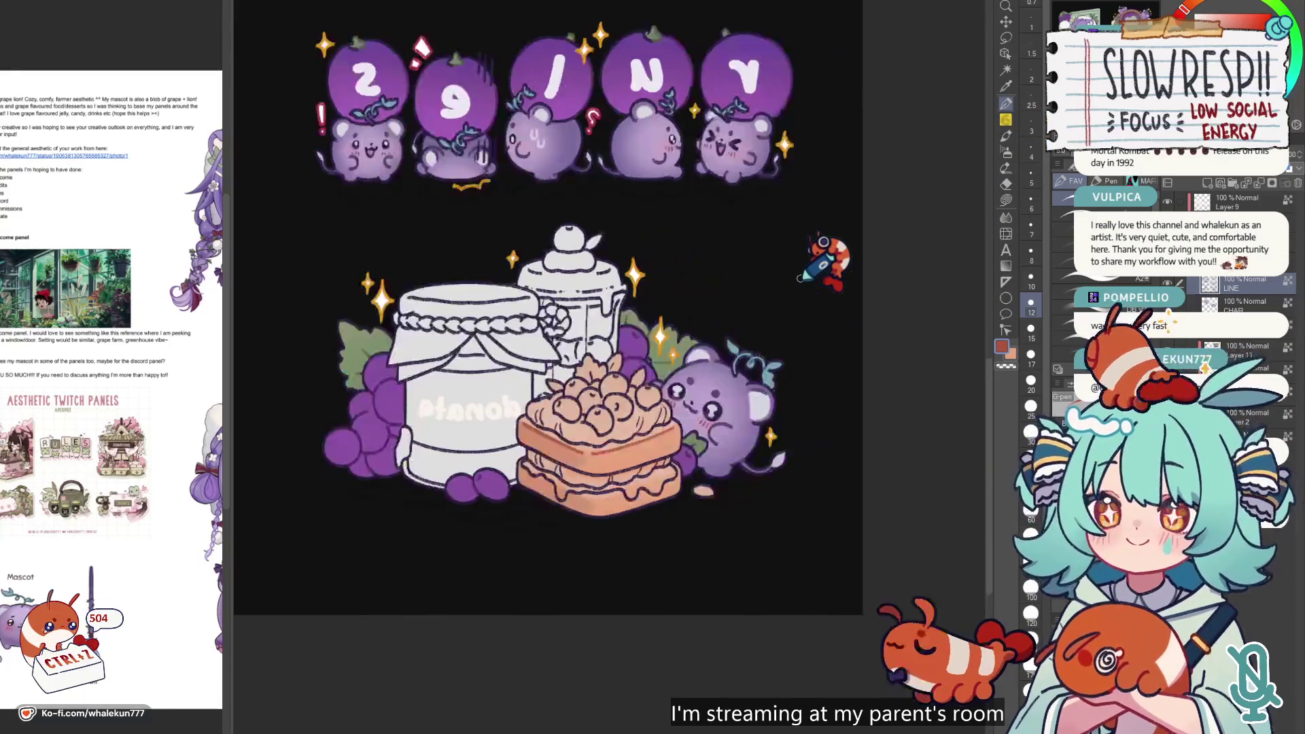
pyautogui.press('h')
pyautogui.scroll(2, 795, 408)
pyautogui.scroll(5, 748, 475)
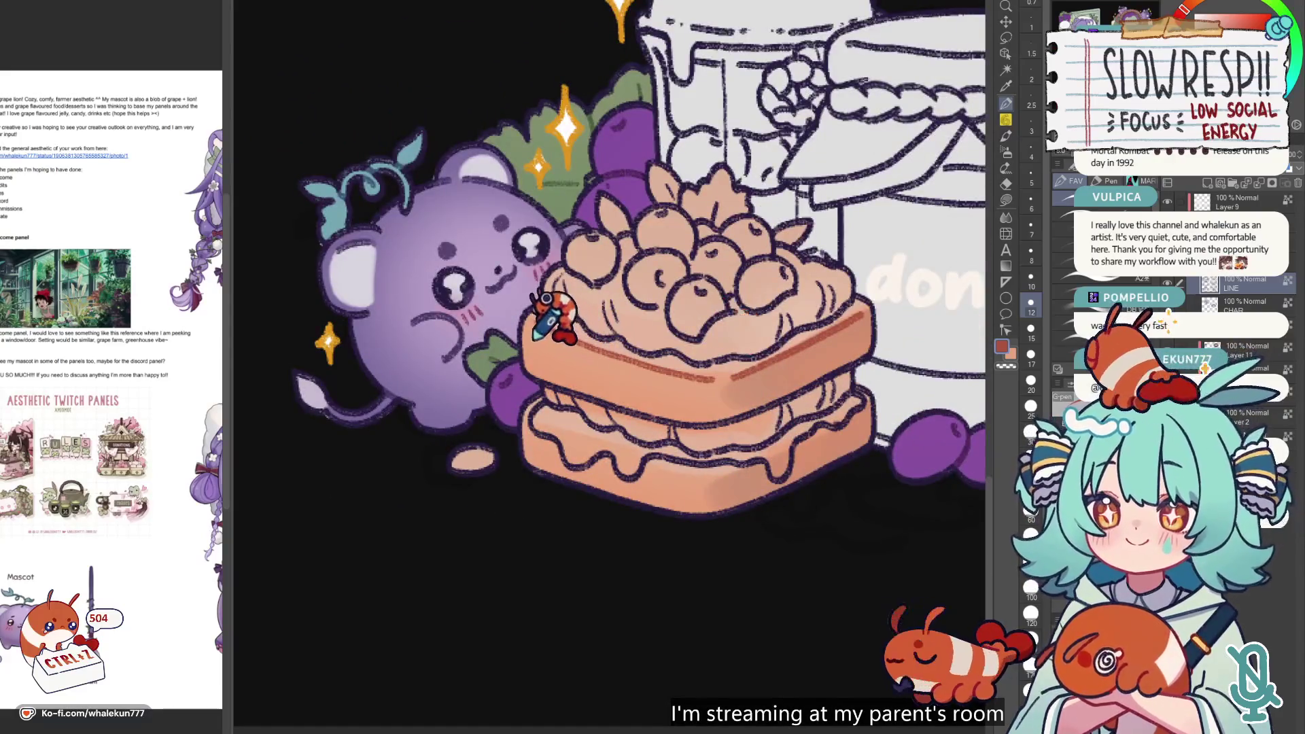
pyautogui.moveTo(592, 327); pyautogui.dragTo(664, 391)
pyautogui.keyDown('alt'); pyautogui.click(638, 393); pyautogui.keyUp('alt')
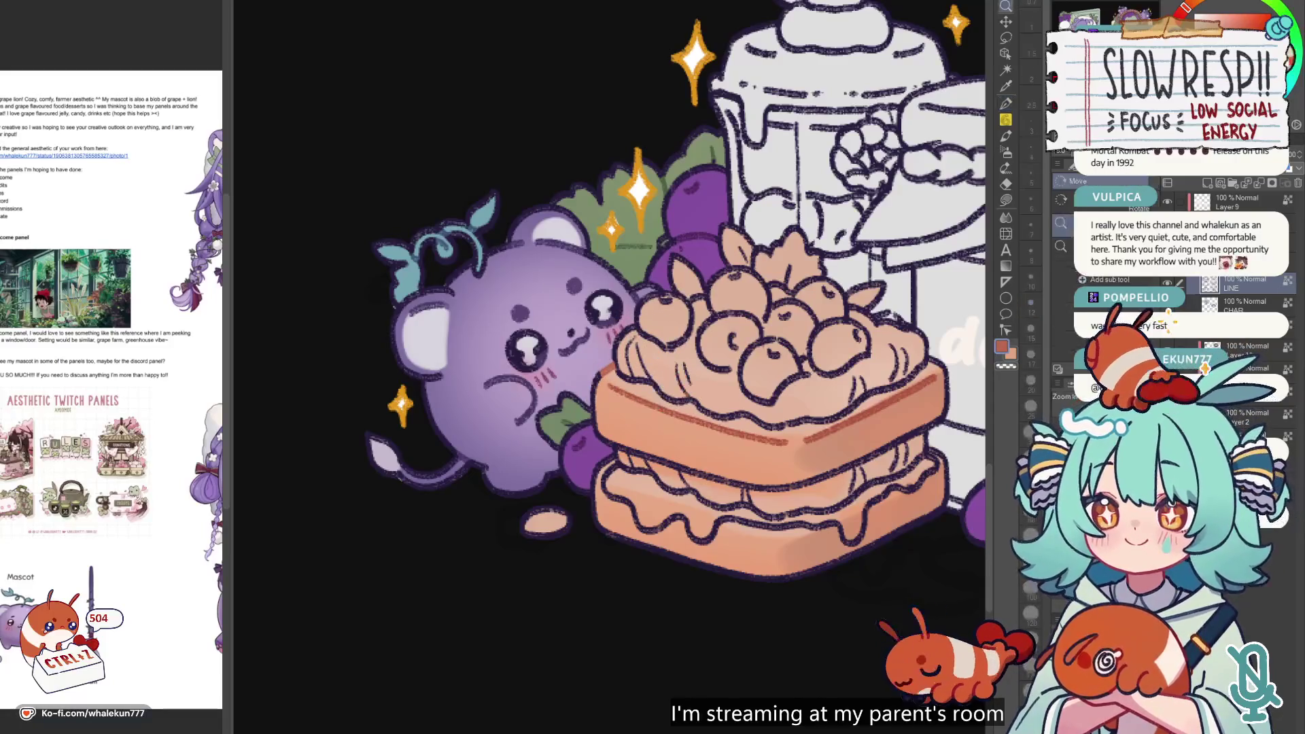
pyautogui.scroll(-1, 632, 406)
pyautogui.press('p')
pyautogui.hotkey('ctrl', 'z')
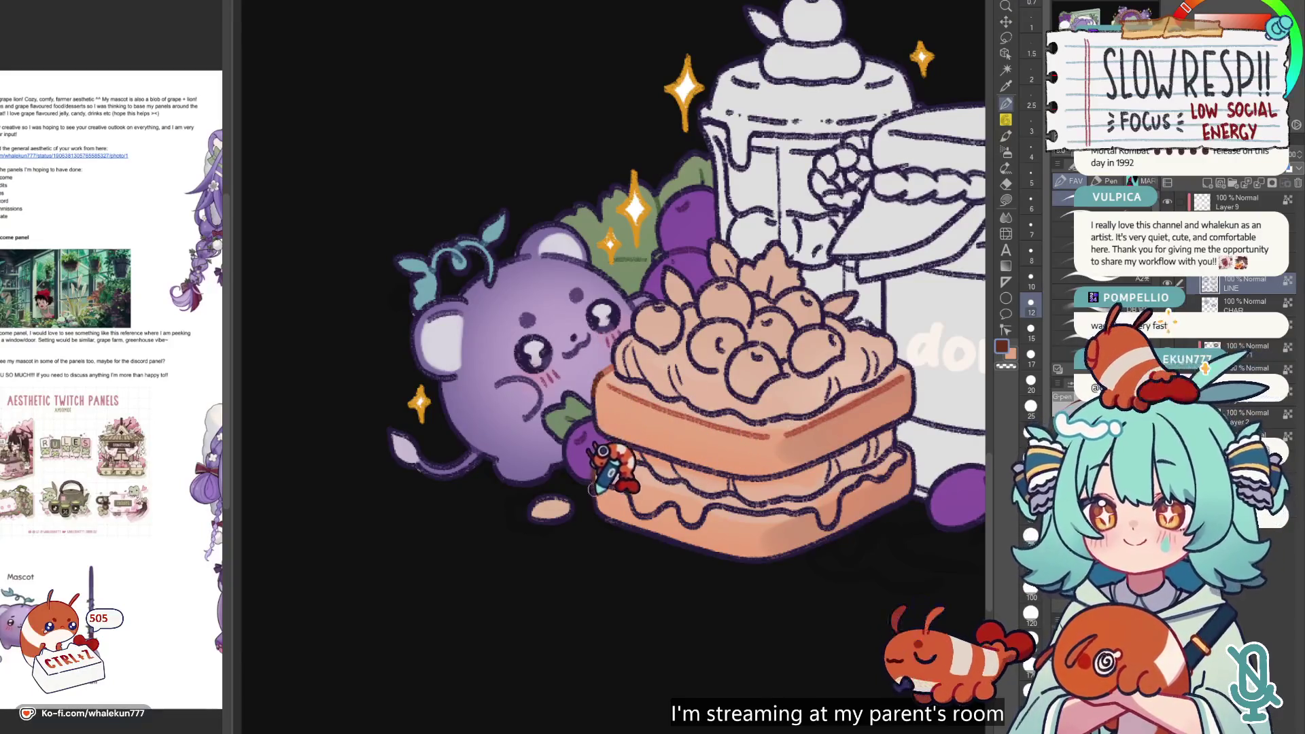
pyautogui.moveTo(625, 476); pyautogui.dragTo(534, 404)
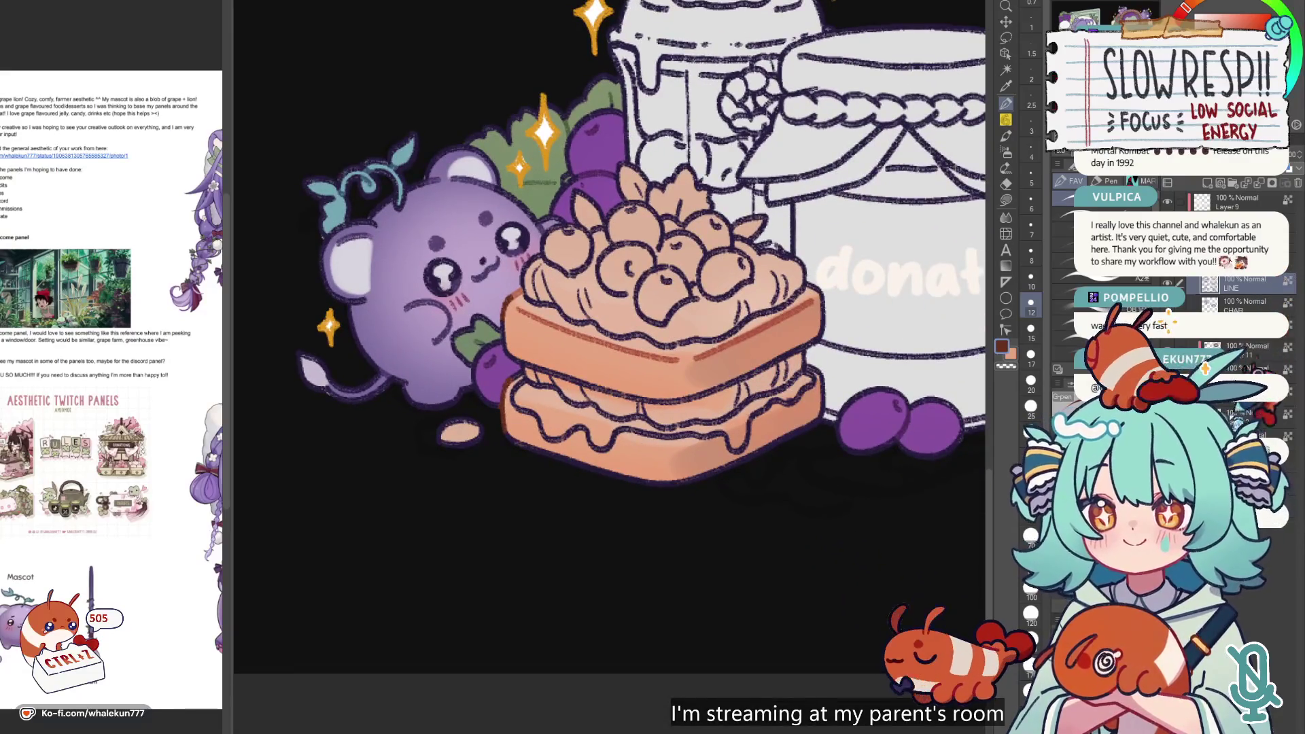
pyautogui.click(1167, 201)
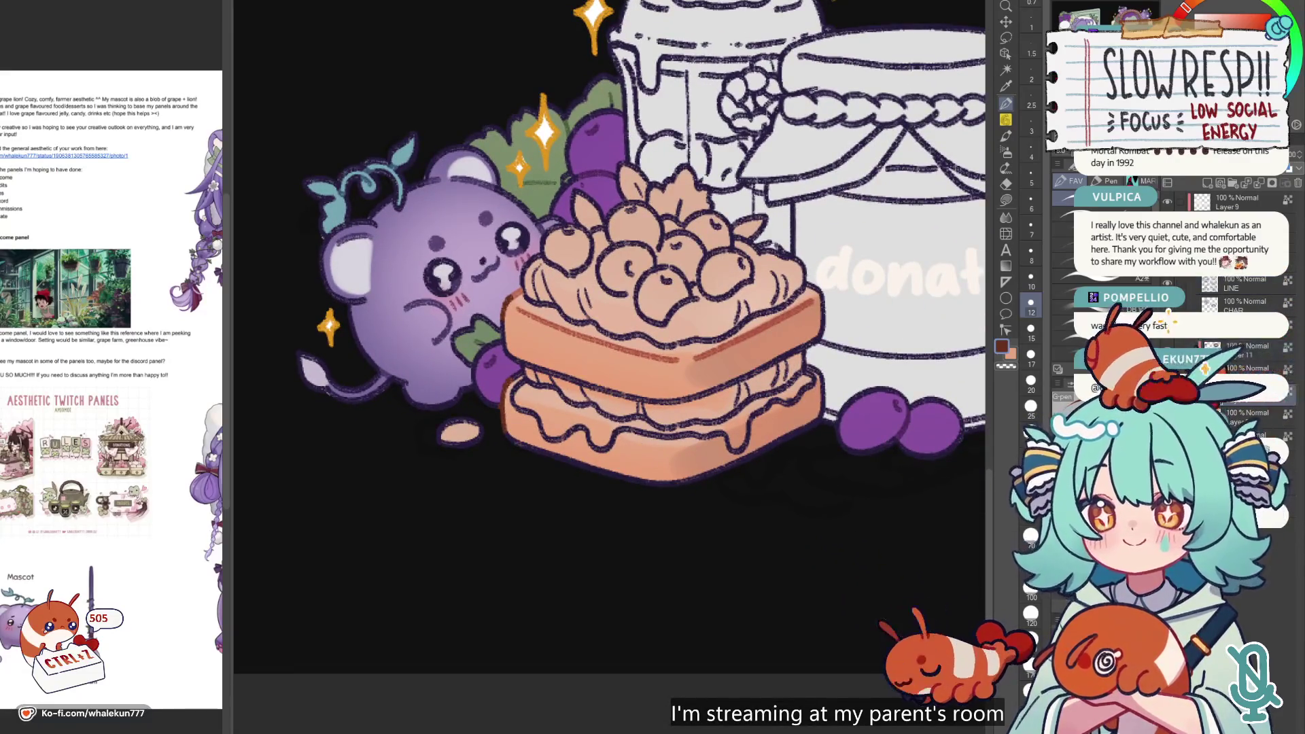
pyautogui.click(1167, 202)
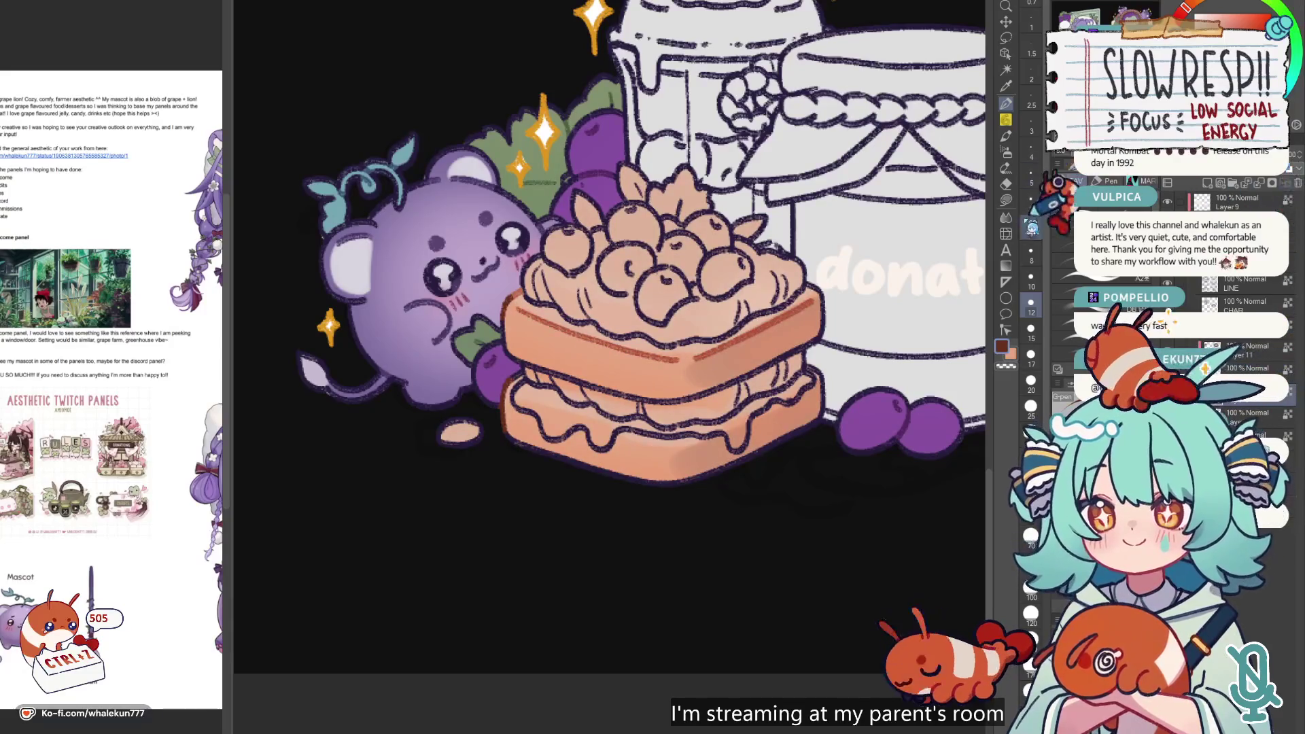
pyautogui.click(1006, 201)
pyautogui.scroll(-3, 662, 476)
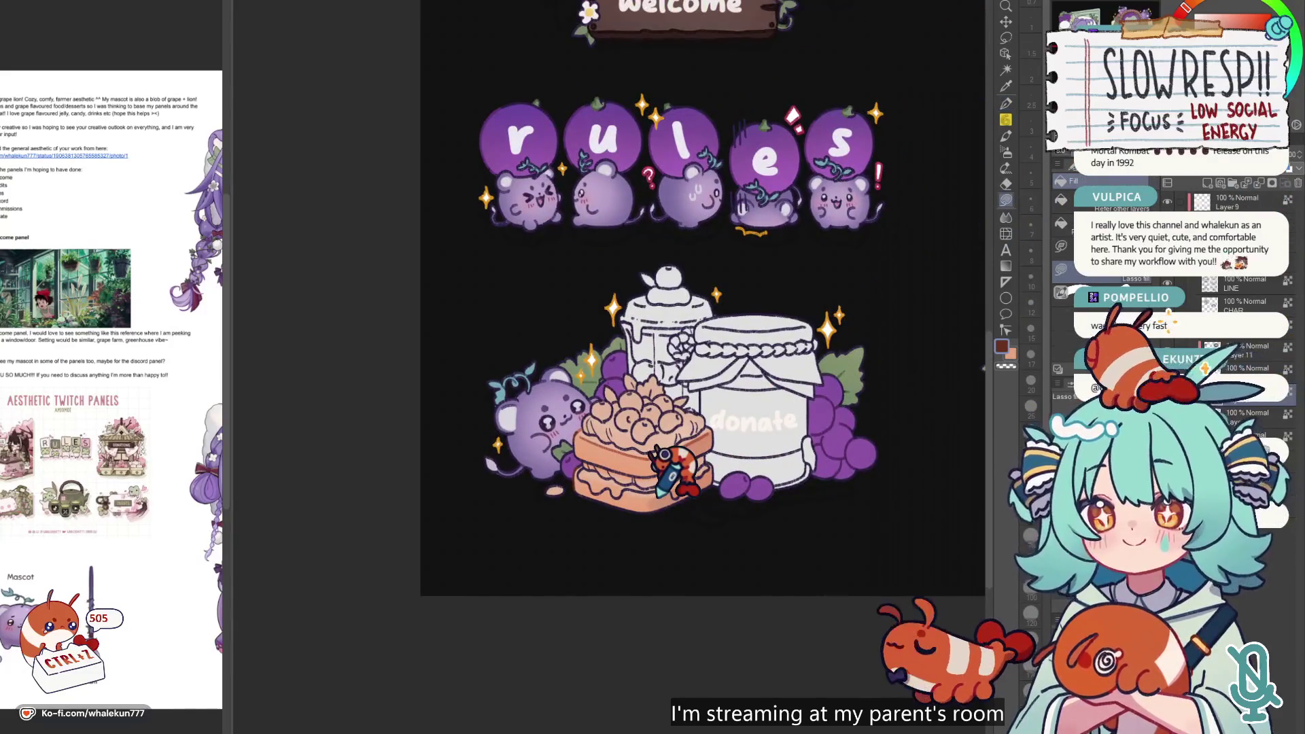
pyautogui.scroll(3, 639, 415)
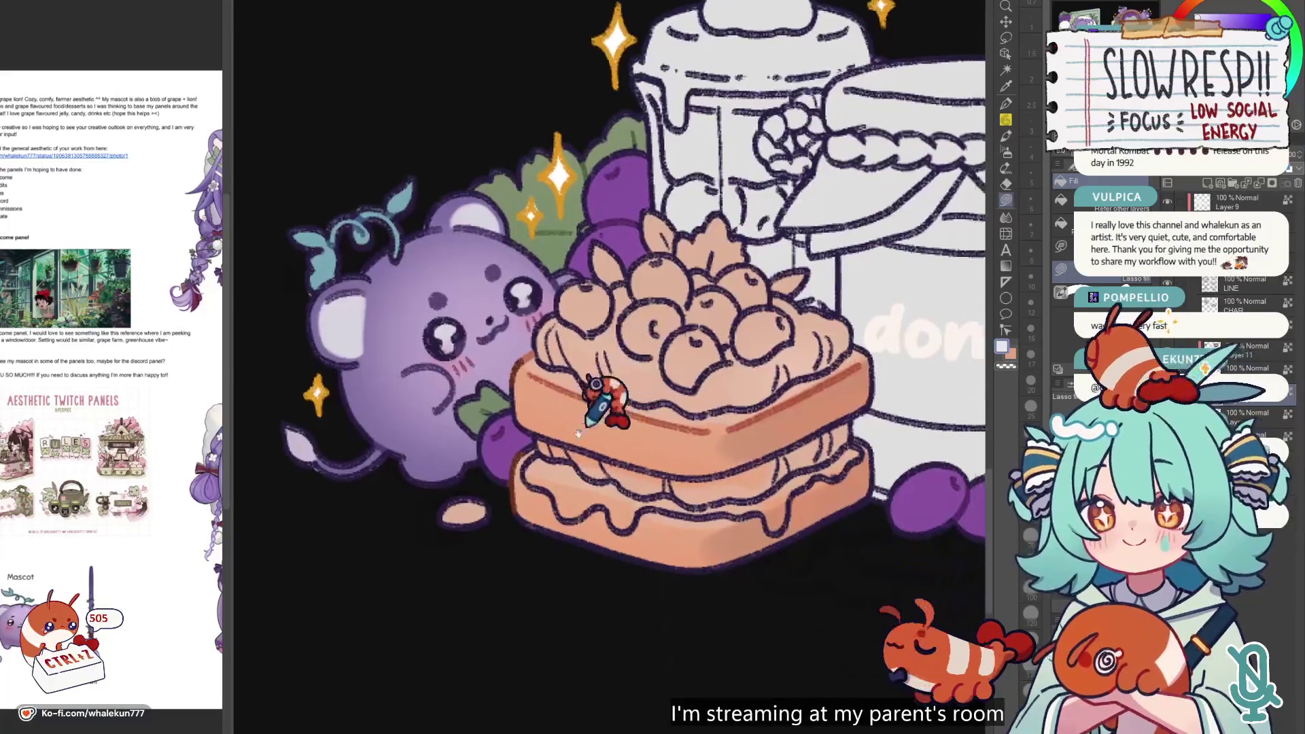
# - Lasso-fill the cream between the cake layers and the top-left cream white
pyautogui.moveTo(540, 434)
pyautogui.mouseDown()
pyautogui.moveTo(662, 469)
pyautogui.moveTo(581, 468)
pyautogui.moveTo(652, 481)
pyautogui.moveTo(712, 469)
pyautogui.moveTo(621, 472)
pyautogui.moveTo(700, 472)
pyautogui.moveTo(670, 478)
pyautogui.moveTo(719, 502)
pyautogui.moveTo(731, 470)
pyautogui.moveTo(757, 491)
pyautogui.moveTo(742, 505)
pyautogui.moveTo(809, 442)
pyautogui.moveTo(713, 479)
pyautogui.mouseUp()
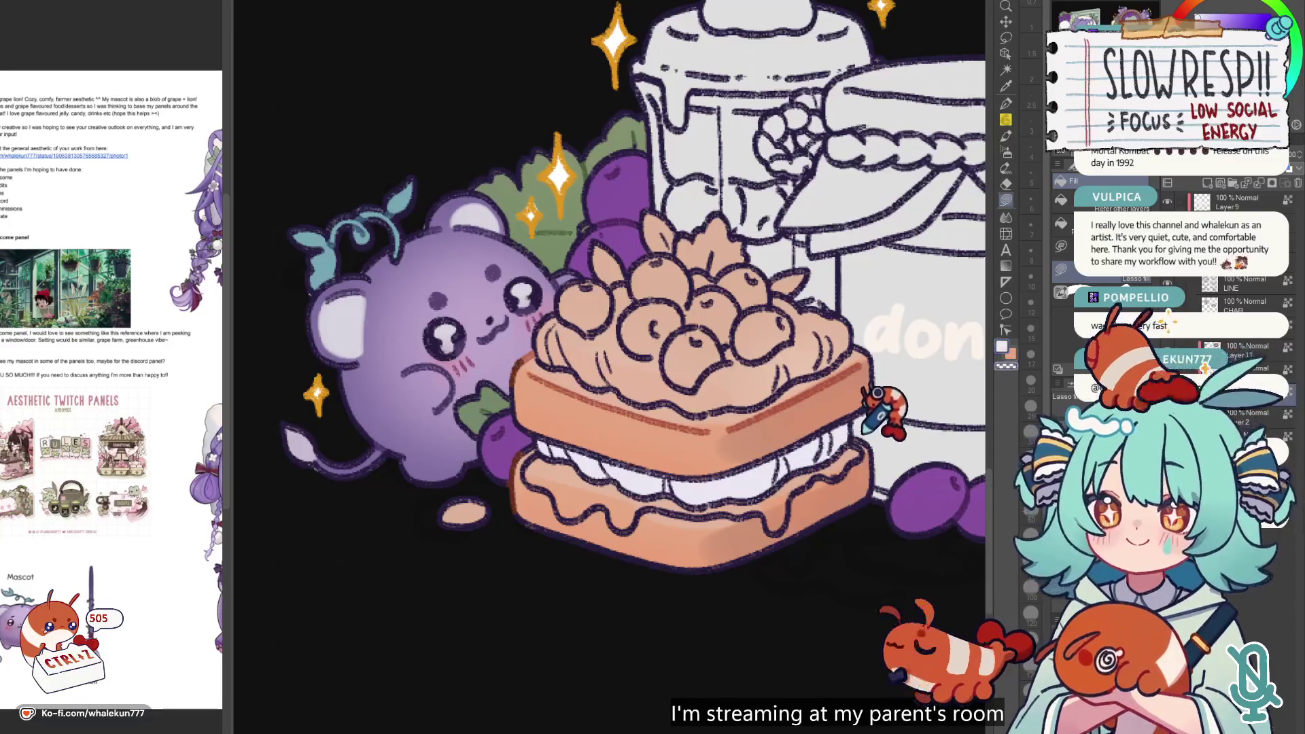
pyautogui.scroll(-4, 890, 407)
pyautogui.scroll(2, 748, 532)
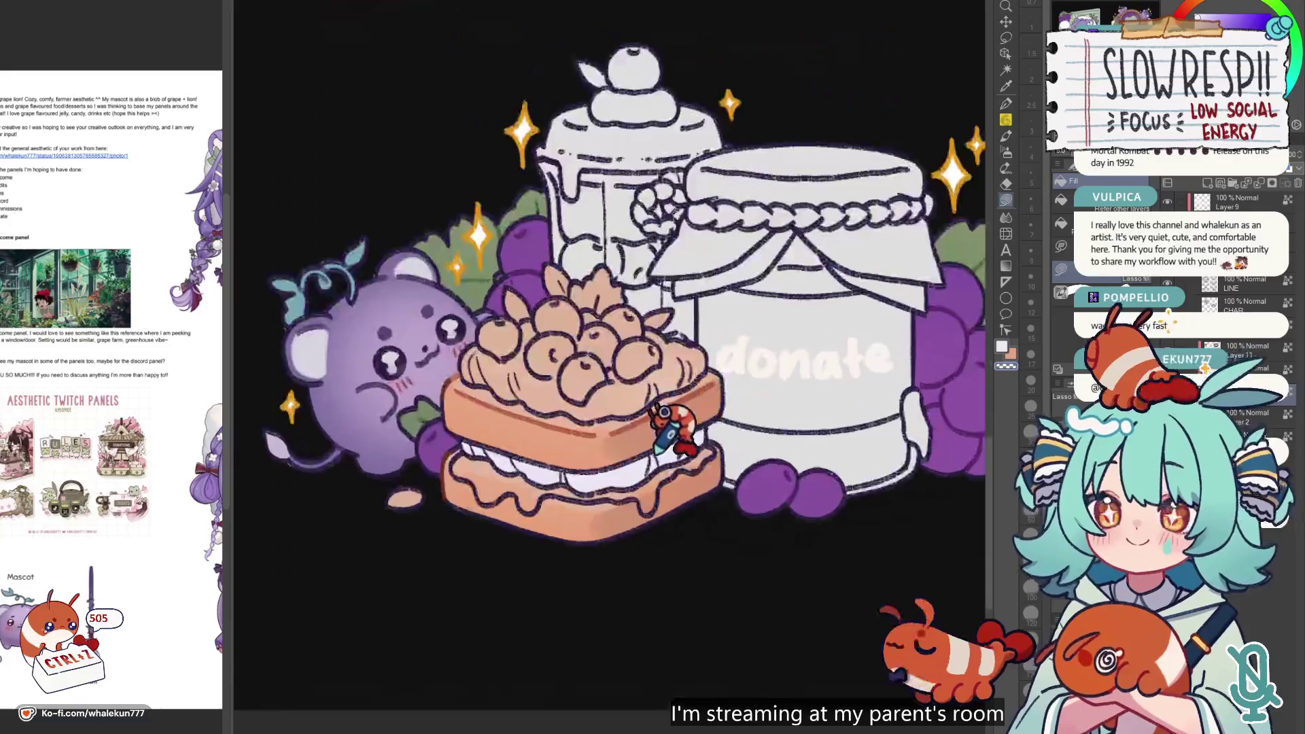
pyautogui.press('w')
pyautogui.press('g')
pyautogui.scroll(3, 629, 408)
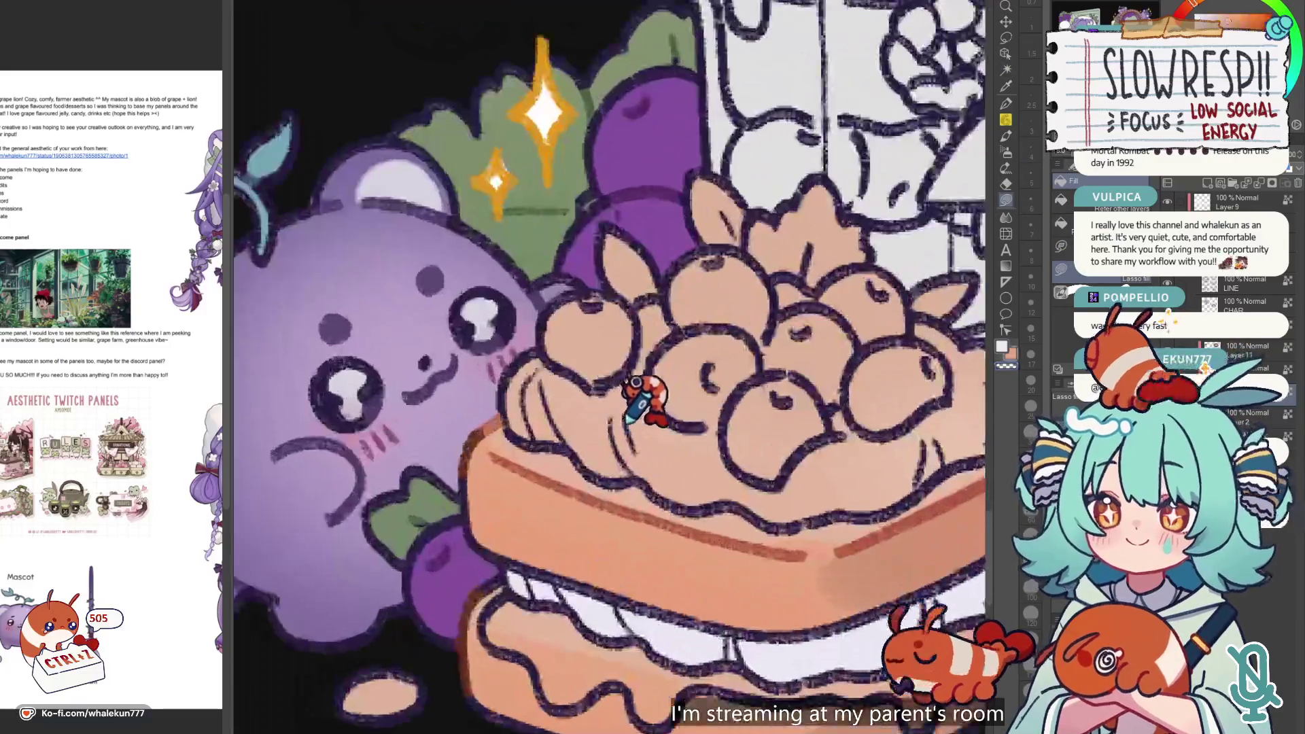
pyautogui.moveTo(549, 340)
pyautogui.mouseDown()
pyautogui.moveTo(531, 309)
pyautogui.moveTo(510, 408)
pyautogui.moveTo(754, 255)
pyautogui.moveTo(706, 315)
pyautogui.mouseUp()
# - Fill the remaining top, centre and right-berry cream white, then auto-select the white cream
pyautogui.scroll(-2, 707, 315)
pyautogui.moveTo(521, 332)
pyautogui.mouseDown()
pyautogui.moveTo(516, 429)
pyautogui.moveTo(619, 299)
pyautogui.mouseUp()
pyautogui.moveTo(578, 435); pyautogui.dragTo(639, 425)
pyautogui.moveTo(636, 469)
pyautogui.mouseDown()
pyautogui.moveTo(761, 441)
pyautogui.moveTo(704, 278)
pyautogui.moveTo(688, 318)
pyautogui.moveTo(727, 469)
pyautogui.moveTo(891, 354)
pyautogui.moveTo(615, 292)
pyautogui.mouseUp()
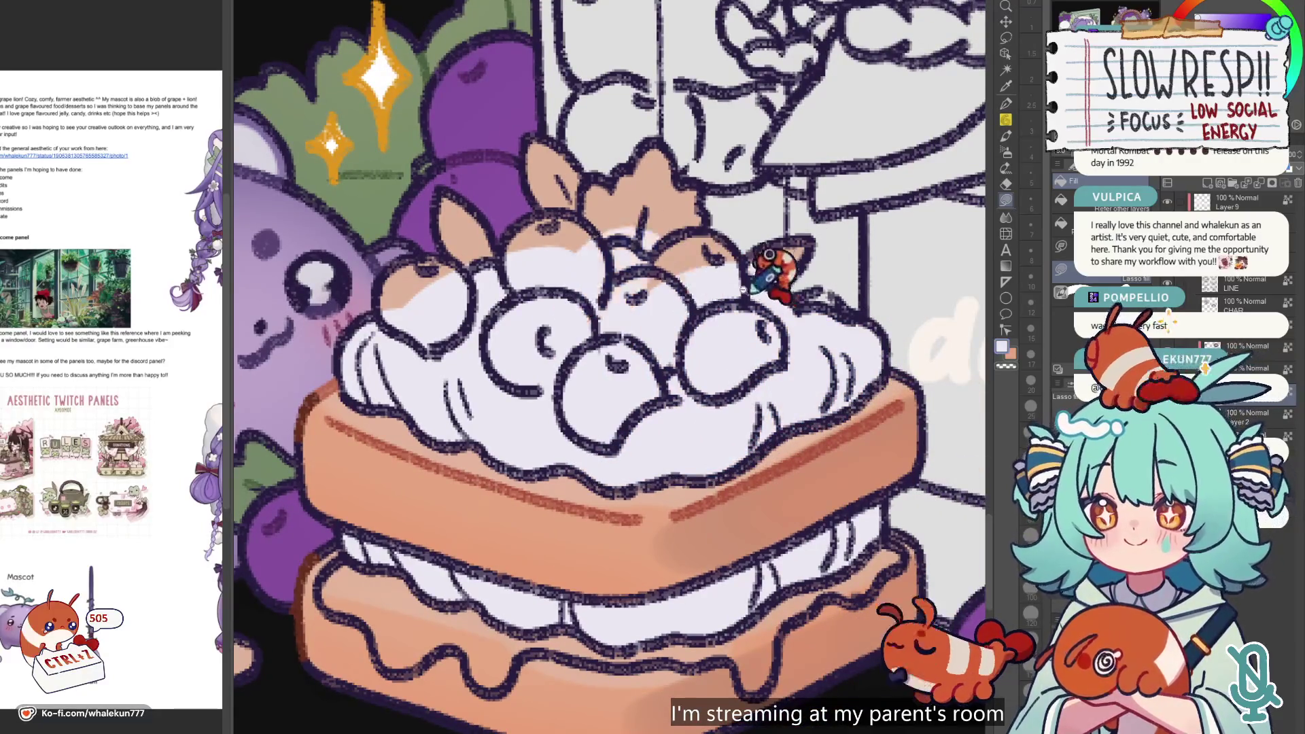
pyautogui.scroll(-3, 734, 285)
pyautogui.press('w')
pyautogui.click(732, 272)
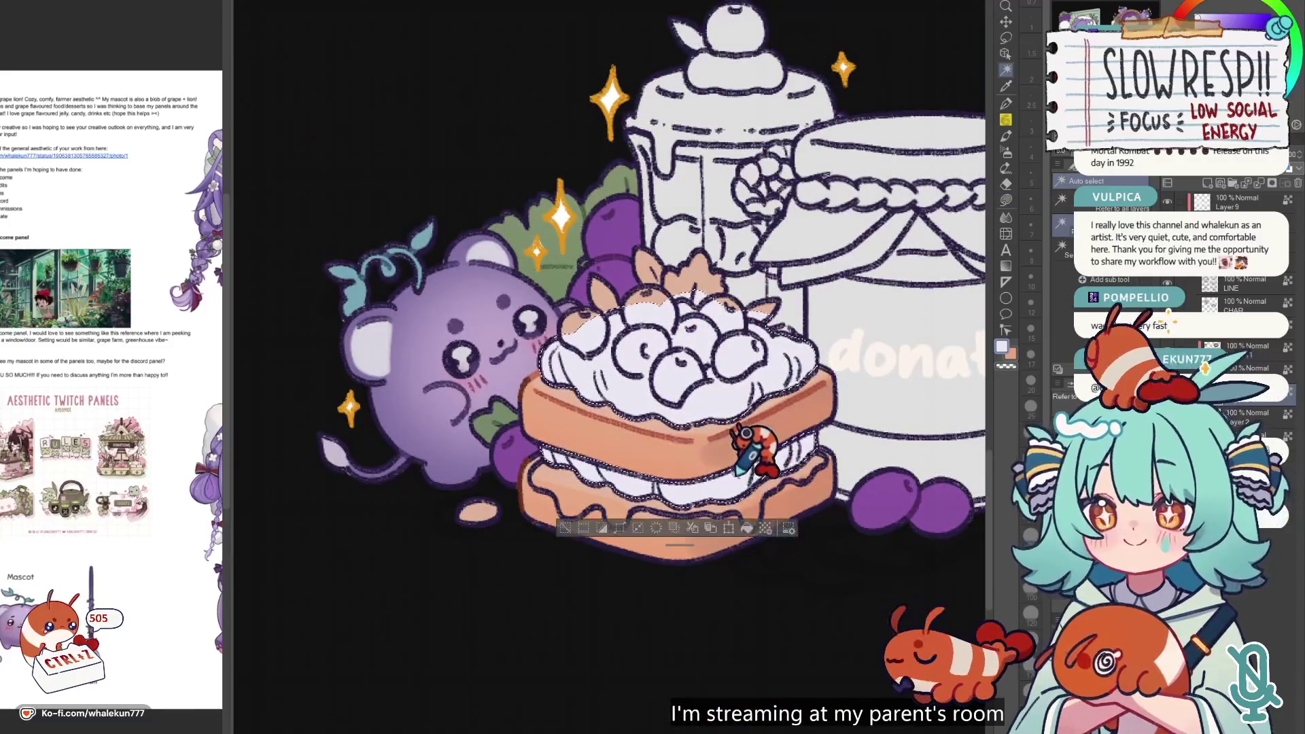
# - Airbrush a pale lavender tint over the selected cream, then clear the selection
pyautogui.click(1006, 153)
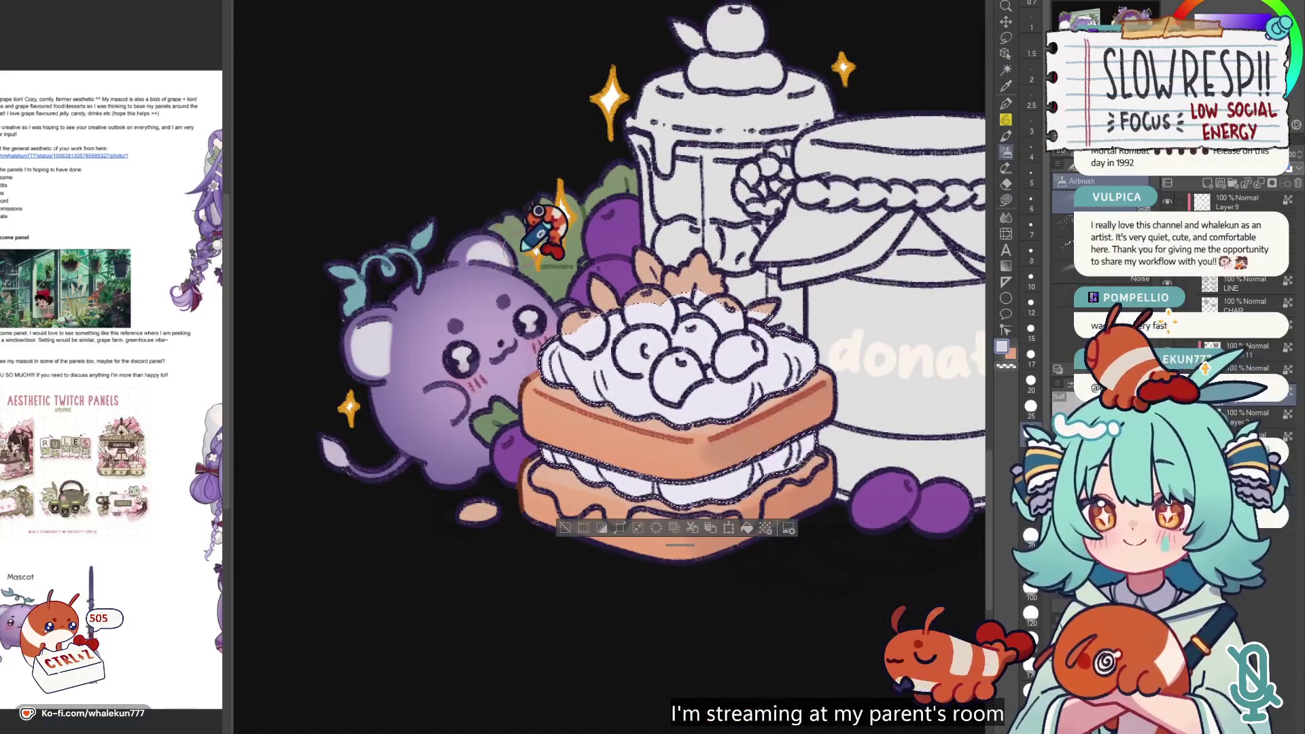
pyautogui.scroll(2, 941, 347)
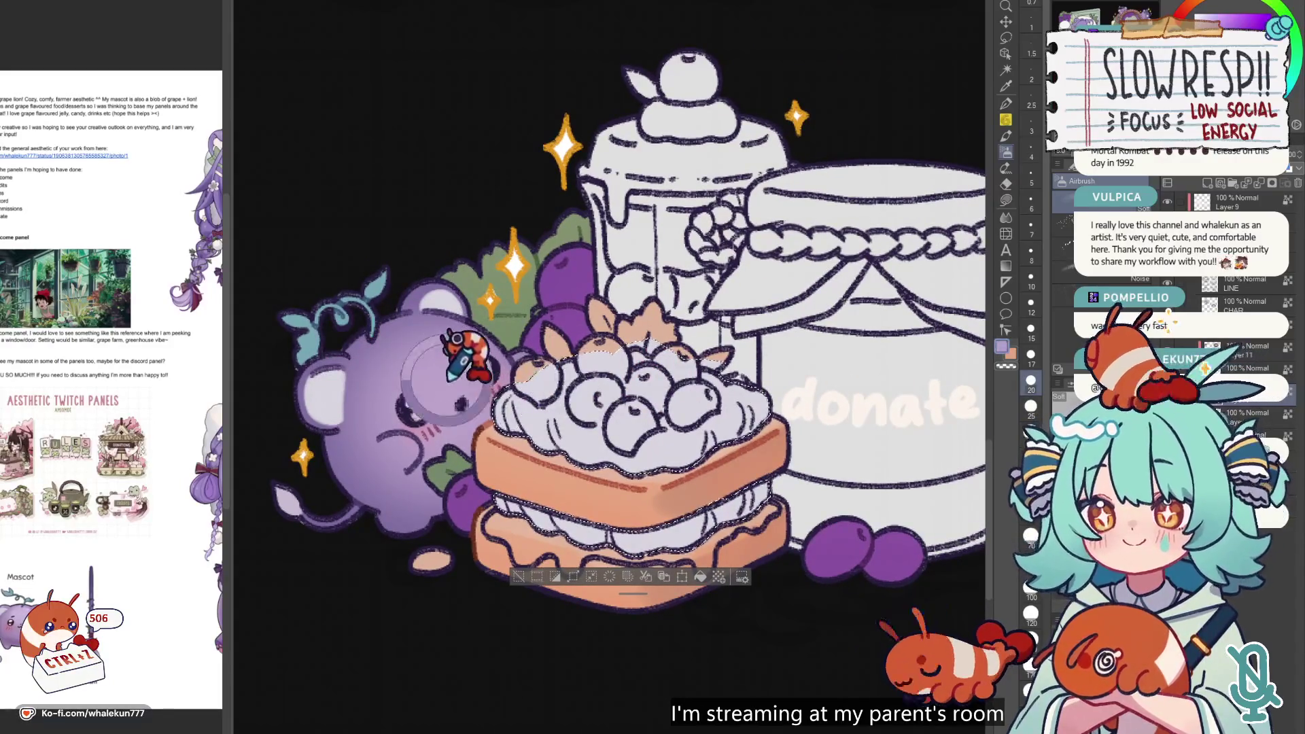
pyautogui.hotkey('ctrl', 'z')
pyautogui.hotkey('ctrl', 'z')
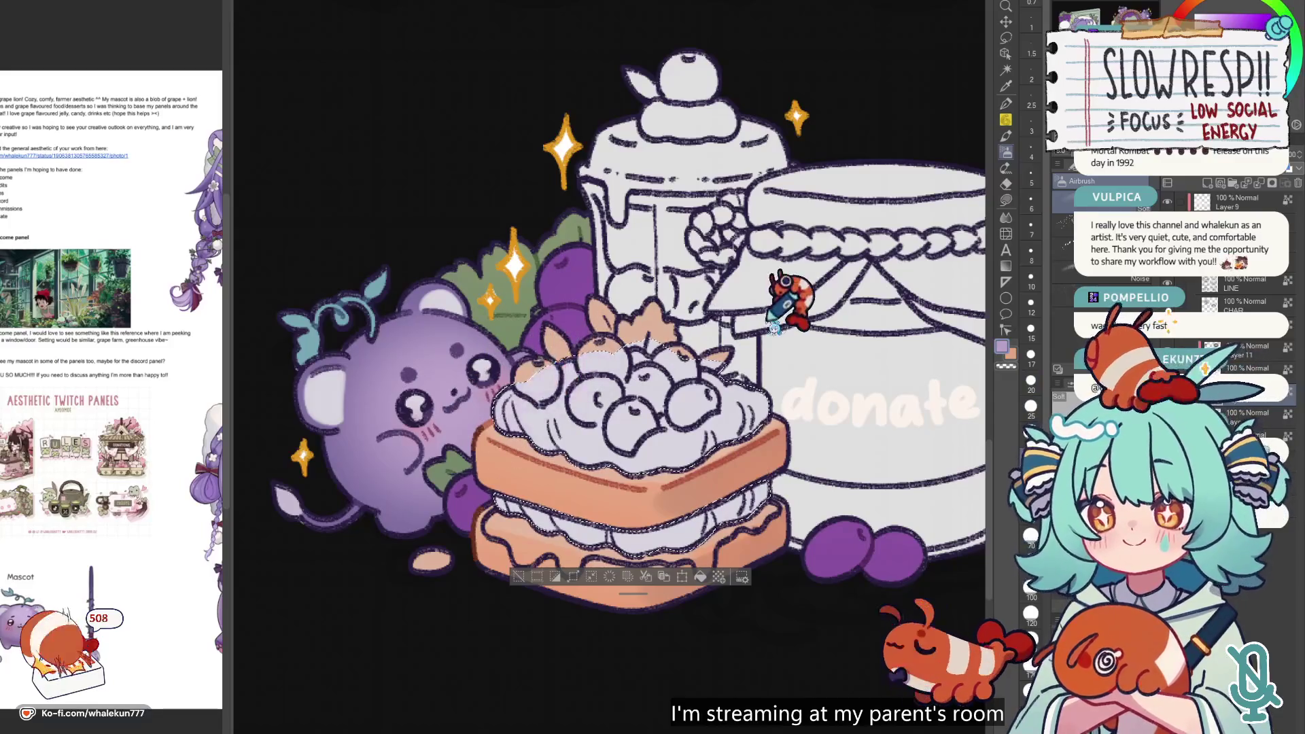
pyautogui.moveTo(527, 355)
pyautogui.mouseDown()
pyautogui.moveTo(622, 350)
pyautogui.moveTo(612, 371)
pyautogui.moveTo(570, 381)
pyautogui.moveTo(552, 457)
pyautogui.moveTo(529, 401)
pyautogui.mouseUp()
pyautogui.hotkey('ctrl', 'z')
pyautogui.hotkey('ctrl', 'z')
pyautogui.hotkey('ctrl', 'z')
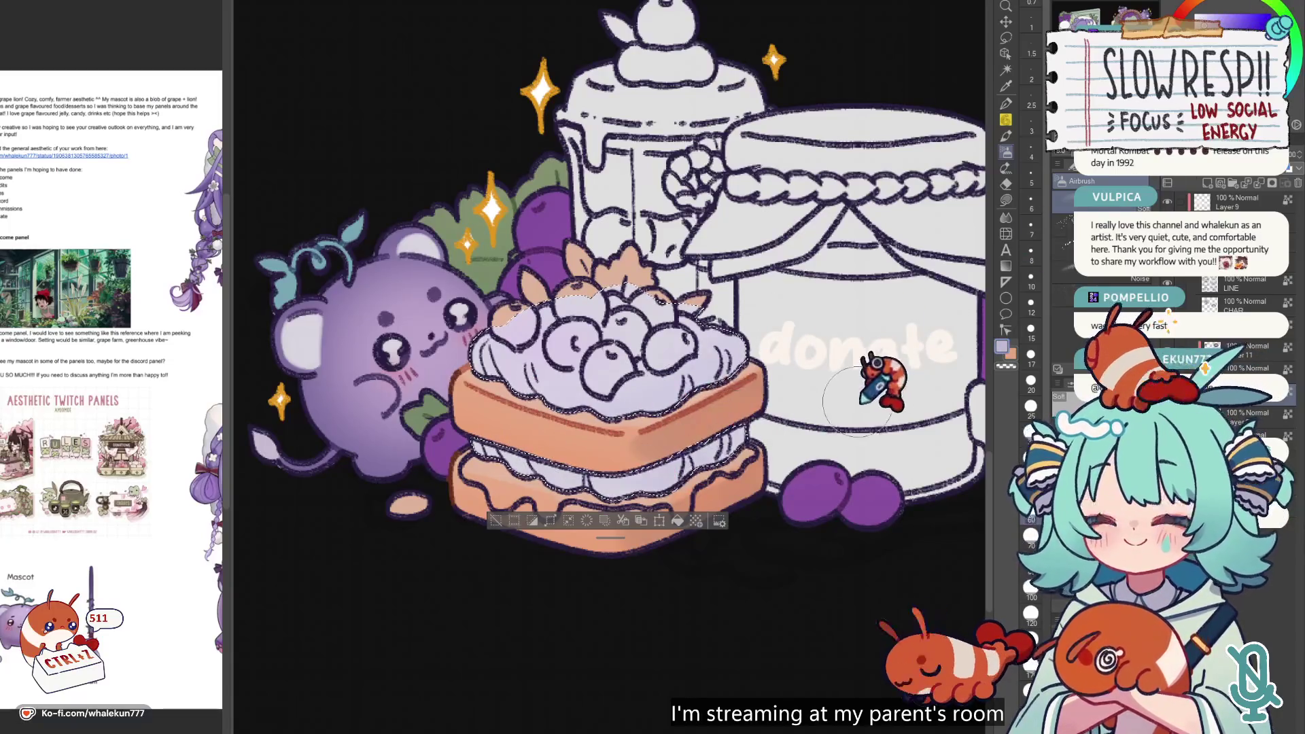
pyautogui.hotkey('ctrl', 'd')
# - Return to the Fill tool and compare the cake with the reference character art
pyautogui.click(1005, 217)
pyautogui.scroll(-5, 707, 380)
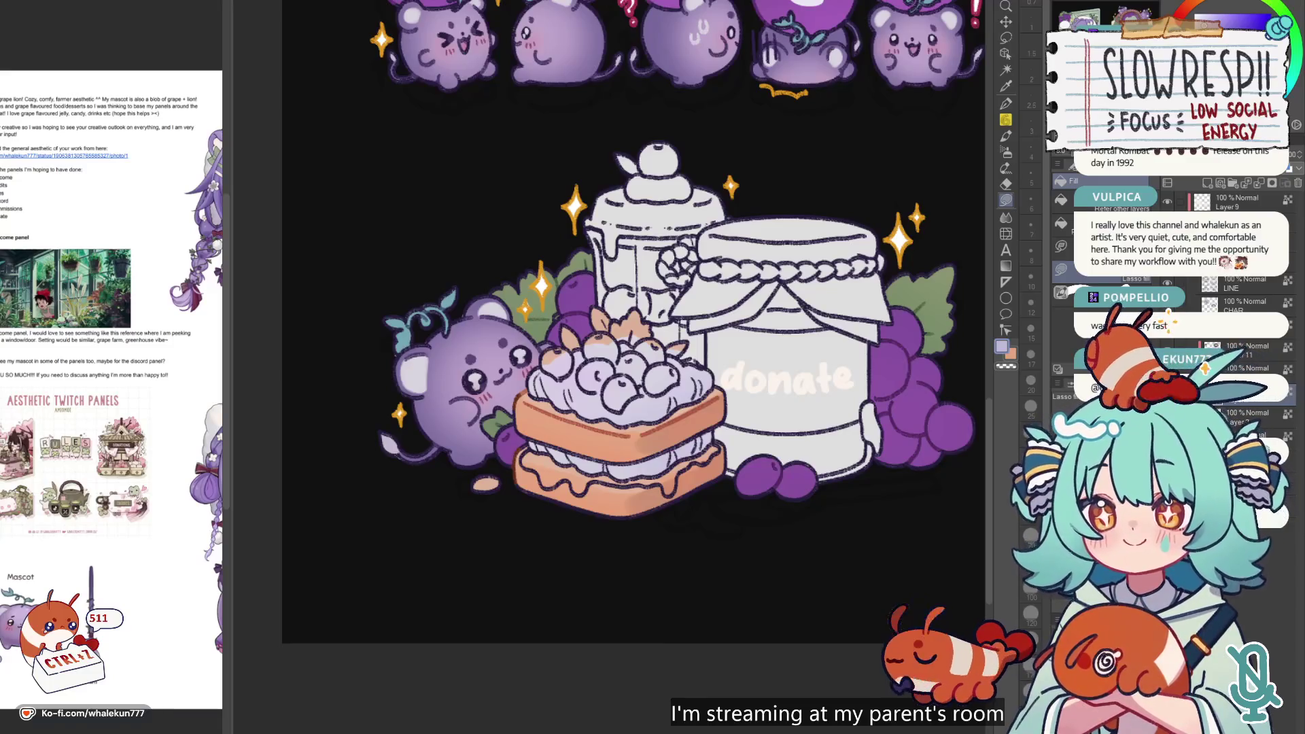
pyautogui.moveTo(595, 313); pyautogui.dragTo(632, 370)
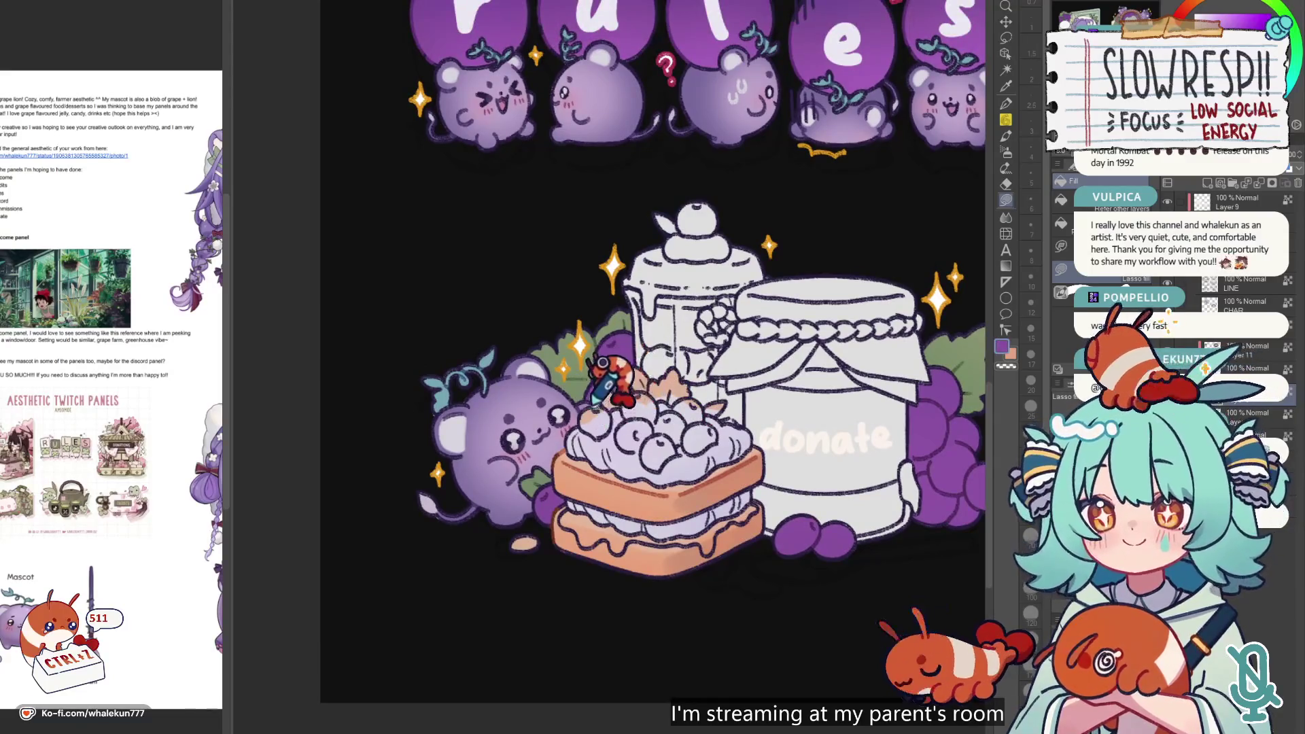
pyautogui.scroll(2, 621, 381)
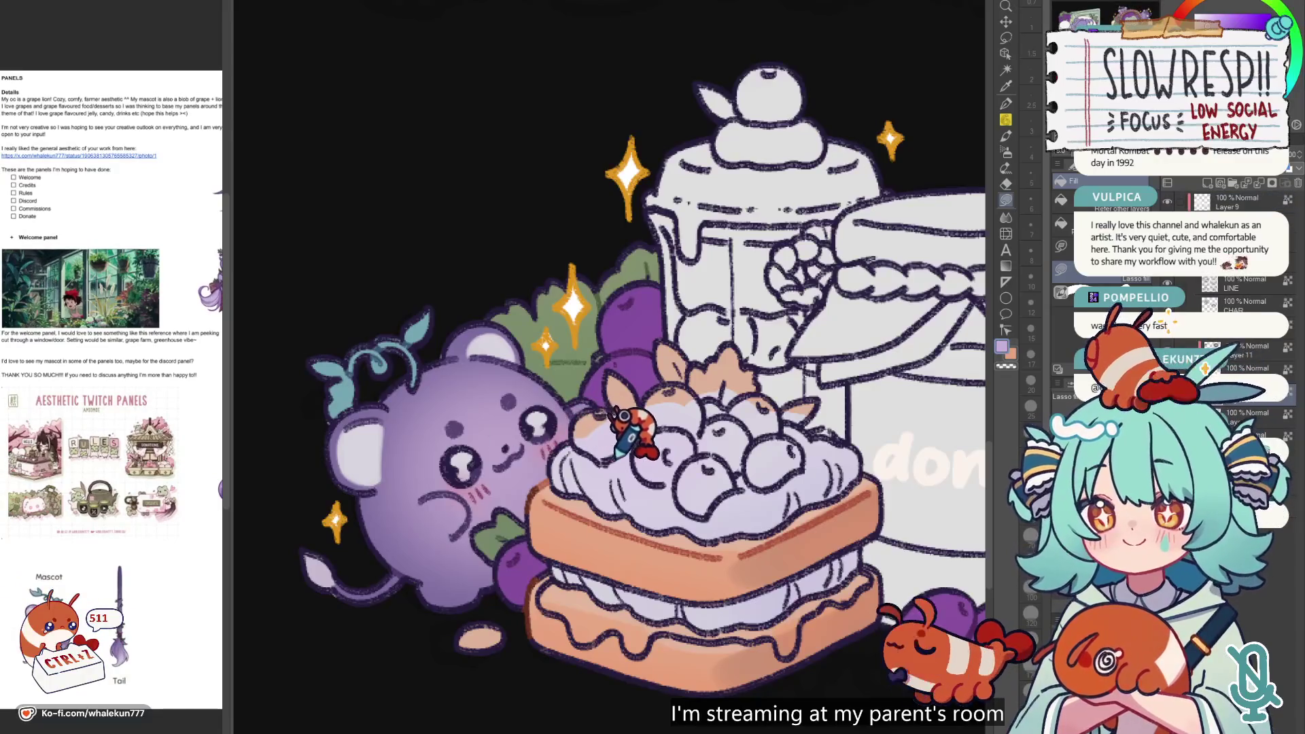
pyautogui.moveTo(151, 524); pyautogui.dragTo(66, 552)
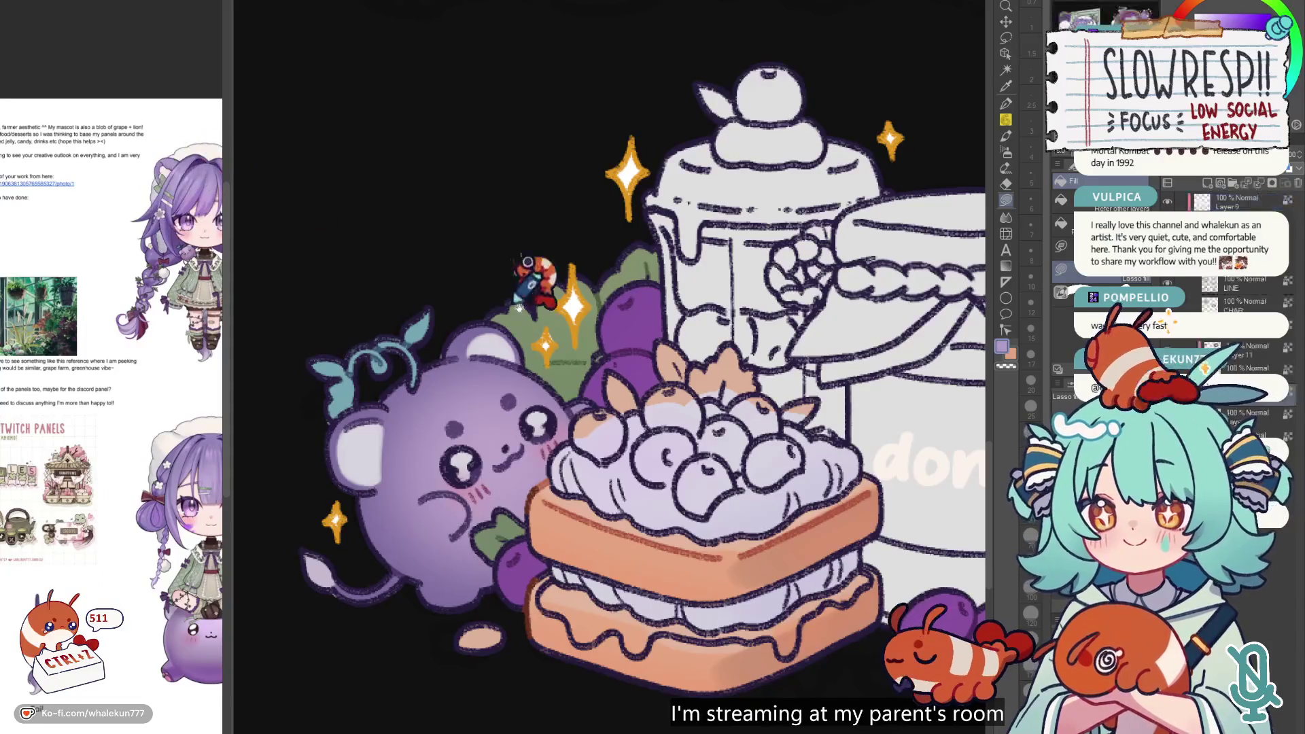
pyautogui.scroll(4, 612, 354)
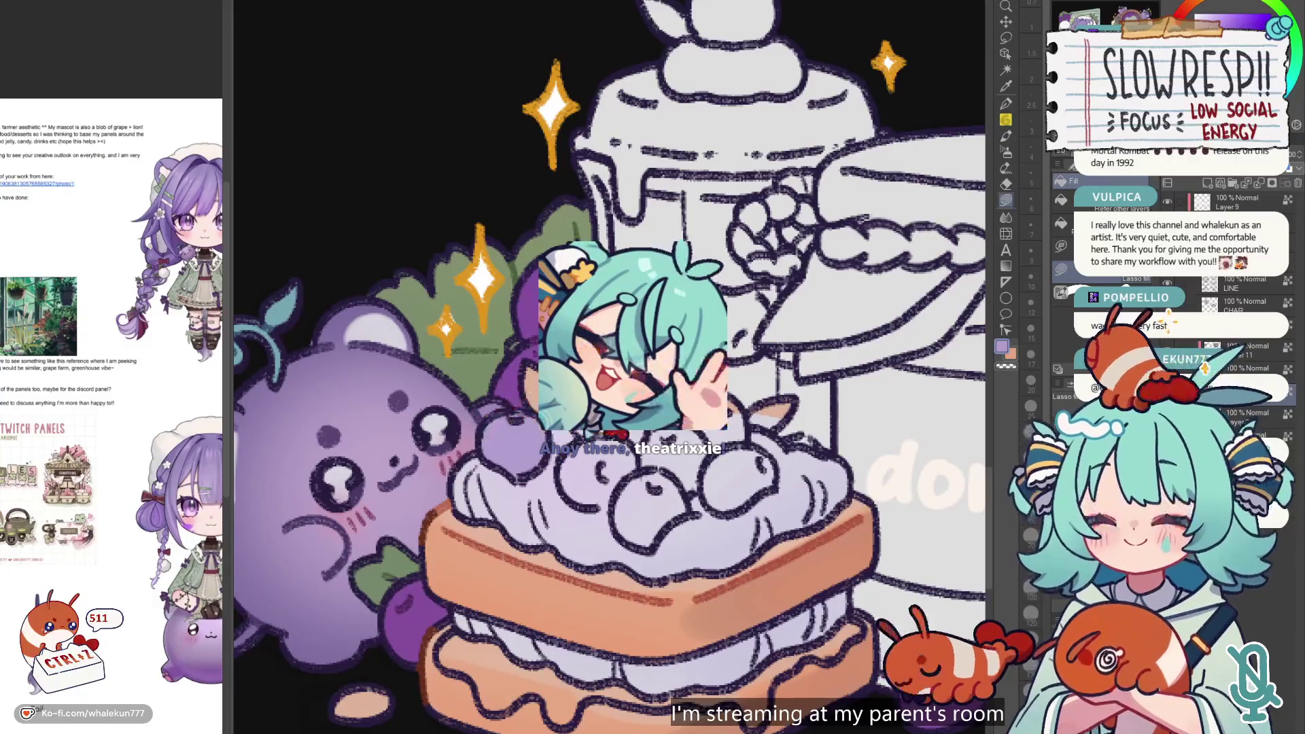
pyautogui.hscroll(1, 512, 434)
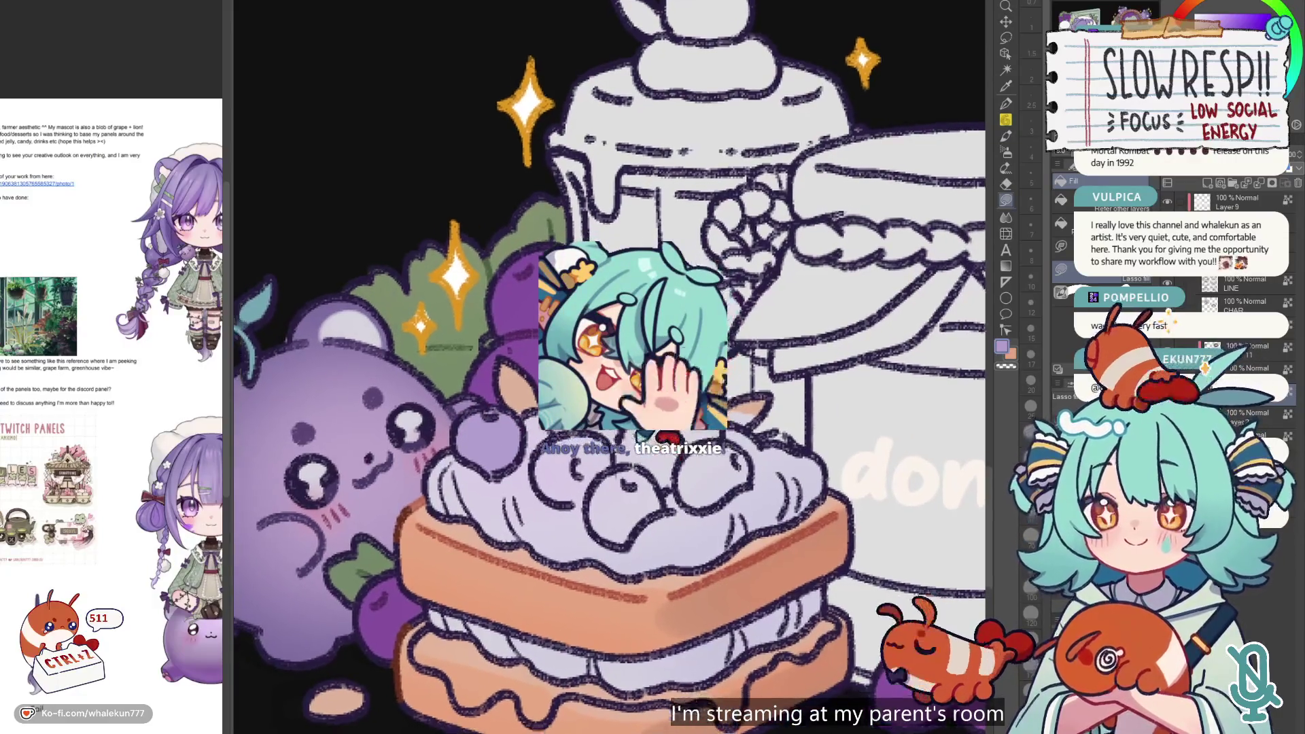
pyautogui.scroll(-3, 741, 374)
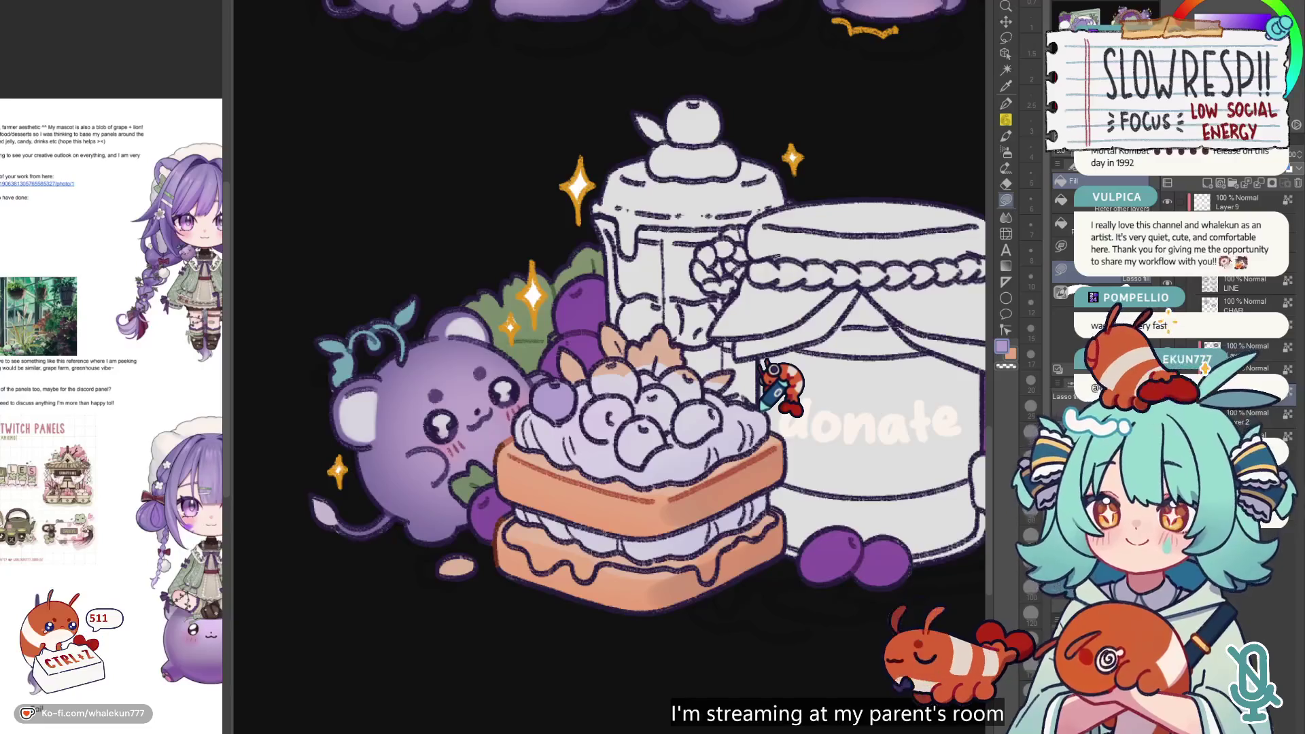
pyautogui.scroll(1, 584, 367)
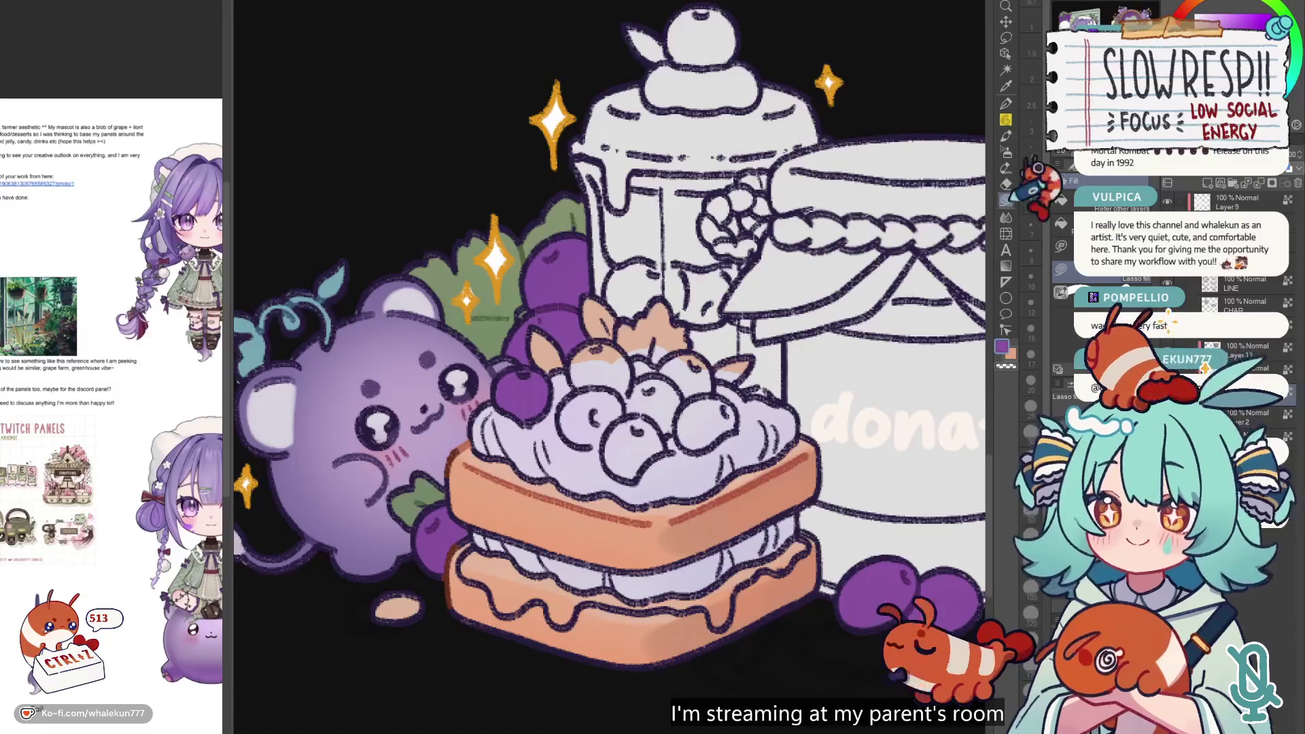
# - Adjust the view over the cake's berry topping
pyautogui.scroll(5, 753, 320)
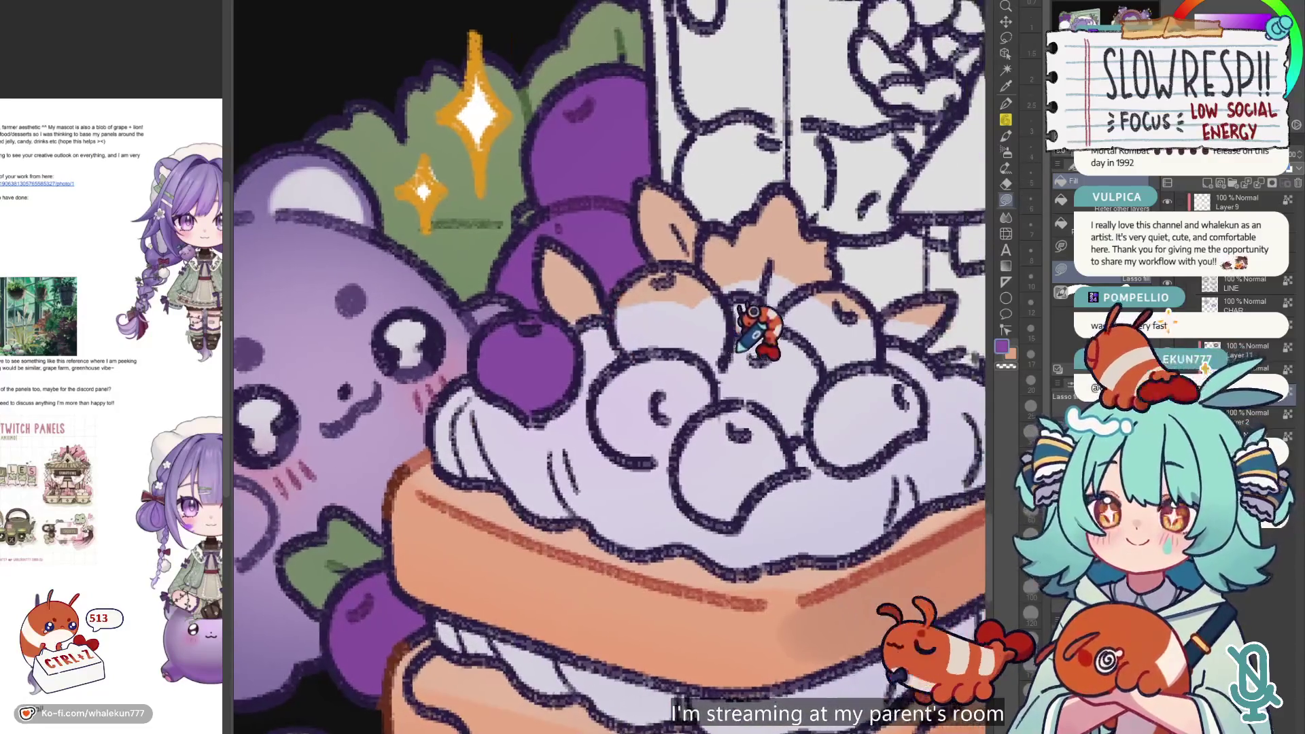
# - Zoom in and out over the cake's berry topping, then undo the last step
pyautogui.scroll(-5, 753, 319)
pyautogui.scroll(5, 680, 272)
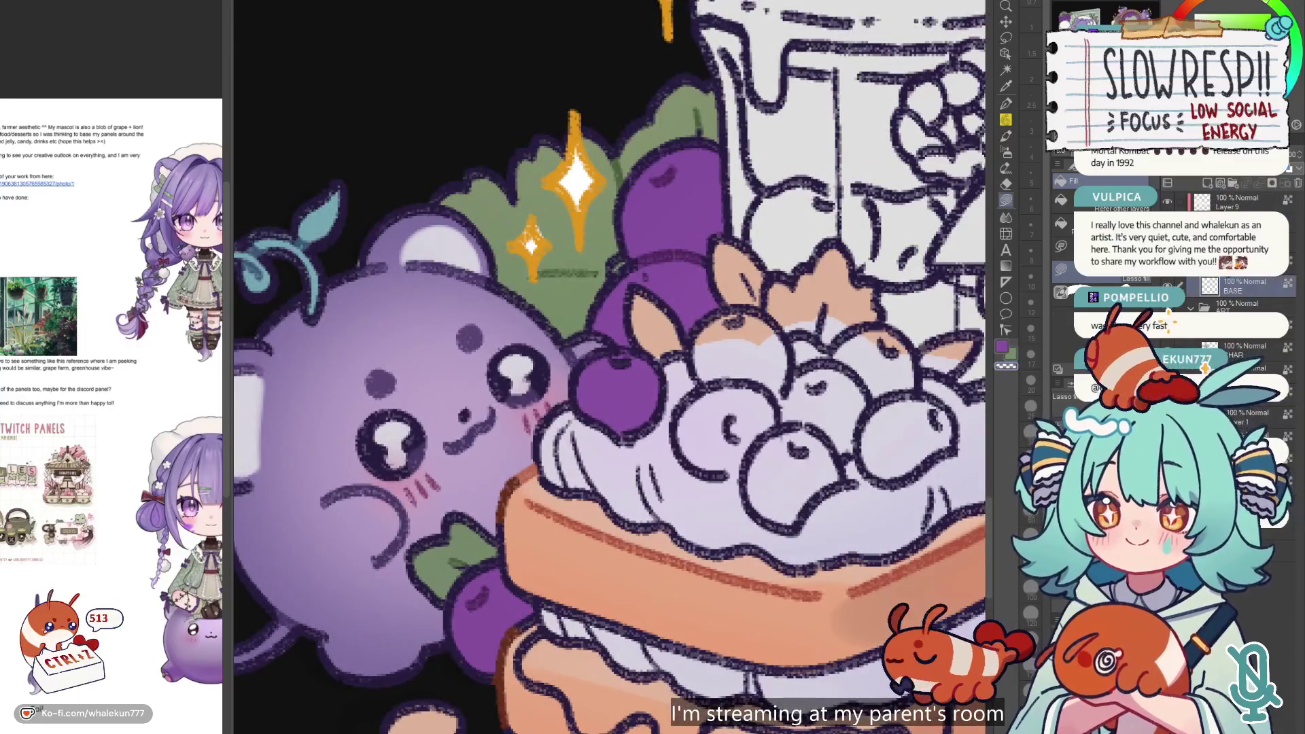
pyautogui.scroll(-1, 621, 373)
pyautogui.scroll(1, 678, 300)
pyautogui.scroll(-5, 678, 374)
pyautogui.scroll(3, 825, 335)
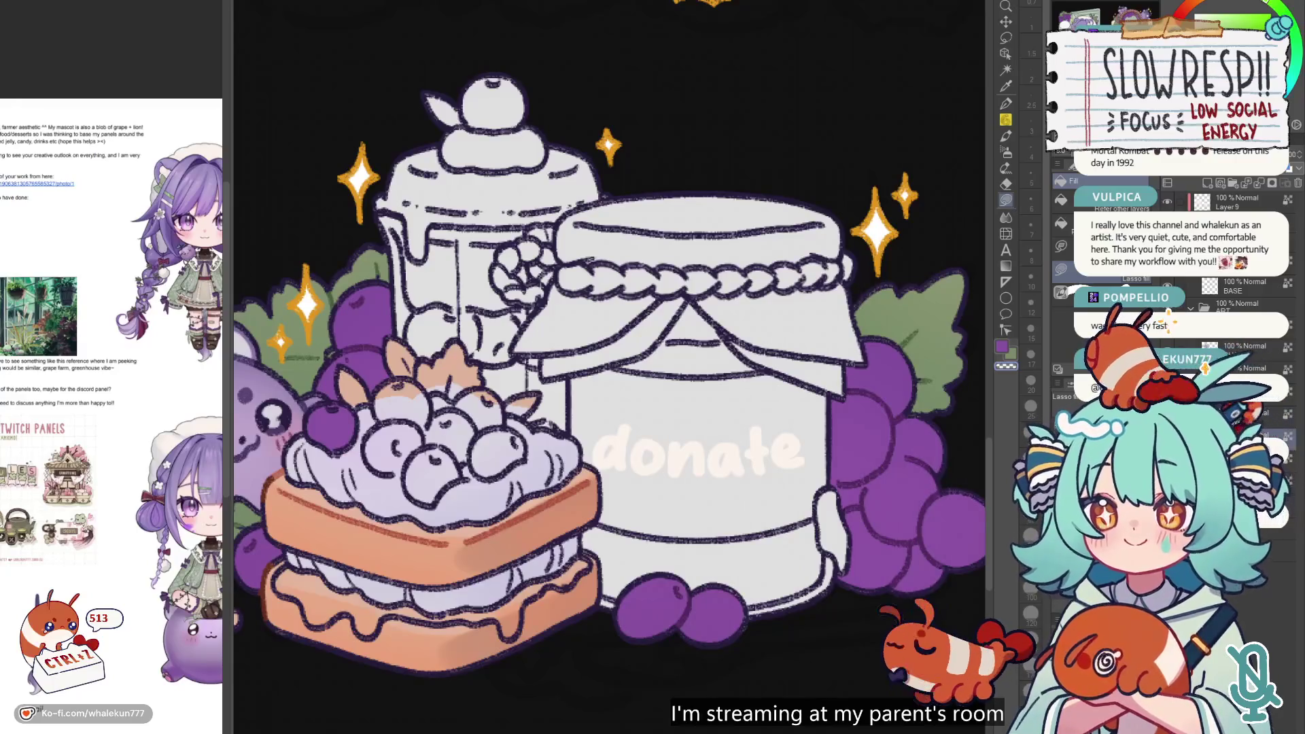
pyautogui.scroll(-2, 611, 510)
pyautogui.scroll(1, 664, 475)
pyautogui.scroll(2, 608, 435)
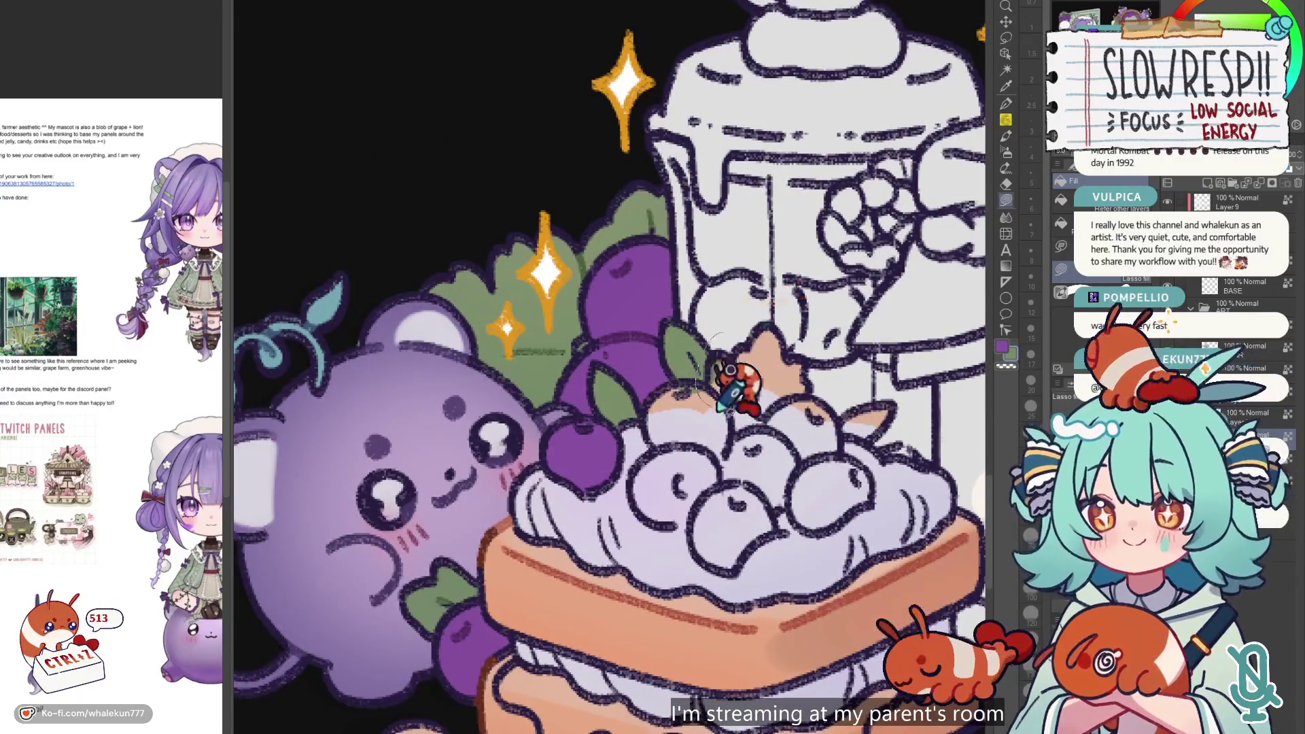
pyautogui.scroll(-2, 782, 306)
pyautogui.hotkey('ctrl', 'z')
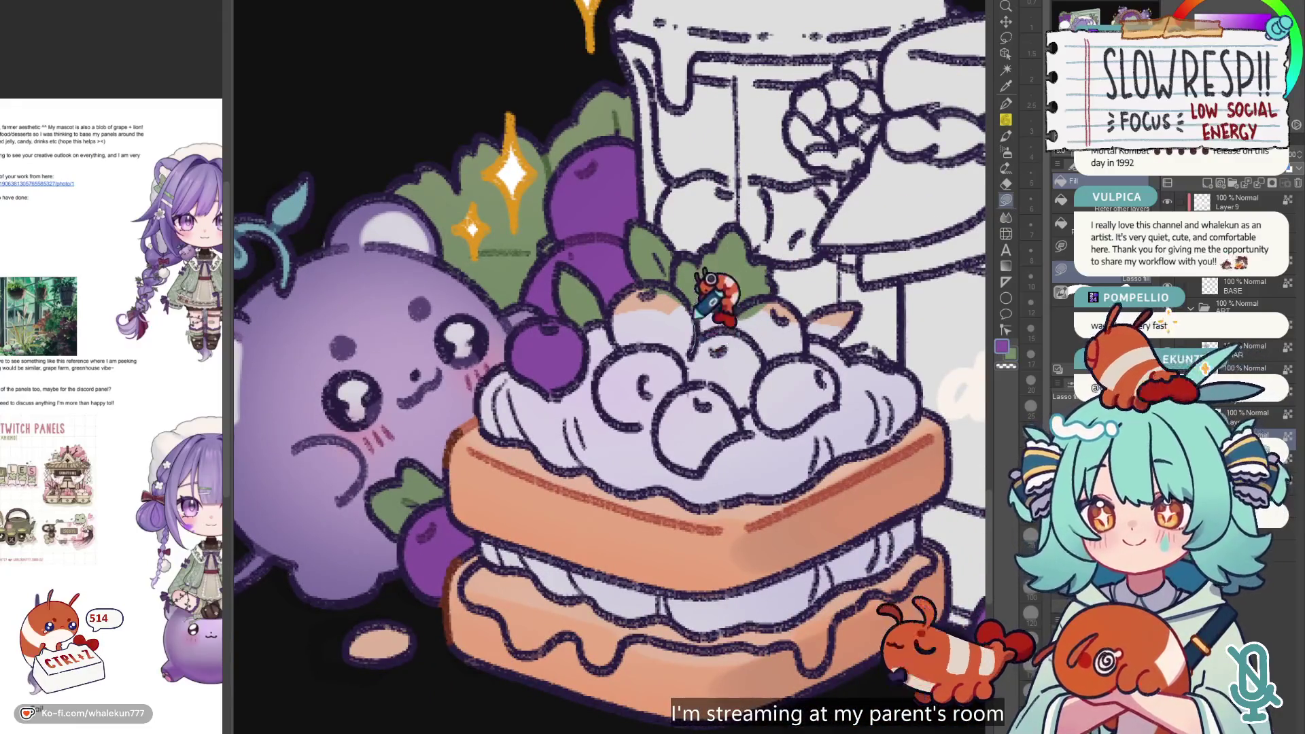
# - Lasso-fill the four remaining cream berries grape purple, then zoom out to see the panel
pyautogui.moveTo(632, 313); pyautogui.dragTo(656, 300)
pyautogui.moveTo(693, 391)
pyautogui.mouseDown()
pyautogui.moveTo(663, 452)
pyautogui.moveTo(741, 449)
pyautogui.moveTo(700, 381)
pyautogui.moveTo(766, 393)
pyautogui.moveTo(722, 336)
pyautogui.moveTo(766, 365)
pyautogui.mouseUp()
pyautogui.moveTo(737, 319)
pyautogui.mouseDown()
pyautogui.moveTo(775, 333)
pyautogui.moveTo(751, 320)
pyautogui.moveTo(808, 319)
pyautogui.moveTo(799, 340)
pyautogui.moveTo(823, 312)
pyautogui.mouseUp()
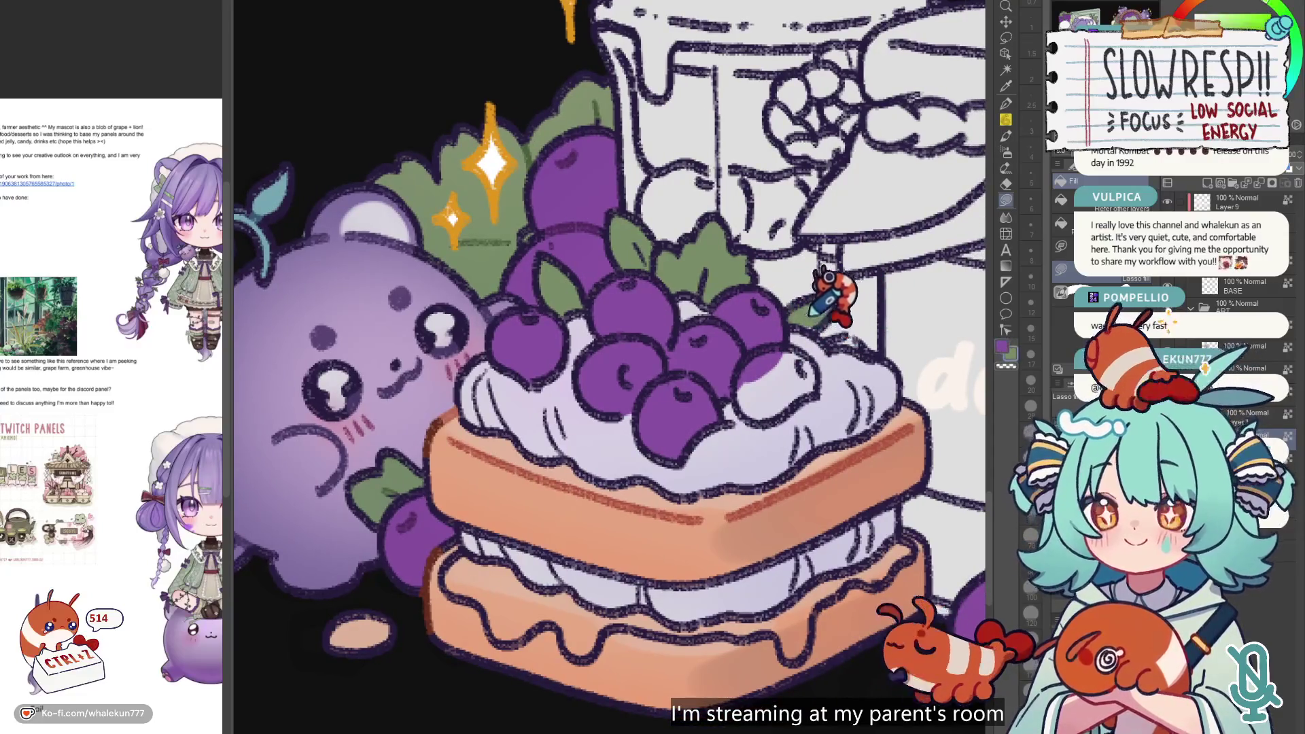
pyautogui.moveTo(795, 381)
pyautogui.mouseDown()
pyautogui.moveTo(763, 315)
pyautogui.moveTo(830, 344)
pyautogui.moveTo(781, 379)
pyautogui.mouseUp()
pyautogui.hotkey('ctrl', '-')
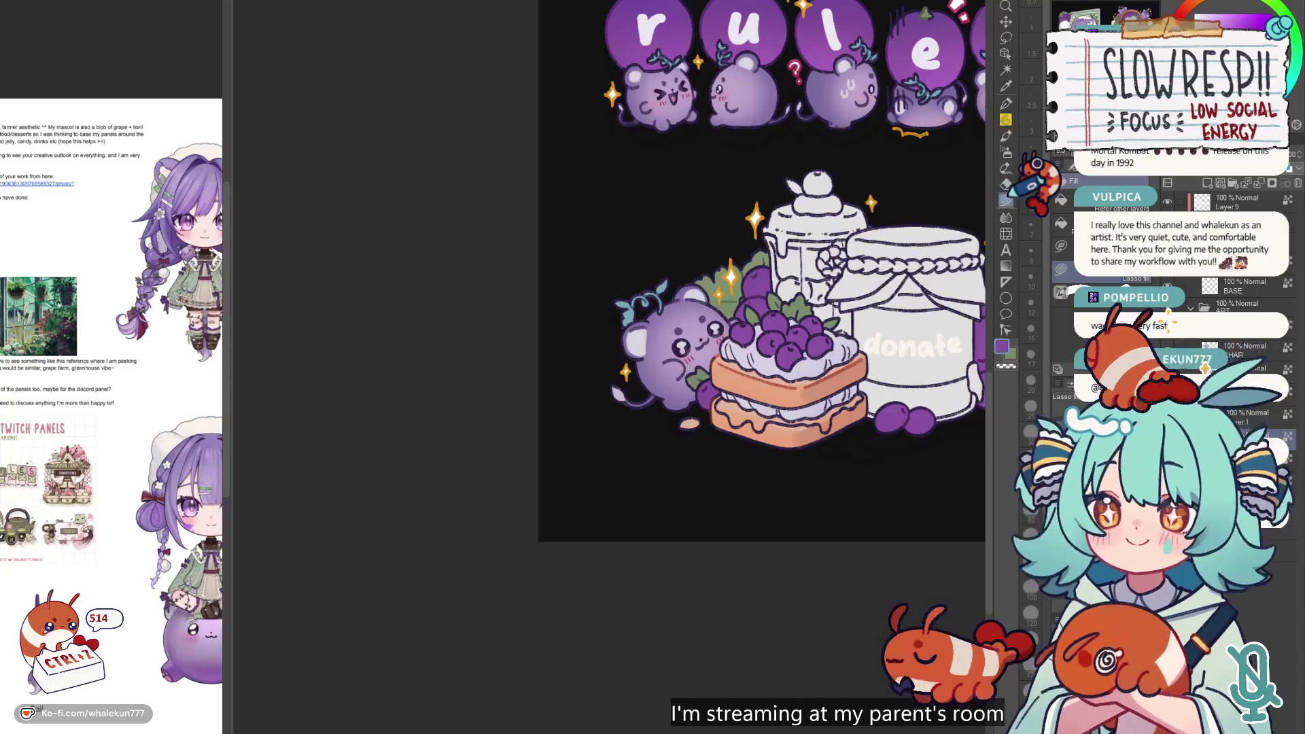
# - Lasso-fill the crumb by the bear's tail and the cake's whole lower jam layer purple
pyautogui.scroll(5, 710, 343)
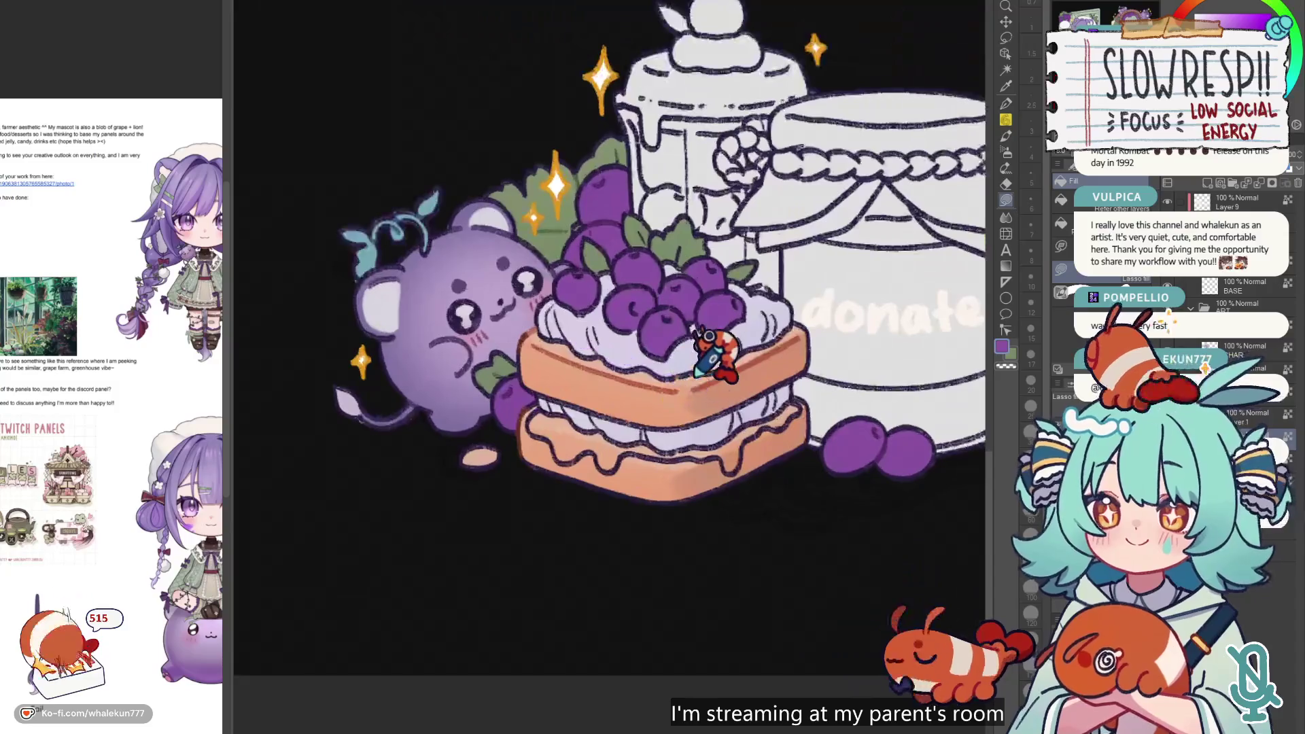
pyautogui.scroll(1, 554, 405)
pyautogui.moveTo(497, 408)
pyautogui.mouseDown()
pyautogui.moveTo(553, 394)
pyautogui.moveTo(554, 378)
pyautogui.moveTo(533, 408)
pyautogui.moveTo(571, 435)
pyautogui.moveTo(578, 394)
pyautogui.mouseUp()
pyautogui.moveTo(576, 440)
pyautogui.mouseDown()
pyautogui.moveTo(571, 460)
pyautogui.moveTo(588, 467)
pyautogui.moveTo(615, 469)
pyautogui.moveTo(636, 450)
pyautogui.moveTo(592, 435)
pyautogui.moveTo(598, 407)
pyautogui.mouseUp()
pyautogui.moveTo(653, 445)
pyautogui.mouseDown()
pyautogui.moveTo(647, 461)
pyautogui.moveTo(758, 445)
pyautogui.moveTo(724, 394)
pyautogui.mouseUp()
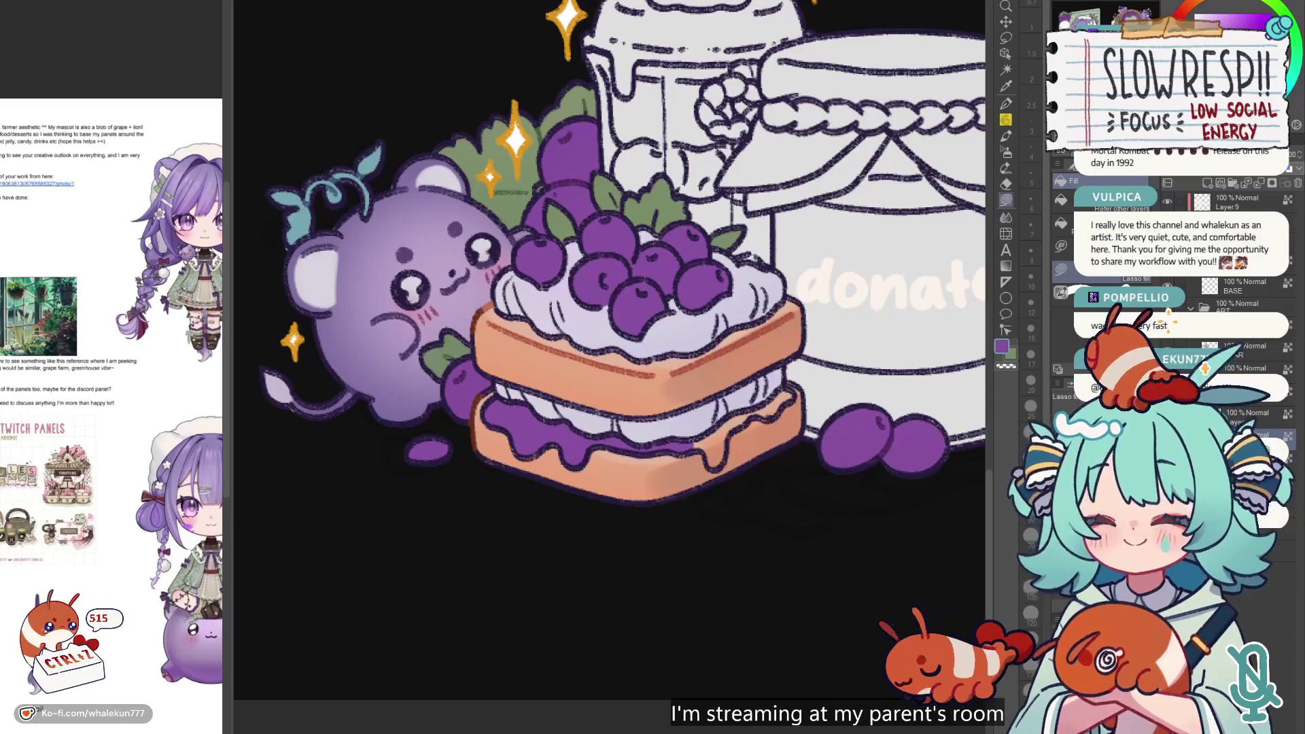
pyautogui.scroll(5, 687, 359)
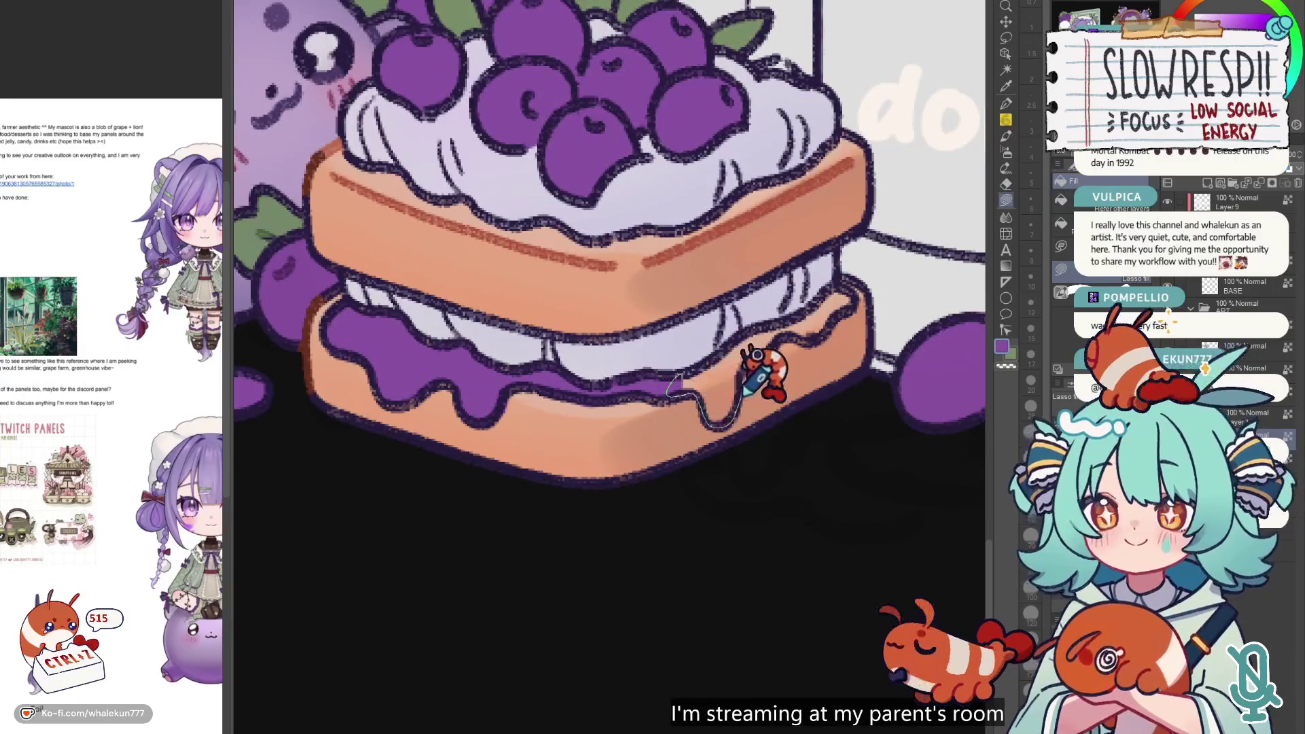
pyautogui.moveTo(770, 333)
pyautogui.mouseDown()
pyautogui.moveTo(851, 309)
pyautogui.moveTo(846, 294)
pyautogui.mouseUp()
pyautogui.scroll(-5, 846, 293)
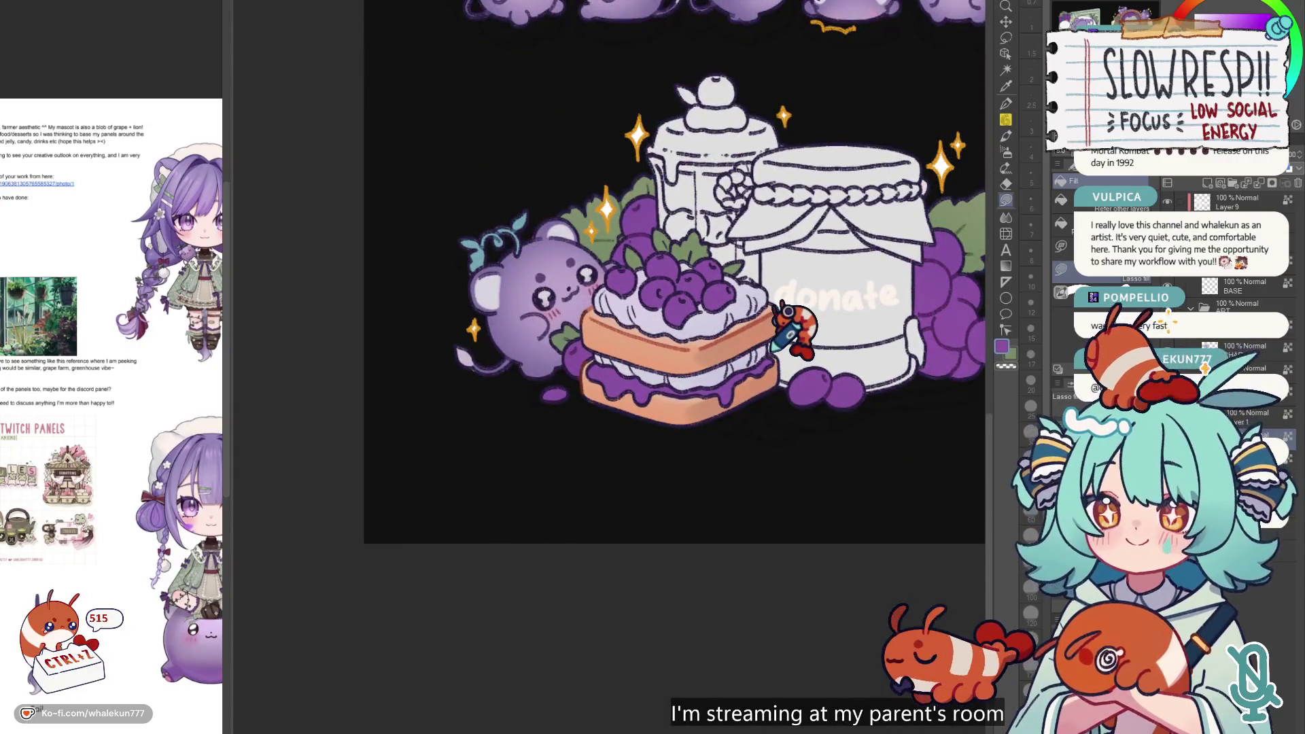
# - Auto-select the small purple crumb beside the cake's left corner
pyautogui.press('w')
pyautogui.moveTo(787, 311); pyautogui.dragTo(732, 361)
pyautogui.click(639, 340)
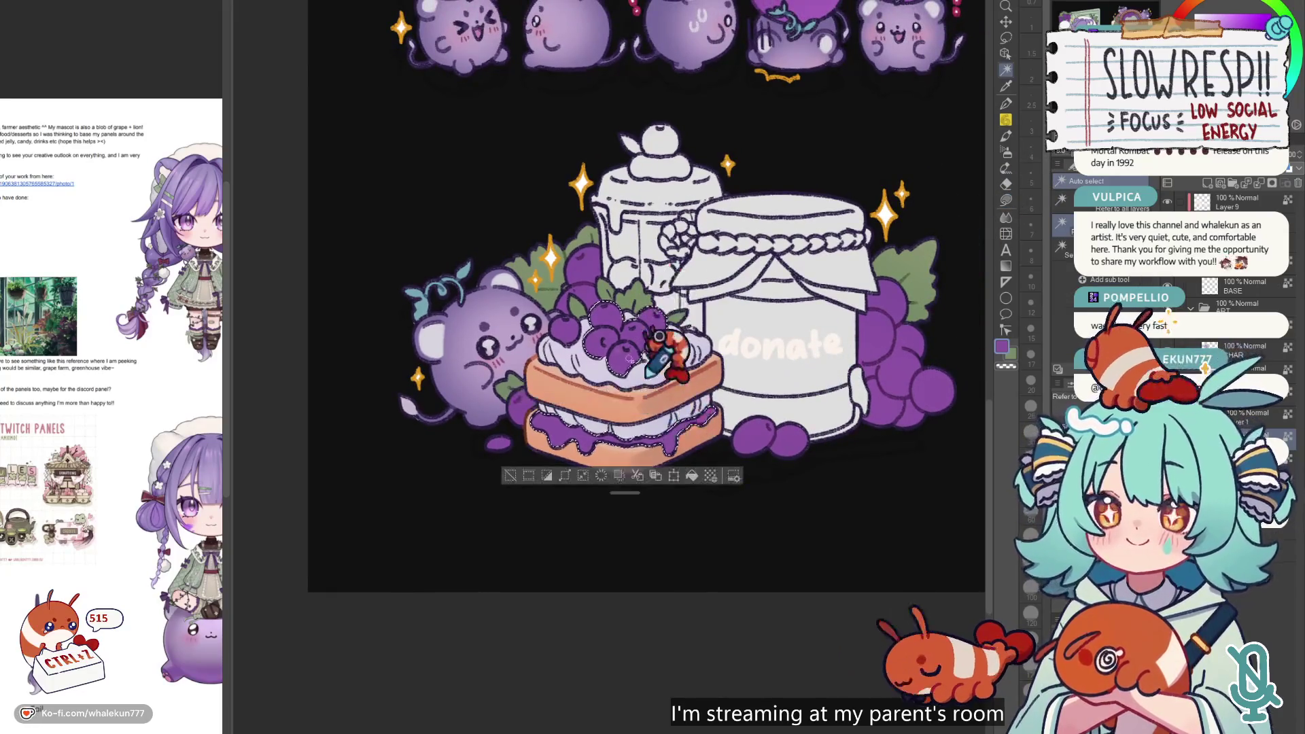
pyautogui.hotkey('ctrl', 'z')
pyautogui.keyDown('shift'); pyautogui.click(500, 444); pyautogui.keyUp('shift')
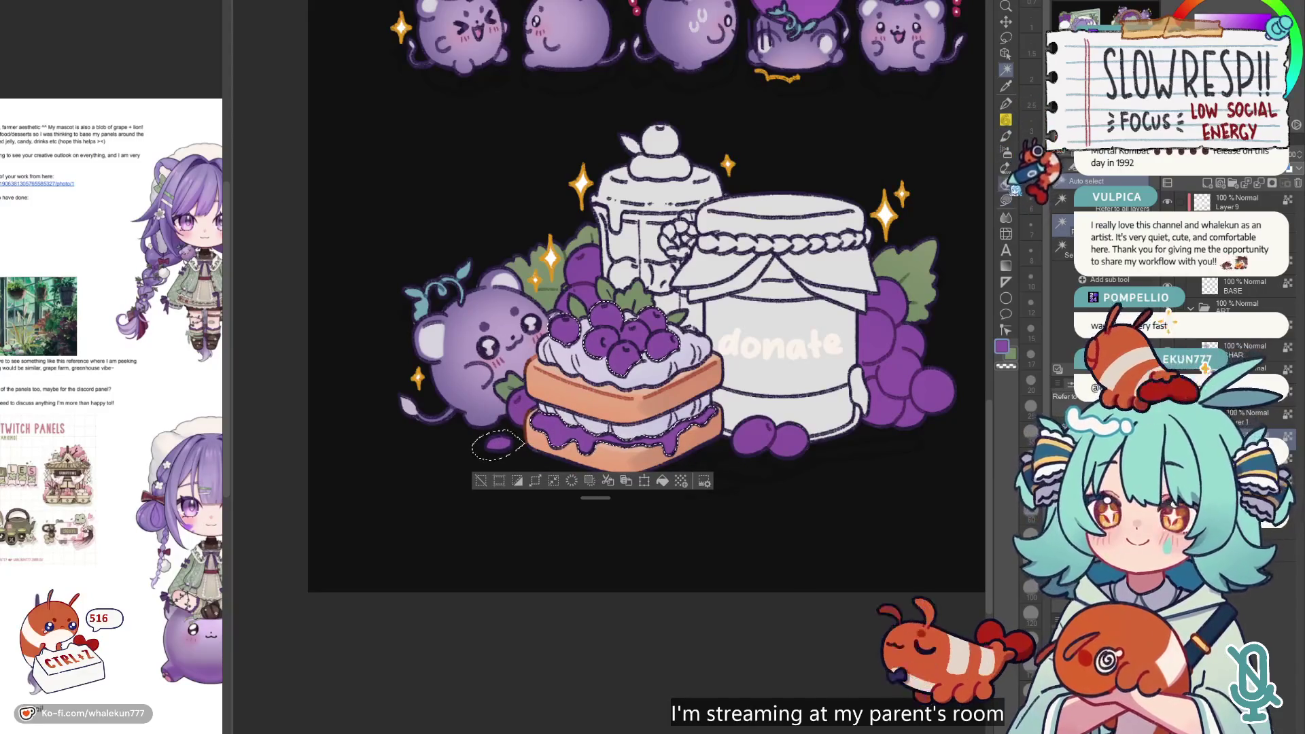
# - Frame the rules lettering above the centred donate cake, returning to Lasso fill
pyautogui.press('b')
pyautogui.moveTo(809, 70); pyautogui.dragTo(761, 308)
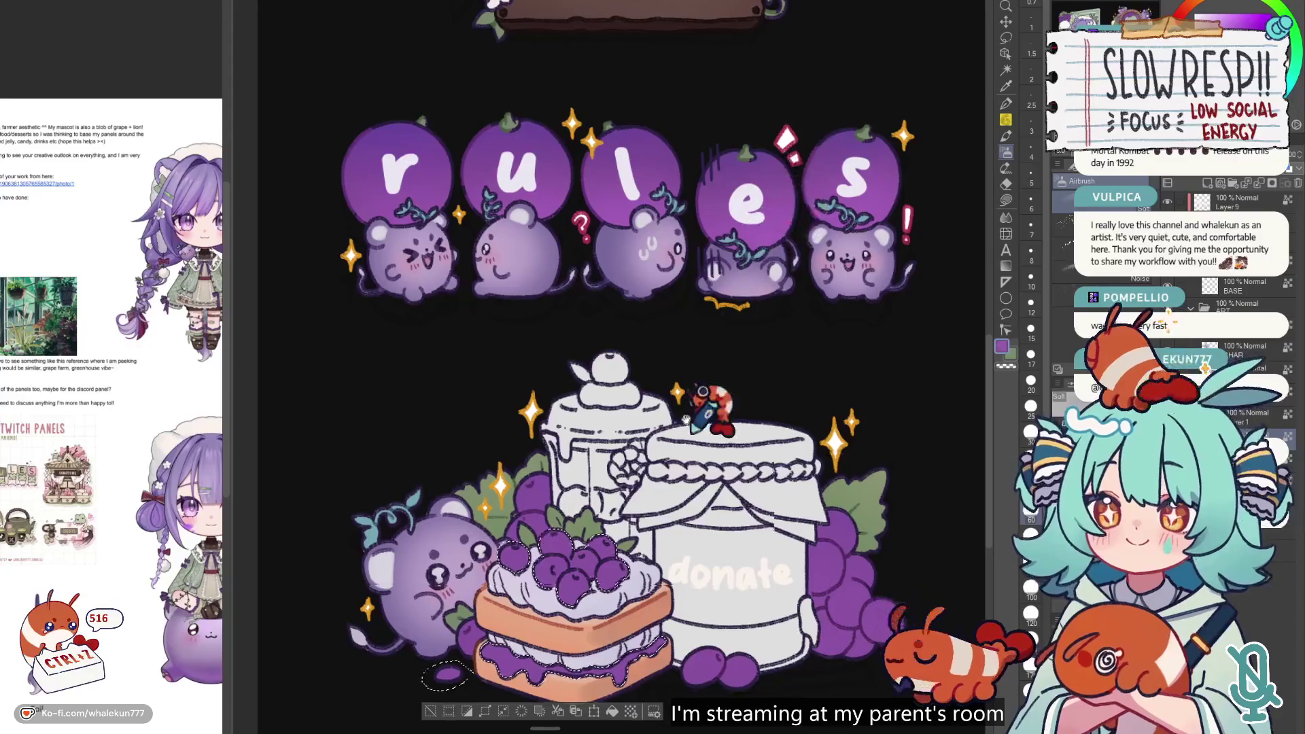
pyautogui.moveTo(531, 565); pyautogui.dragTo(595, 381)
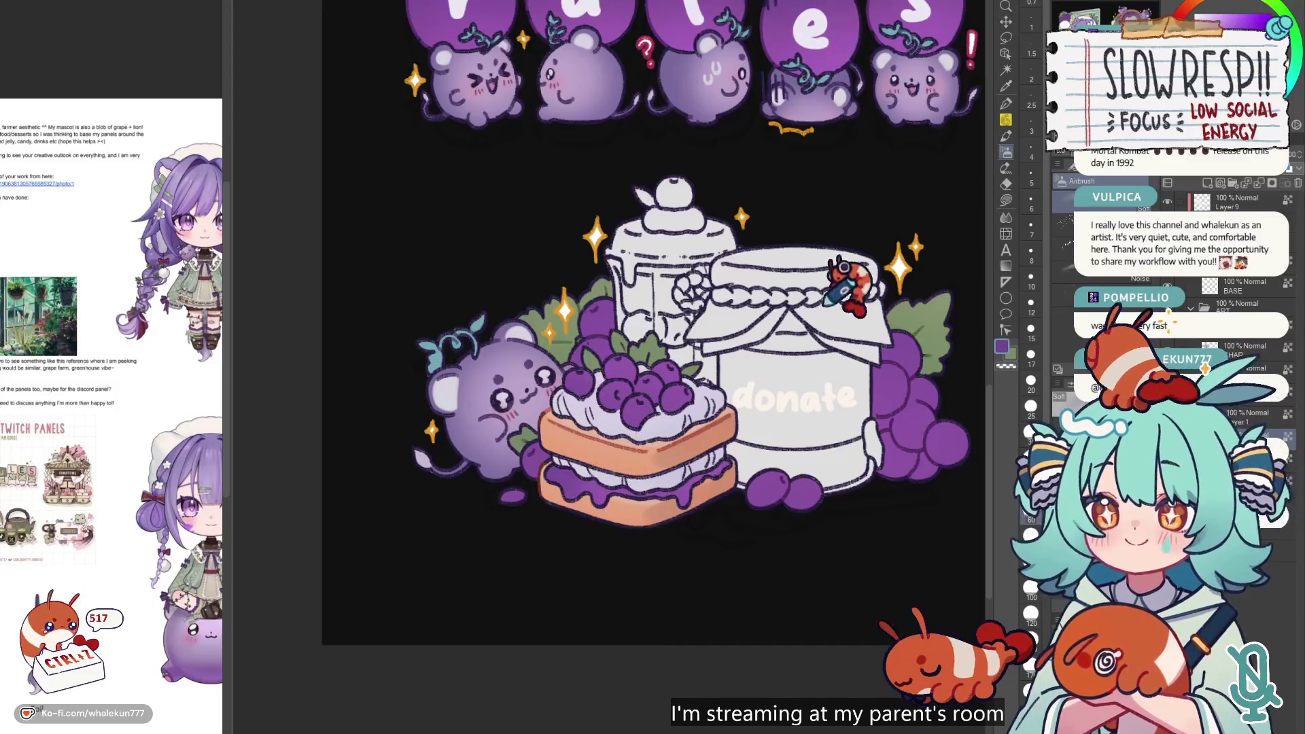
pyautogui.scroll(-3, 615, 449)
pyautogui.scroll(5, 571, 476)
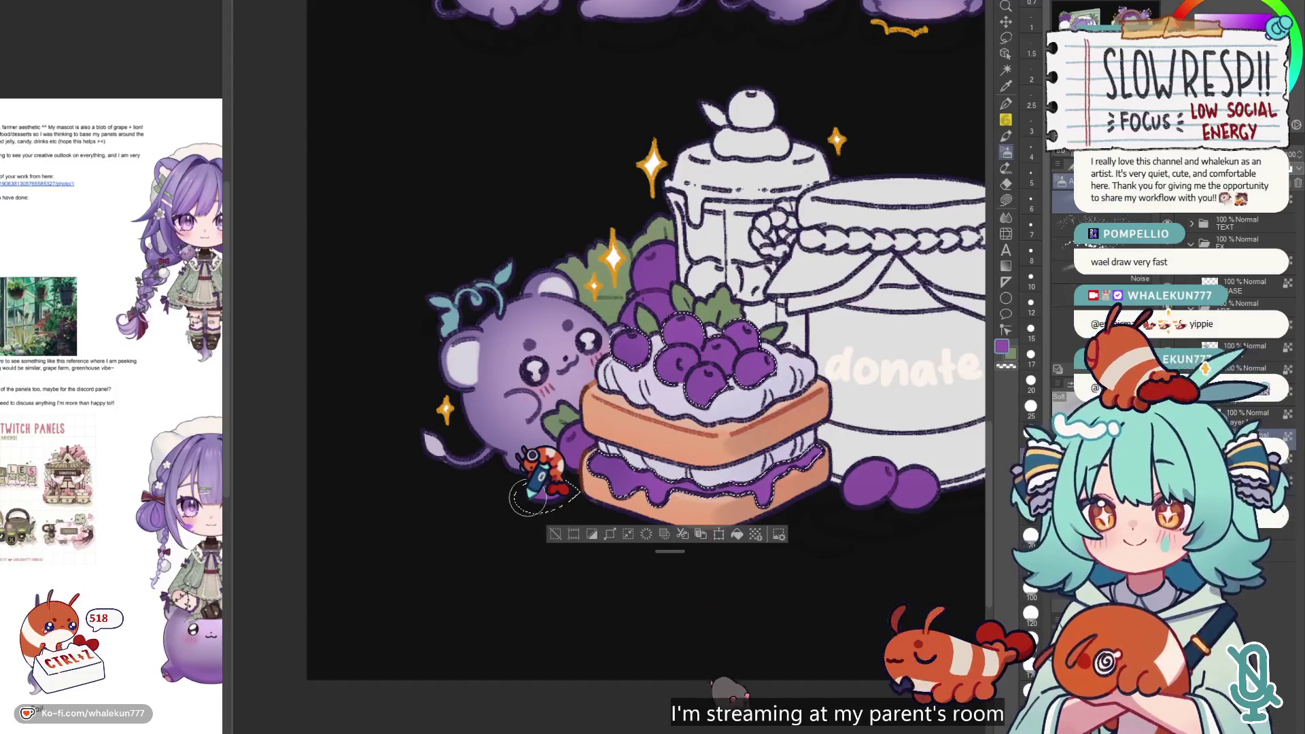
pyautogui.press('g')
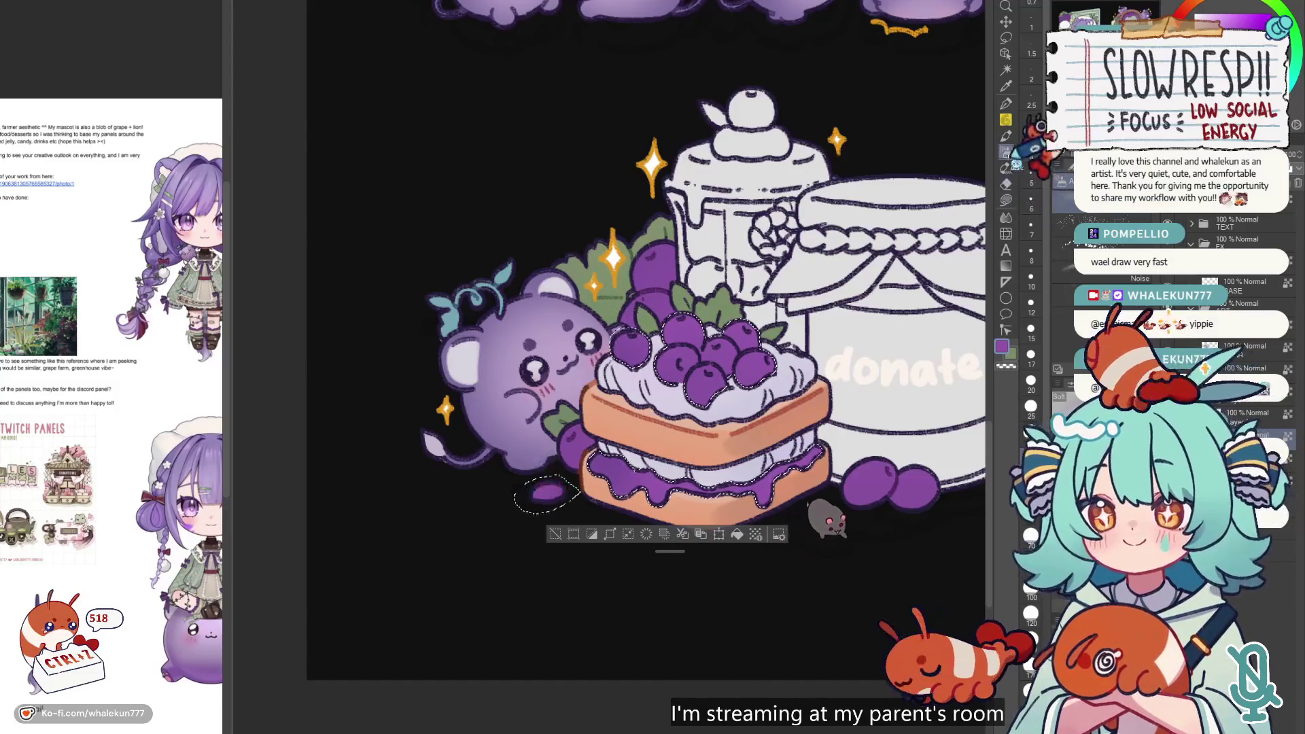
pyautogui.scroll(-5, 933, 314)
pyautogui.scroll(3, 932, 314)
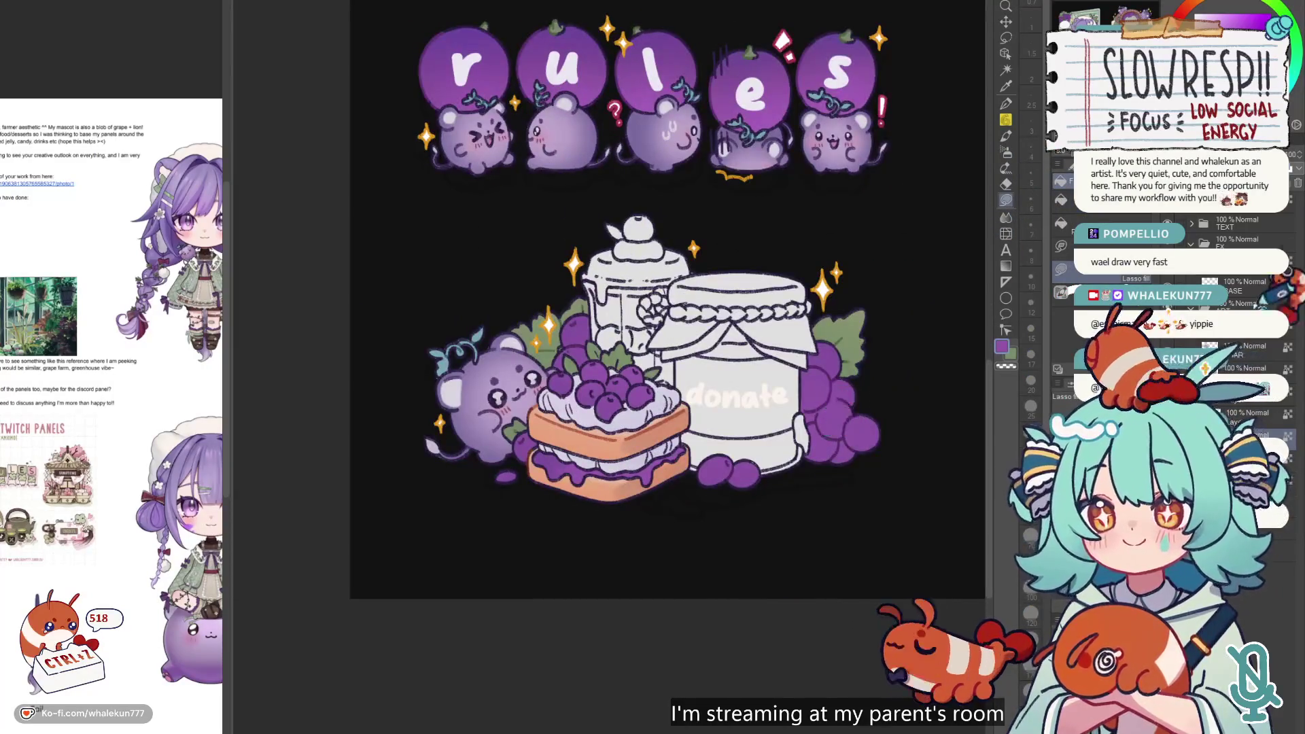
# - With the G-pen active, zoom in on the cake and undo its last stroke
pyautogui.press('p')
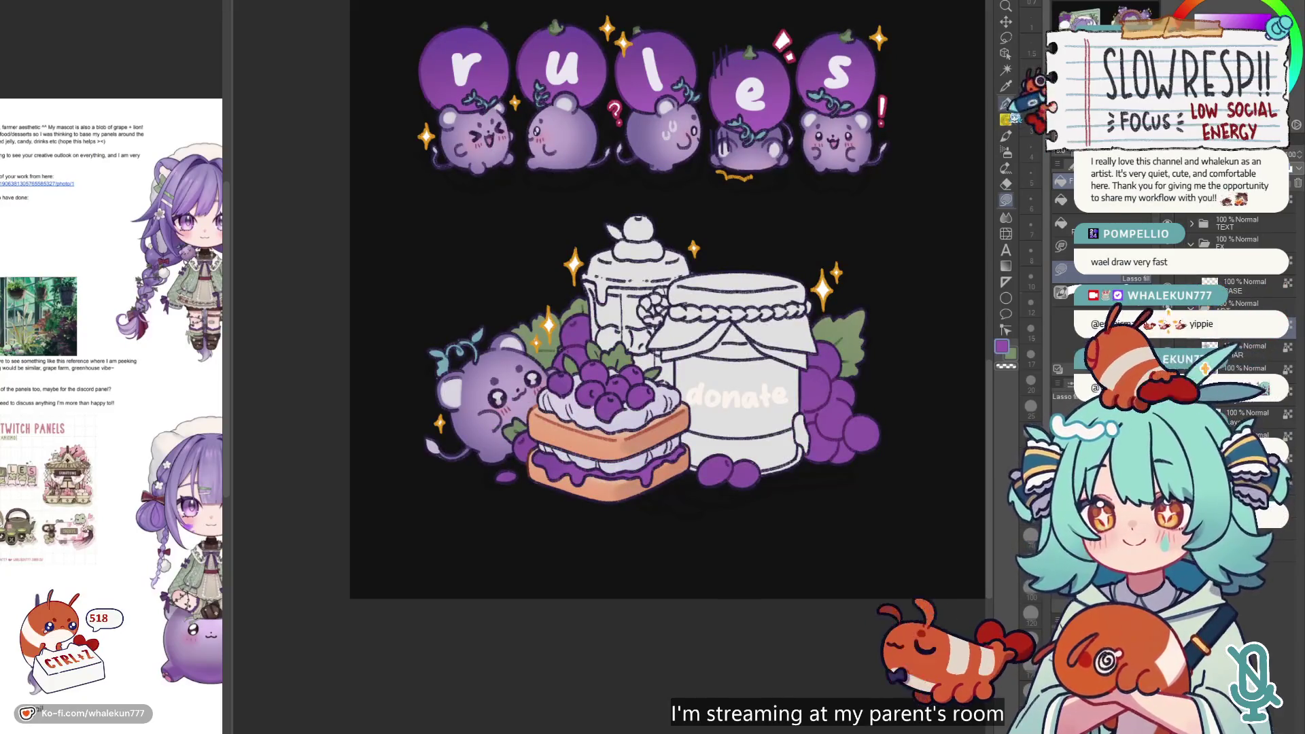
pyautogui.scroll(3, 618, 315)
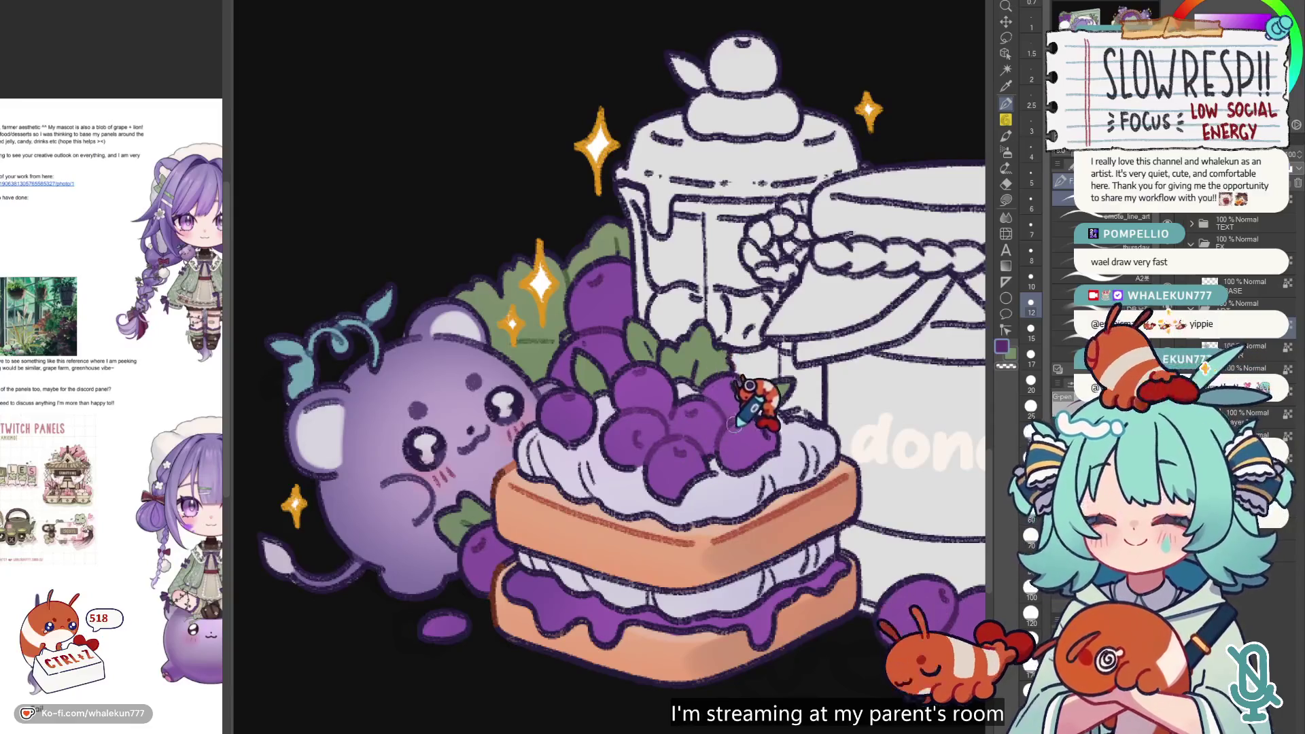
pyautogui.scroll(-2, 730, 388)
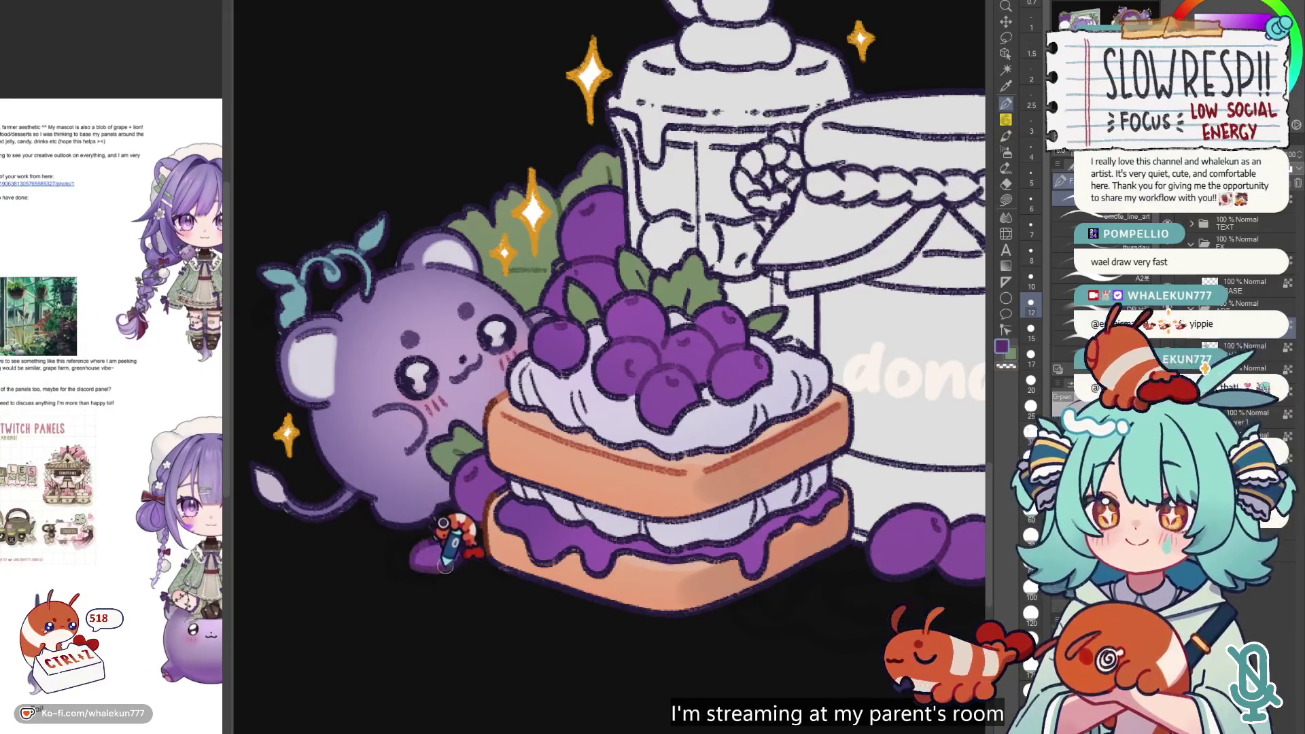
pyautogui.hotkey('ctrl', 'z')
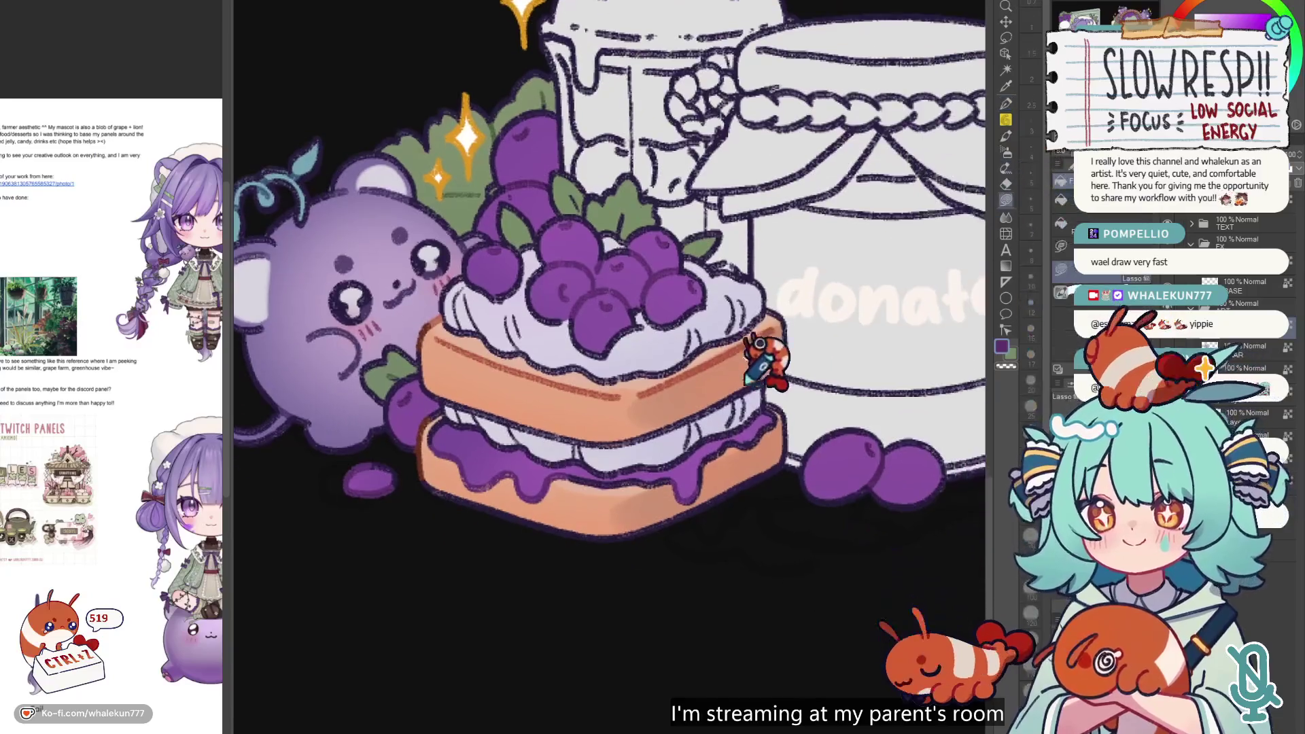
# - Recentre the cake and switch to the G-pen at a smaller size of 10
pyautogui.moveTo(890, 402); pyautogui.dragTo(822, 341)
pyautogui.click(1006, 103)
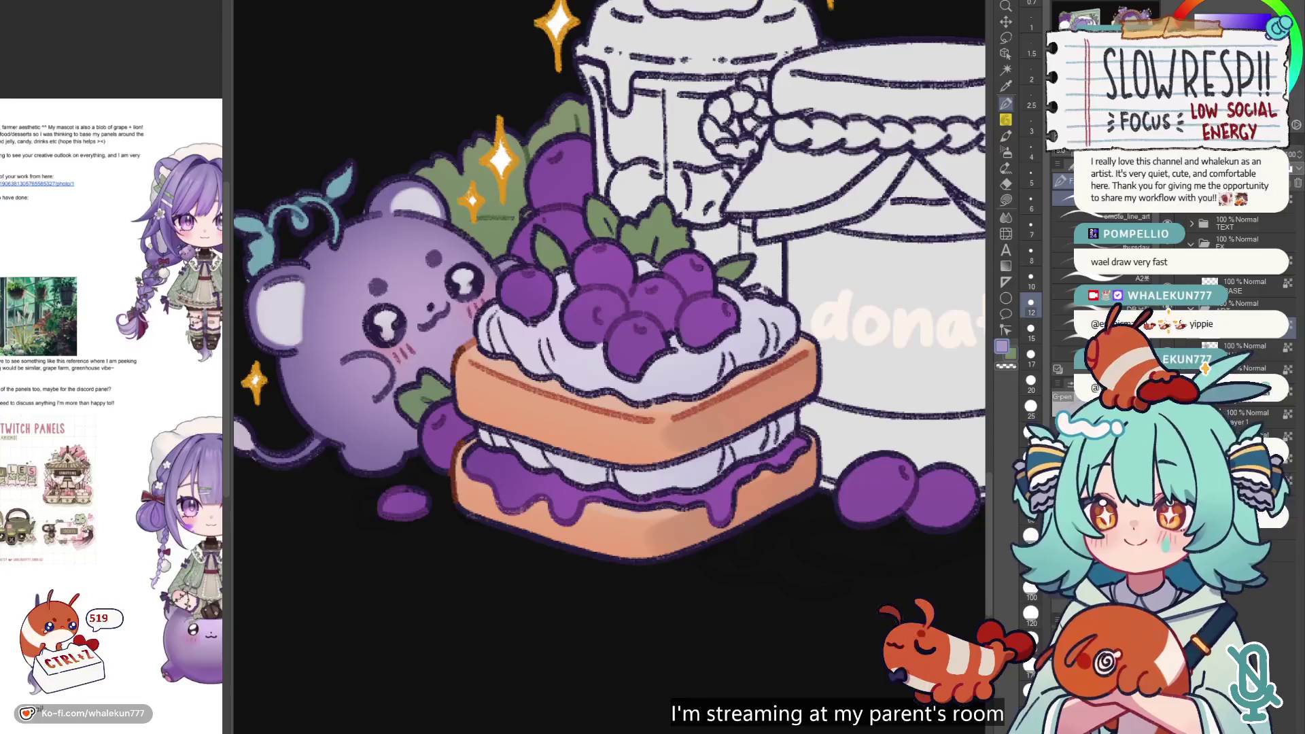
pyautogui.moveTo(802, 238); pyautogui.dragTo(877, 197)
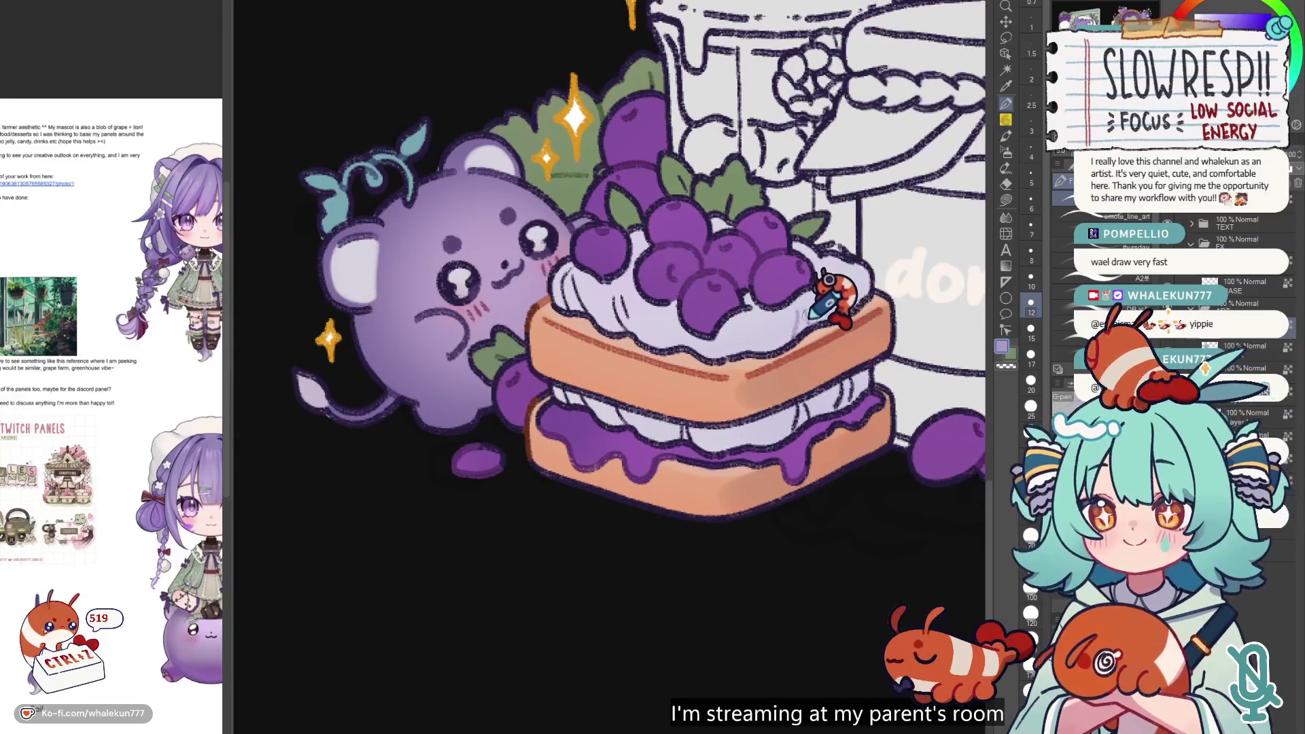
pyautogui.hotkey('ctrl', 'space')
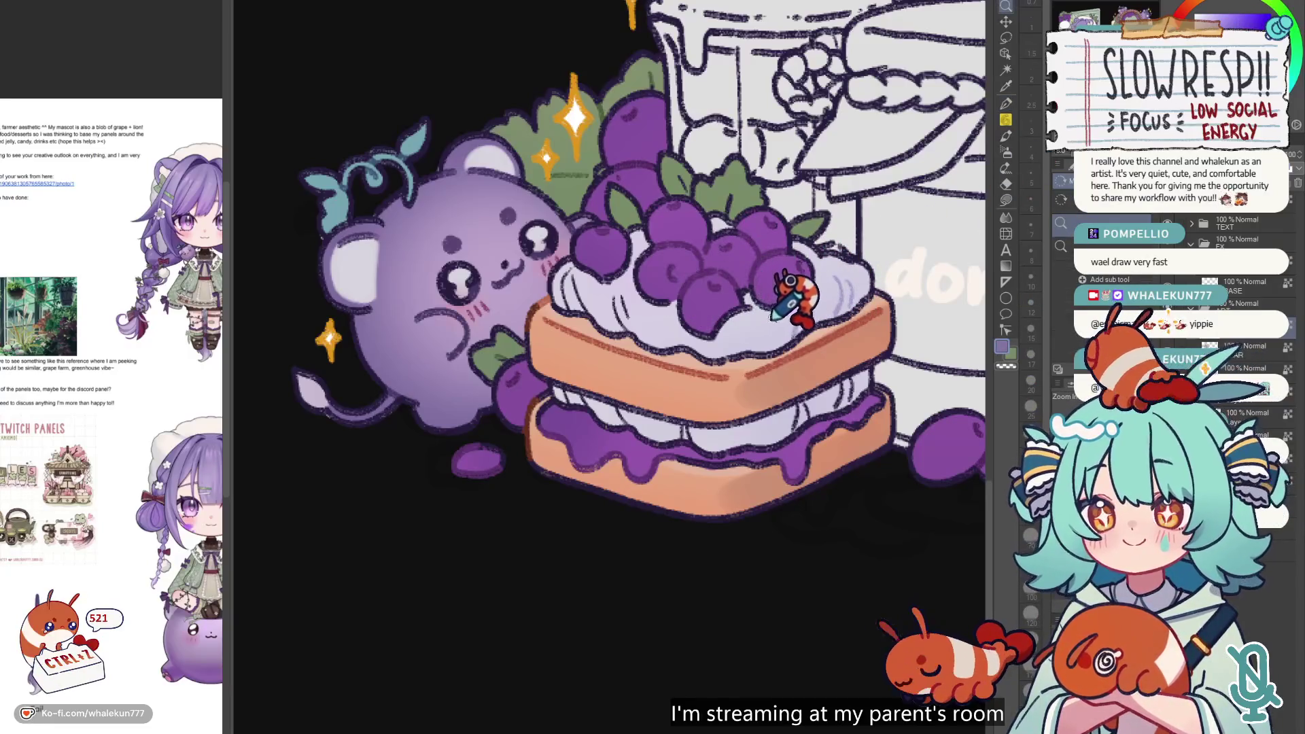
pyautogui.click(1006, 104)
pyautogui.press('[')
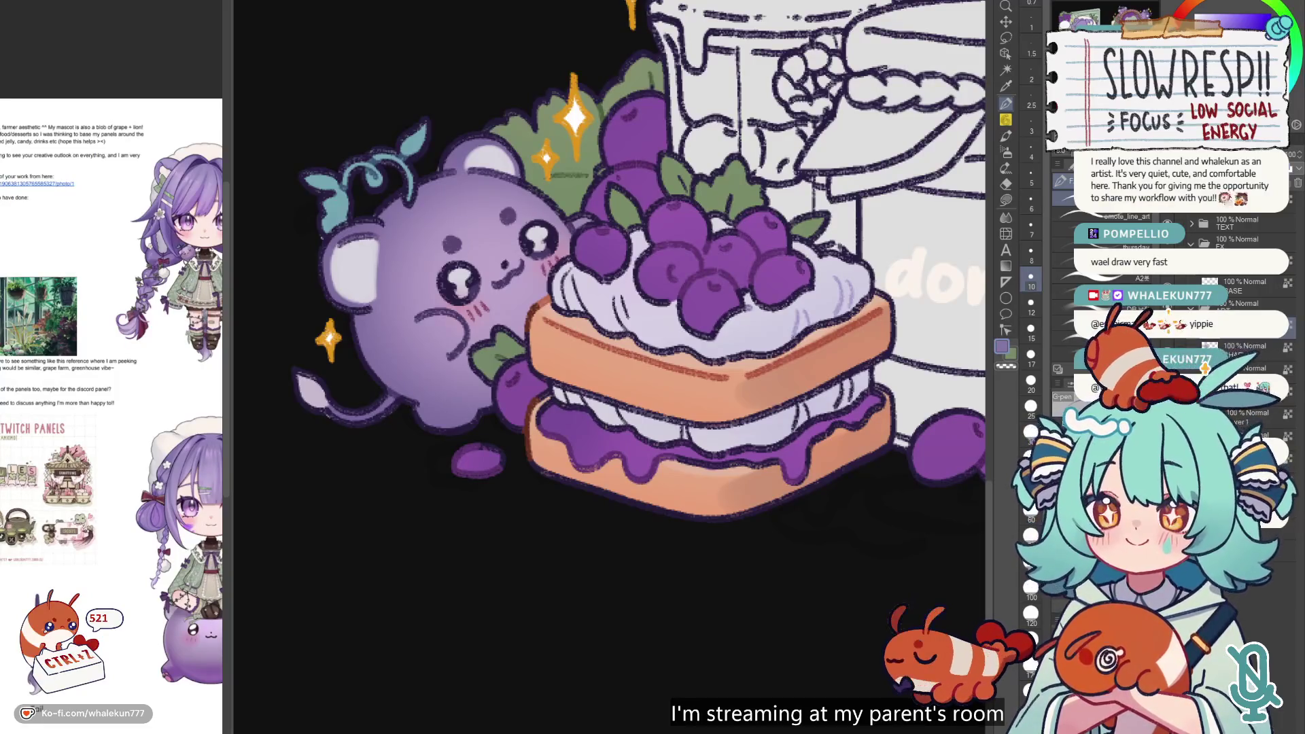
# - Undo several recent edits around the cake
pyautogui.moveTo(888, 249); pyautogui.dragTo(845, 256)
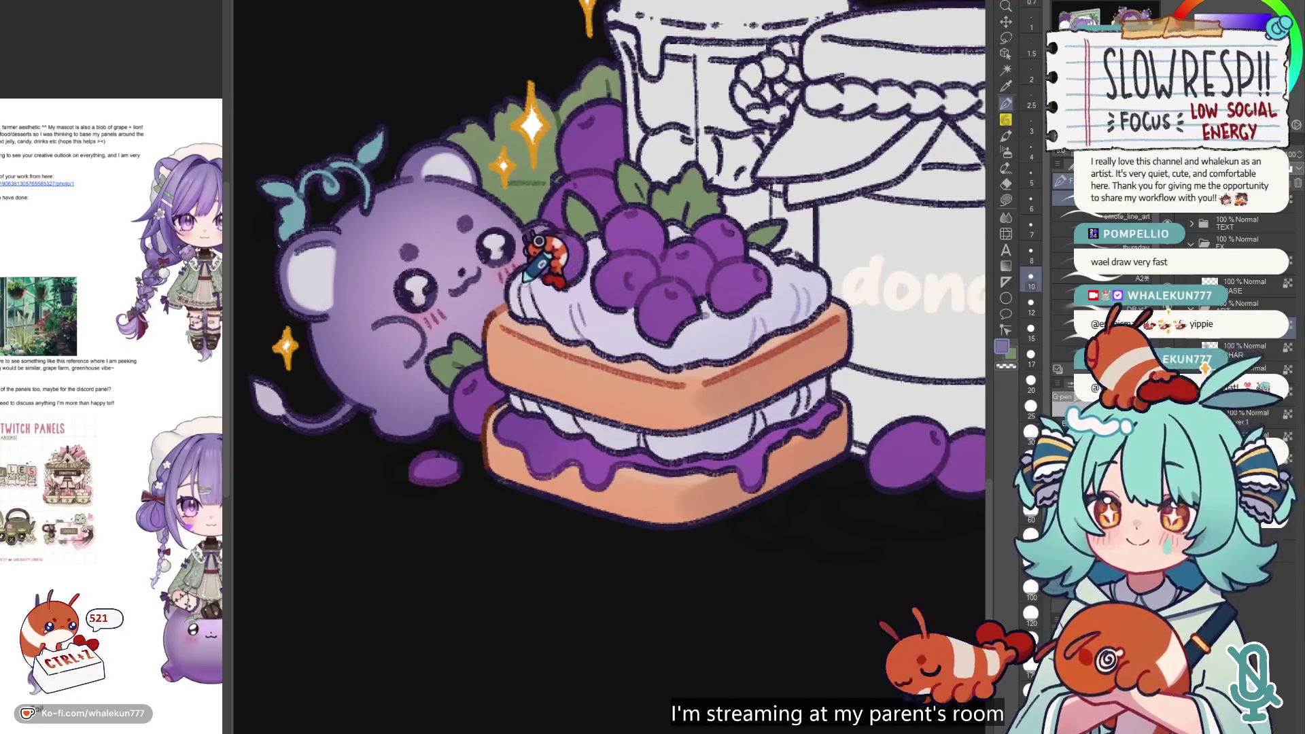
pyautogui.hotkey('ctrl', 'z')
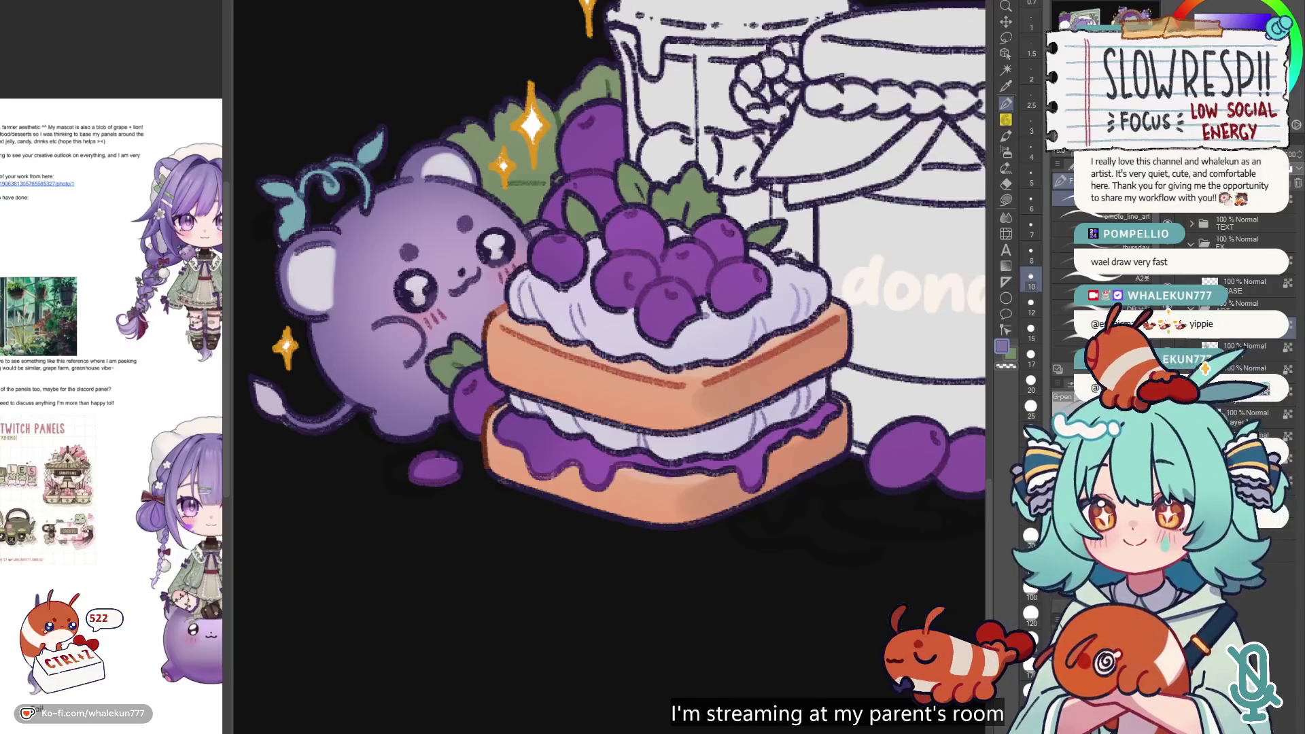
pyautogui.scroll(2, 592, 285)
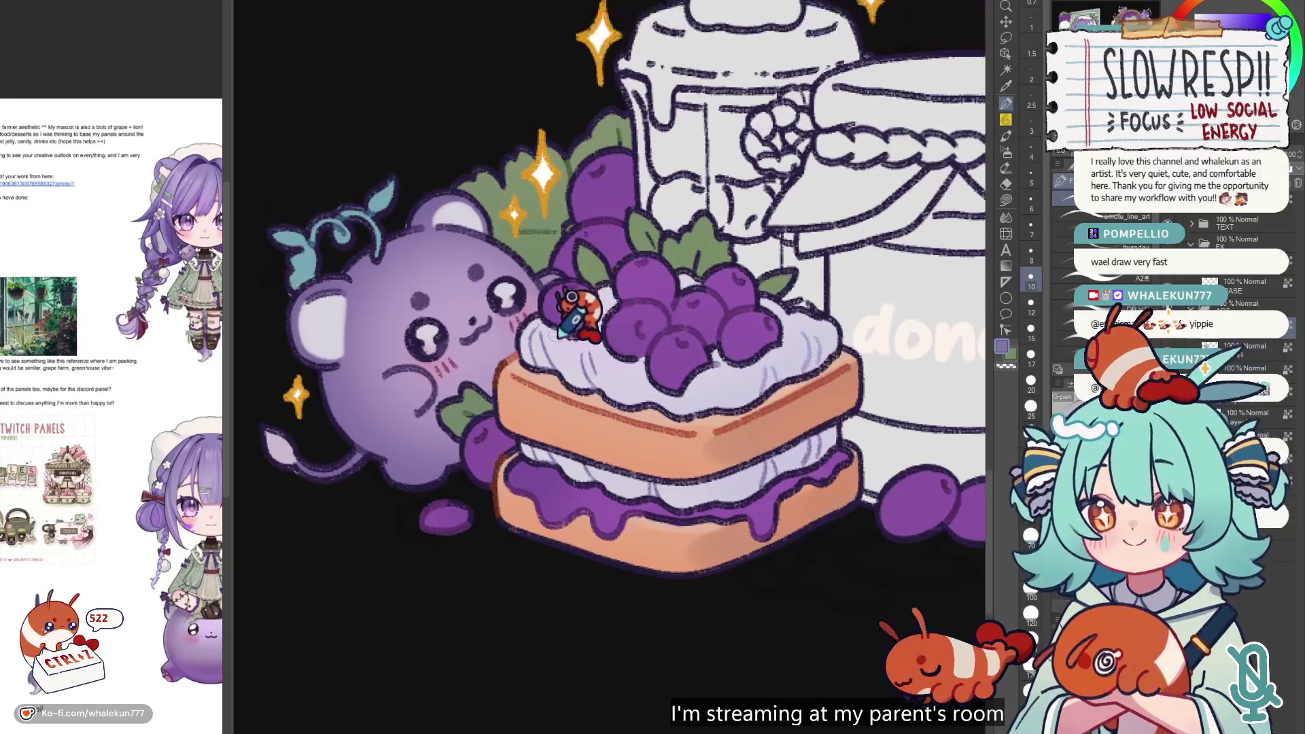
pyautogui.hotkey('ctrl', 'z')
pyautogui.hotkey('ctrl', 'z')
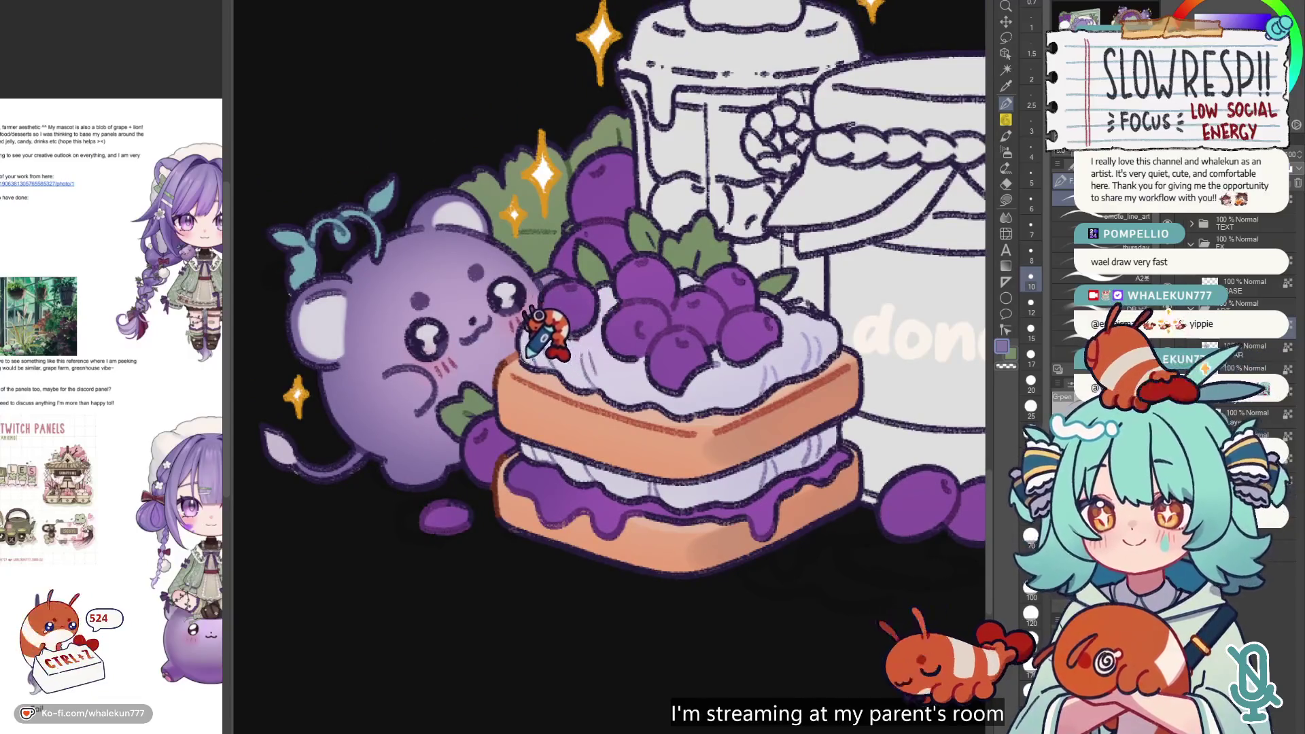
pyautogui.hotkey('ctrl', 'z')
pyautogui.hotkey('ctrl', 'z')
# - Pick a dark purple on the colour wheel and bring the top emotes into view
pyautogui.keyDown('alt'); pyautogui.click(524, 361); pyautogui.keyUp('alt')
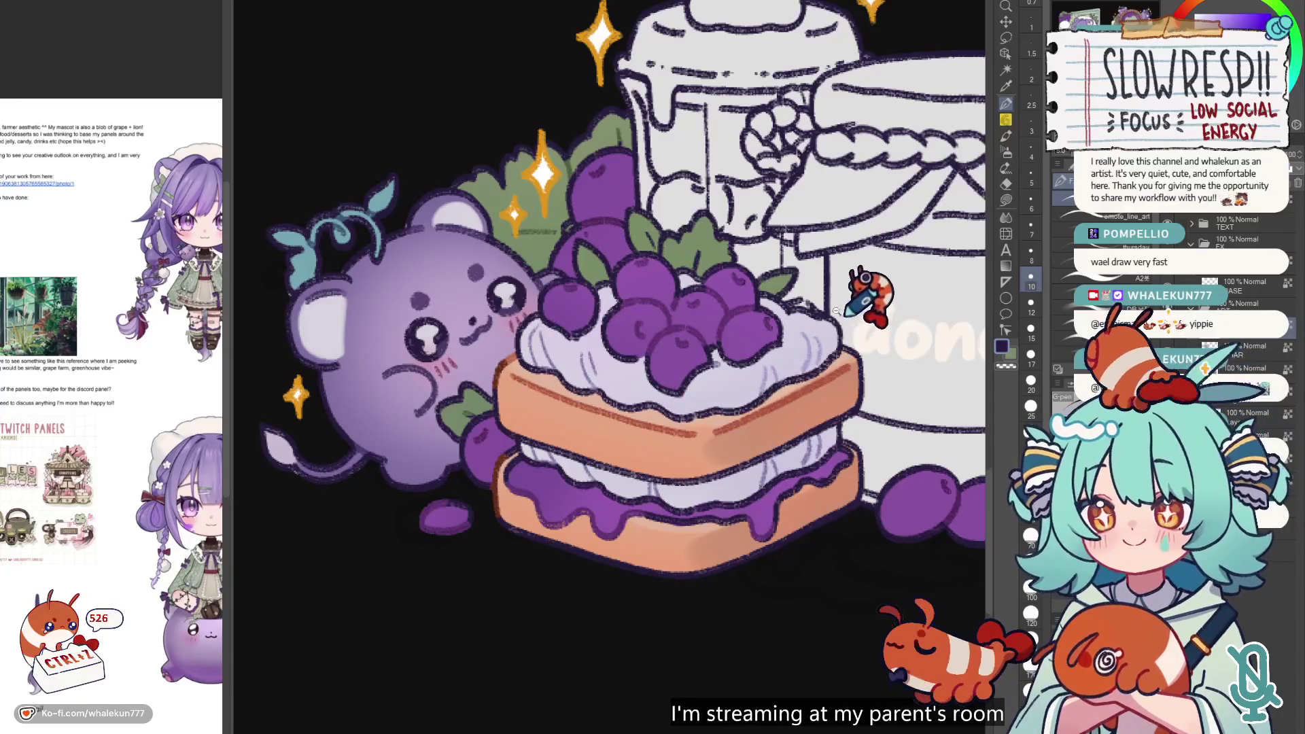
pyautogui.scroll(-5, 859, 340)
pyautogui.scroll(5, 772, 476)
pyautogui.moveTo(587, 435); pyautogui.dragTo(686, 489)
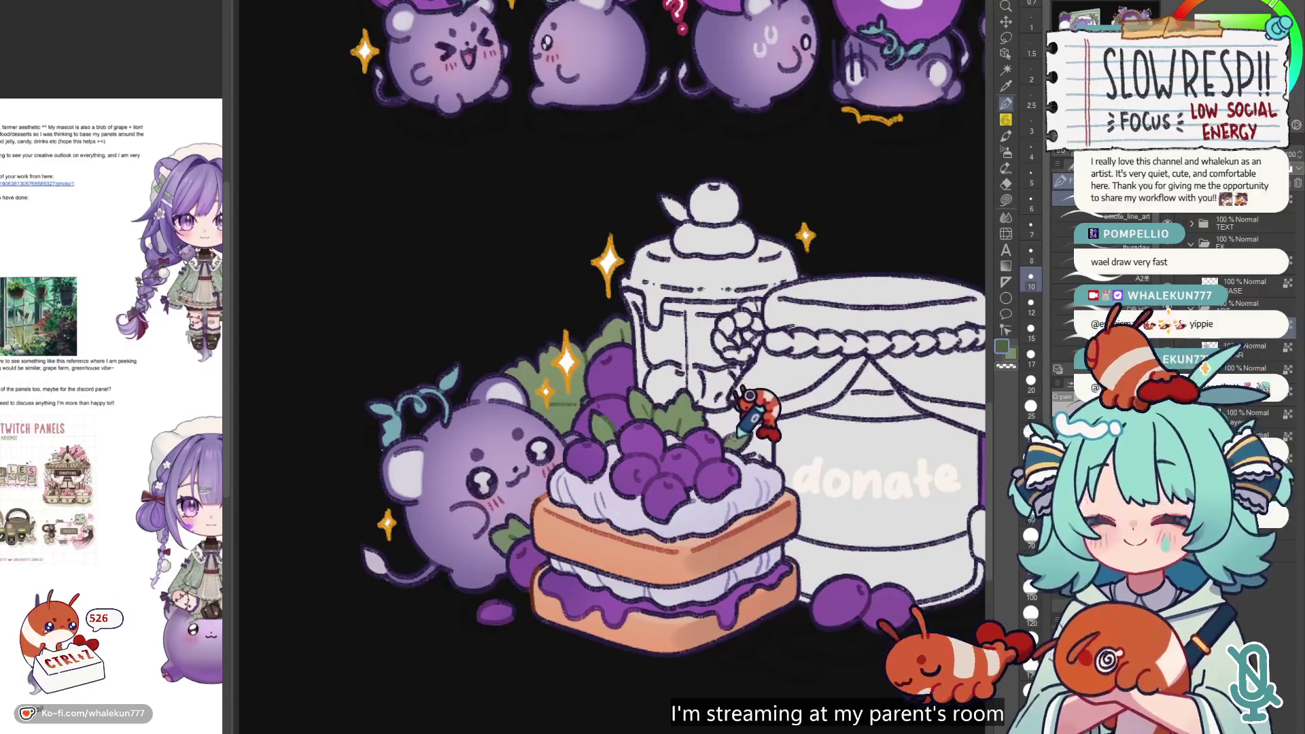
# - Flip the donate art horizontally and back, then zoom out to the welcome, rules and donate panels
pyautogui.scroll(-3, 794, 336)
pyautogui.press('h')
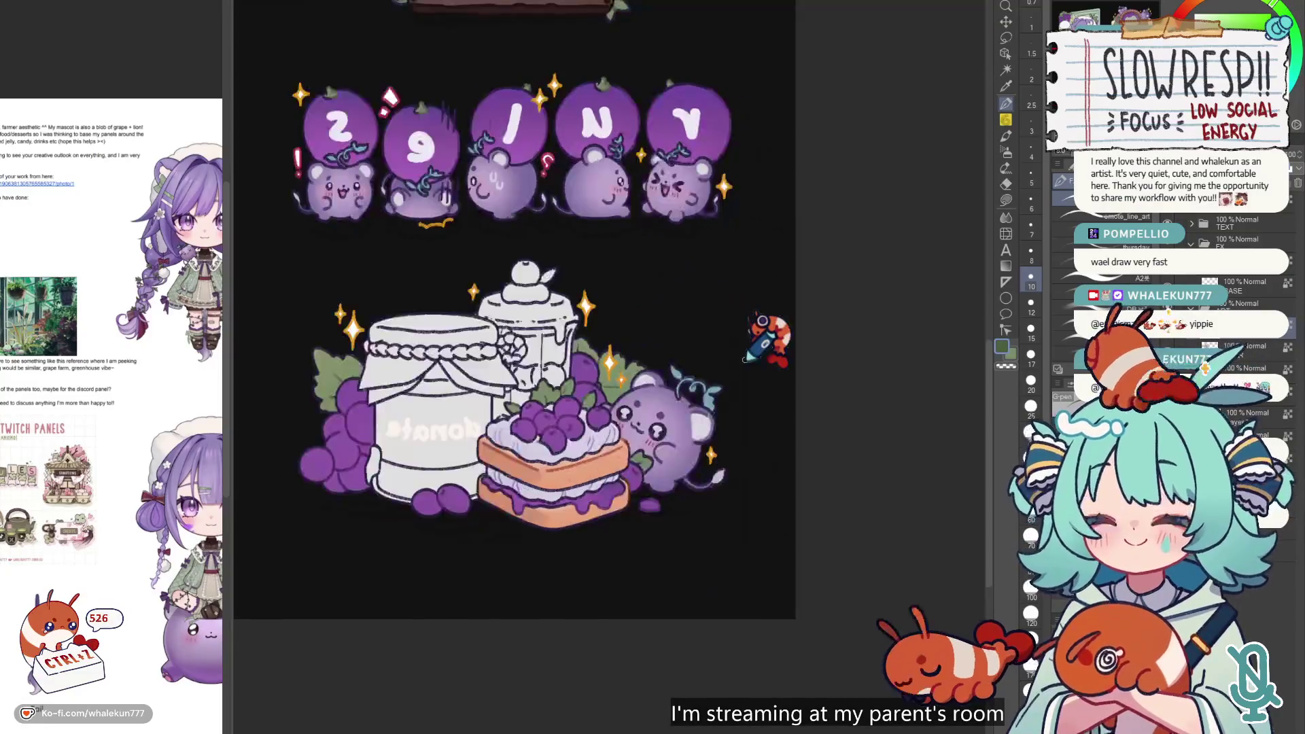
pyautogui.press('h')
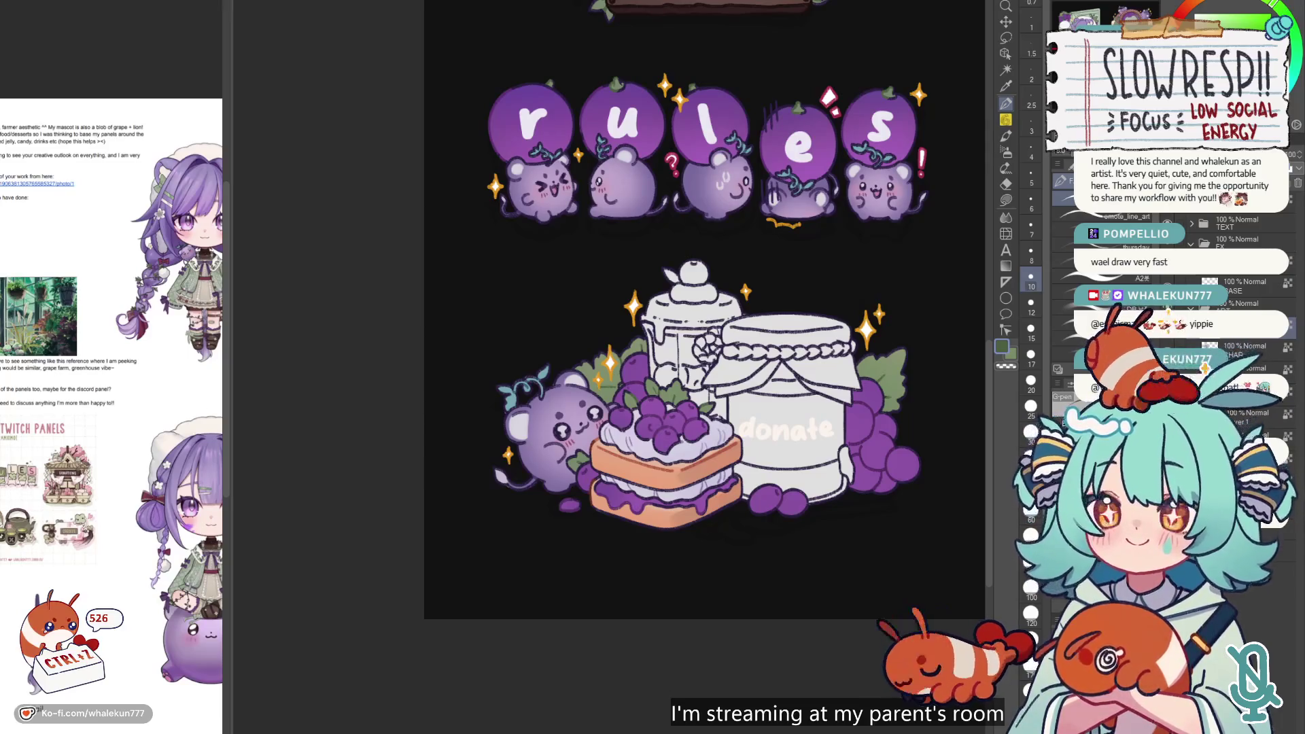
pyautogui.scroll(2, 772, 696)
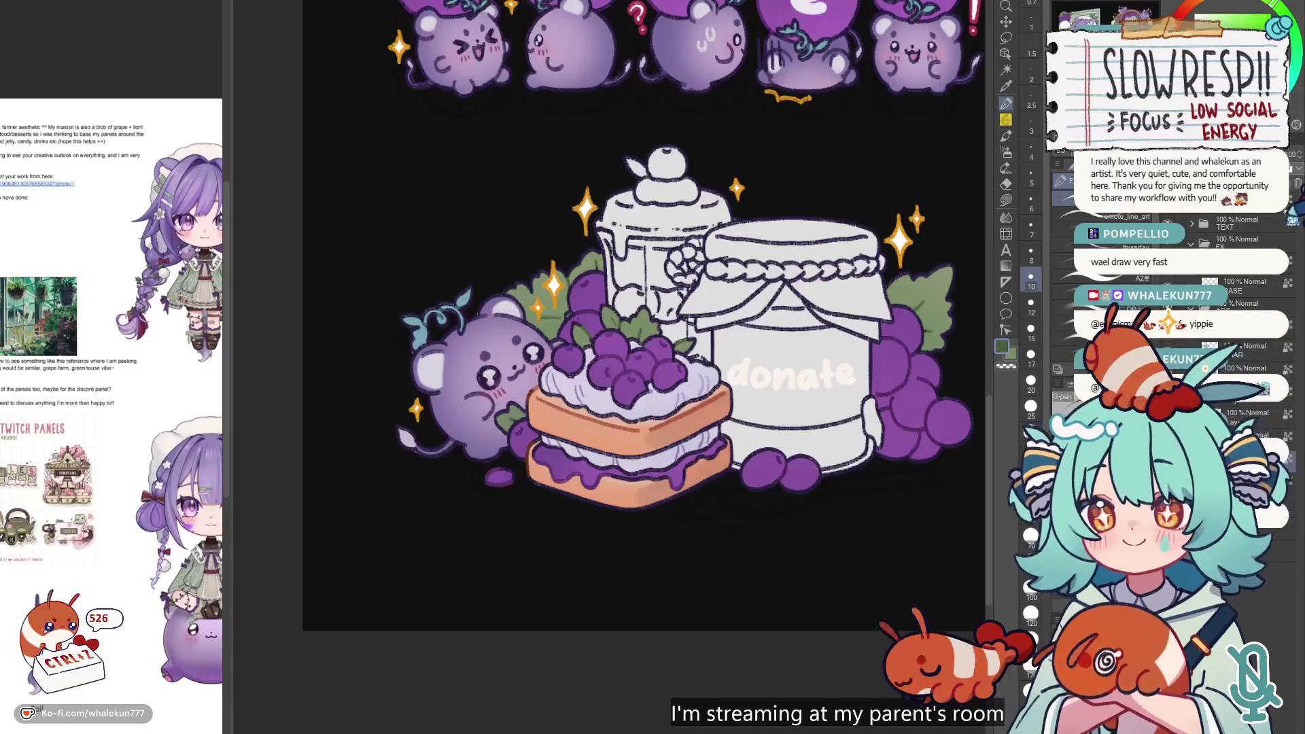
pyautogui.scroll(-5, 609, 326)
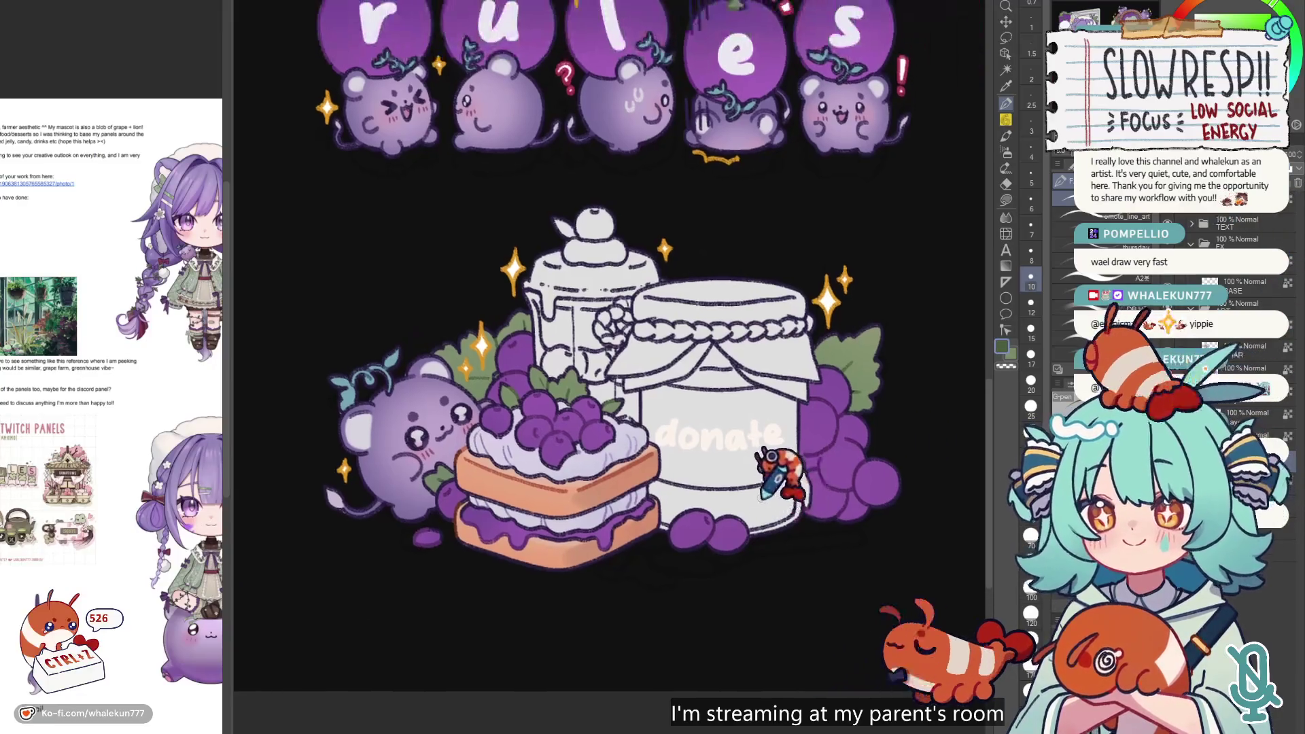
pyautogui.scroll(2, 608, 327)
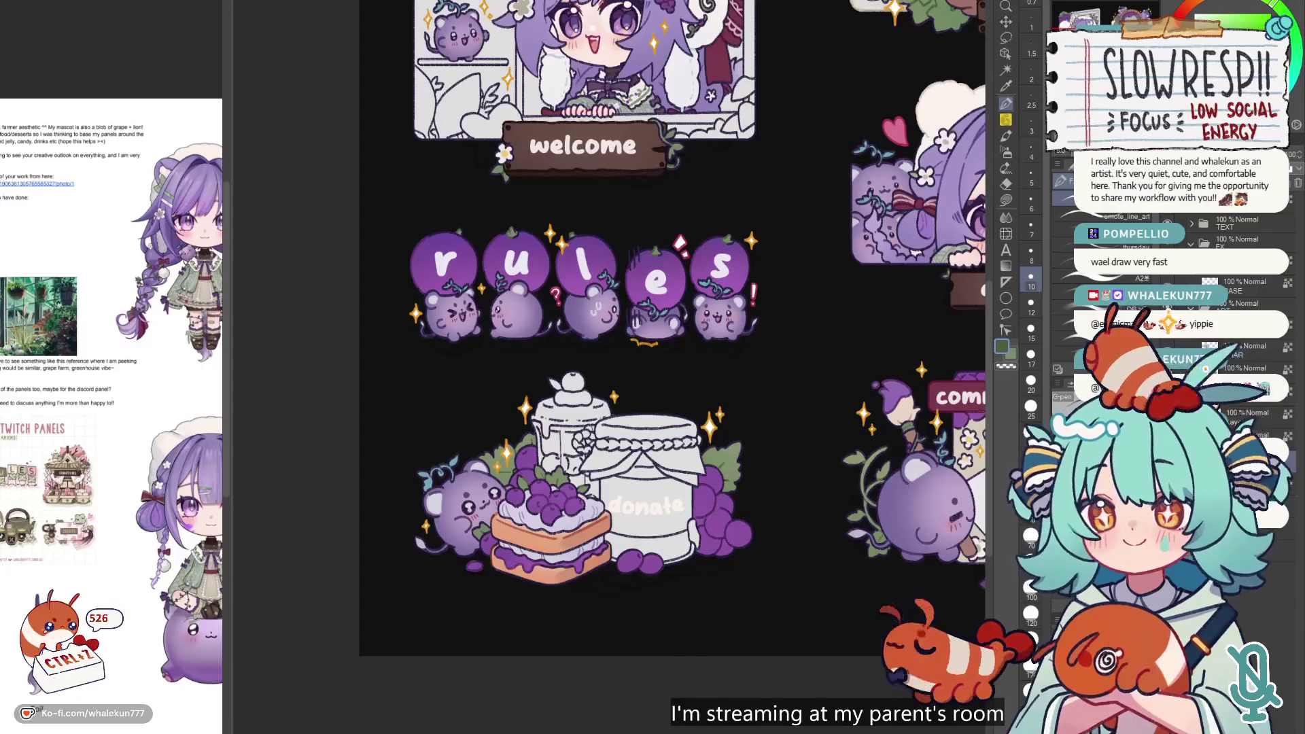
# - Zoom out and pan with the Hand tool to centre all six grape panels
pyautogui.scroll(-2, 506, 657)
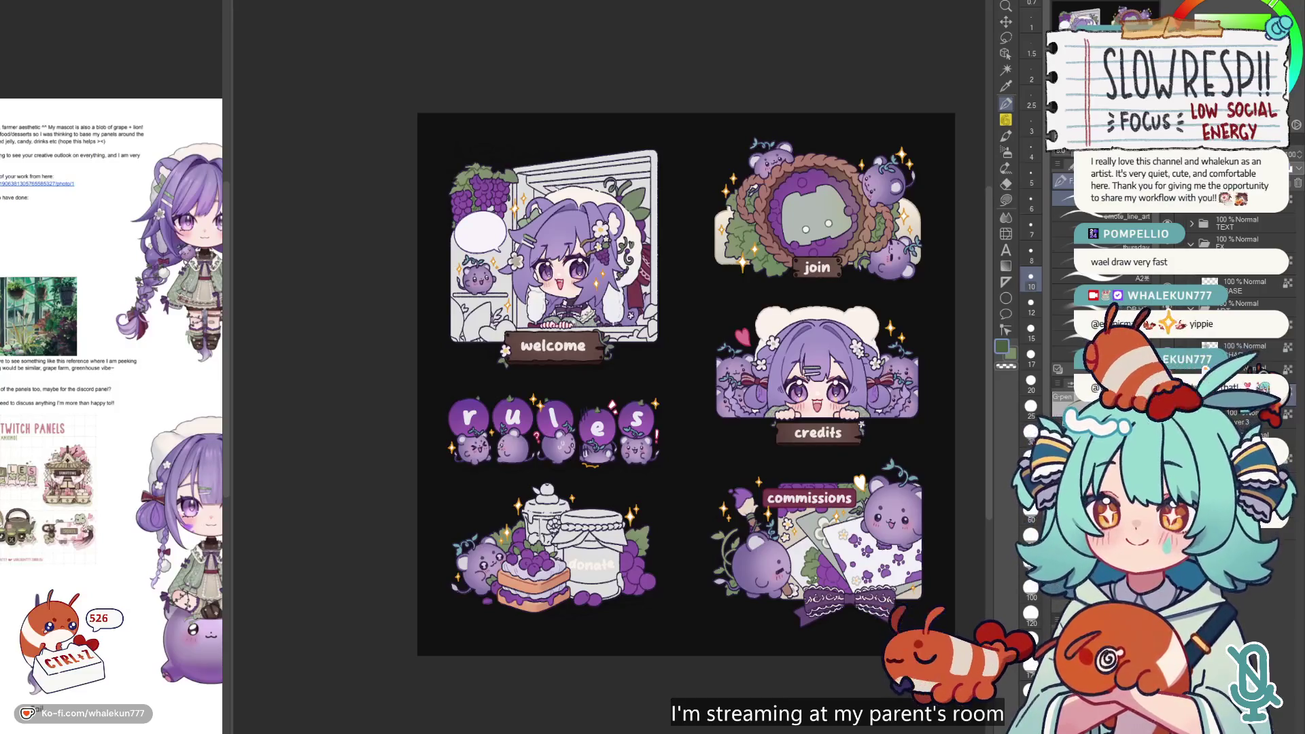
pyautogui.click(1005, 151)
pyautogui.moveTo(768, 550); pyautogui.dragTo(793, 443)
pyautogui.scroll(3, 625, 466)
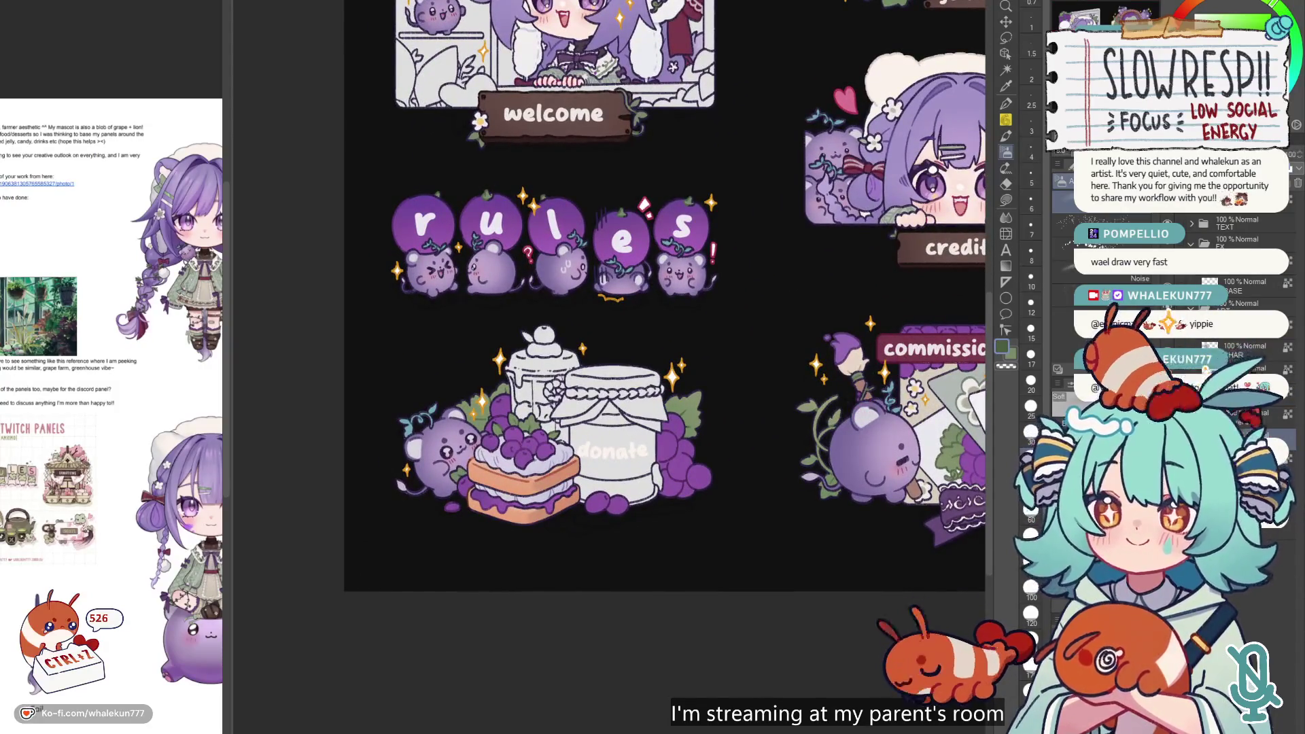
# - Try a light lavender Lasso Fill on the jar lid, then undo it
pyautogui.click(1006, 199)
pyautogui.scroll(4, 611, 374)
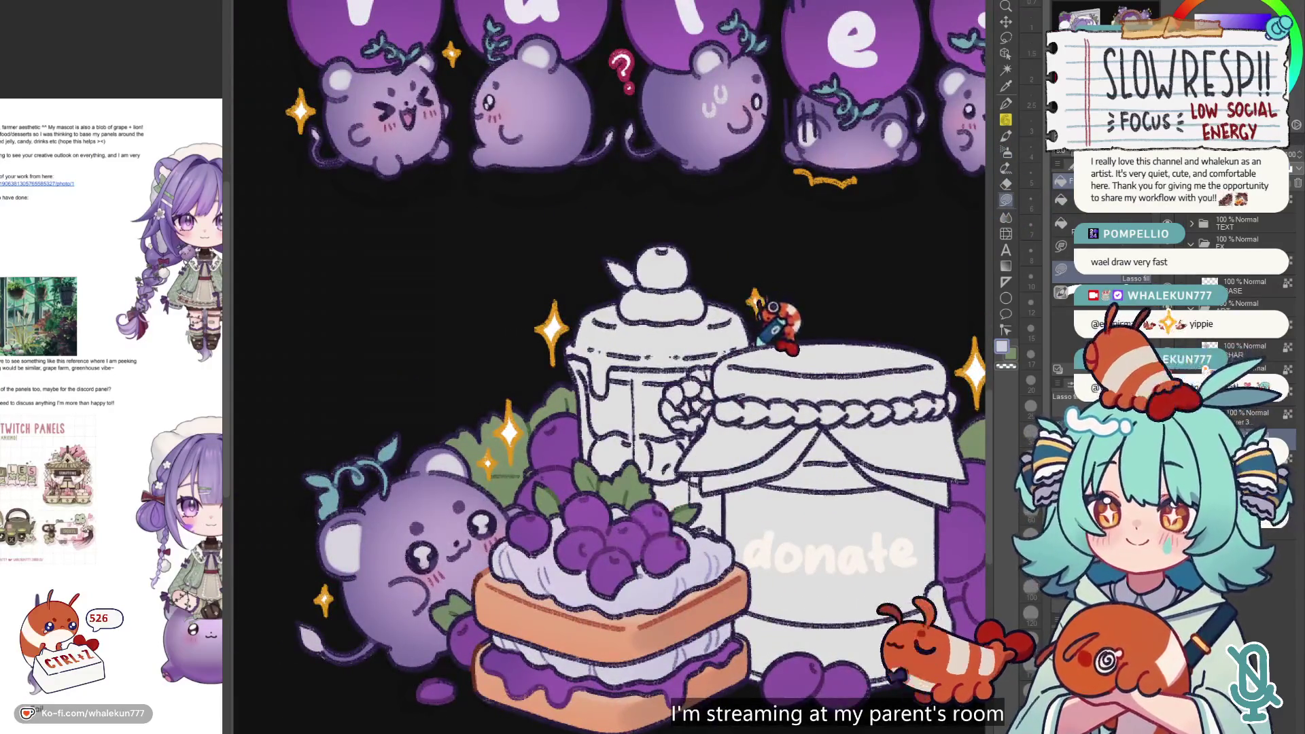
pyautogui.keyDown('alt'); pyautogui.click(741, 350); pyautogui.keyUp('alt')
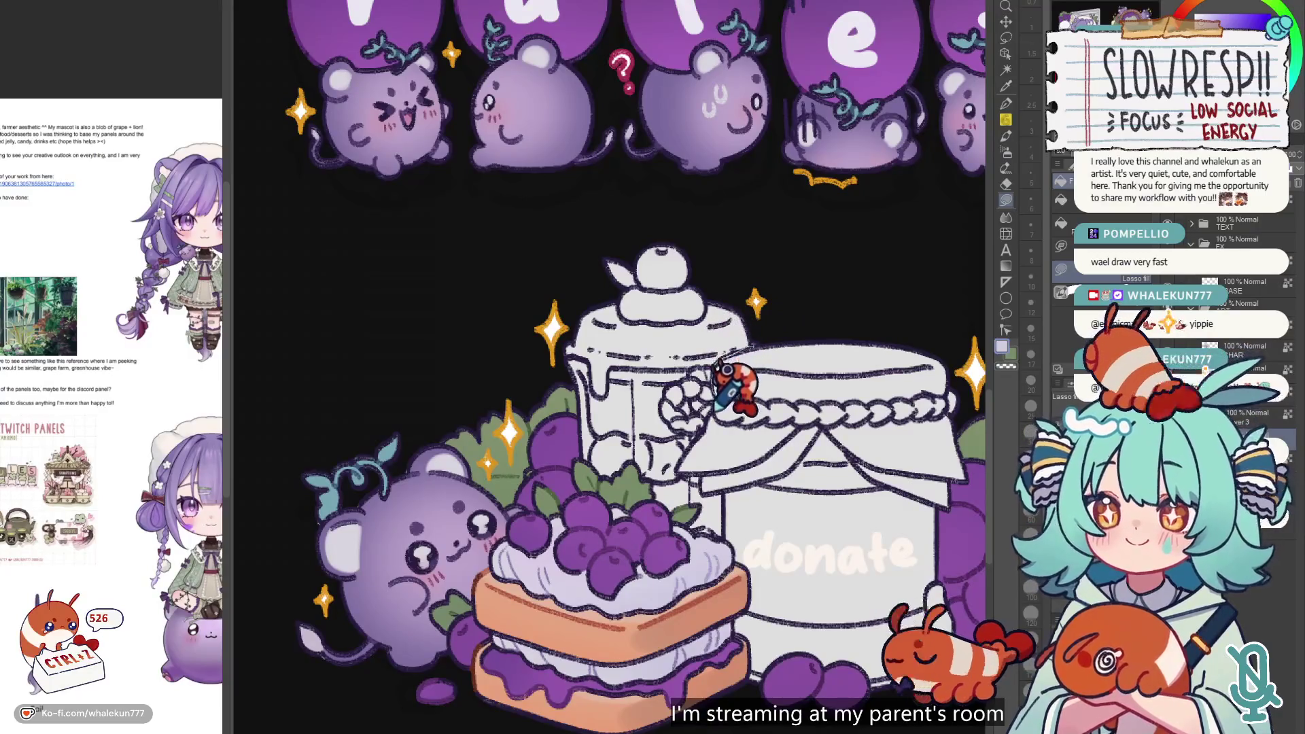
pyautogui.moveTo(713, 393)
pyautogui.mouseDown()
pyautogui.moveTo(681, 442)
pyautogui.moveTo(842, 442)
pyautogui.mouseUp()
pyautogui.scroll(2, 802, 401)
pyautogui.hotkey('ctrl', 'z')
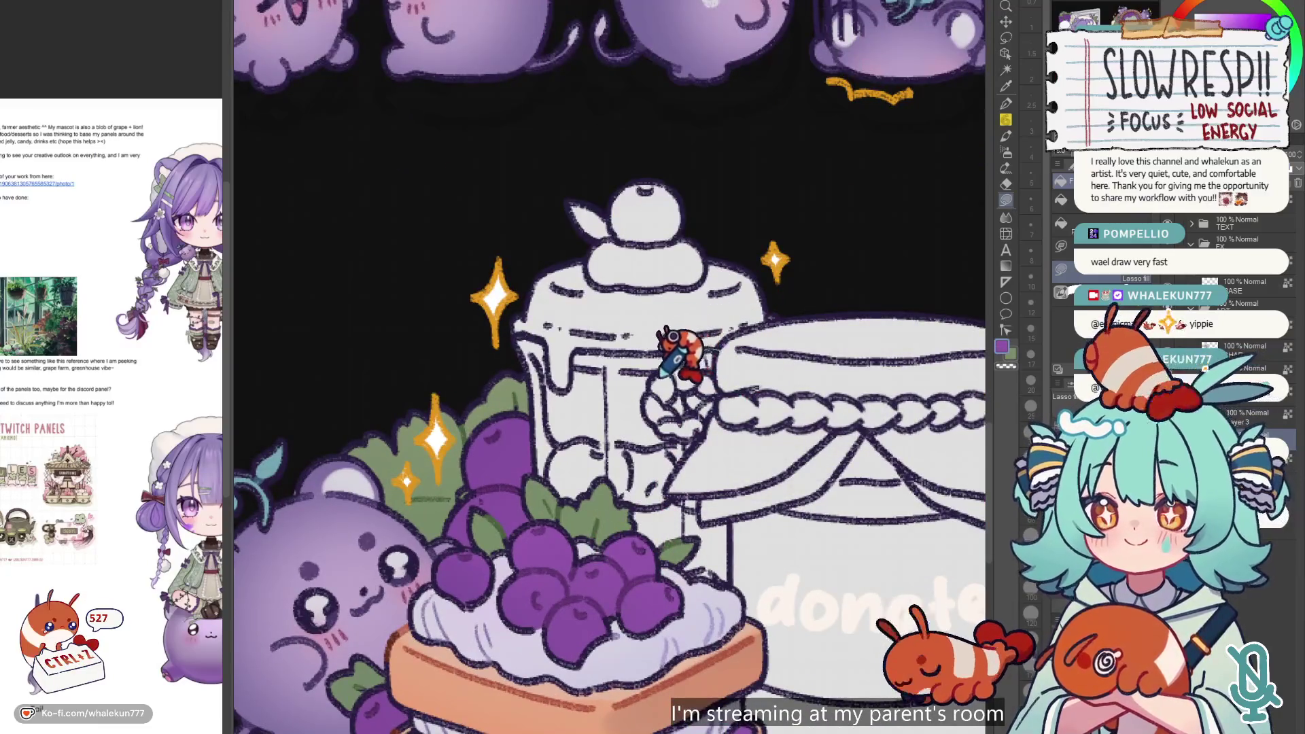
# - Fill the grape area and the whole jar lid with purple
pyautogui.moveTo(666, 384)
pyautogui.mouseDown()
pyautogui.moveTo(723, 320)
pyautogui.moveTo(781, 300)
pyautogui.moveTo(657, 350)
pyautogui.mouseUp()
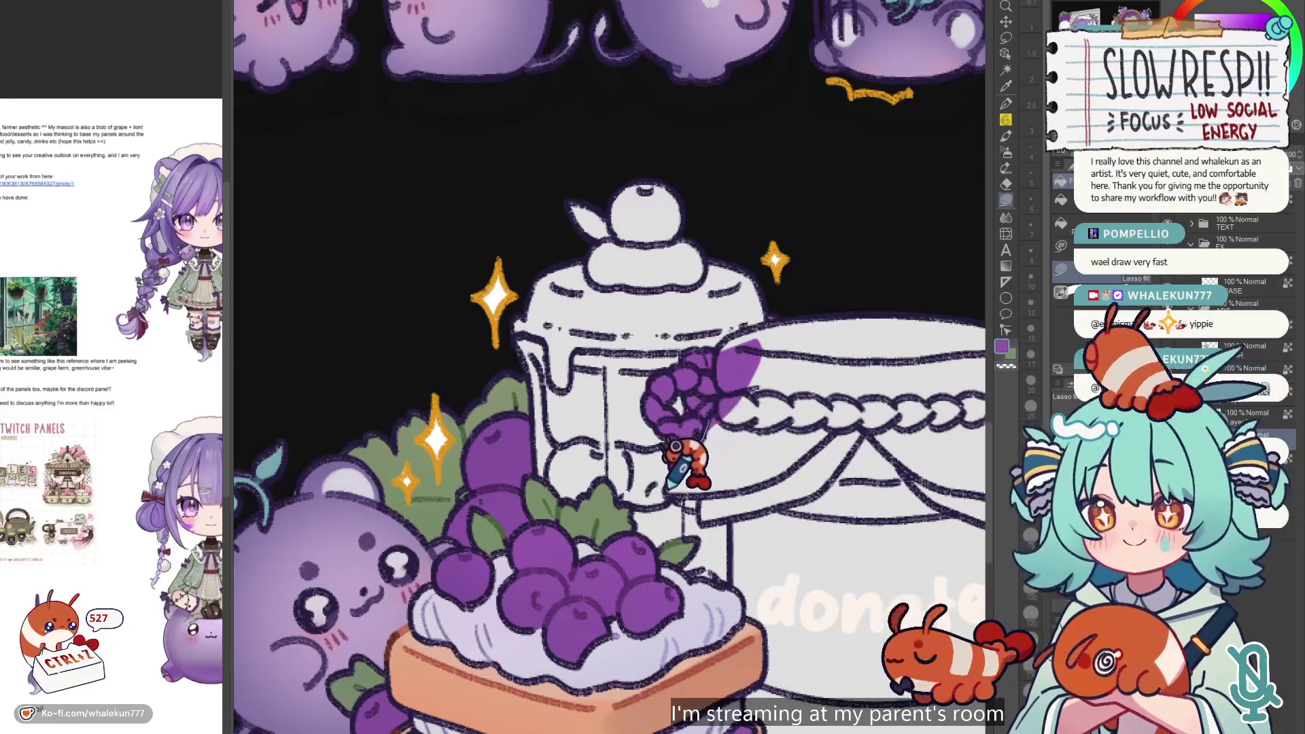
pyautogui.moveTo(699, 495)
pyautogui.mouseDown()
pyautogui.moveTo(836, 300)
pyautogui.moveTo(762, 323)
pyautogui.moveTo(723, 364)
pyautogui.mouseUp()
pyautogui.moveTo(858, 299)
pyautogui.mouseDown()
pyautogui.moveTo(782, 278)
pyautogui.moveTo(728, 211)
pyautogui.mouseUp()
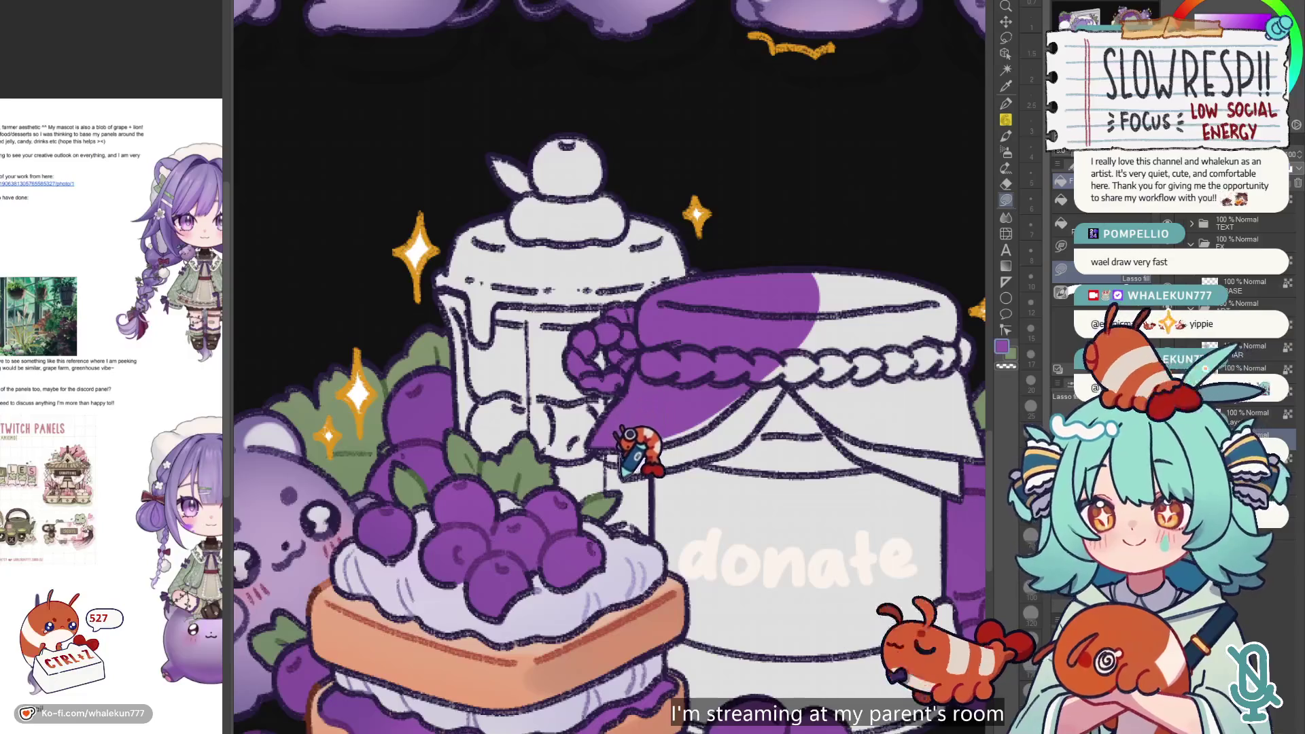
pyautogui.moveTo(624, 417)
pyautogui.mouseDown()
pyautogui.moveTo(601, 390)
pyautogui.moveTo(653, 489)
pyautogui.moveTo(615, 325)
pyautogui.moveTo(606, 336)
pyautogui.mouseUp()
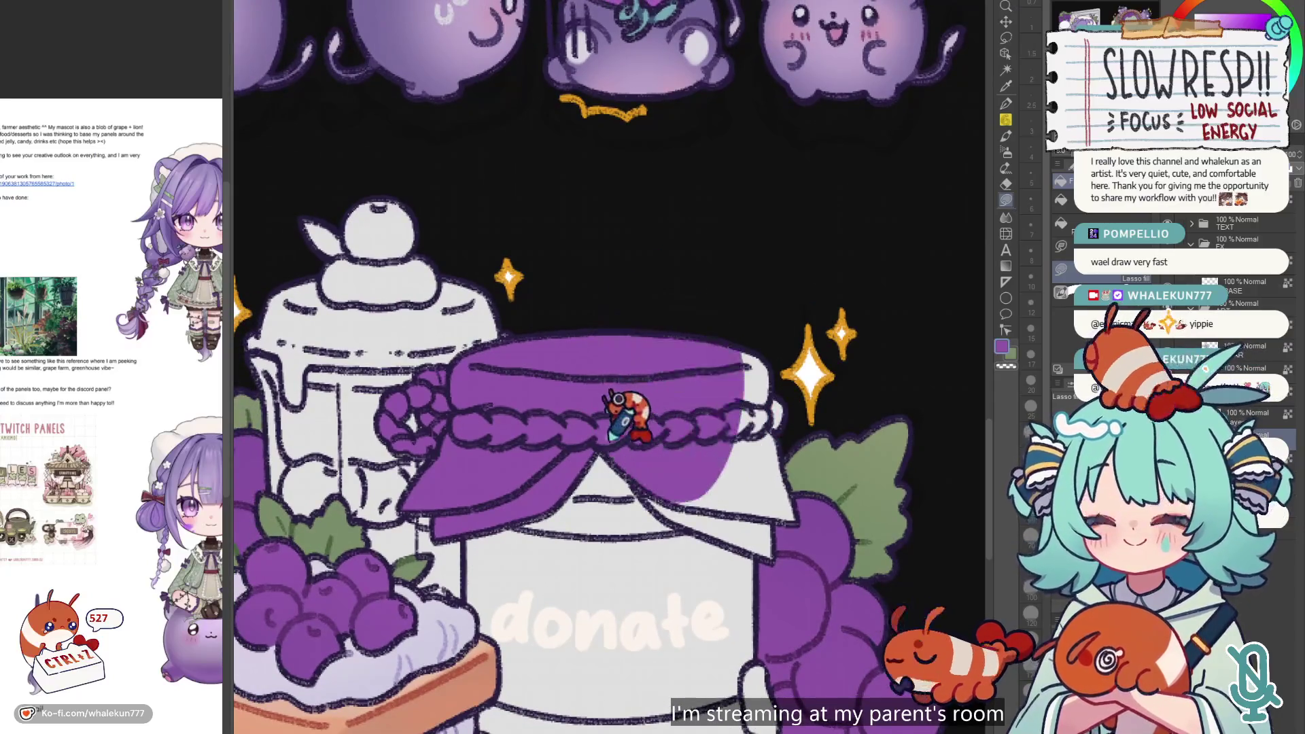
pyautogui.moveTo(722, 335)
pyautogui.mouseDown()
pyautogui.moveTo(788, 397)
pyautogui.moveTo(812, 476)
pyautogui.moveTo(751, 561)
pyautogui.moveTo(686, 527)
pyautogui.moveTo(635, 468)
pyautogui.mouseUp()
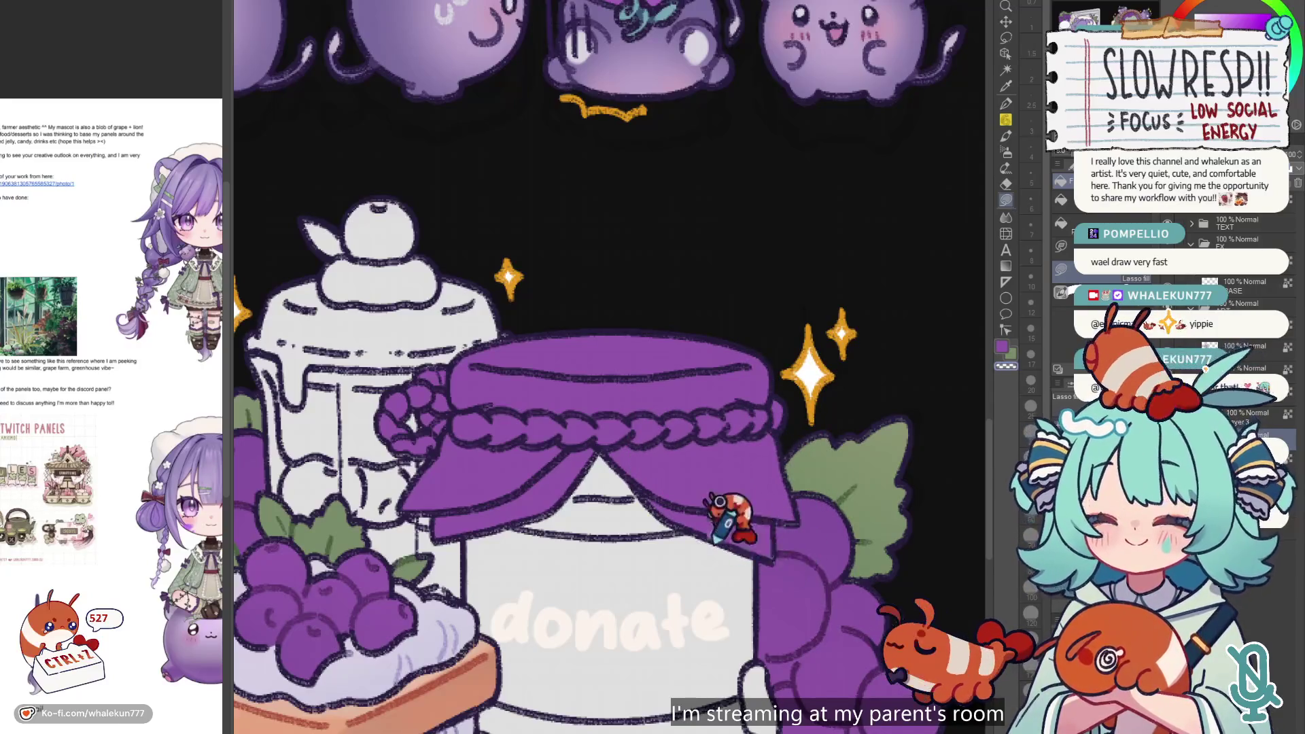
# - Fill the jar body purple behind the donate lettering and check it zoomed out
pyautogui.hotkey('ctrl', '-')
pyautogui.hotkey('ctrl', '+')
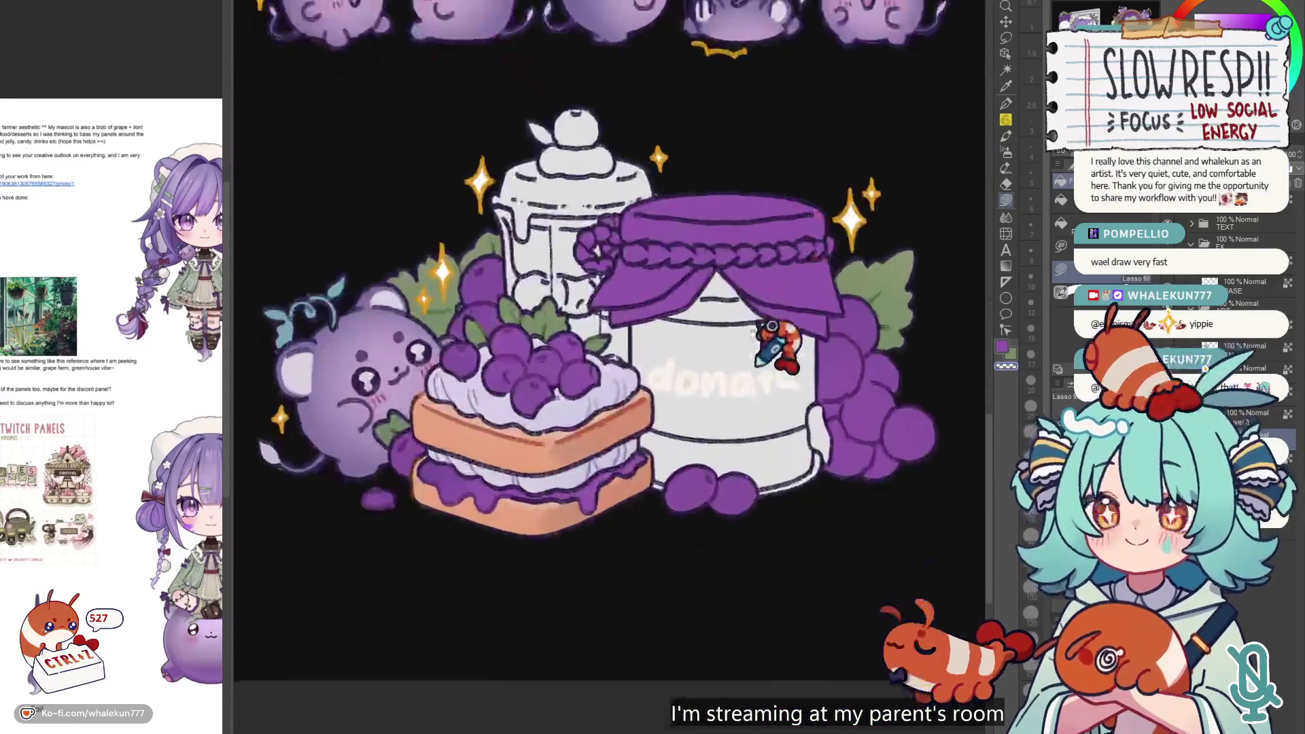
pyautogui.moveTo(636, 381)
pyautogui.mouseDown()
pyautogui.moveTo(646, 530)
pyautogui.moveTo(842, 299)
pyautogui.moveTo(632, 319)
pyautogui.mouseUp()
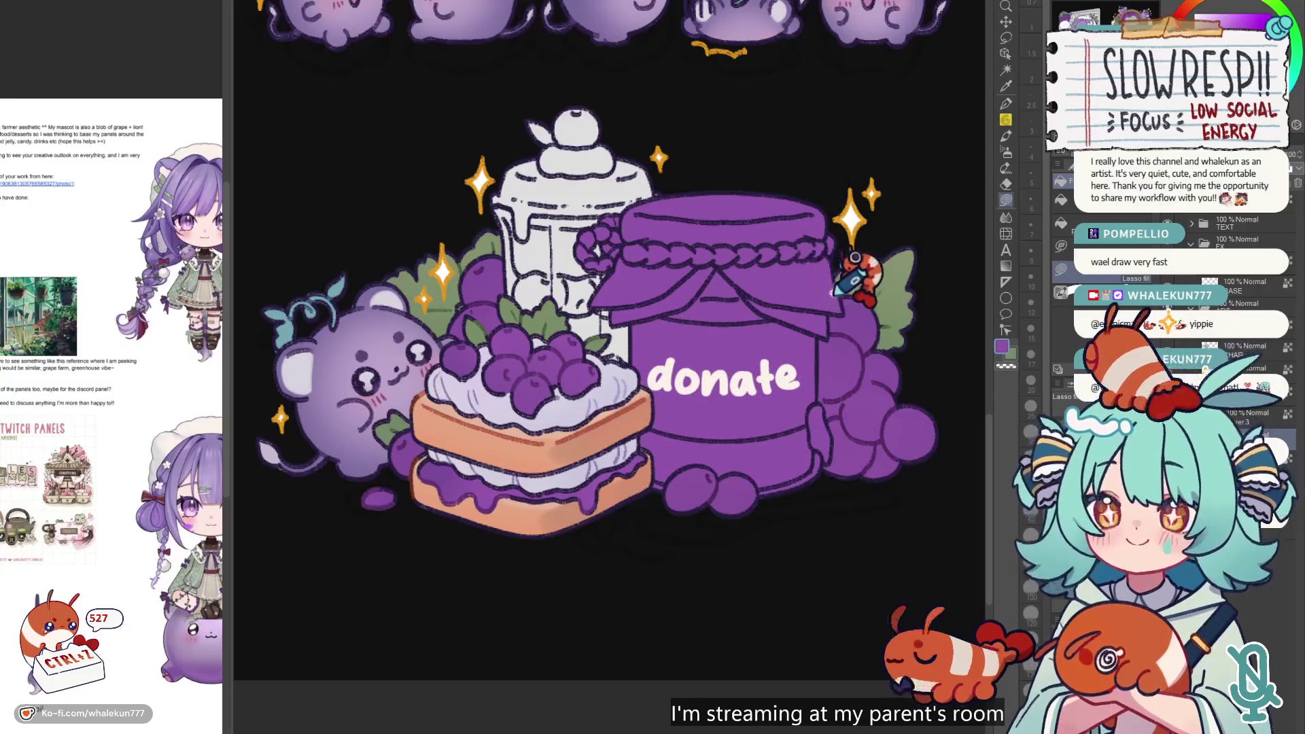
pyautogui.hotkey('ctrl', '-')
pyautogui.hotkey('ctrl', '+')
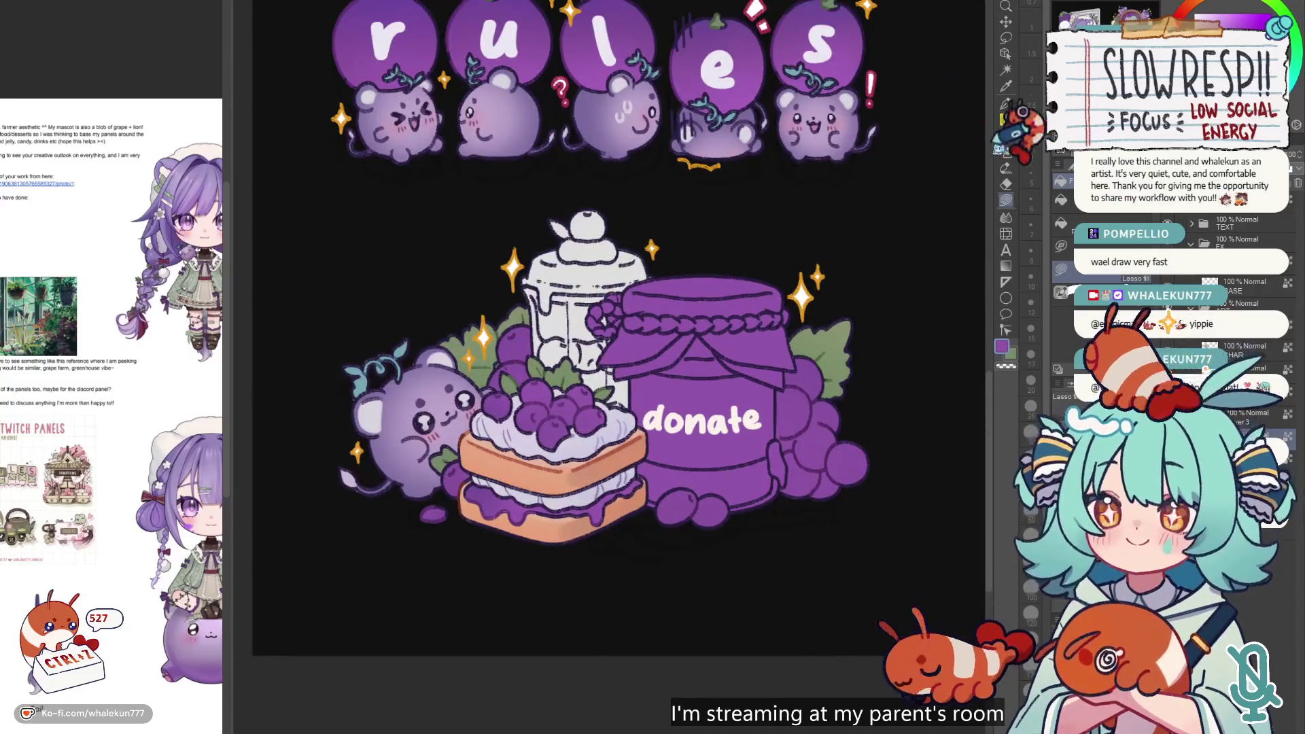
# - Refill the jar body in pale lavender and zoom out to compare it with the other panels
pyautogui.scroll(-2, 618, 408)
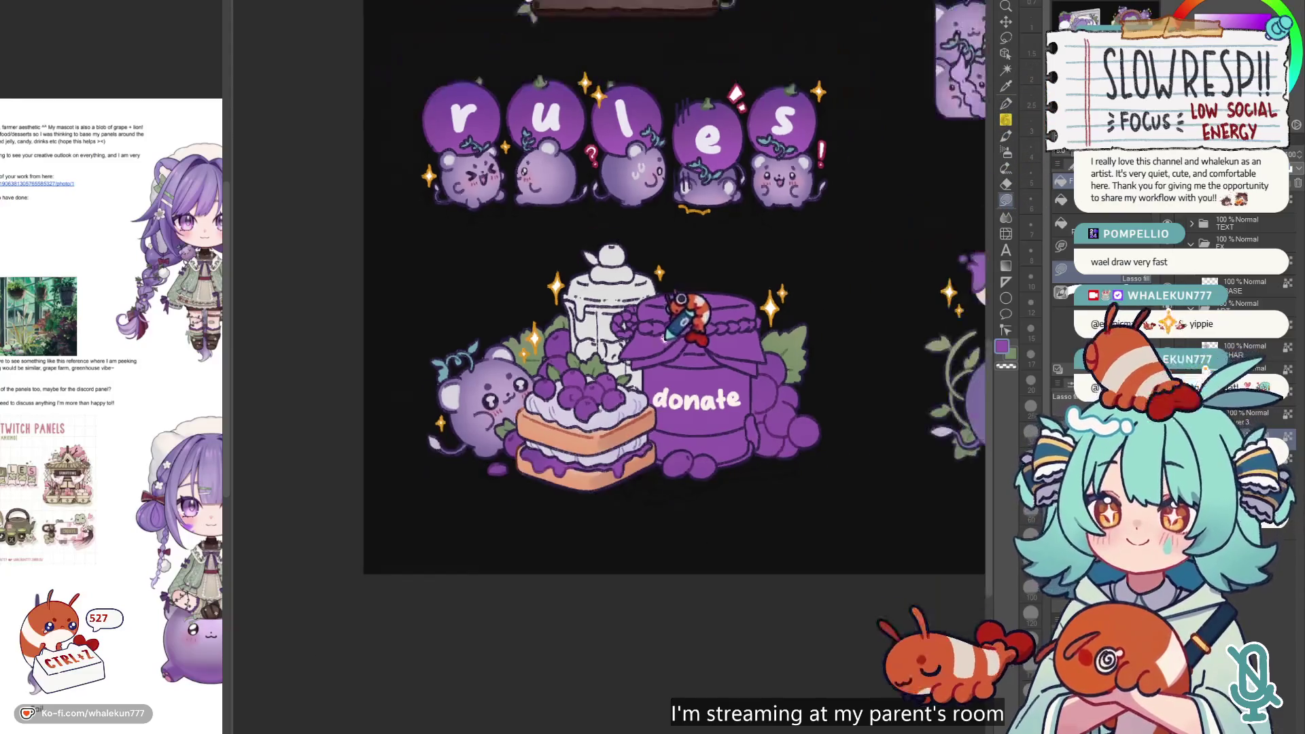
pyautogui.keyDown('alt'); pyautogui.click(624, 381); pyautogui.keyUp('alt')
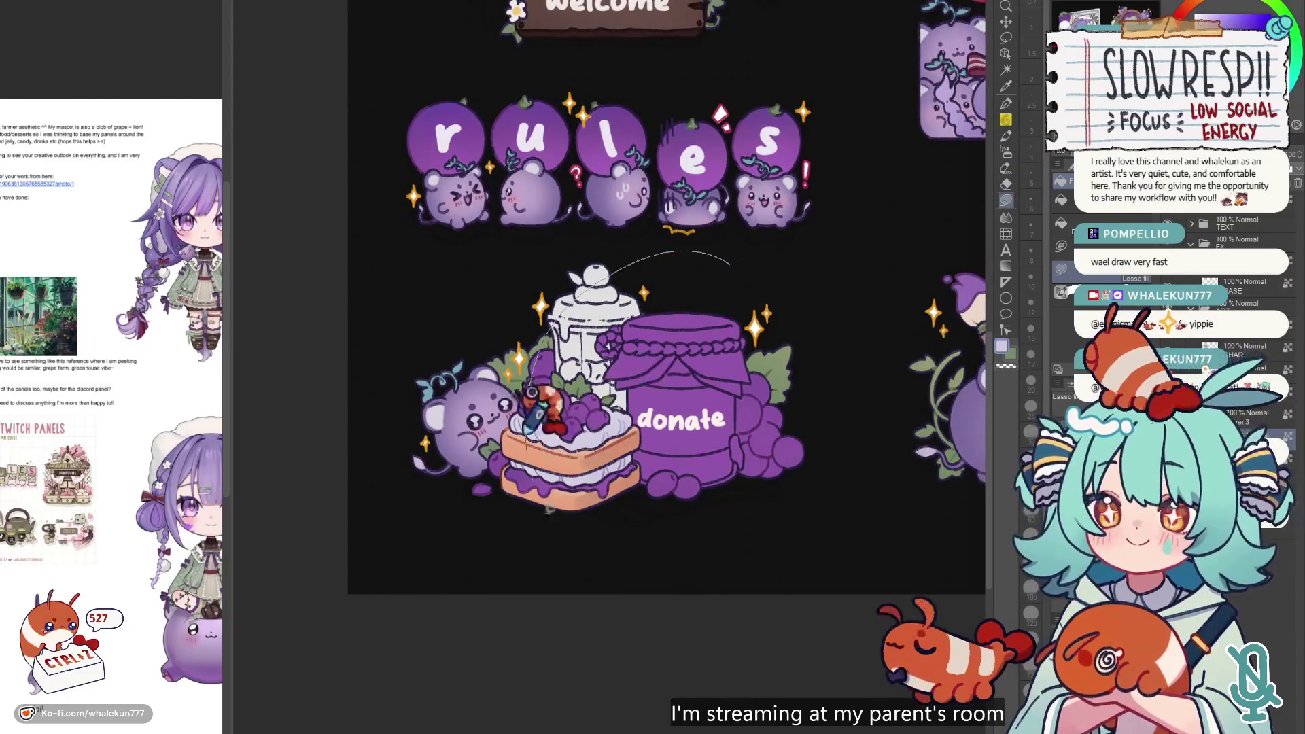
pyautogui.moveTo(598, 435); pyautogui.dragTo(845, 227)
pyautogui.scroll(-2, 802, 340)
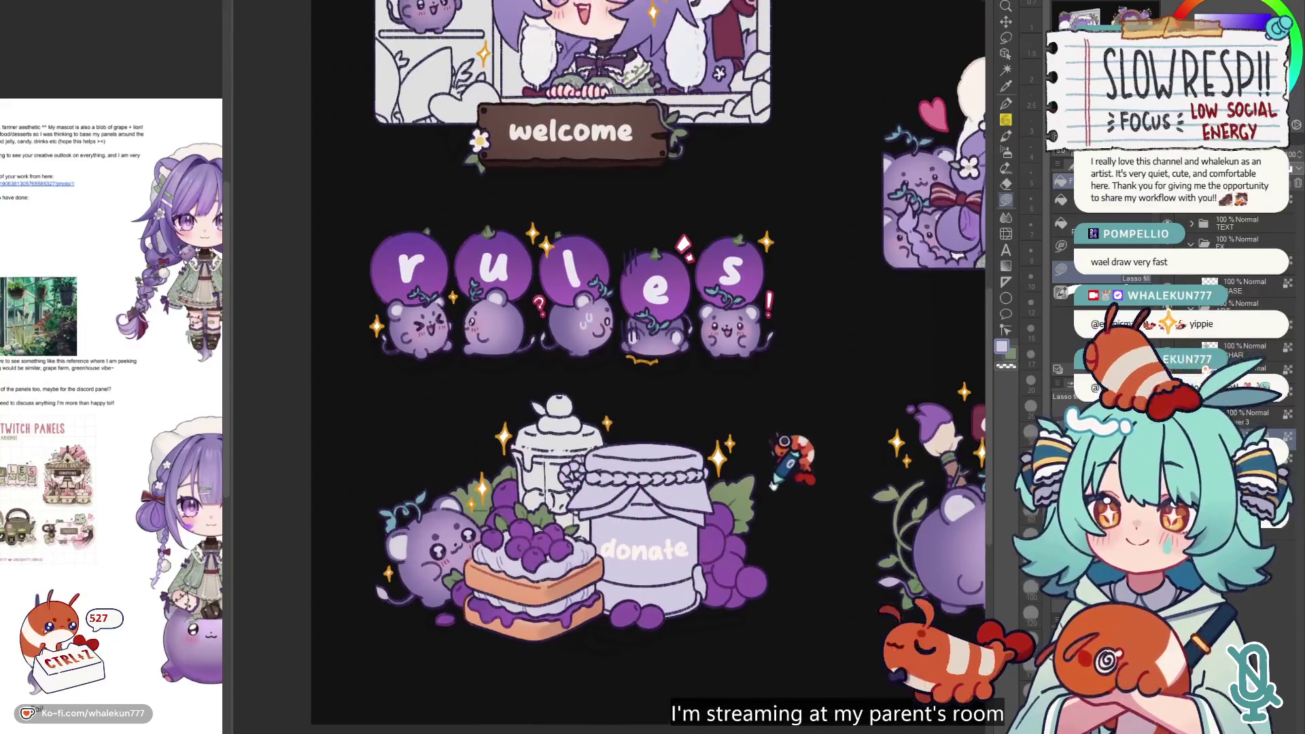
pyautogui.scroll(2, 787, 443)
pyautogui.scroll(1, 648, 448)
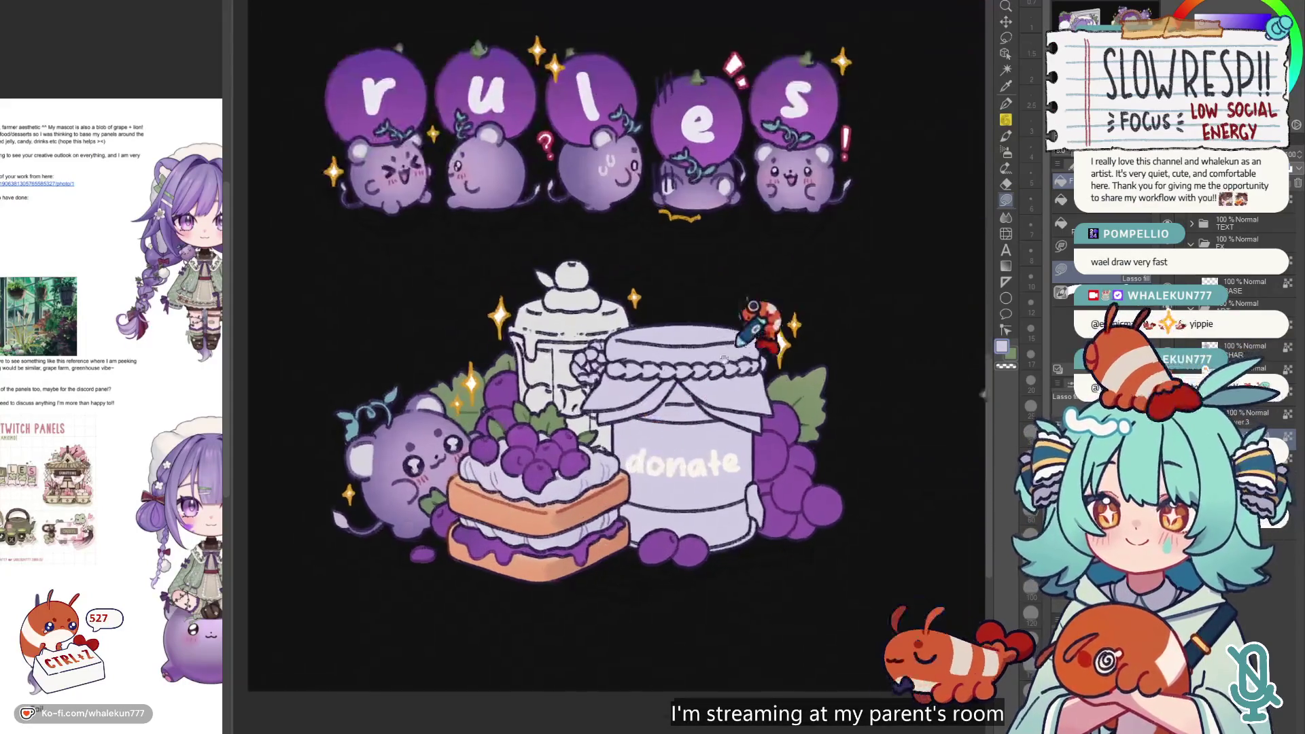
pyautogui.scroll(-3, 680, 408)
pyautogui.scroll(1, 714, 353)
pyautogui.scroll(1, 870, 231)
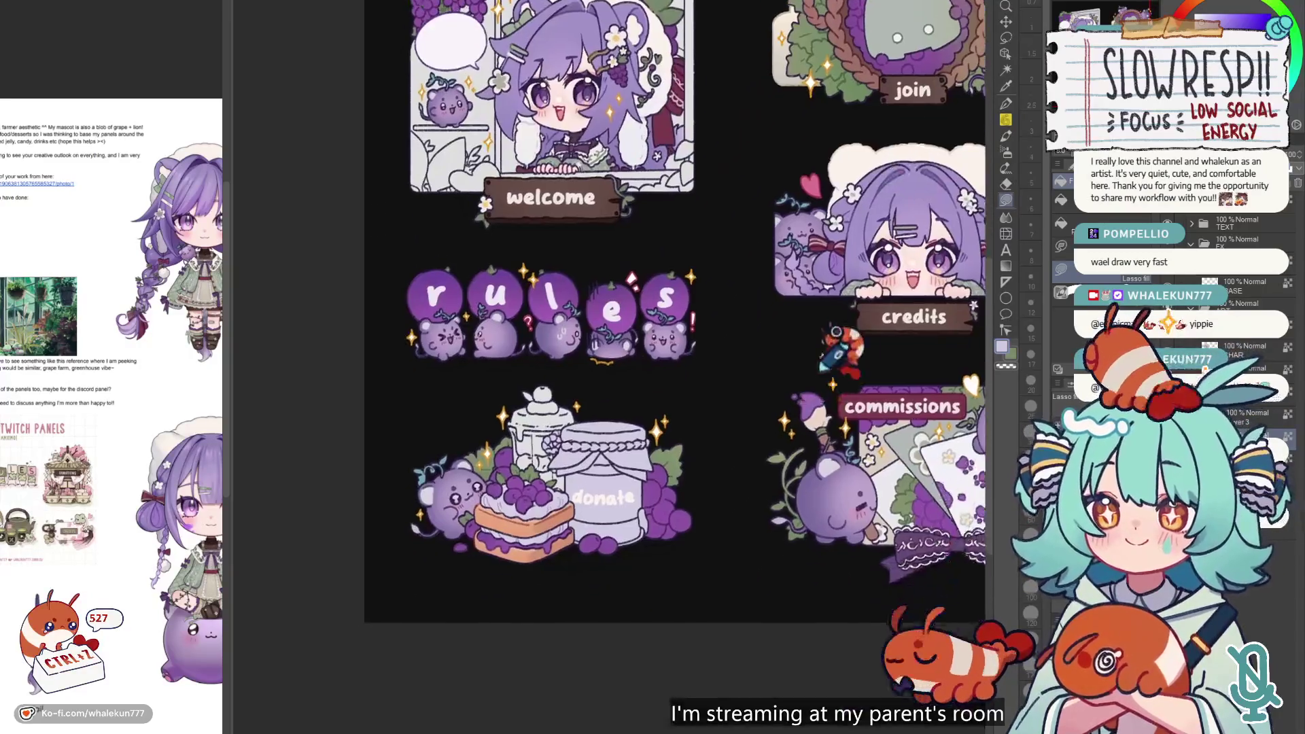
pyautogui.scroll(3, 621, 417)
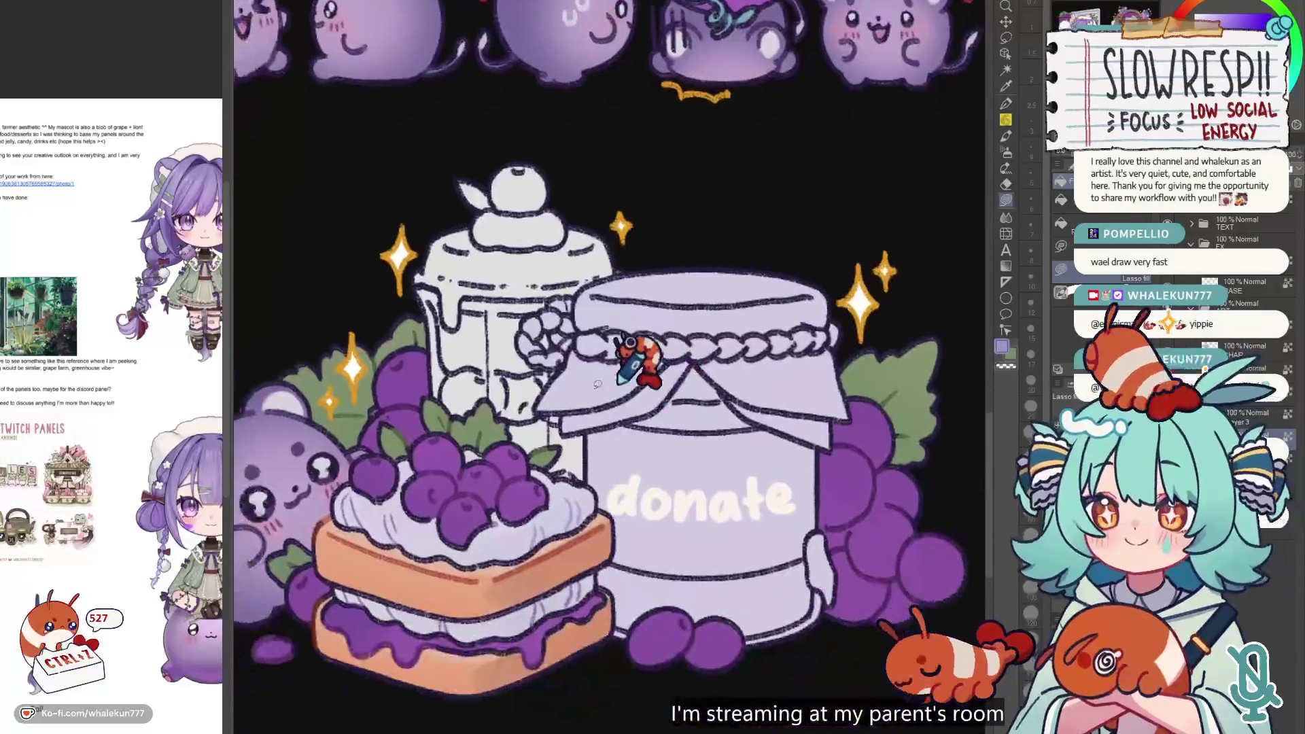
# - Shade the left and top of the jar lid in darker lavender
pyautogui.moveTo(518, 407)
pyautogui.mouseDown()
pyautogui.moveTo(602, 404)
pyautogui.moveTo(680, 299)
pyautogui.moveTo(717, 190)
pyautogui.mouseUp()
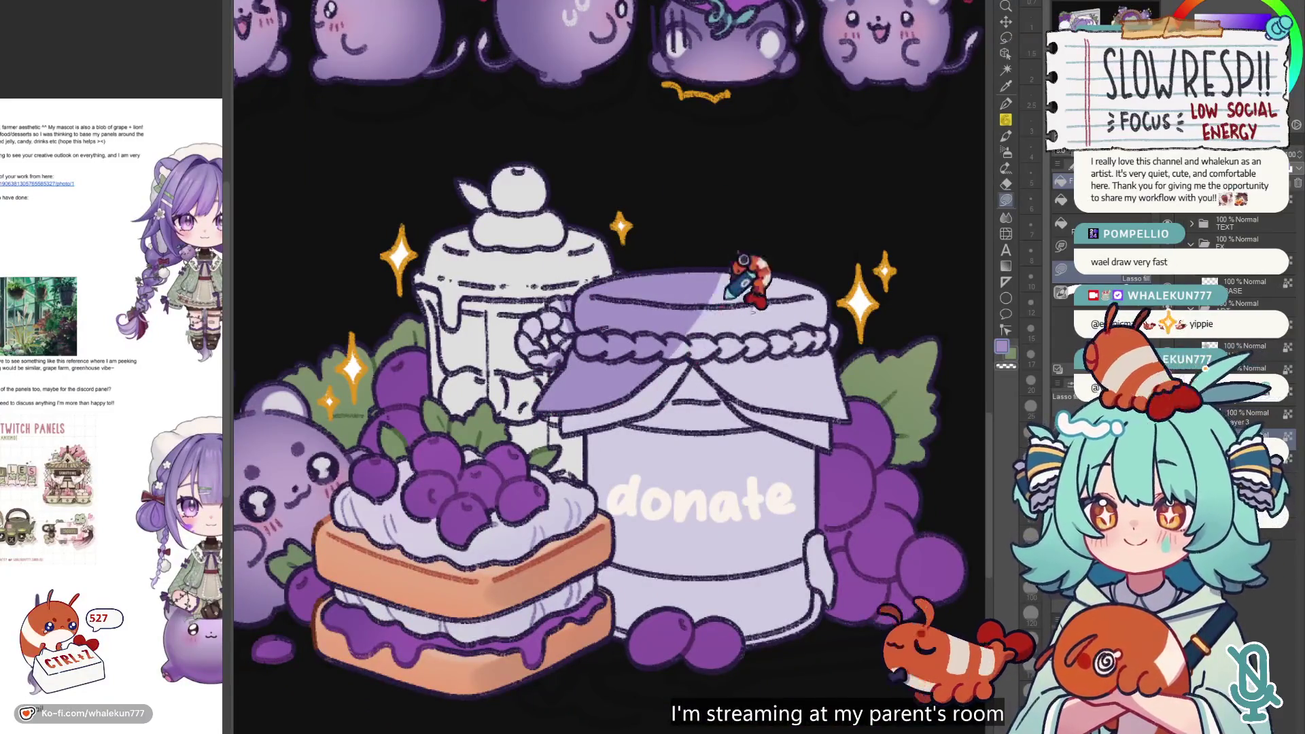
pyautogui.moveTo(731, 391)
pyautogui.mouseDown()
pyautogui.moveTo(877, 396)
pyautogui.moveTo(722, 265)
pyautogui.mouseUp()
pyautogui.scroll(5, 792, 268)
pyautogui.hscroll(4, 699, 431)
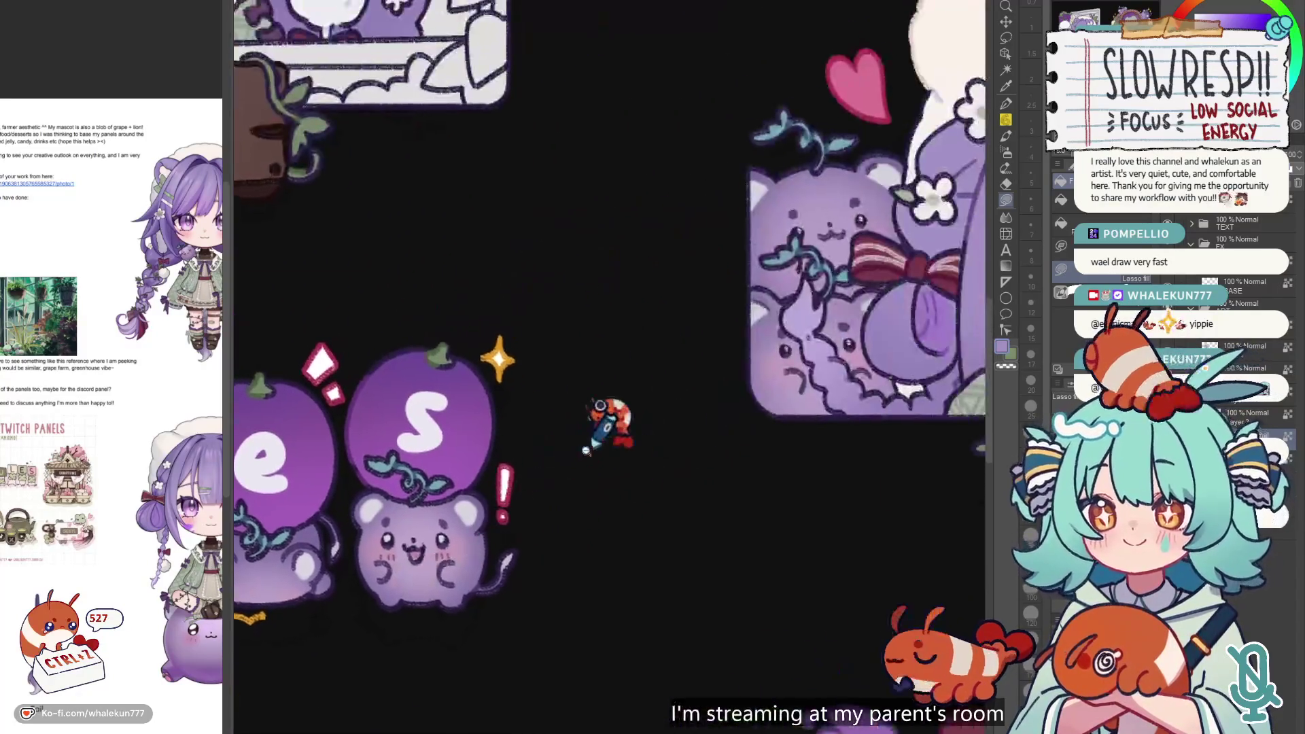
pyautogui.scroll(-3, 603, 344)
pyautogui.scroll(-5, 829, 225)
pyautogui.scroll(6, 678, 225)
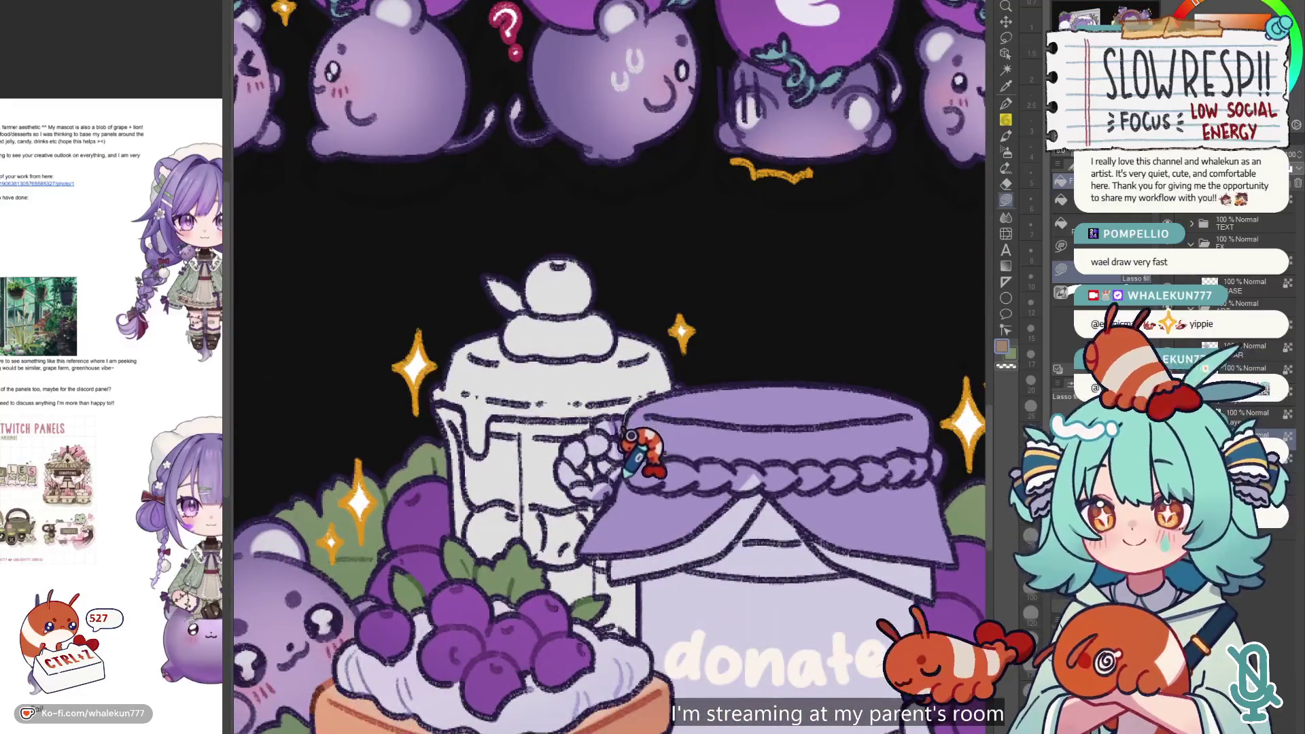
pyautogui.scroll(-3, 769, 376)
pyautogui.scroll(5, 768, 376)
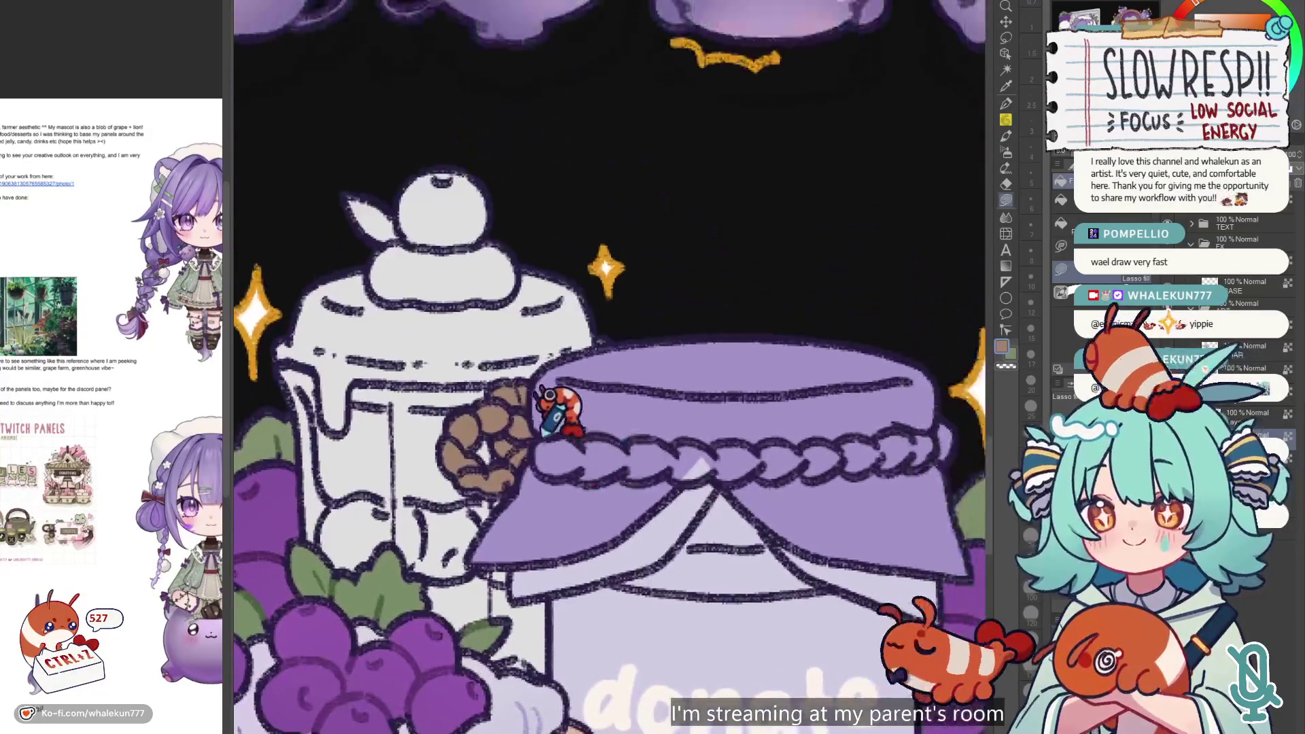
# - Colour the lid's braided rope brown and select the rope with Auto Select
pyautogui.moveTo(549, 394)
pyautogui.mouseDown()
pyautogui.moveTo(537, 441)
pyautogui.moveTo(577, 435)
pyautogui.moveTo(544, 445)
pyautogui.moveTo(588, 475)
pyautogui.moveTo(646, 449)
pyautogui.moveTo(700, 445)
pyautogui.moveTo(700, 472)
pyautogui.moveTo(720, 445)
pyautogui.moveTo(717, 469)
pyautogui.moveTo(815, 447)
pyautogui.moveTo(868, 451)
pyautogui.moveTo(877, 469)
pyautogui.moveTo(884, 448)
pyautogui.moveTo(897, 462)
pyautogui.moveTo(919, 436)
pyautogui.mouseUp()
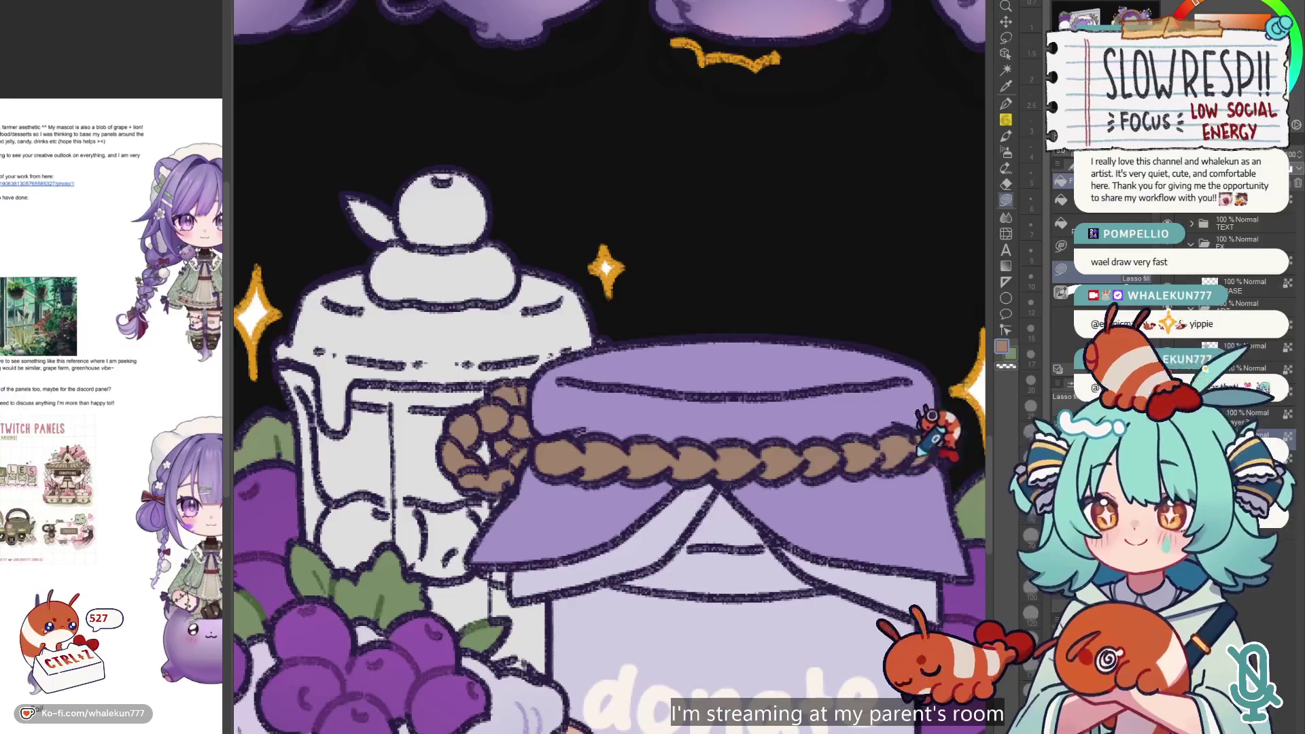
pyautogui.scroll(-5, 972, 370)
pyautogui.press('w')
pyautogui.click(727, 435)
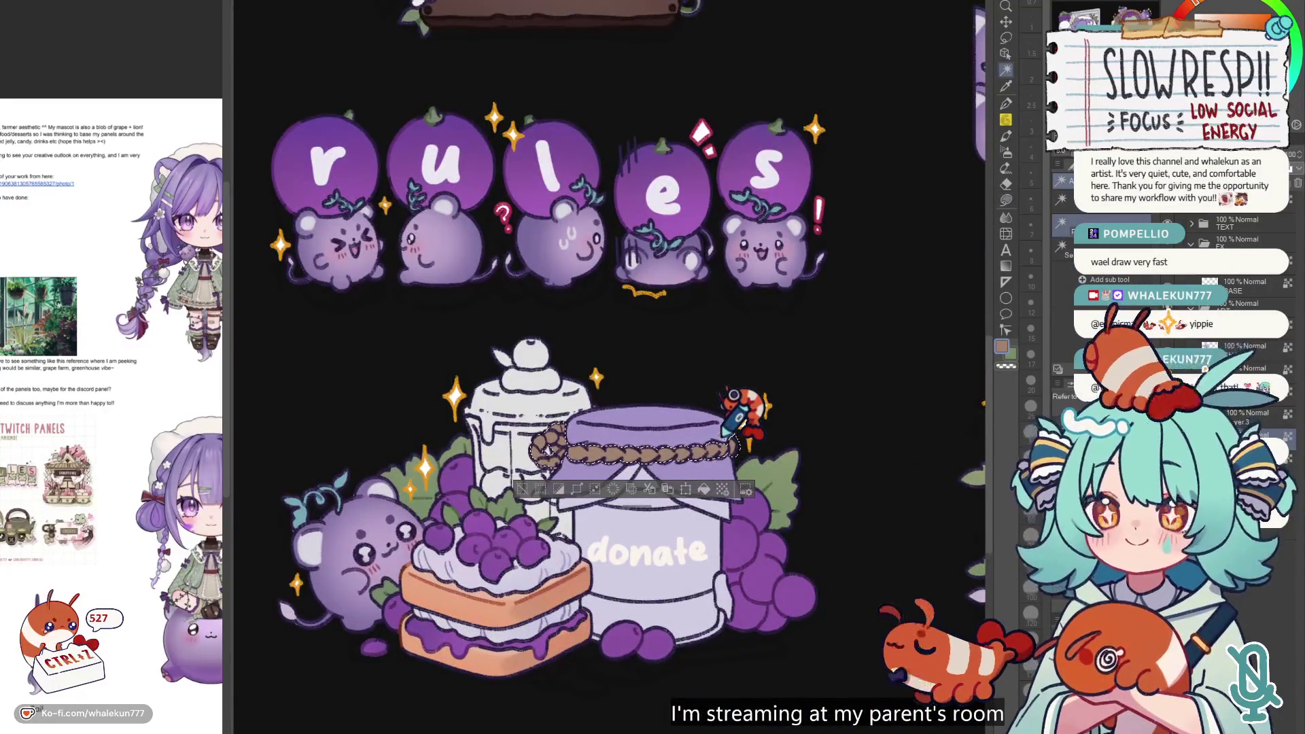
pyautogui.click(1005, 201)
pyautogui.hotkey('ctrl', 'd')
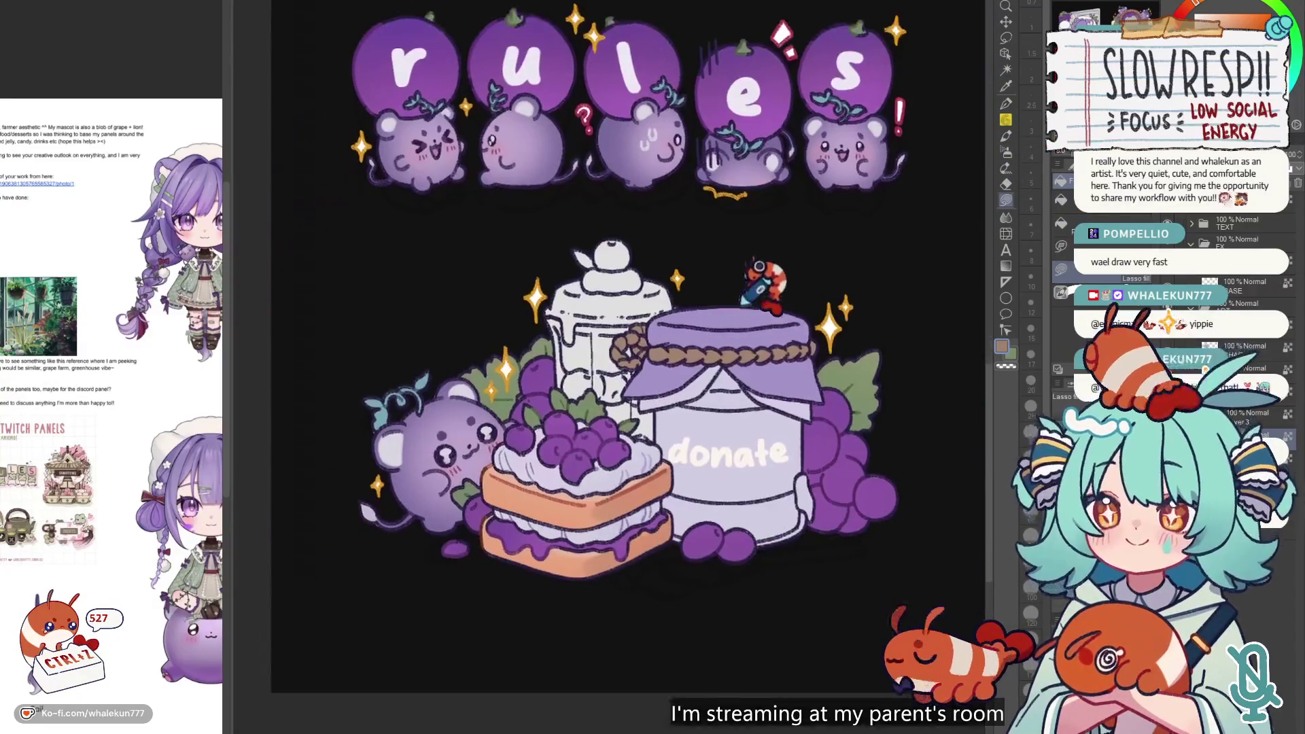
pyautogui.scroll(2, 744, 307)
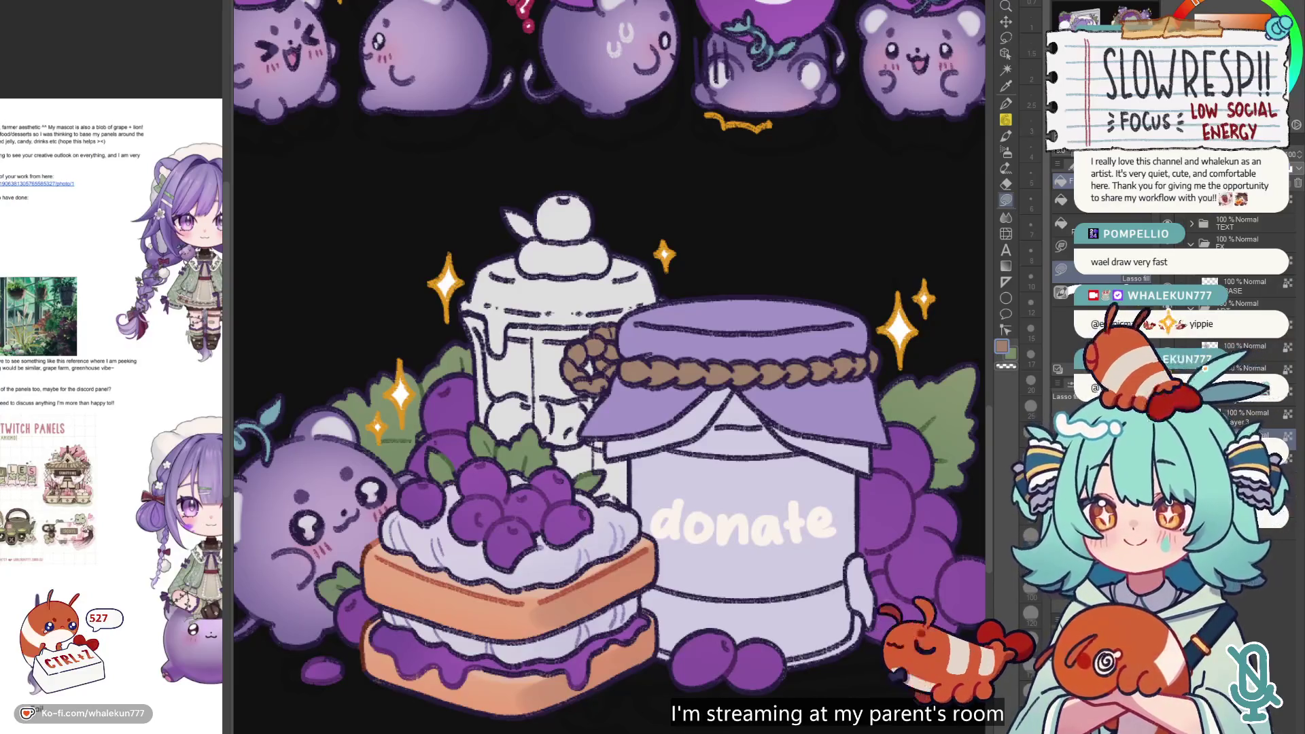
pyautogui.press('w')
pyautogui.click(836, 371)
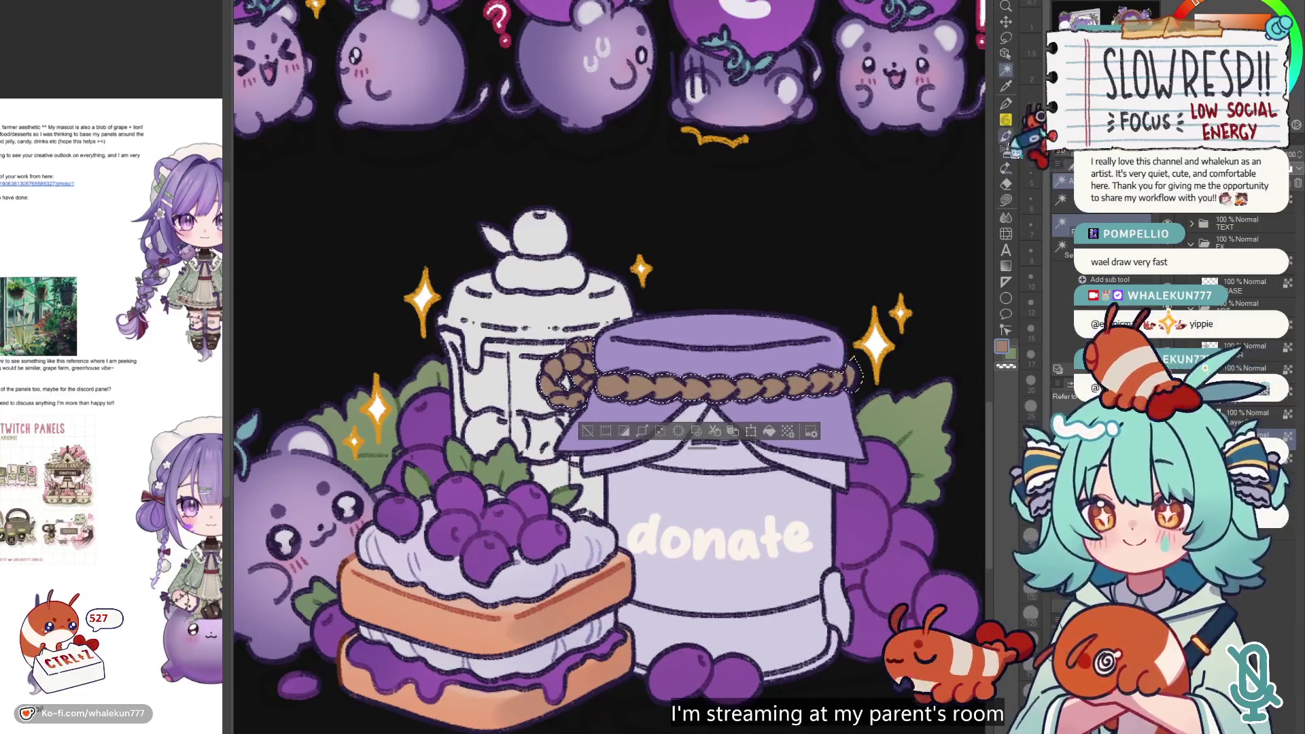
pyautogui.scroll(-5, 874, 248)
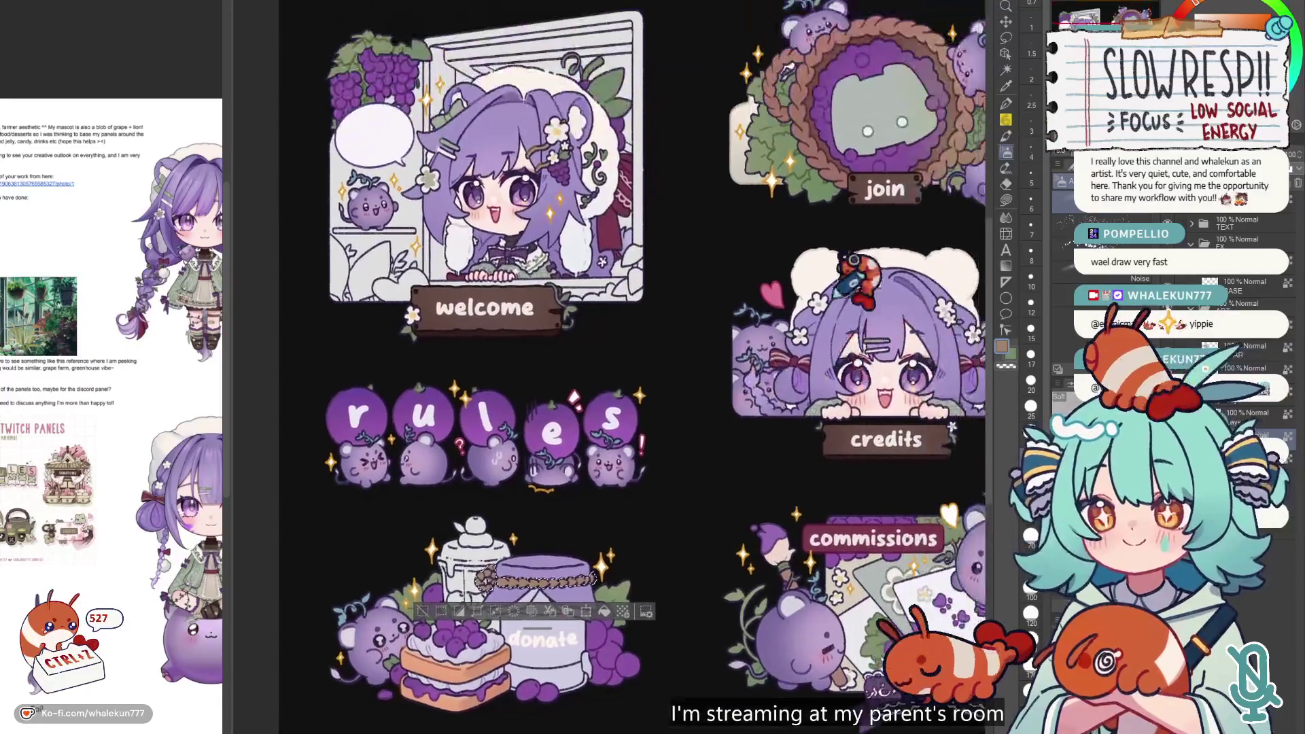
pyautogui.moveTo(535, 567); pyautogui.dragTo(669, 452)
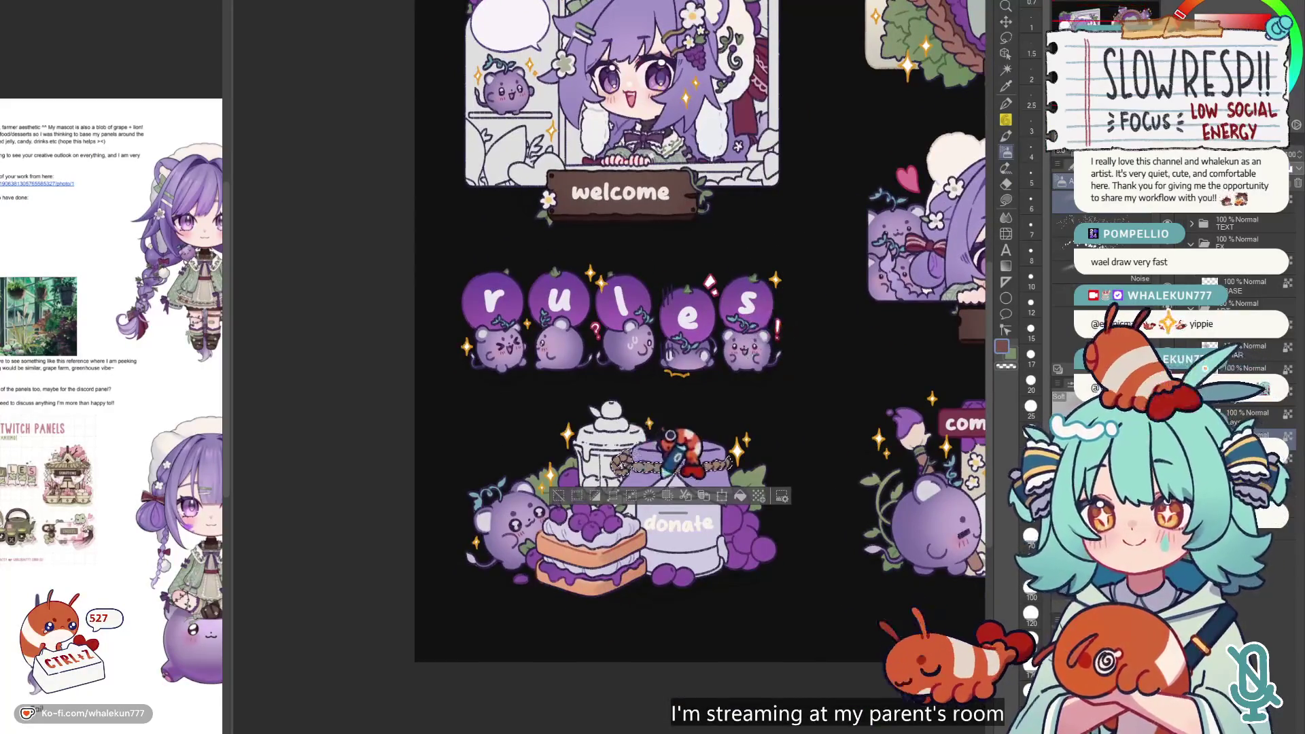
pyautogui.hotkey('ctrl', 'd')
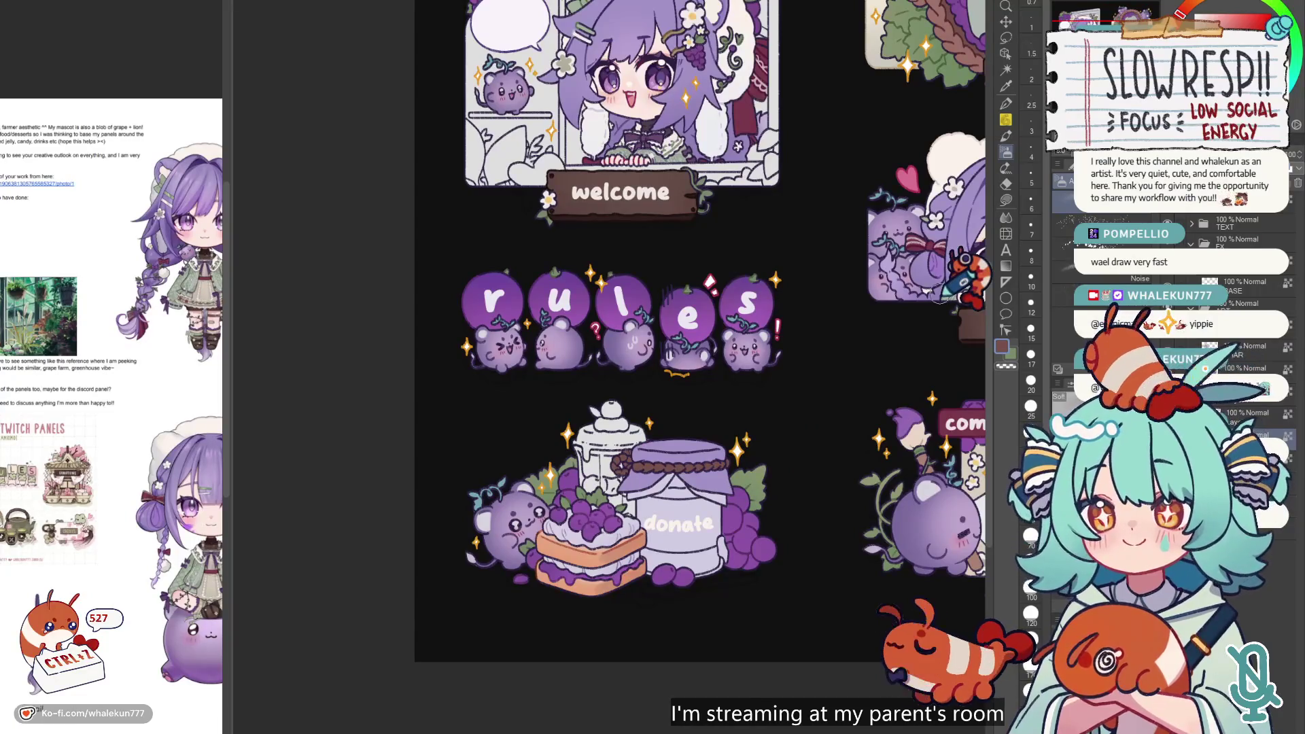
pyautogui.hotkey('ctrl', 'z')
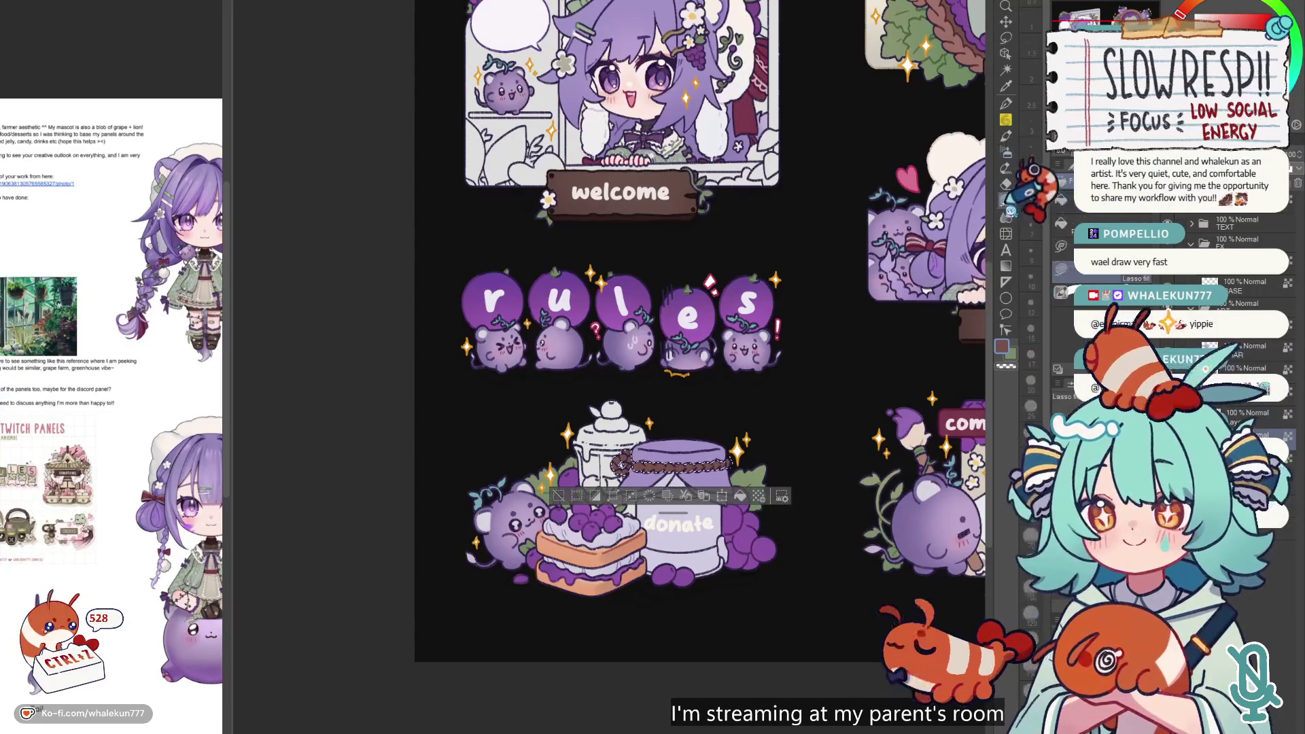
pyautogui.keyDown('alt'); pyautogui.click(596, 507); pyautogui.keyUp('alt')
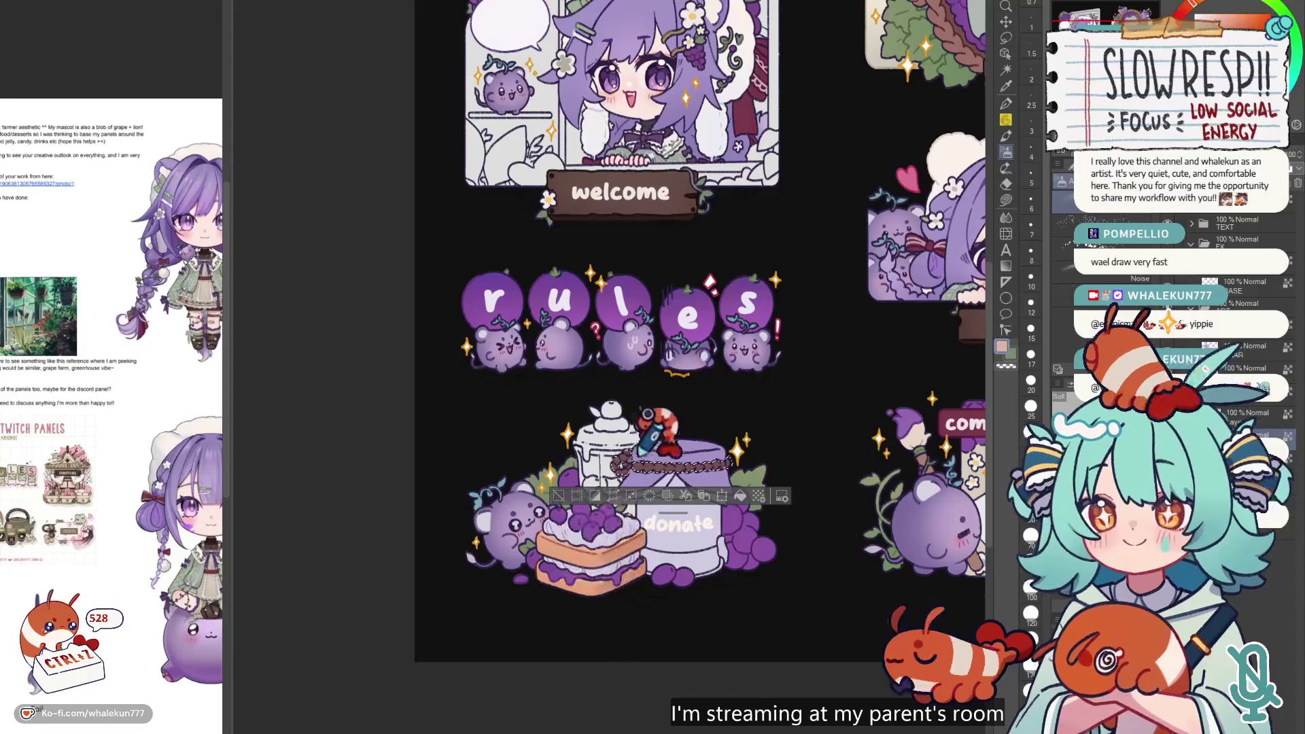
pyautogui.hotkey('ctrl', 'z')
pyautogui.hotkey('ctrl', 'z')
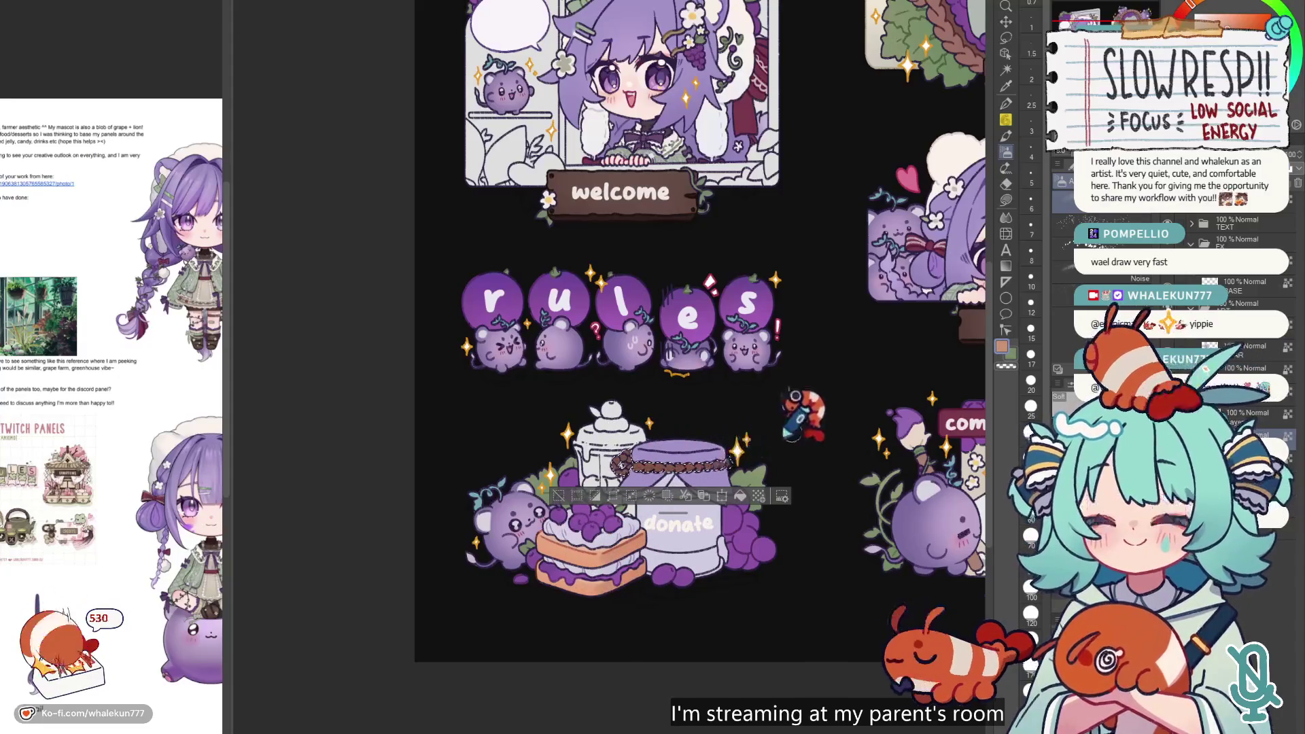
pyautogui.scroll(-2, 693, 291)
pyautogui.scroll(1, 877, 228)
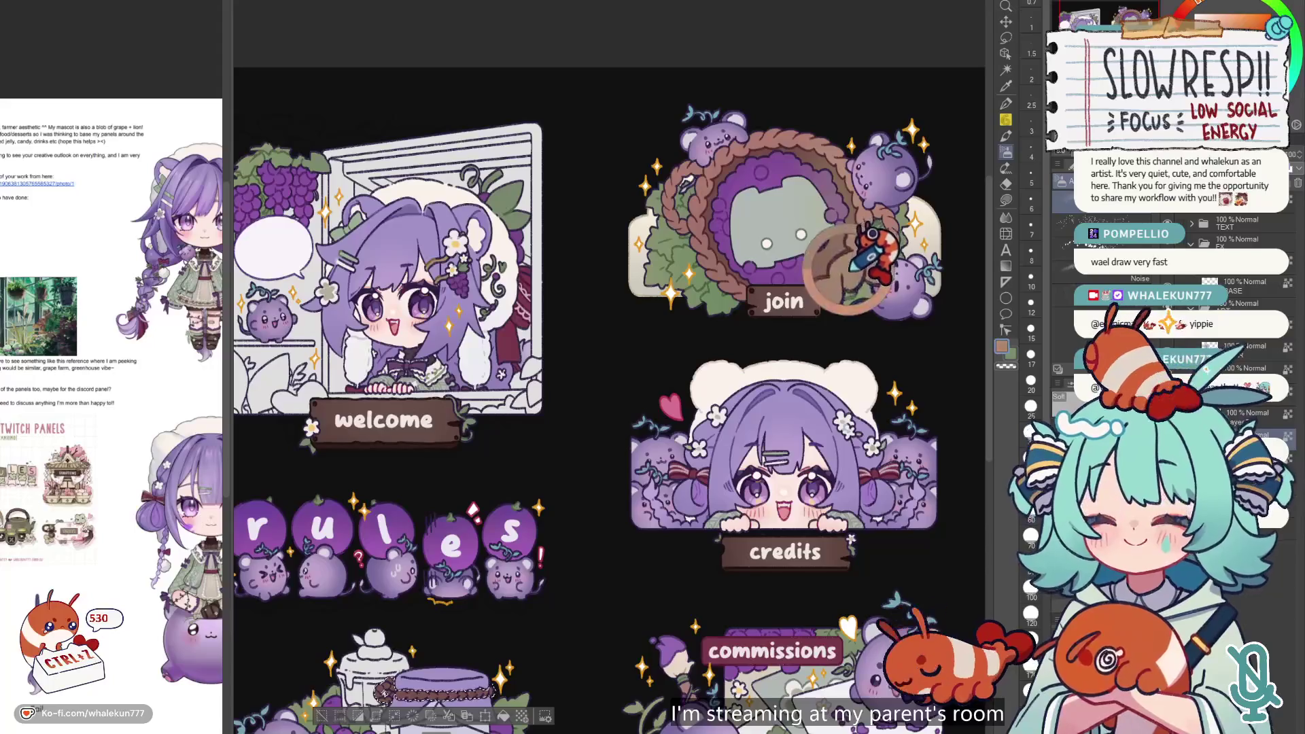
pyautogui.scroll(-1, 863, 245)
pyautogui.scroll(1, 737, 462)
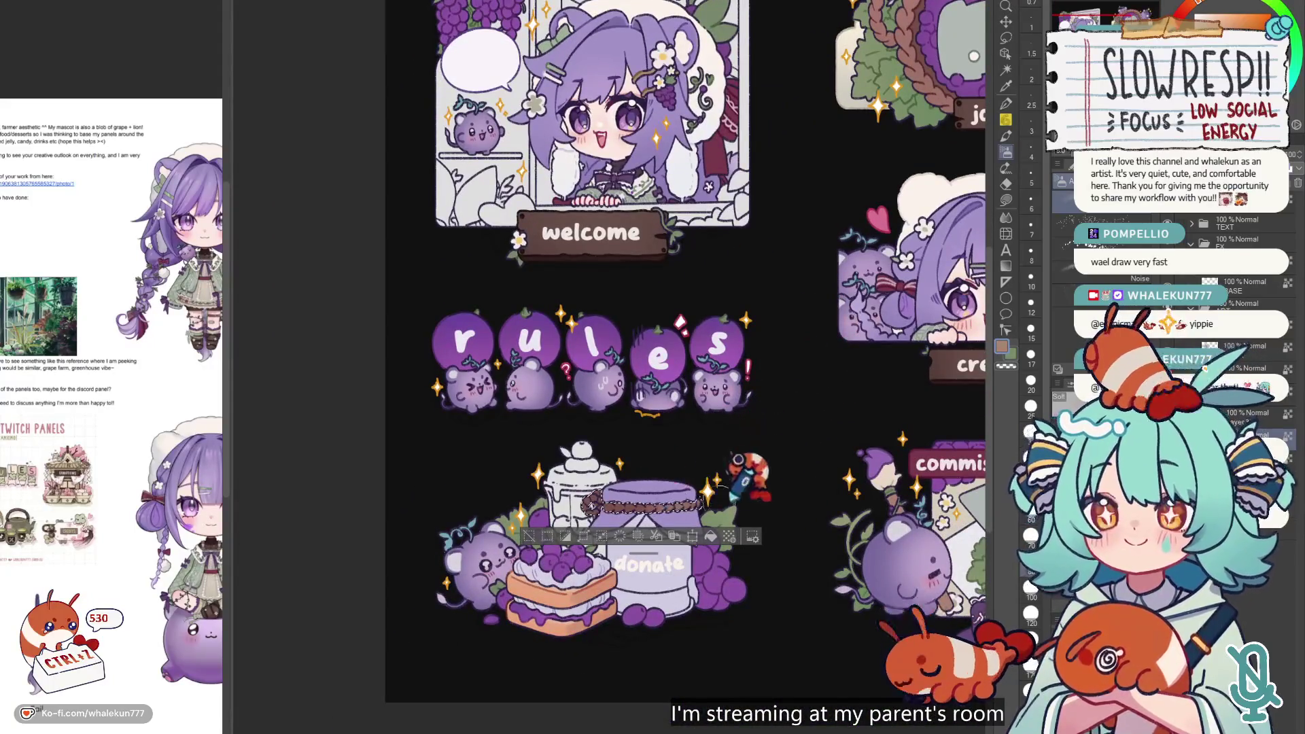
pyautogui.hotkey('ctrl', 'z')
pyautogui.scroll(-1, 759, 507)
pyautogui.scroll(2, 699, 291)
pyautogui.scroll(-1, 632, 449)
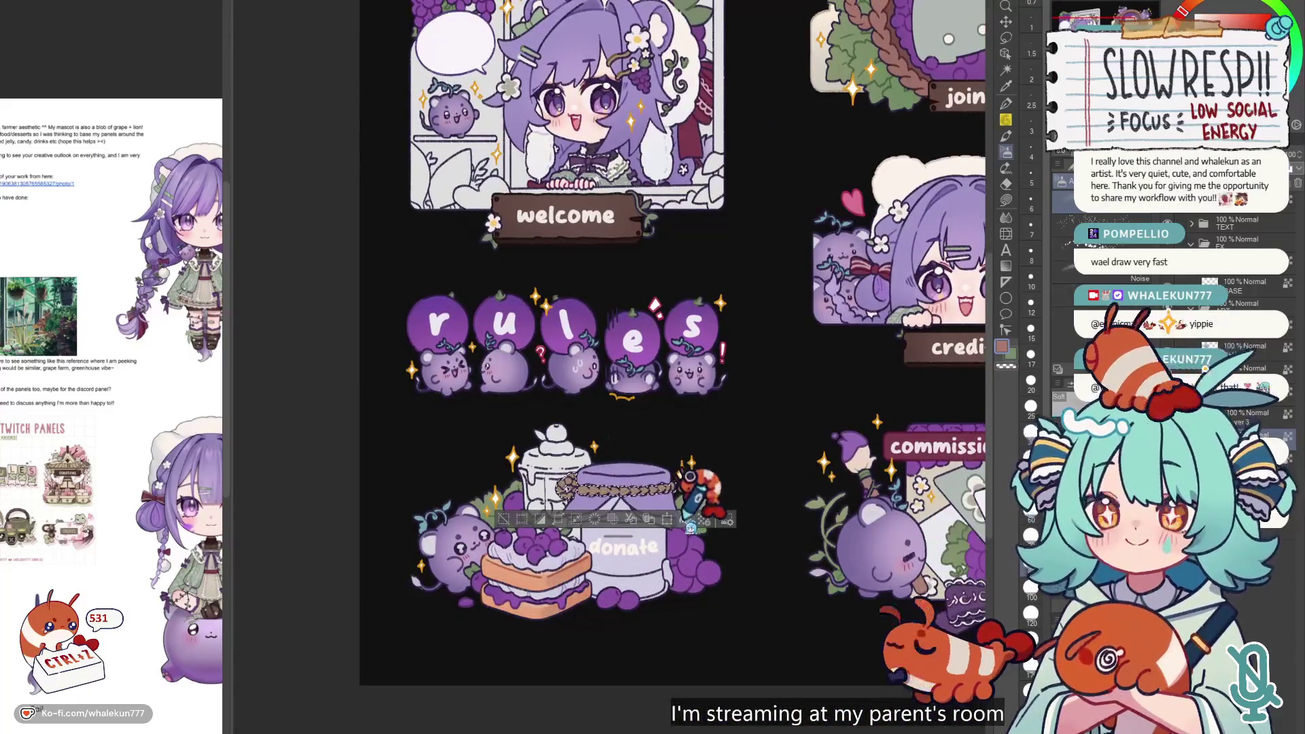
pyautogui.hotkey('ctrl', 'z')
pyautogui.hotkey('ctrl', 'z')
pyautogui.hotkey('ctrl', 'z')
pyautogui.hotkey('ctrl', 'z')
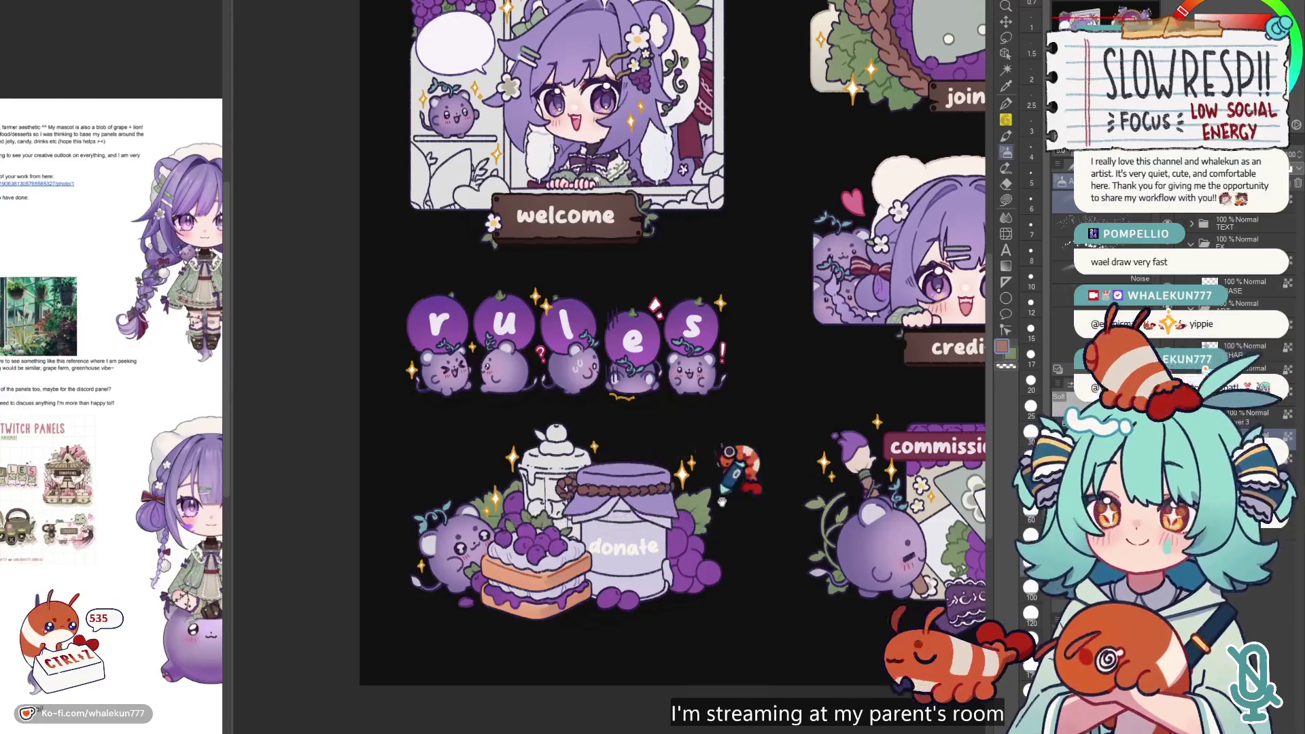
pyautogui.scroll(2, 609, 449)
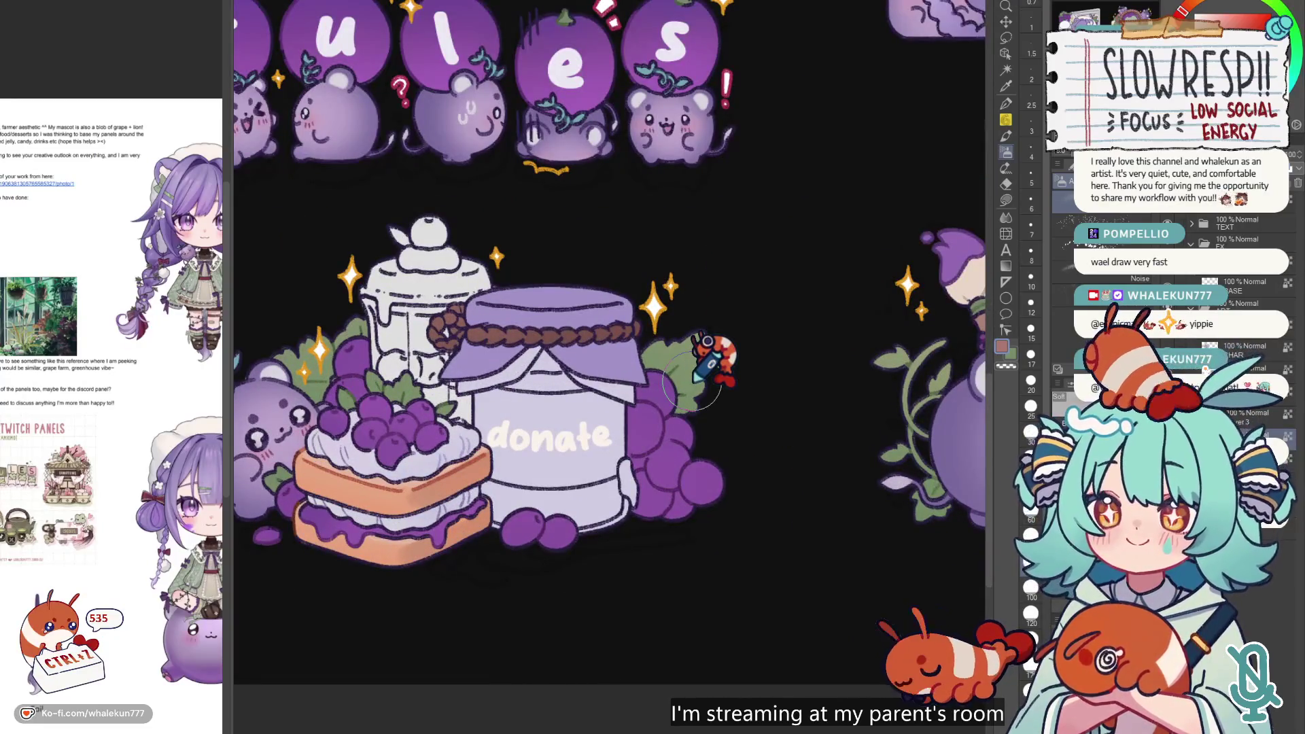
# - Trace the jar body with Lasso Fill in purple, then undo that stroke
pyautogui.press('g')
pyautogui.moveTo(674, 377); pyautogui.dragTo(883, 340)
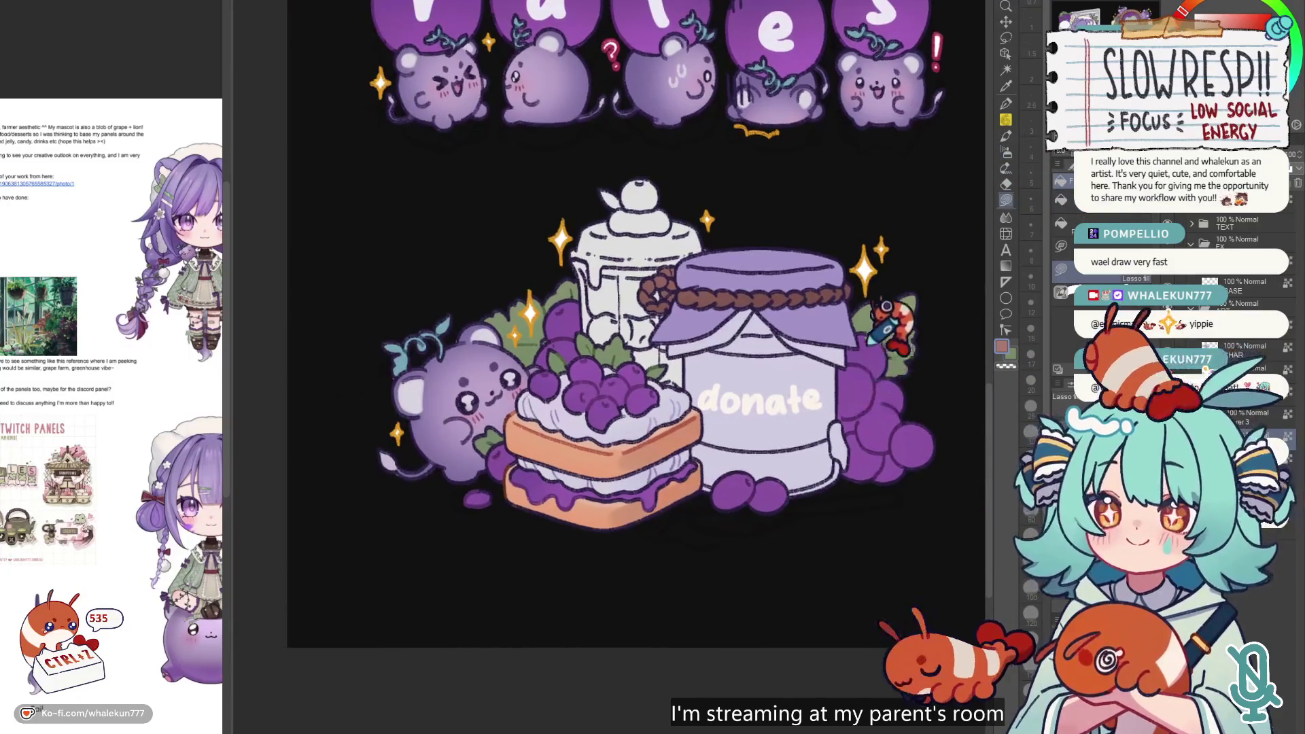
pyautogui.scroll(-1, 883, 326)
pyautogui.scroll(3, 883, 354)
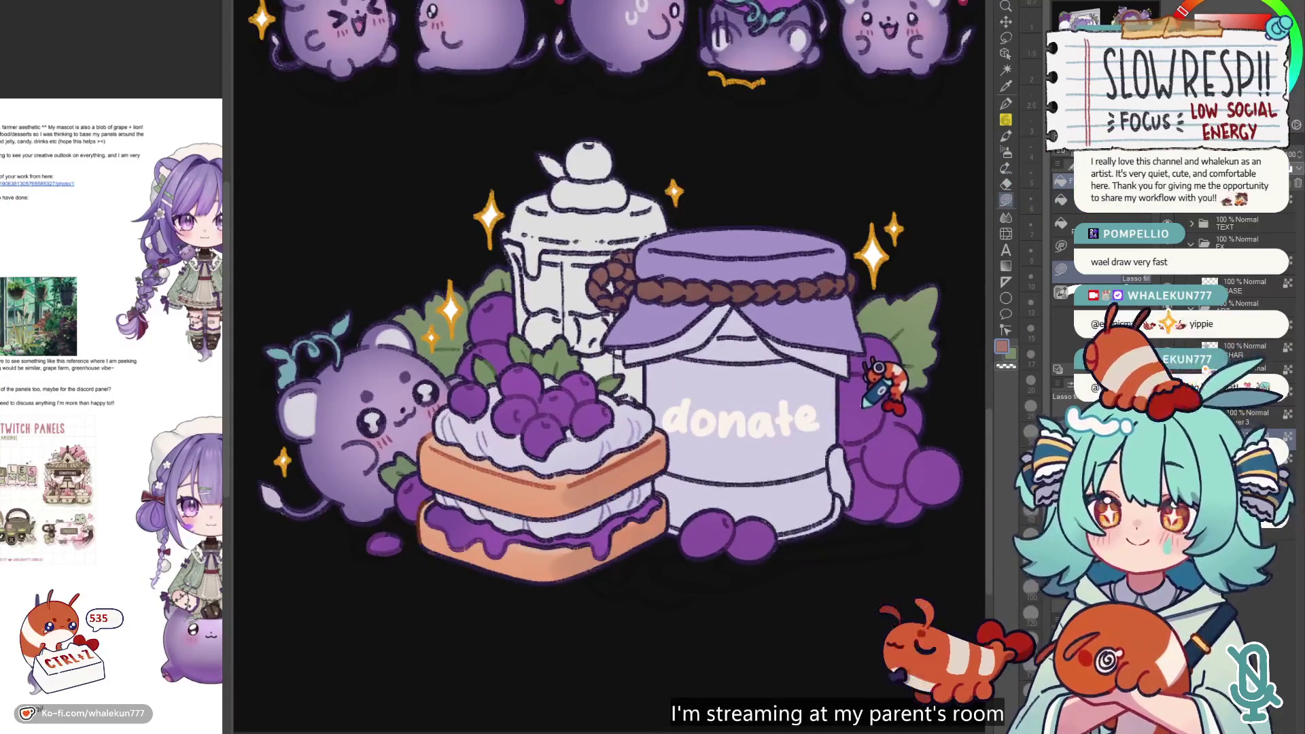
pyautogui.moveTo(855, 380); pyautogui.dragTo(824, 375)
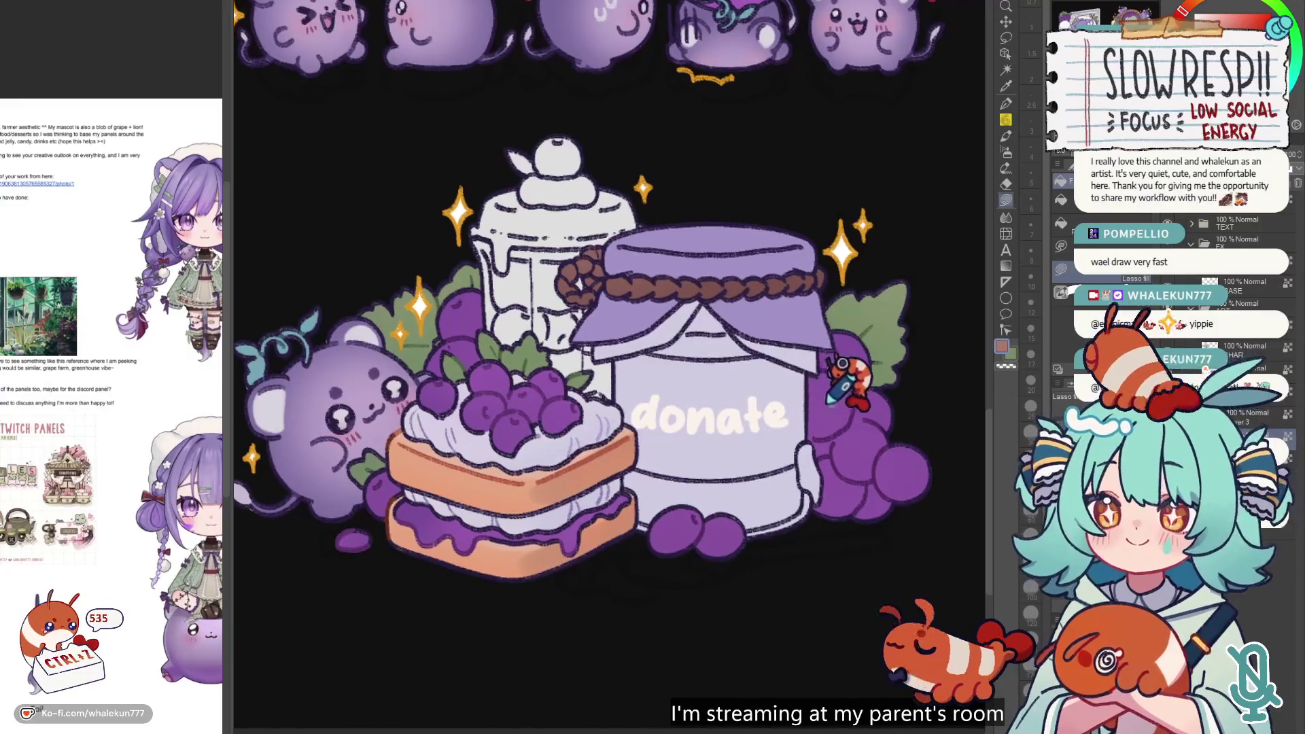
pyautogui.moveTo(781, 318)
pyautogui.mouseDown()
pyautogui.moveTo(666, 337)
pyautogui.moveTo(632, 316)
pyautogui.moveTo(611, 495)
pyautogui.moveTo(827, 481)
pyautogui.moveTo(819, 389)
pyautogui.moveTo(775, 325)
pyautogui.moveTo(710, 314)
pyautogui.moveTo(666, 350)
pyautogui.mouseUp()
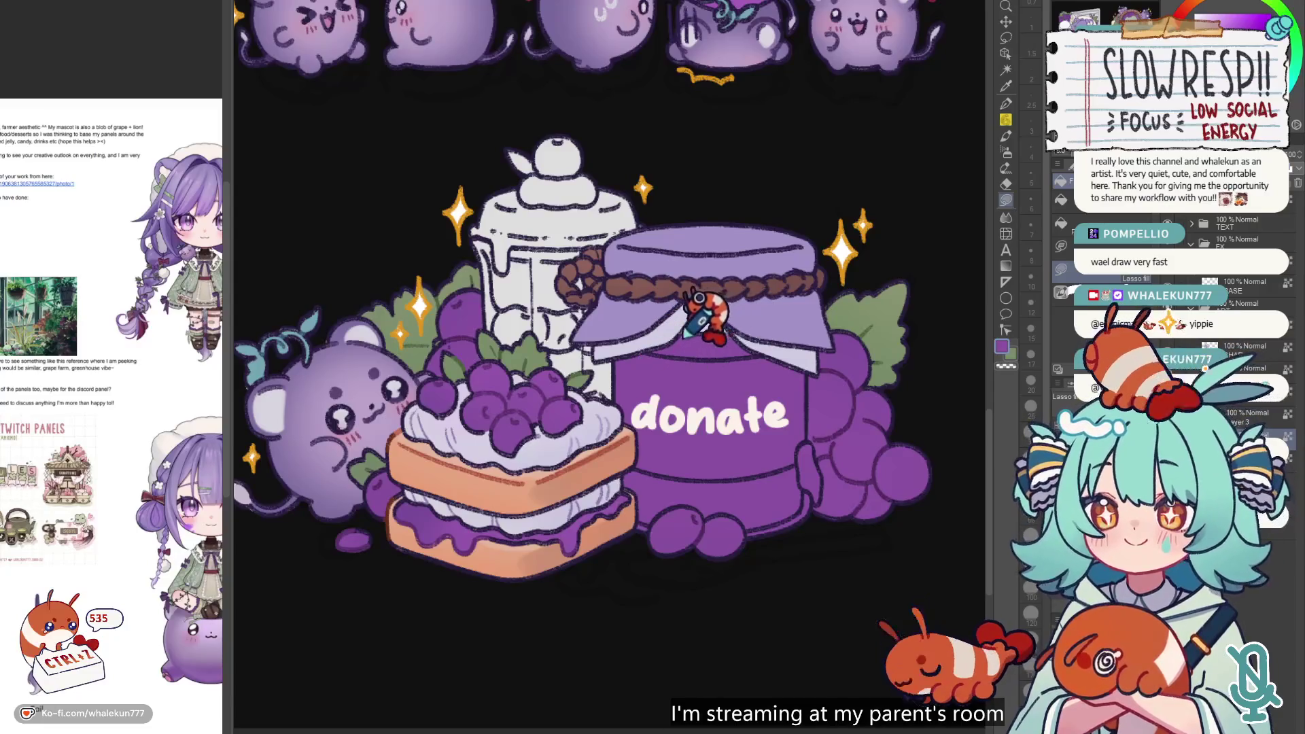
pyautogui.hotkey('ctrl', 'z')
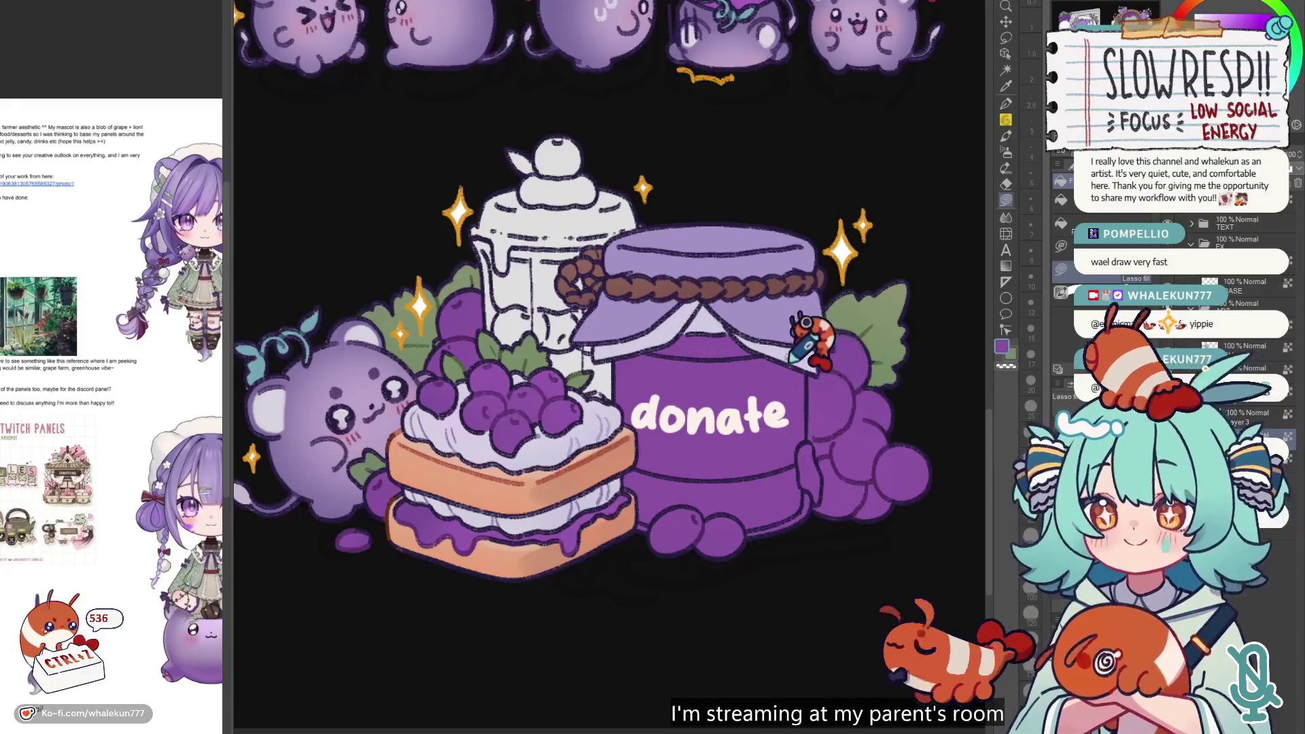
# - Undo several more recent edits on the jar body and lid
pyautogui.moveTo(819, 416); pyautogui.dragTo(757, 414)
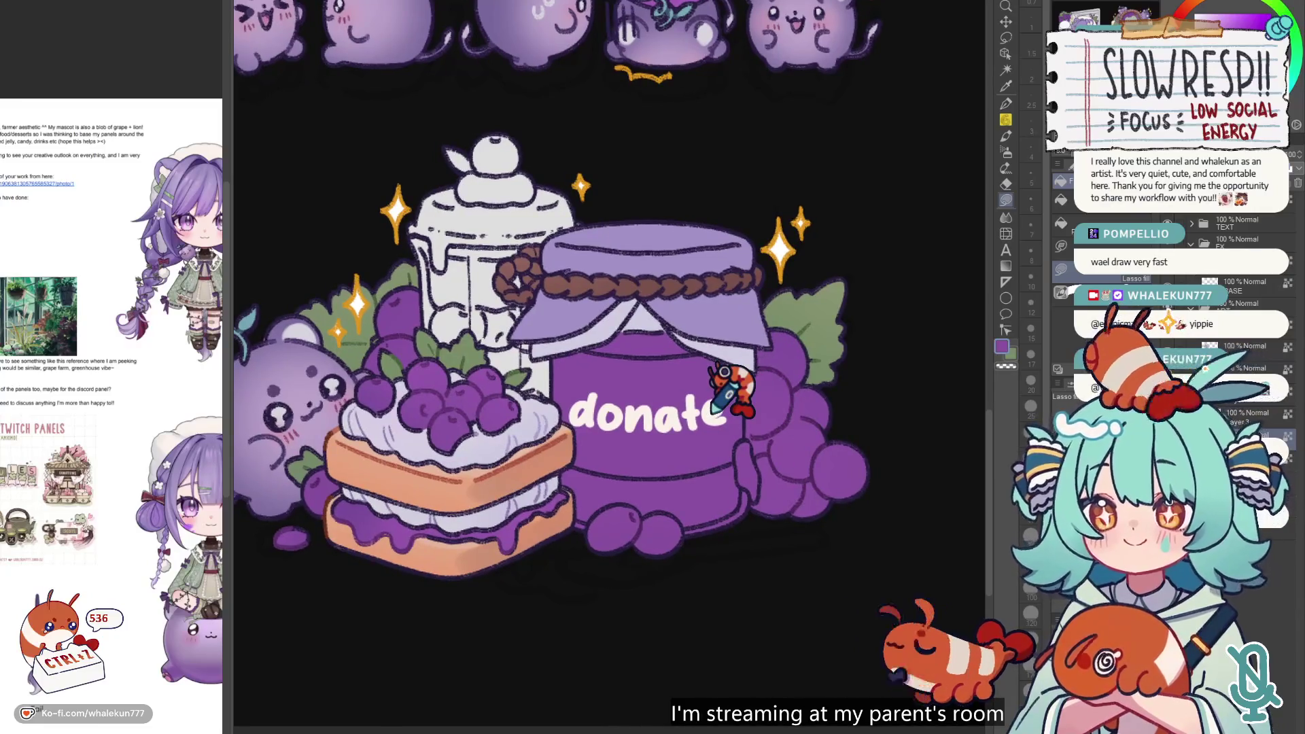
pyautogui.scroll(4, 568, 319)
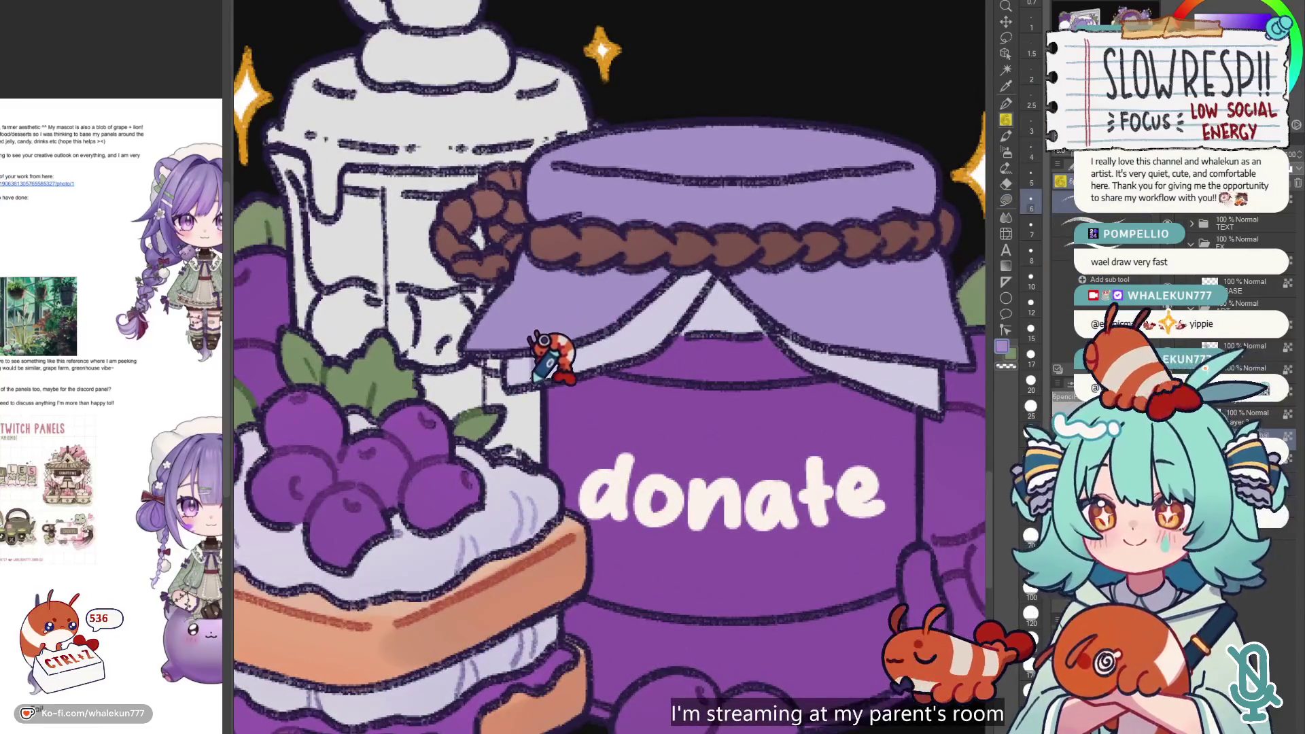
pyautogui.hotkey('ctrl', 'z')
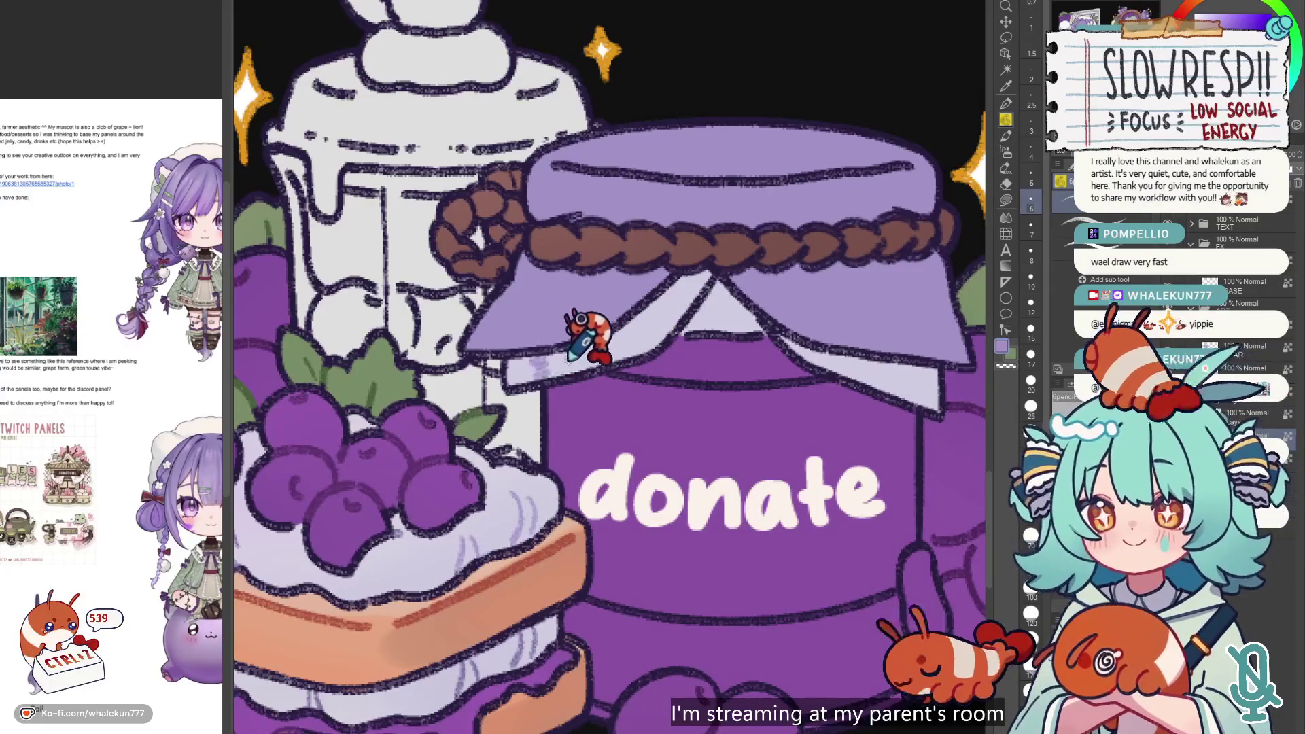
pyautogui.hotkey('ctrl', 'z')
pyautogui.hotkey('ctrl', 'z')
pyautogui.hotkey('ctrl', 'z')
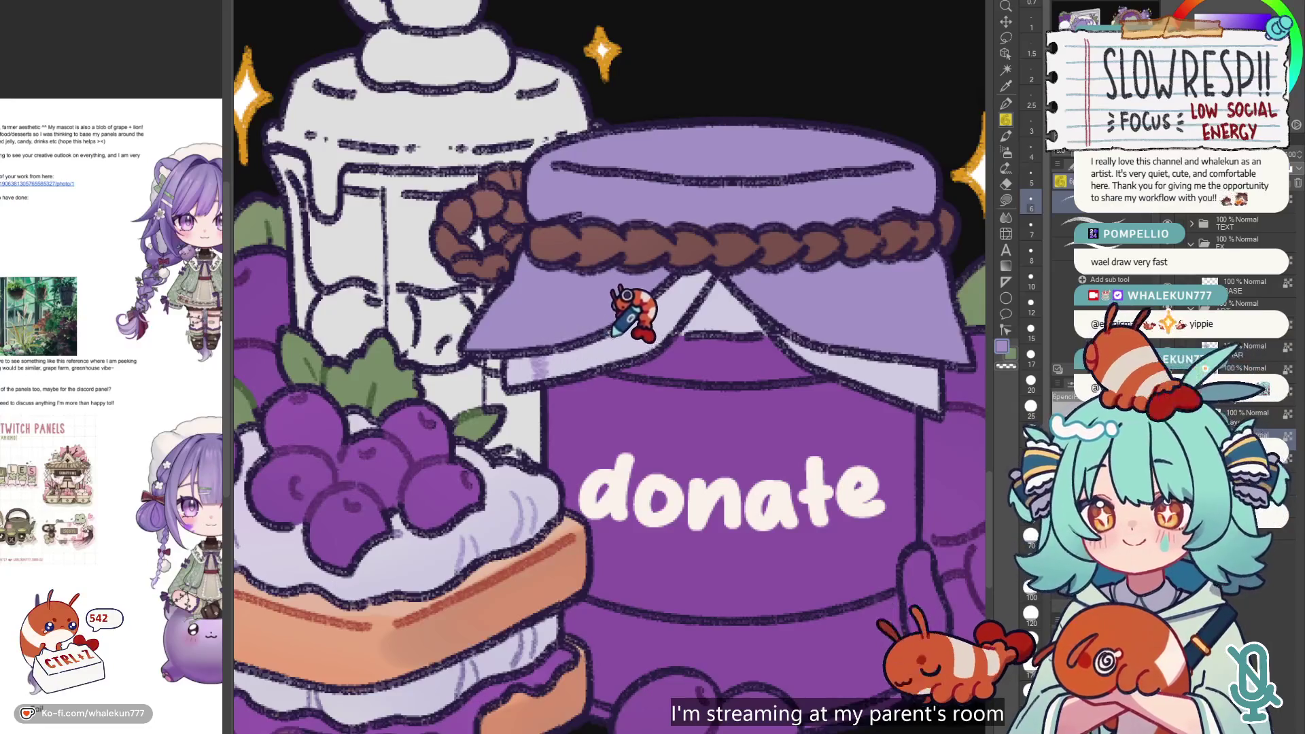
pyautogui.hotkey('ctrl', 'z')
pyautogui.hotkey('ctrl', 'z')
pyautogui.hotkey('ctrl', 'z')
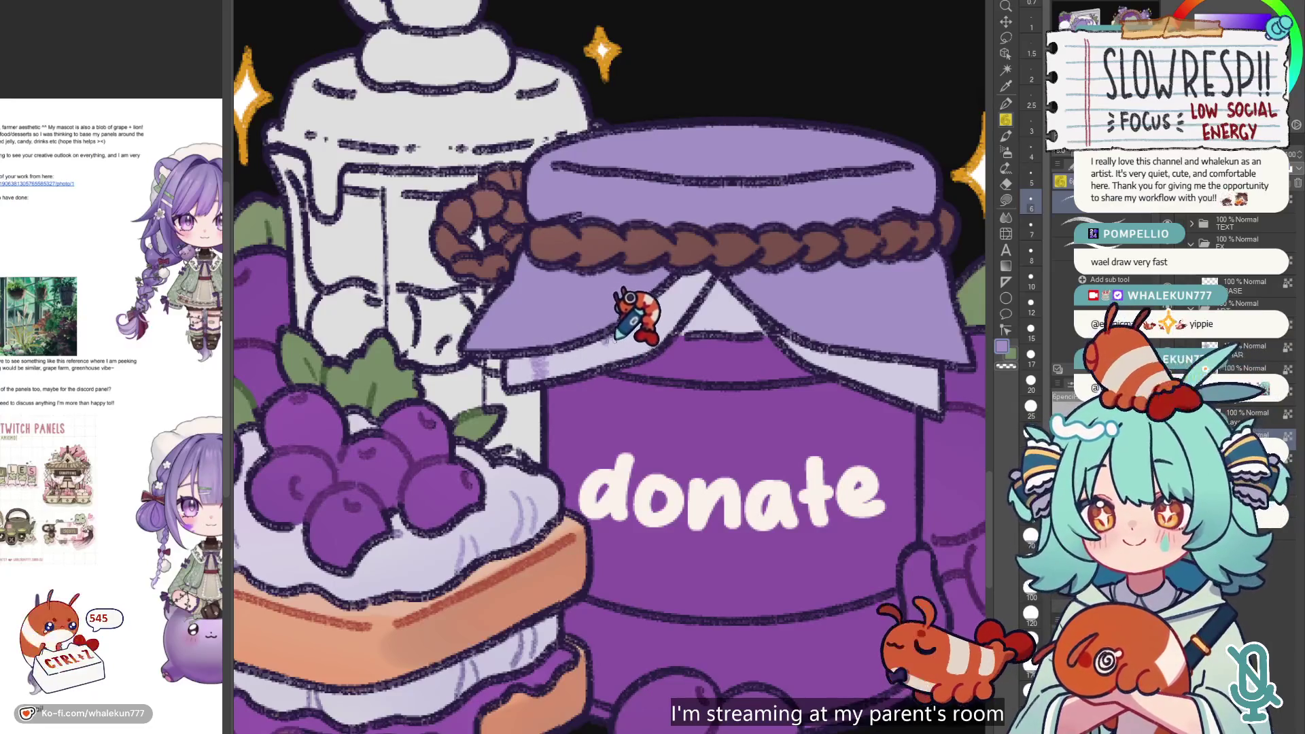
pyautogui.hotkey('ctrl', 'z')
pyautogui.hotkey('ctrl', 'z')
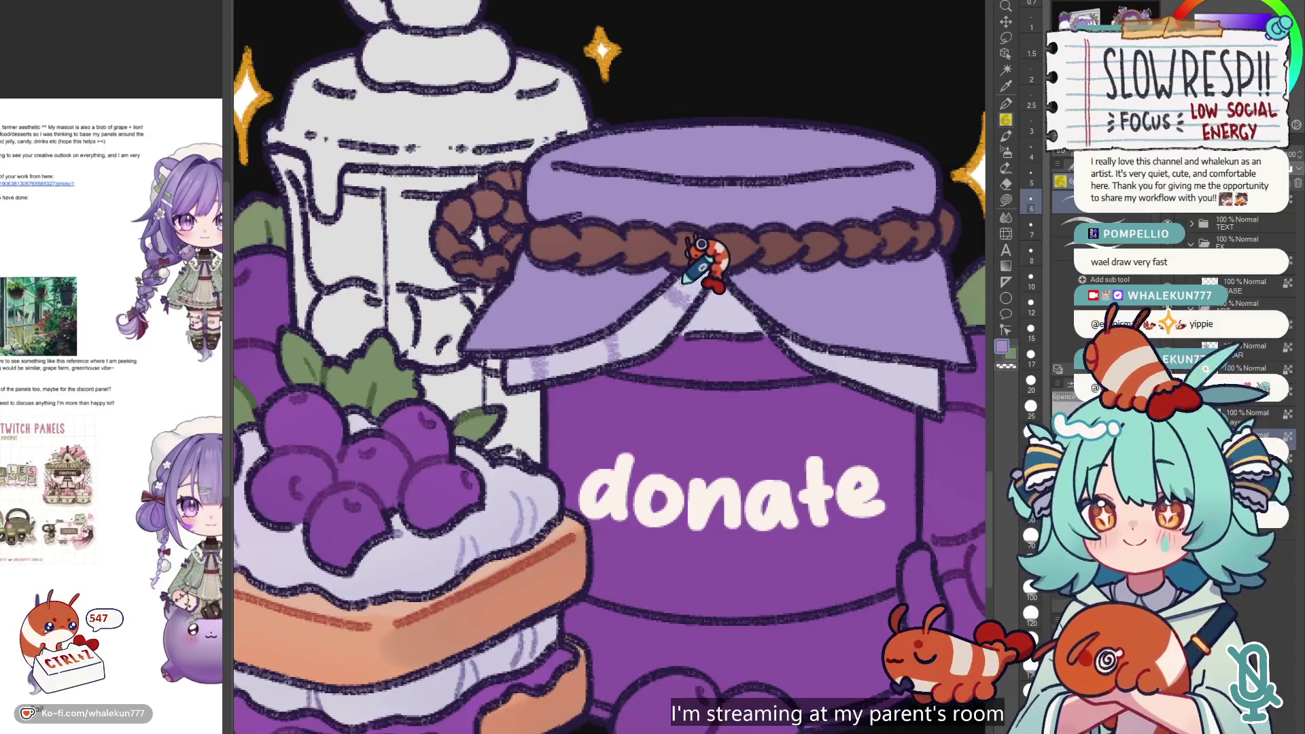
pyautogui.hotkey('ctrl', 'z')
pyautogui.hotkey('ctrl', 'z')
pyautogui.hotkey('ctrl', 'z')
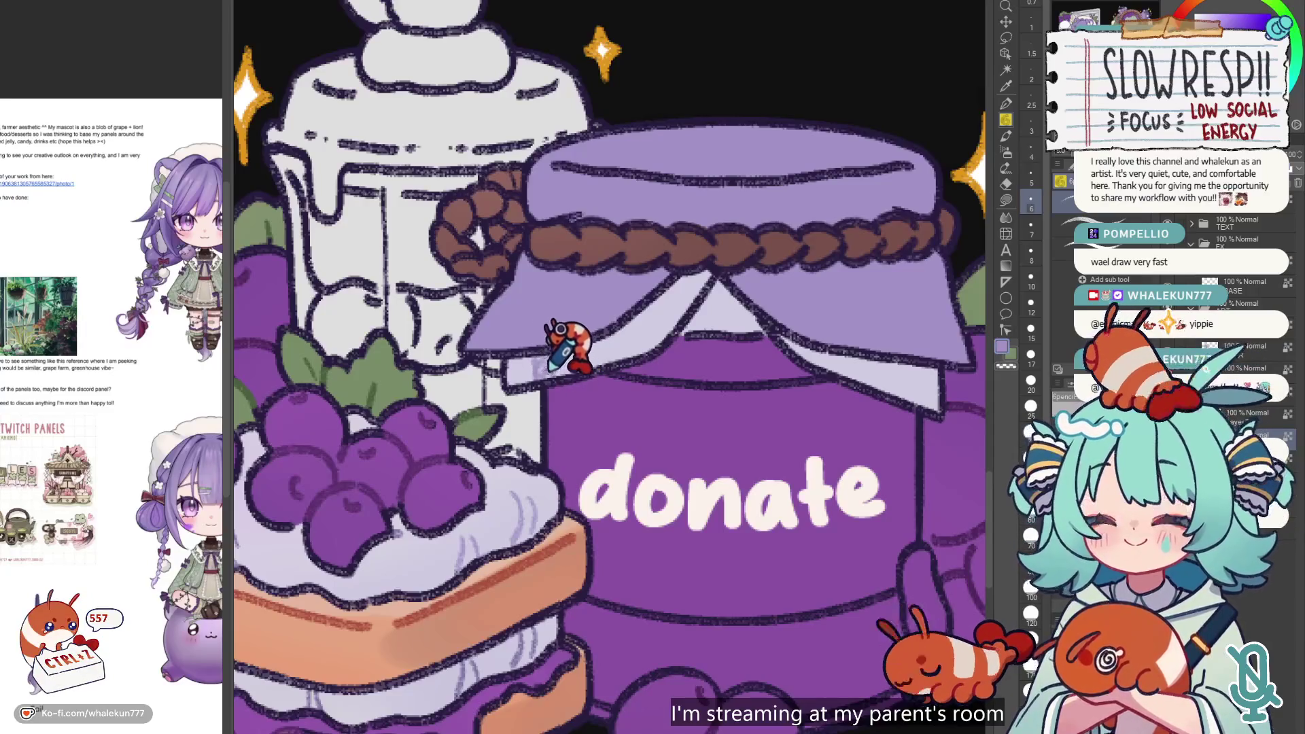
pyautogui.hotkey('ctrl', 'z')
pyautogui.hotkey('ctrl', 'z')
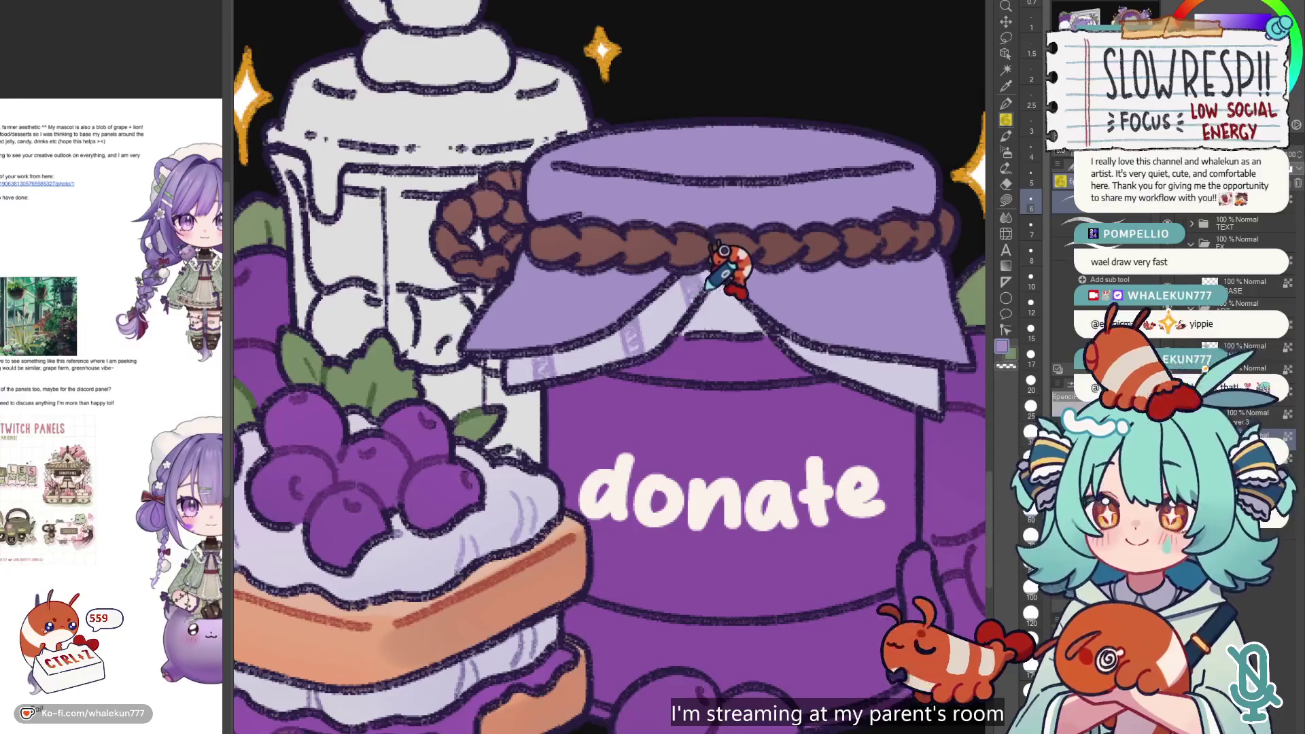
pyautogui.scroll(-2, 698, 274)
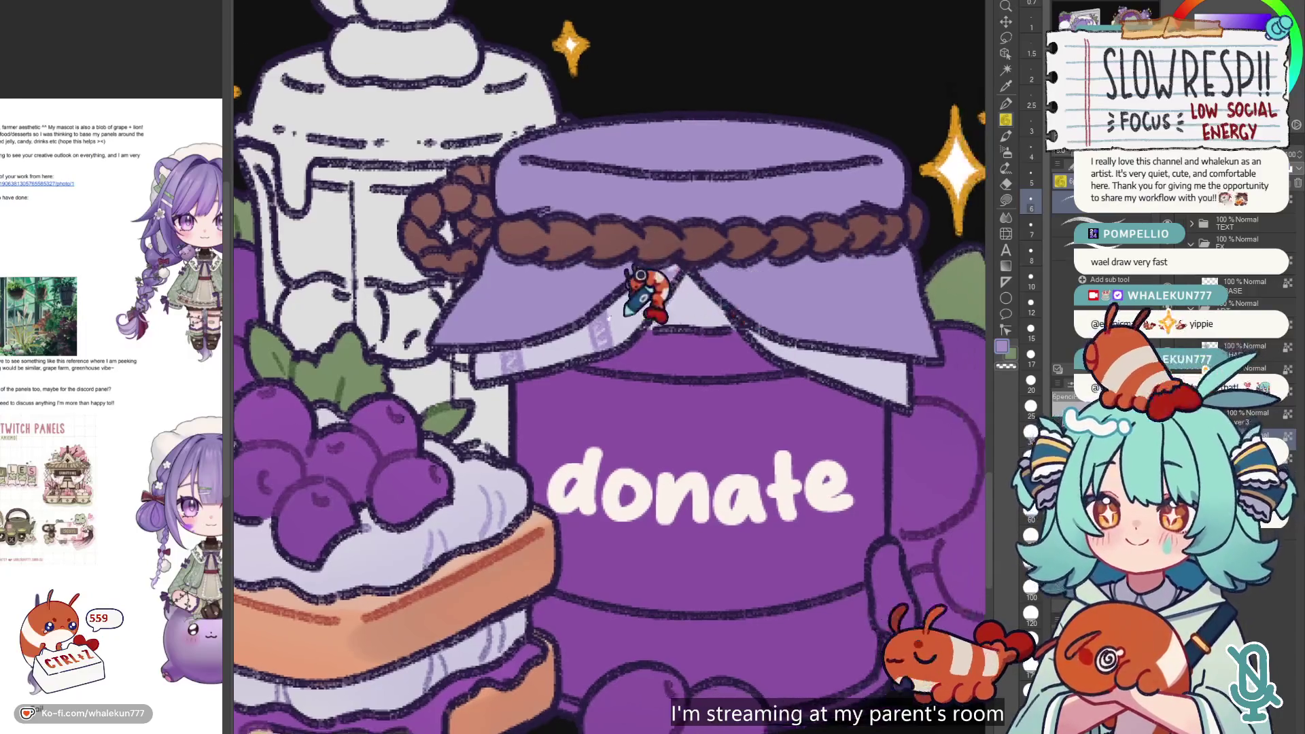
pyautogui.scroll(2, 700, 327)
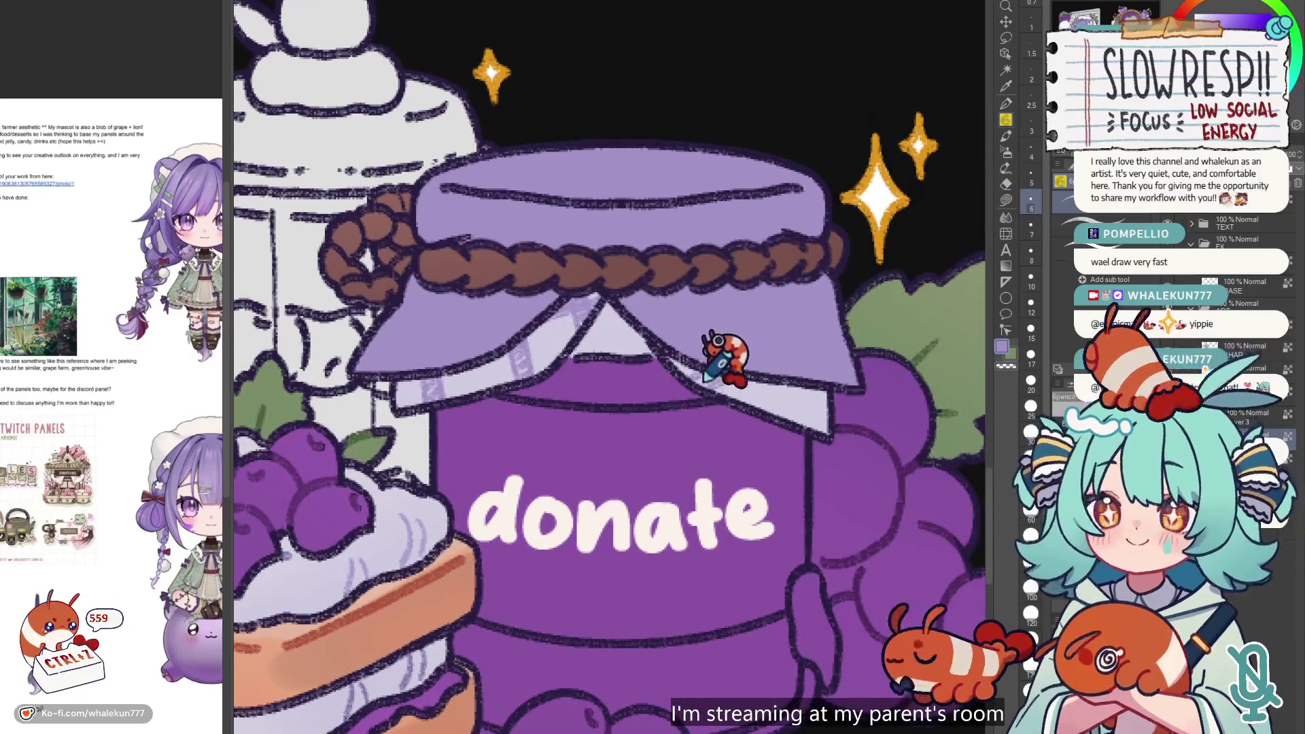
pyautogui.hotkey('ctrl', 'z')
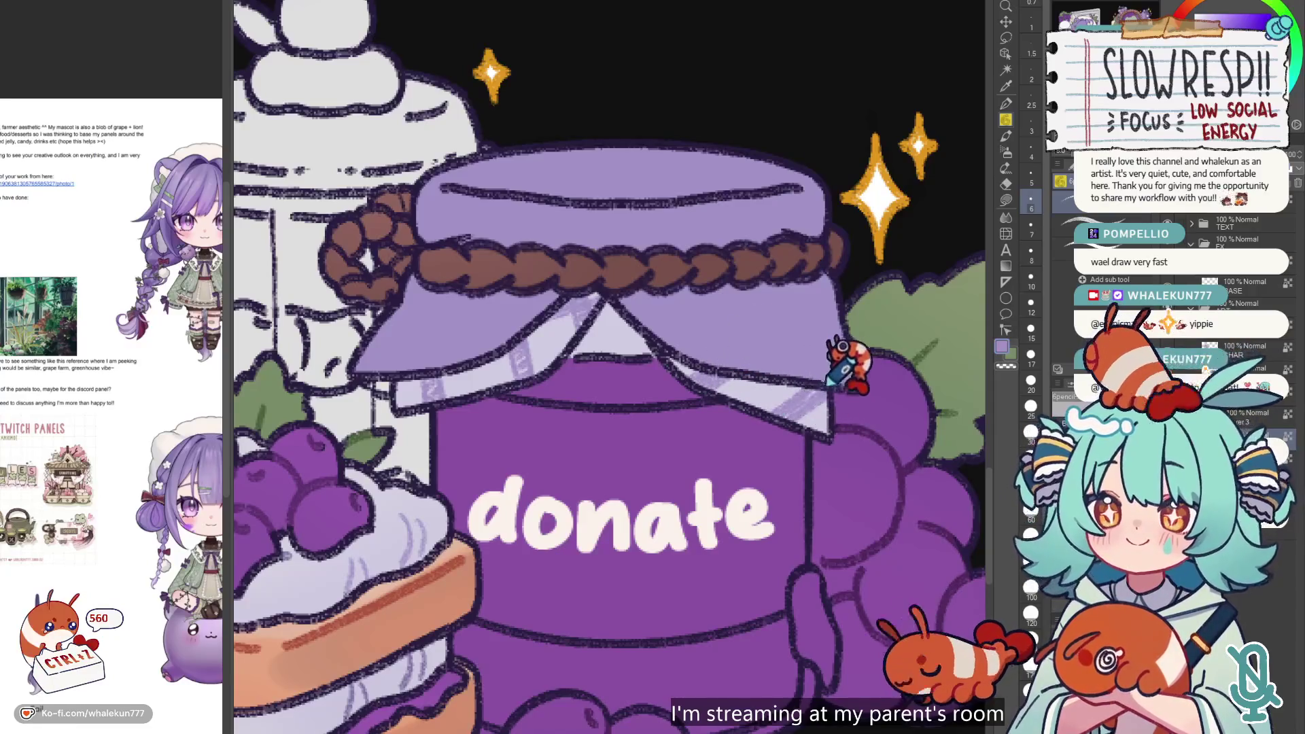
pyautogui.scroll(-5, 854, 352)
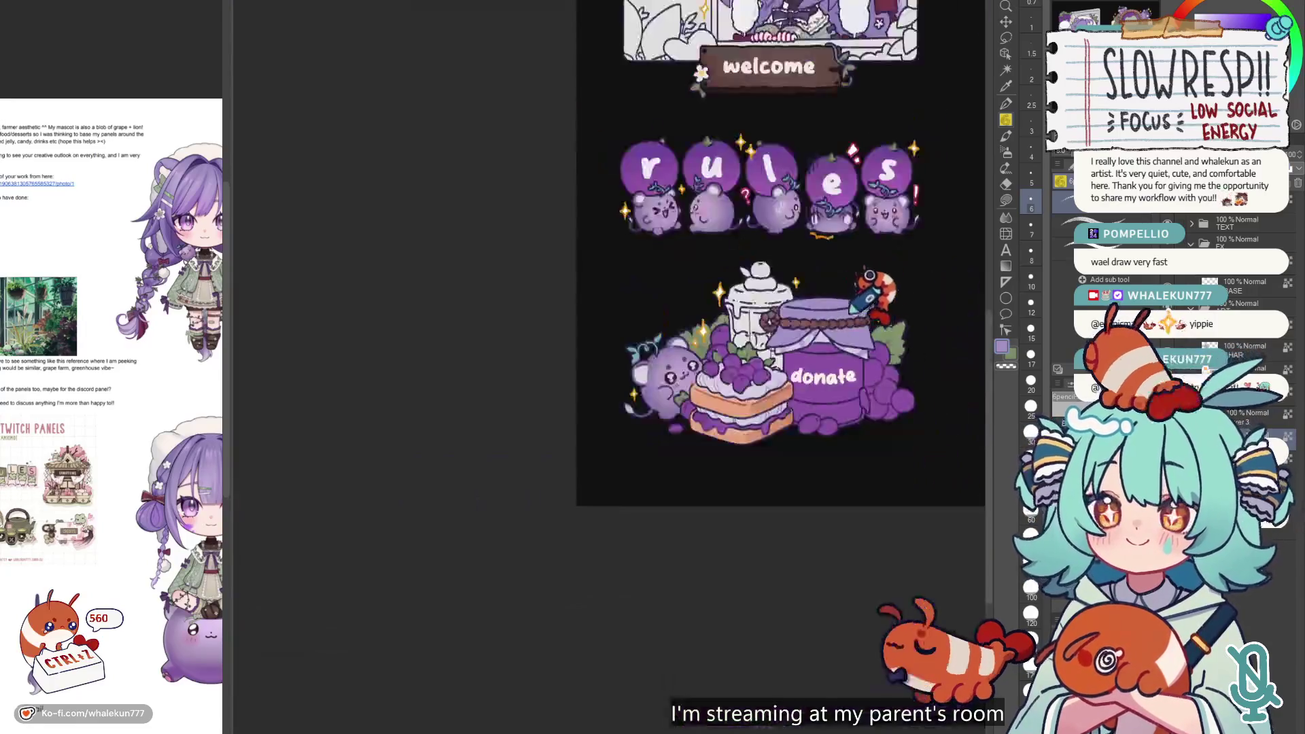
# - Select around the donate jar, try the soft airbrush, then clear the selection
pyautogui.scroll(3, 819, 303)
pyautogui.scroll(-4, 653, 404)
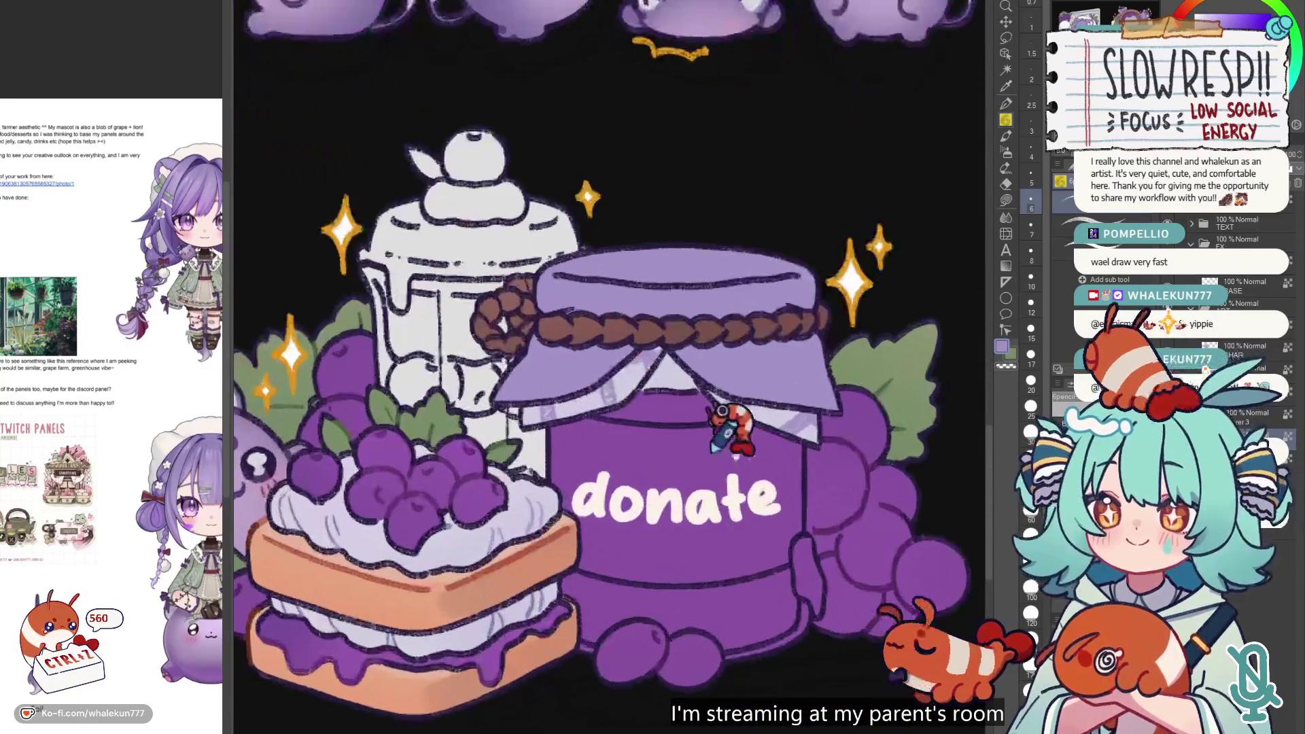
pyautogui.scroll(-2, 761, 455)
pyautogui.scroll(-3, 761, 456)
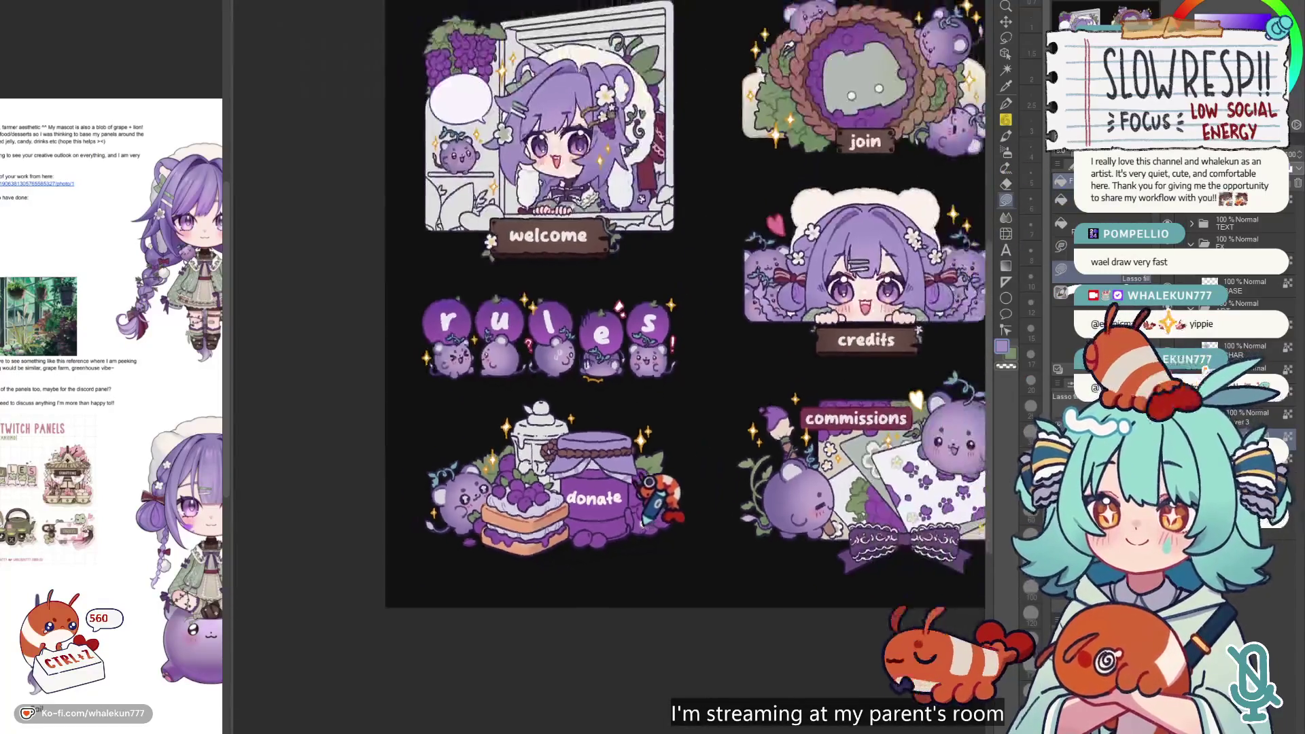
pyautogui.scroll(2, 676, 506)
pyautogui.moveTo(619, 550)
pyautogui.mouseDown()
pyautogui.moveTo(584, 454)
pyautogui.moveTo(537, 555)
pyautogui.mouseUp()
pyautogui.click(1005, 151)
pyautogui.scroll(3, 571, 381)
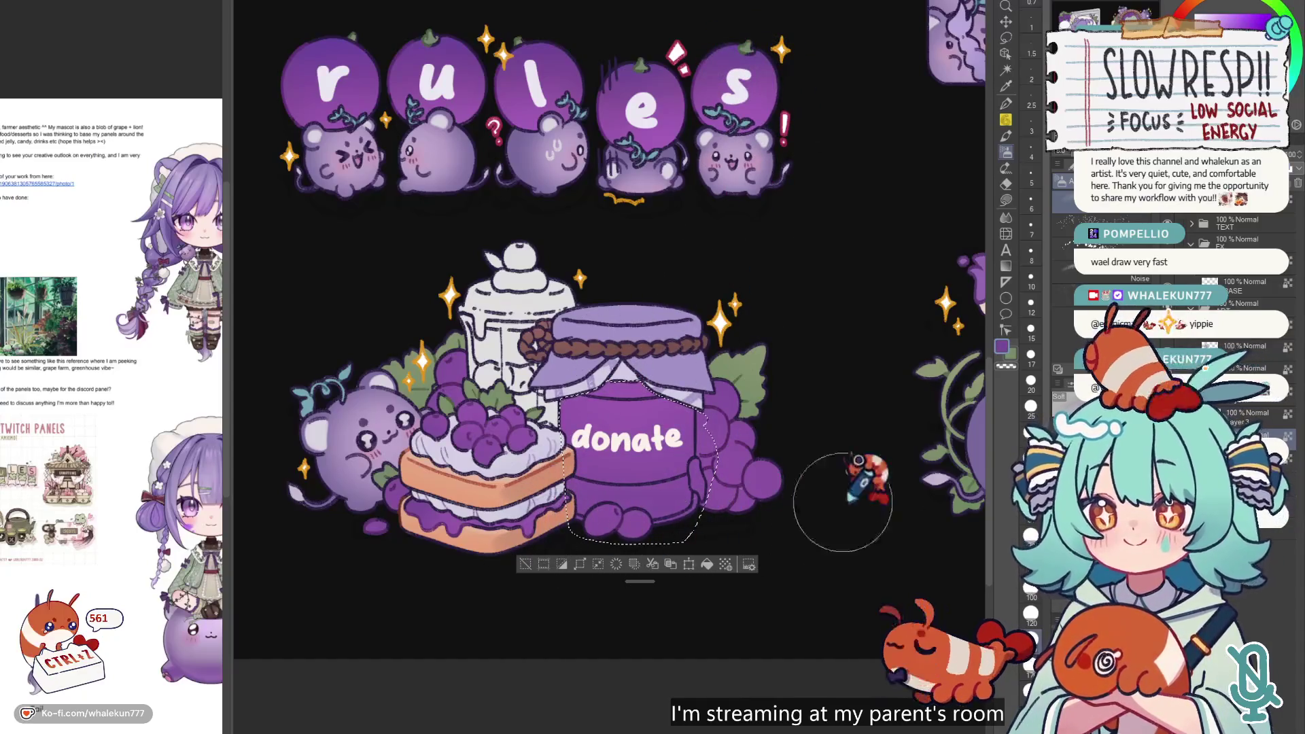
pyautogui.hotkey('ctrl', 'd')
# - Return to Lasso Fill and fill along the jar's lower right edge
pyautogui.click(1005, 219)
pyautogui.scroll(2, 642, 388)
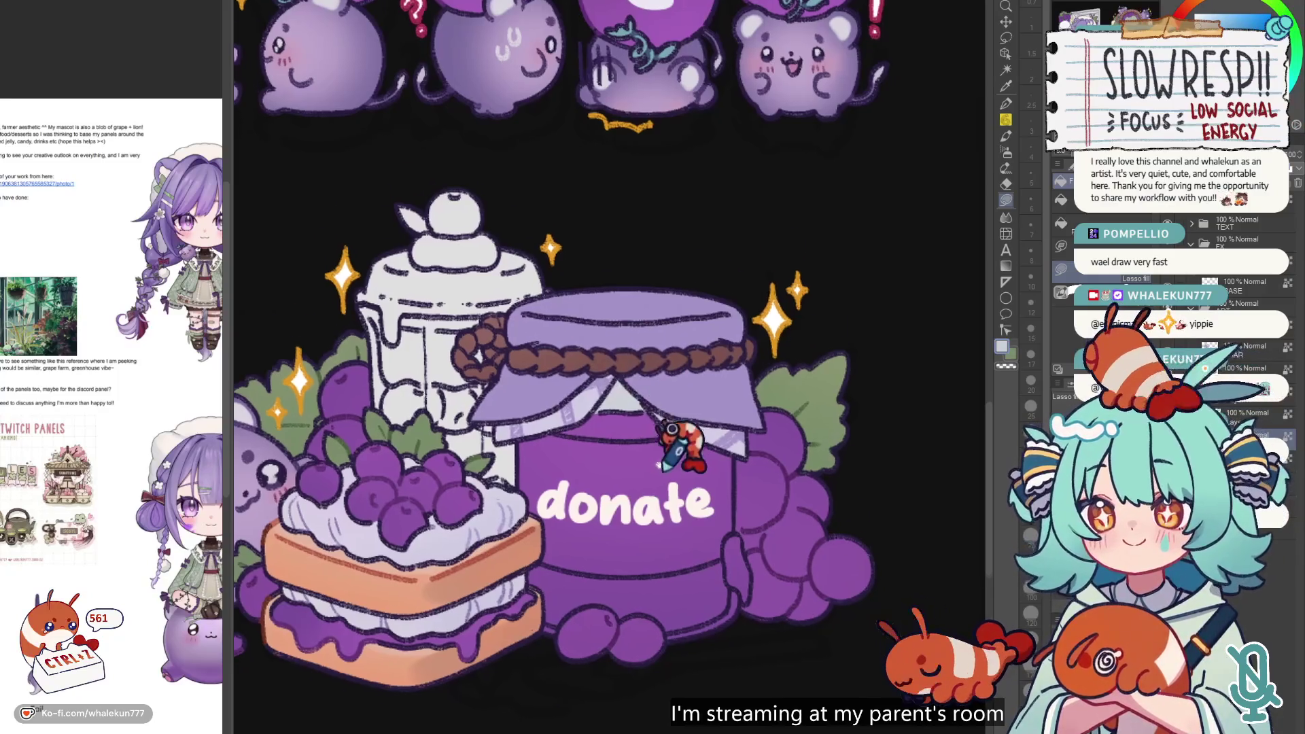
pyautogui.scroll(-3, 618, 390)
pyautogui.scroll(3, 680, 407)
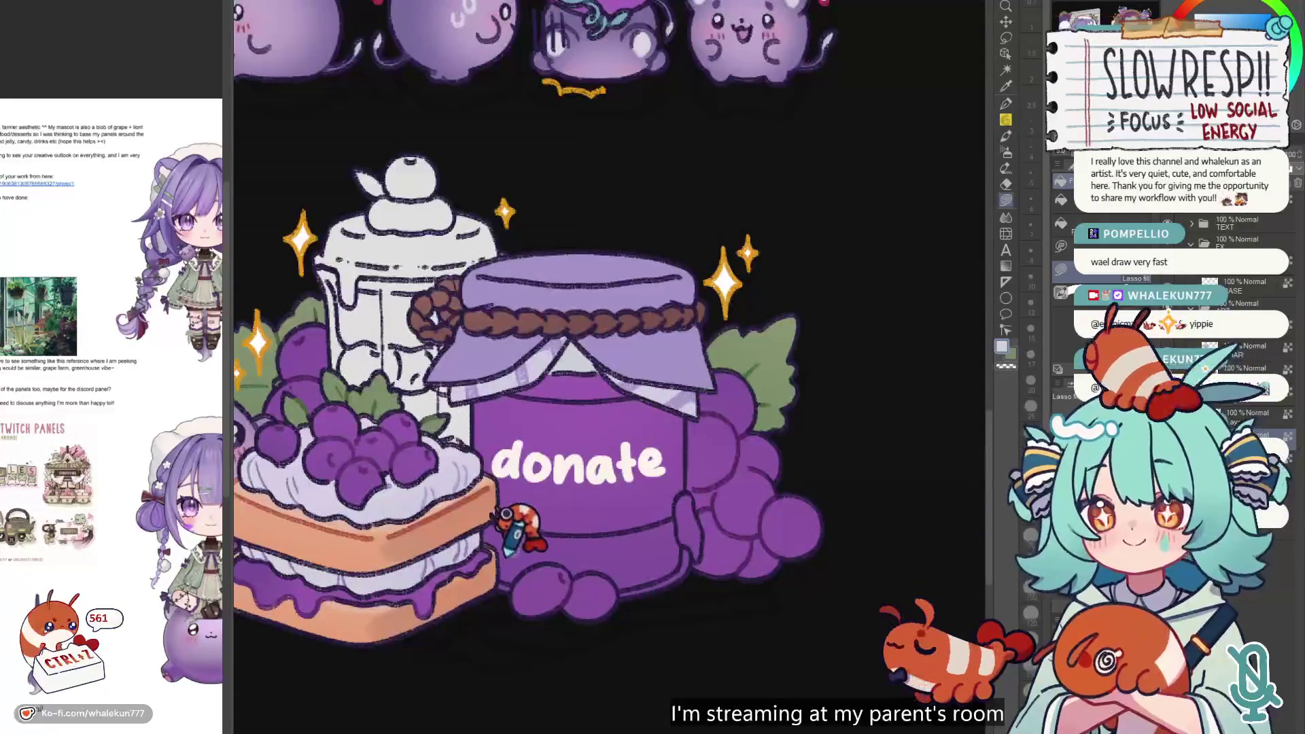
pyautogui.scroll(-3, 661, 427)
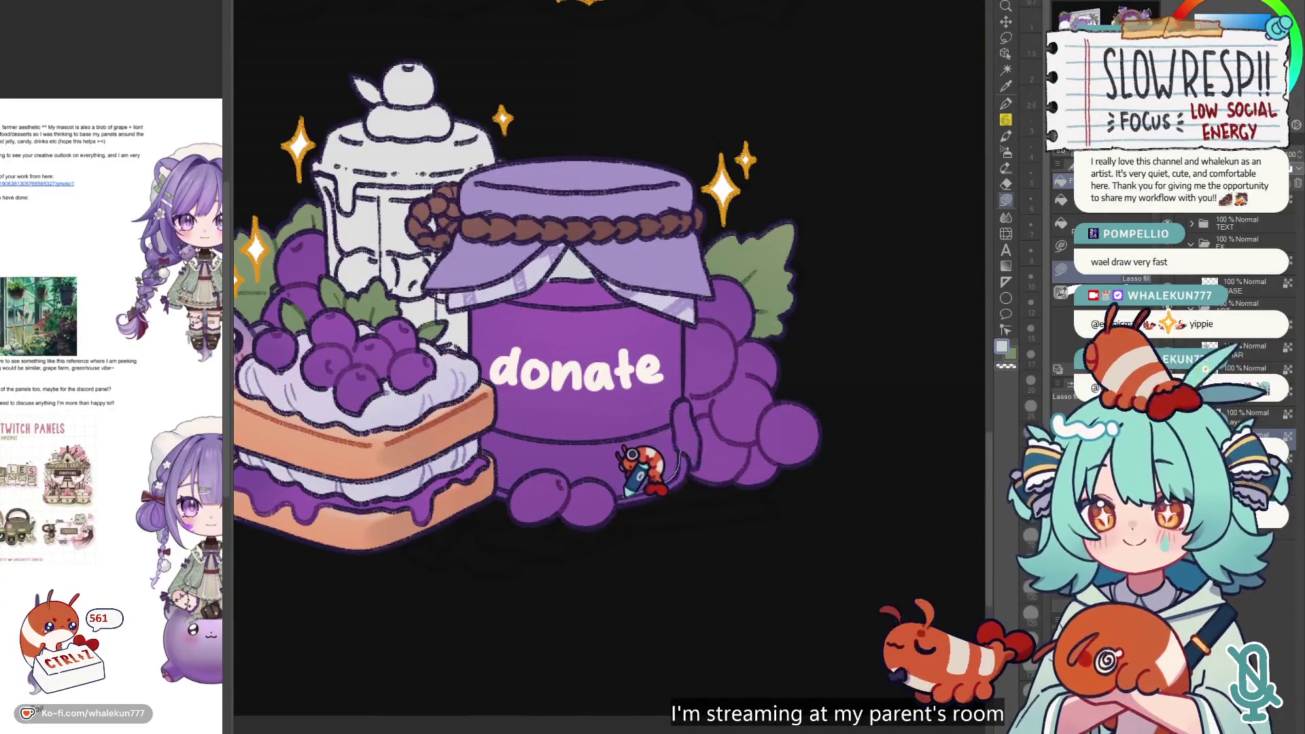
pyautogui.hotkey('ctrl', 'z')
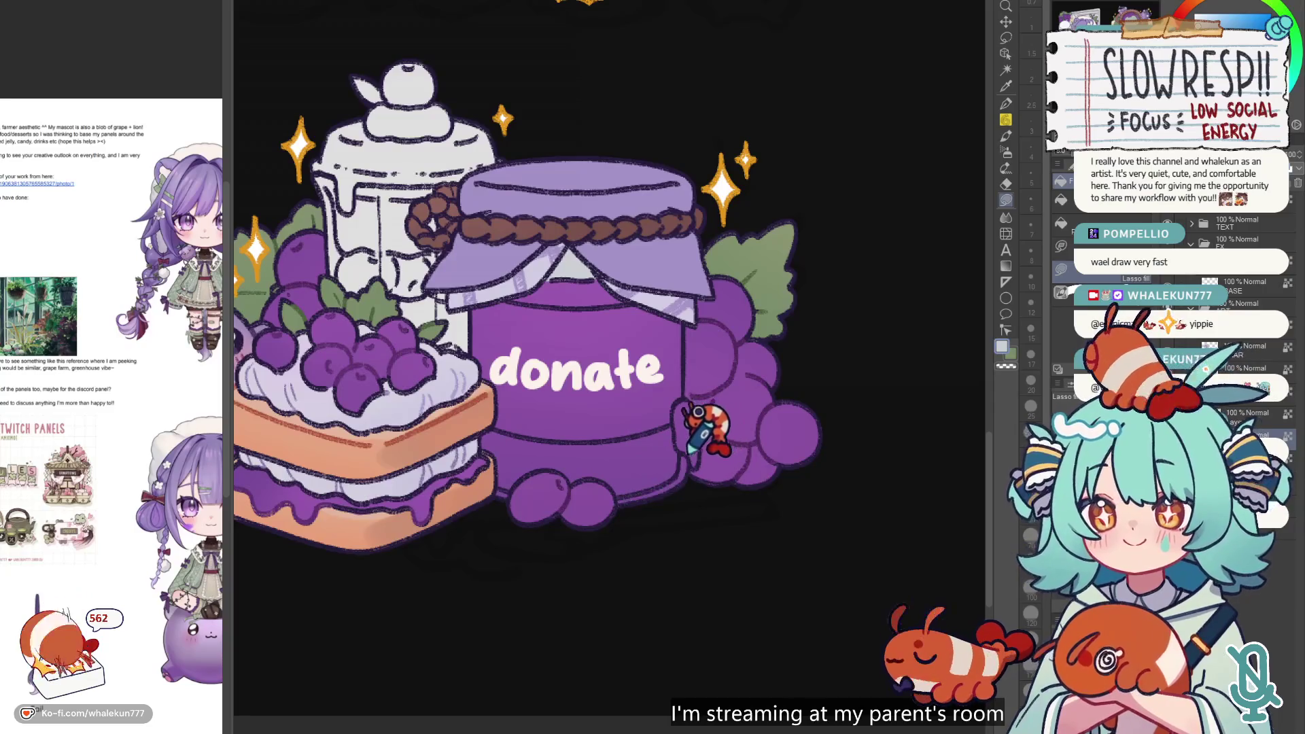
pyautogui.moveTo(695, 463)
pyautogui.mouseDown()
pyautogui.moveTo(683, 496)
pyautogui.moveTo(651, 506)
pyautogui.moveTo(679, 415)
pyautogui.mouseUp()
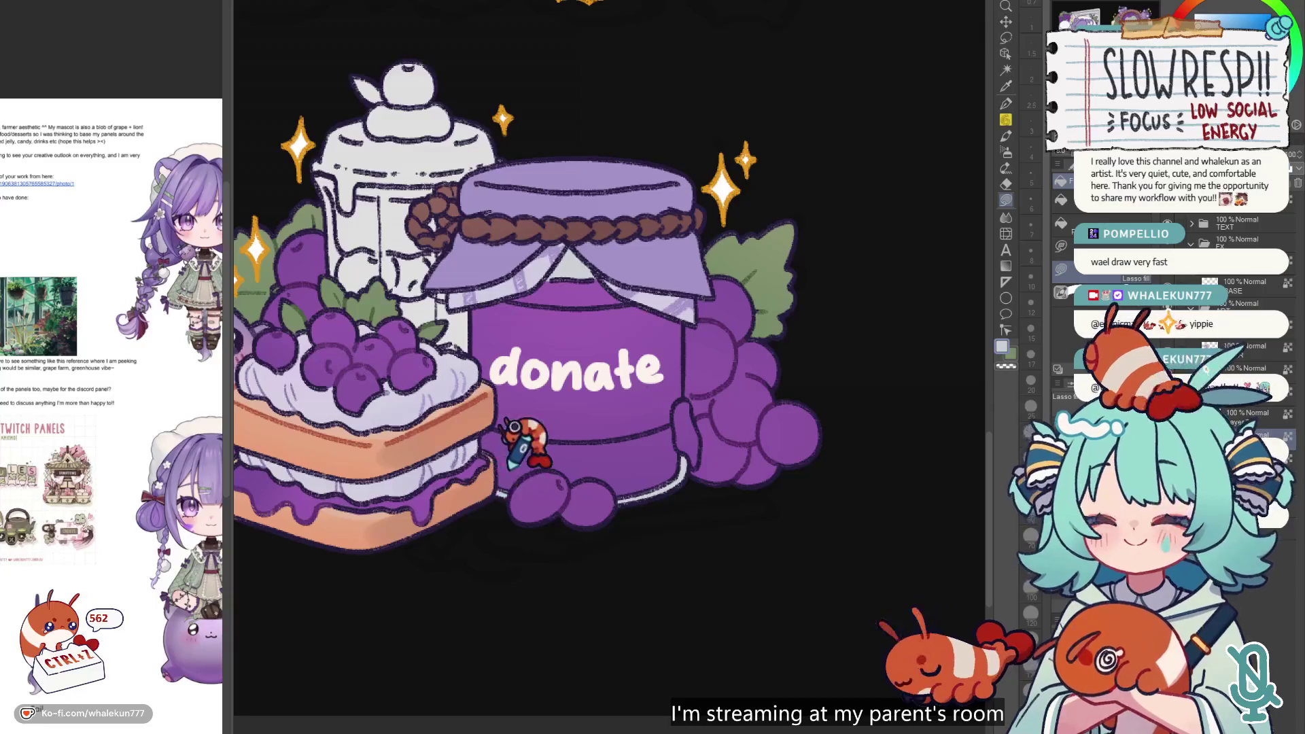
pyautogui.scroll(-3, 547, 479)
pyautogui.scroll(2, 646, 479)
# - Fill the jar body beneath the lid with purple
pyautogui.moveTo(667, 549); pyautogui.dragTo(778, 561)
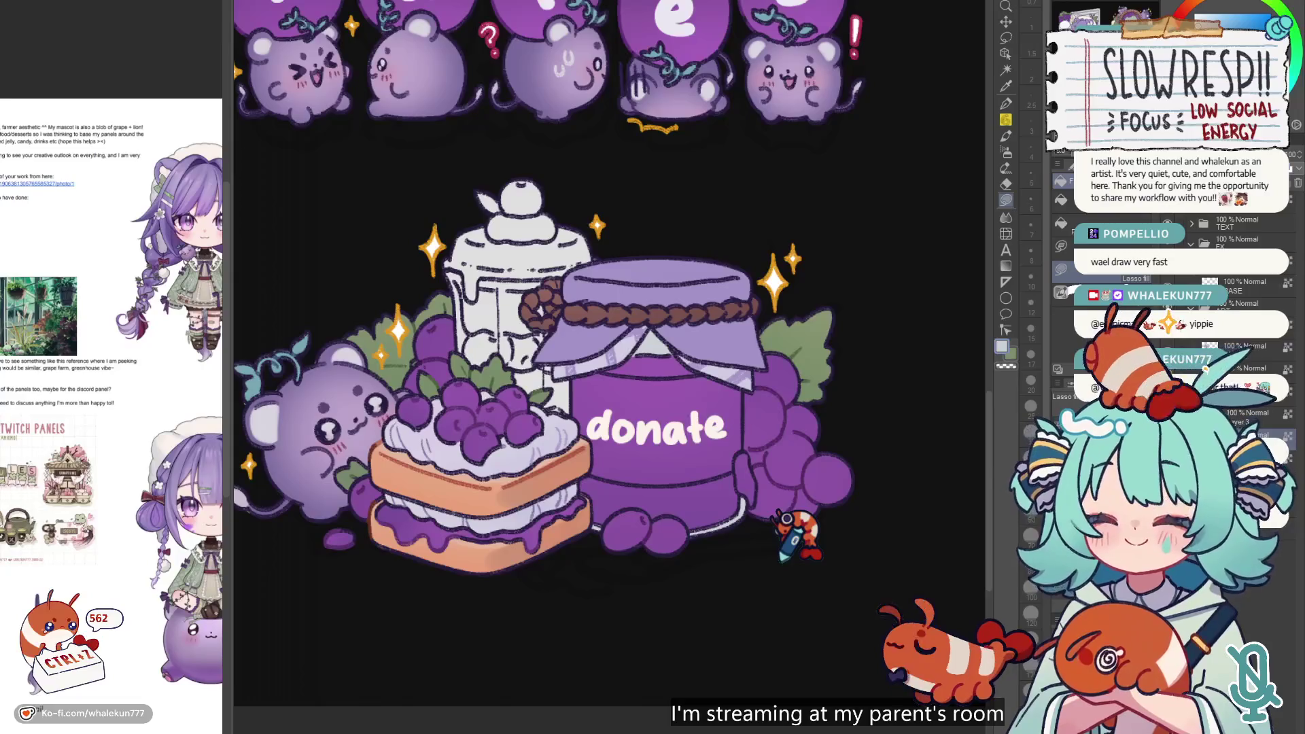
pyautogui.scroll(-3, 738, 472)
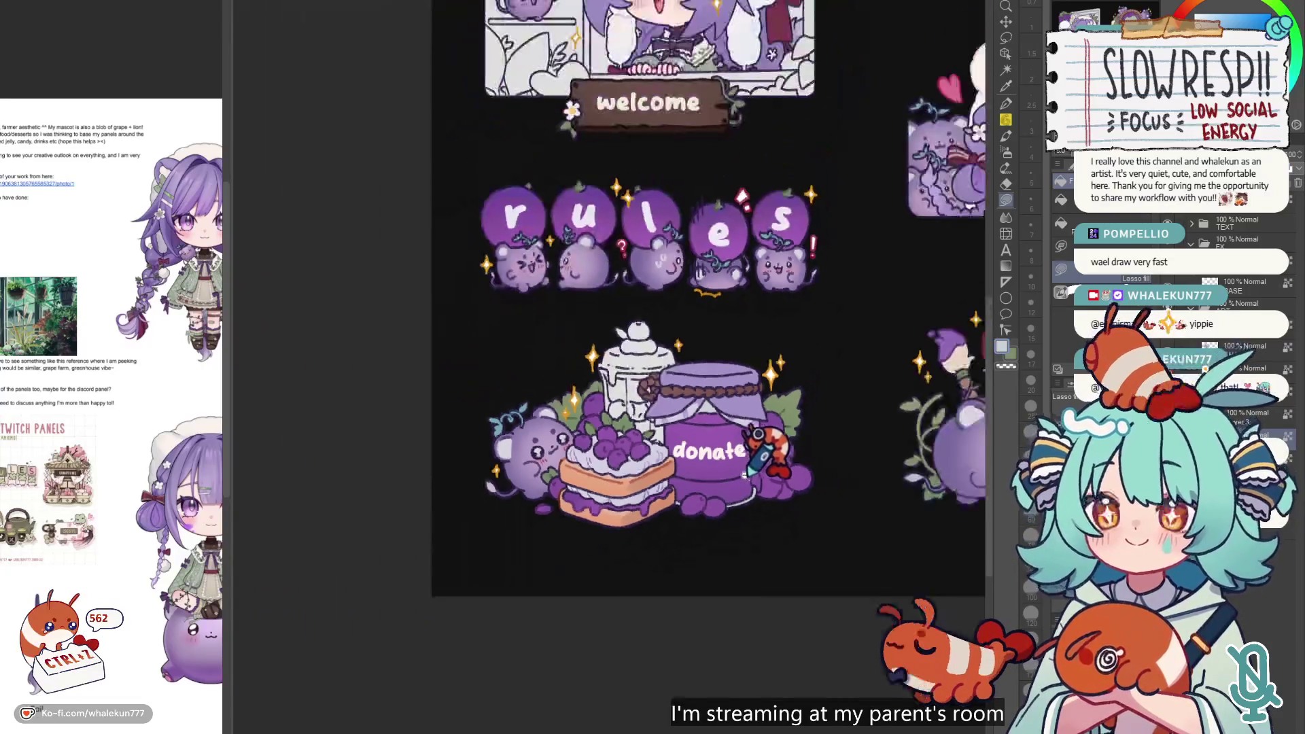
pyautogui.scroll(1, 782, 452)
pyautogui.hscroll(2, 788, 469)
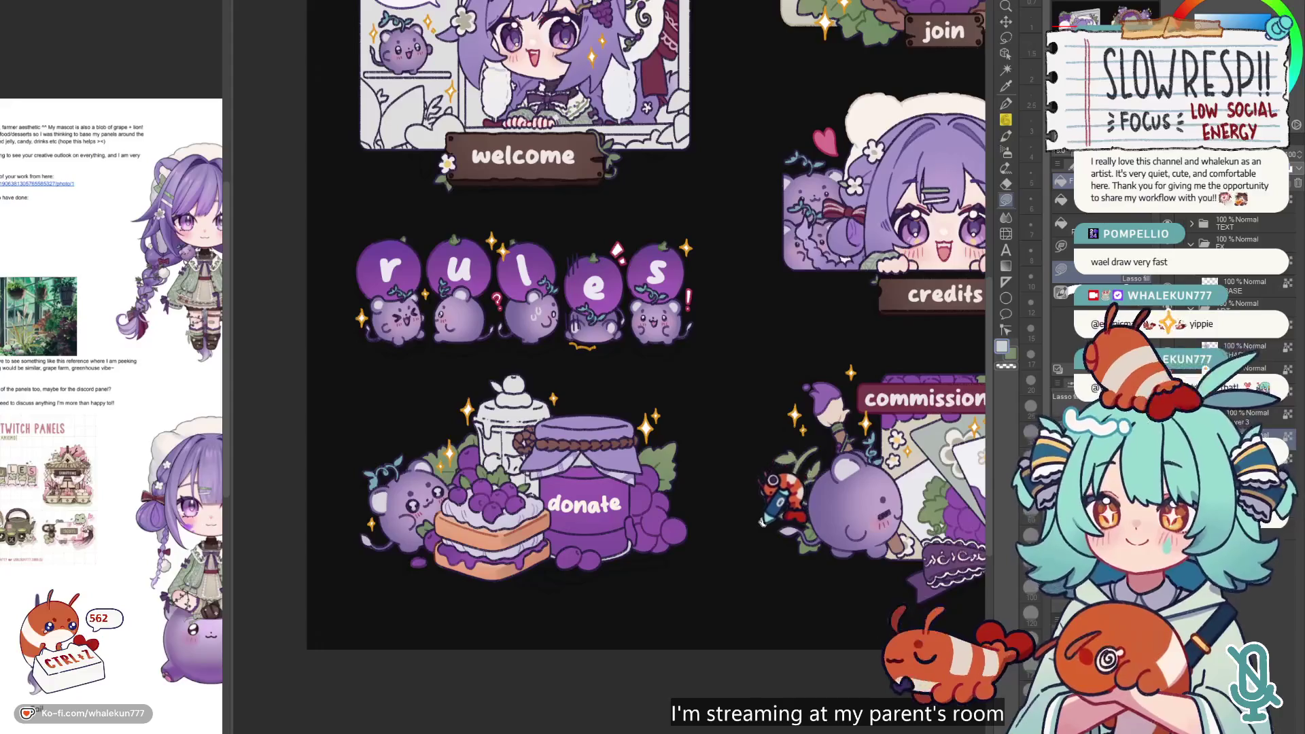
pyautogui.scroll(-4, 759, 542)
pyautogui.scroll(6, 670, 524)
pyautogui.scroll(2, 759, 324)
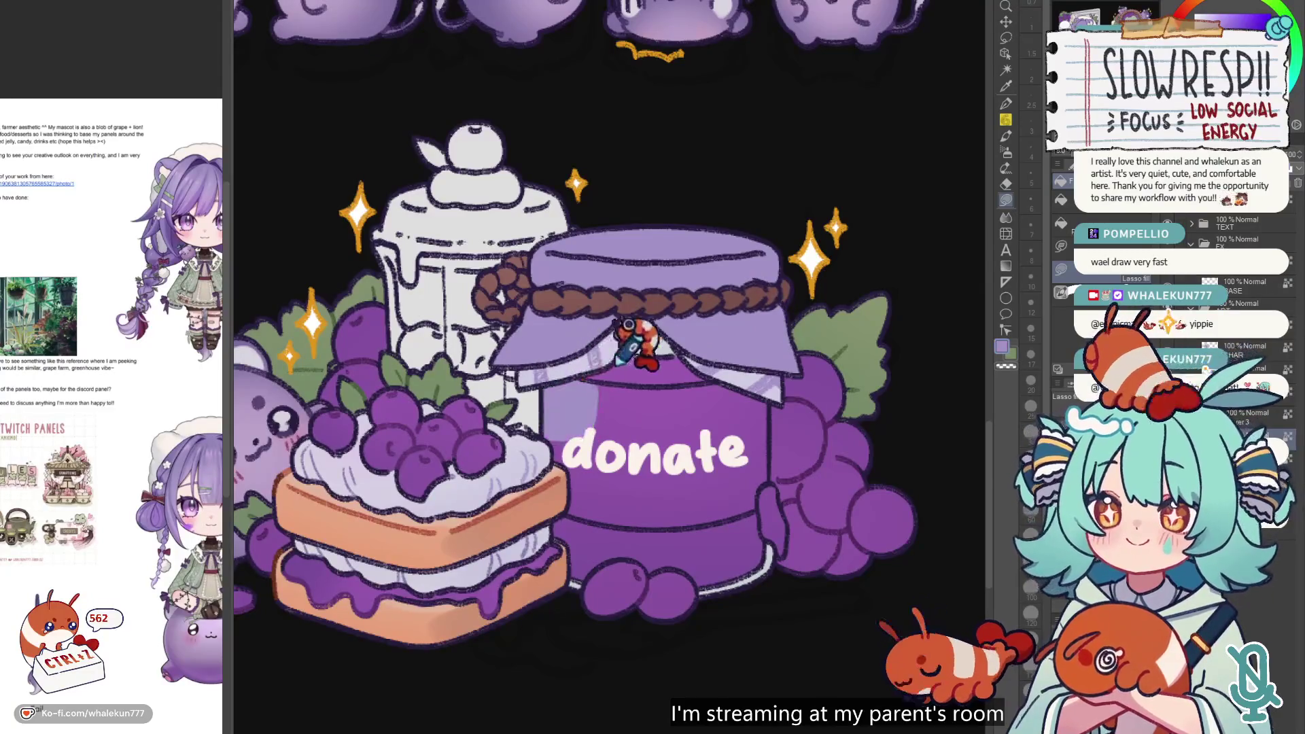
pyautogui.moveTo(590, 382)
pyautogui.mouseDown()
pyautogui.moveTo(766, 401)
pyautogui.moveTo(773, 477)
pyautogui.moveTo(598, 524)
pyautogui.moveTo(577, 408)
pyautogui.mouseUp()
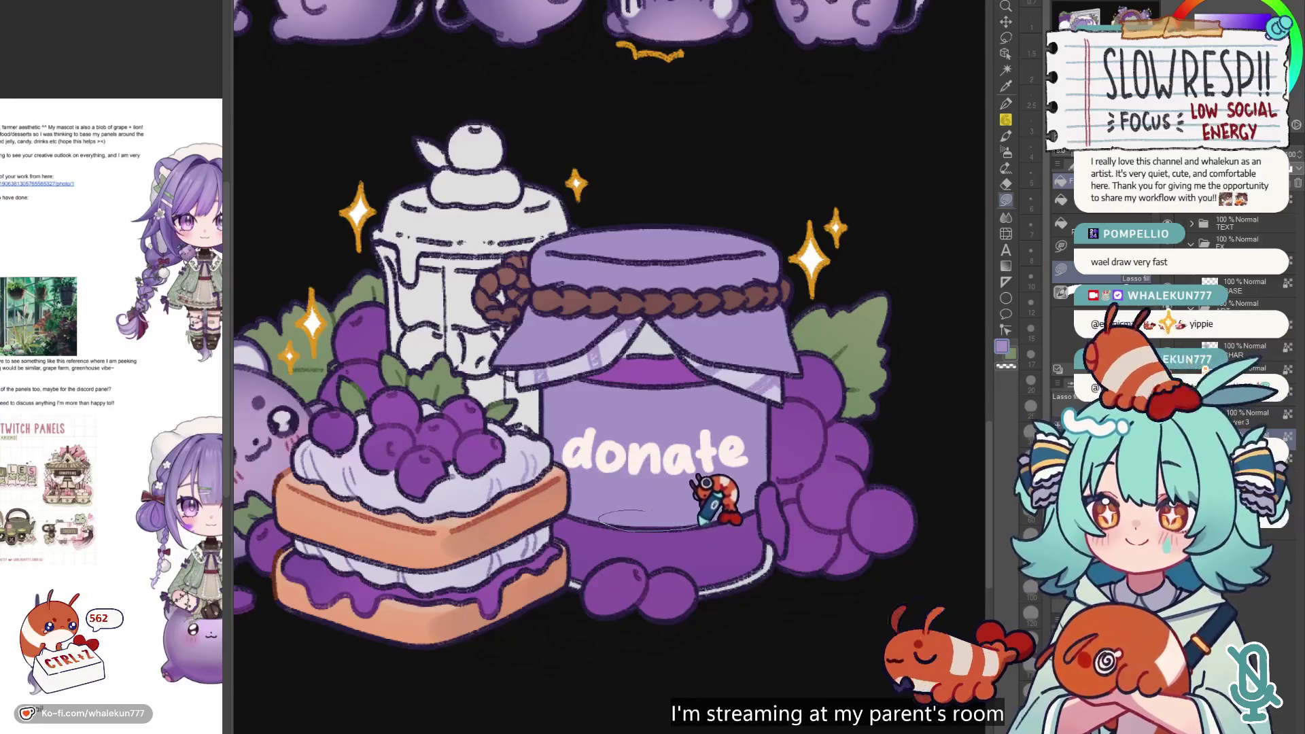
pyautogui.scroll(-3, 754, 442)
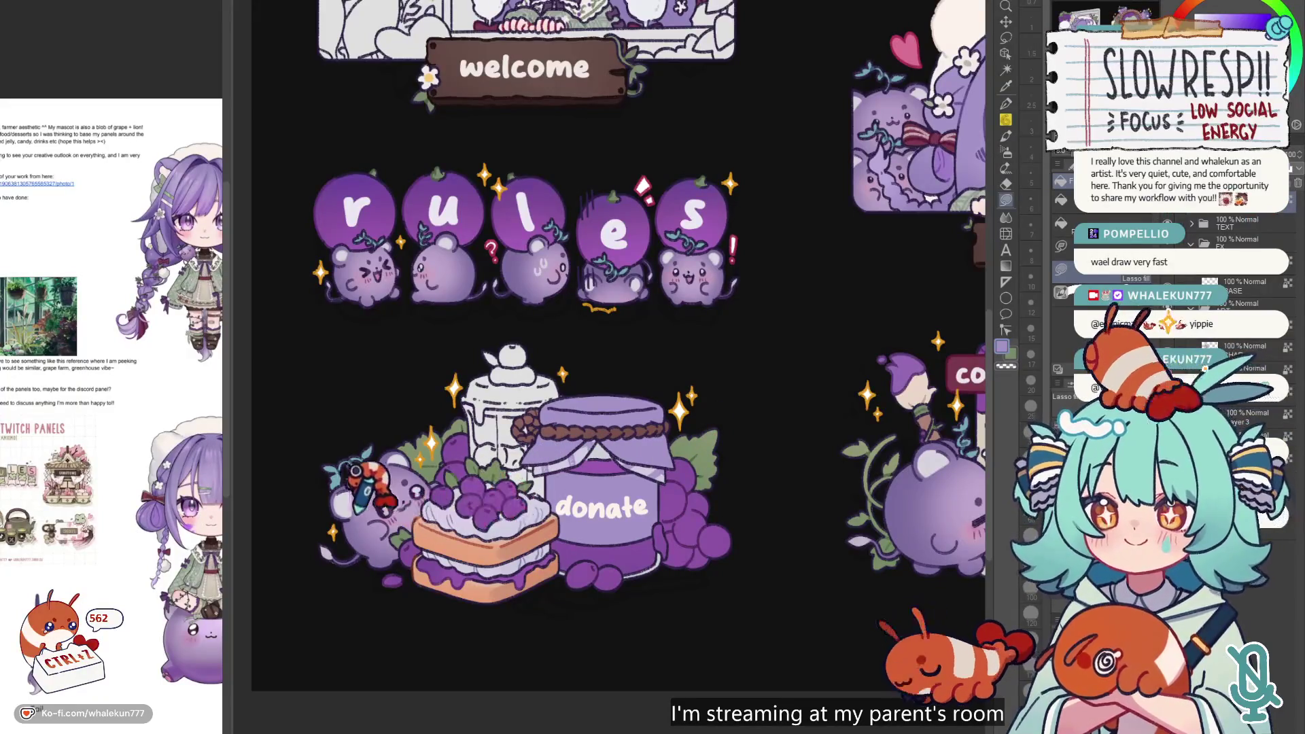
# - Pick a darker purple swatch and zoom out to compare the jar with the other panels
pyautogui.keyDown('alt'); pyautogui.click(384, 452); pyautogui.keyUp('alt')
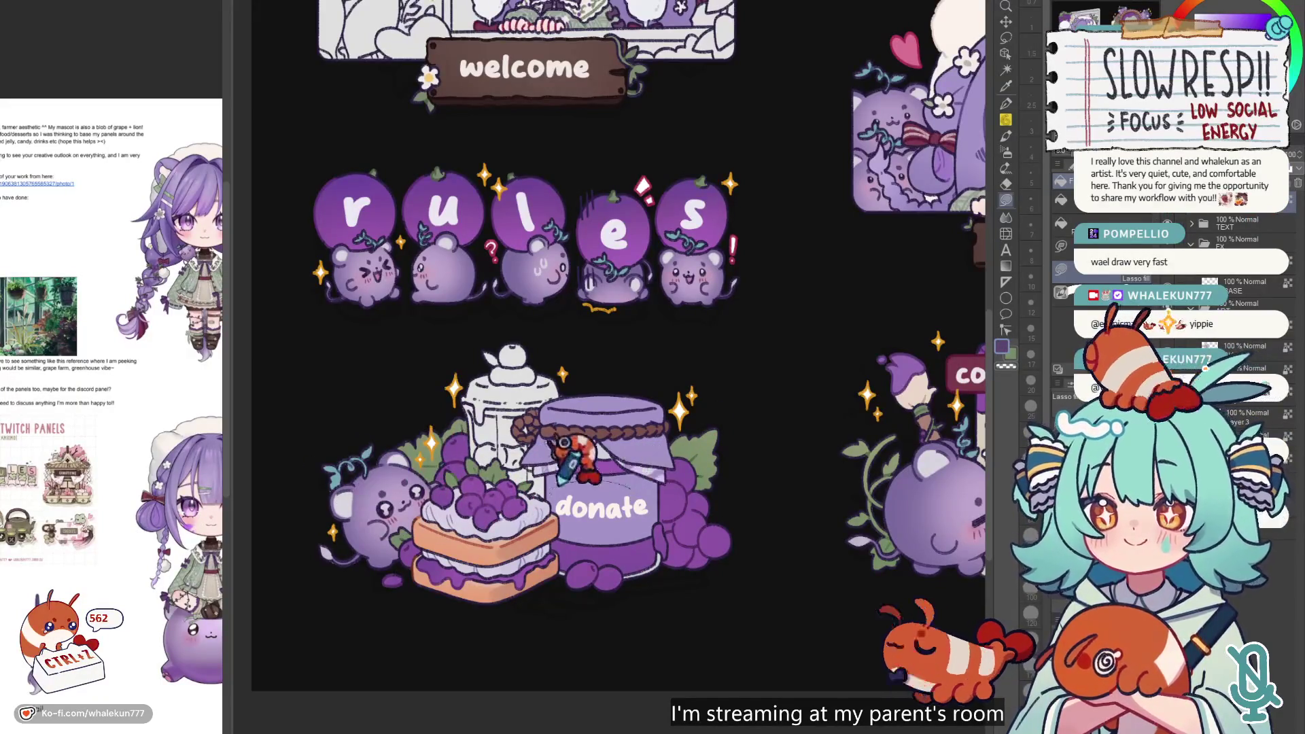
pyautogui.scroll(-3, 686, 475)
pyautogui.scroll(1, 680, 472)
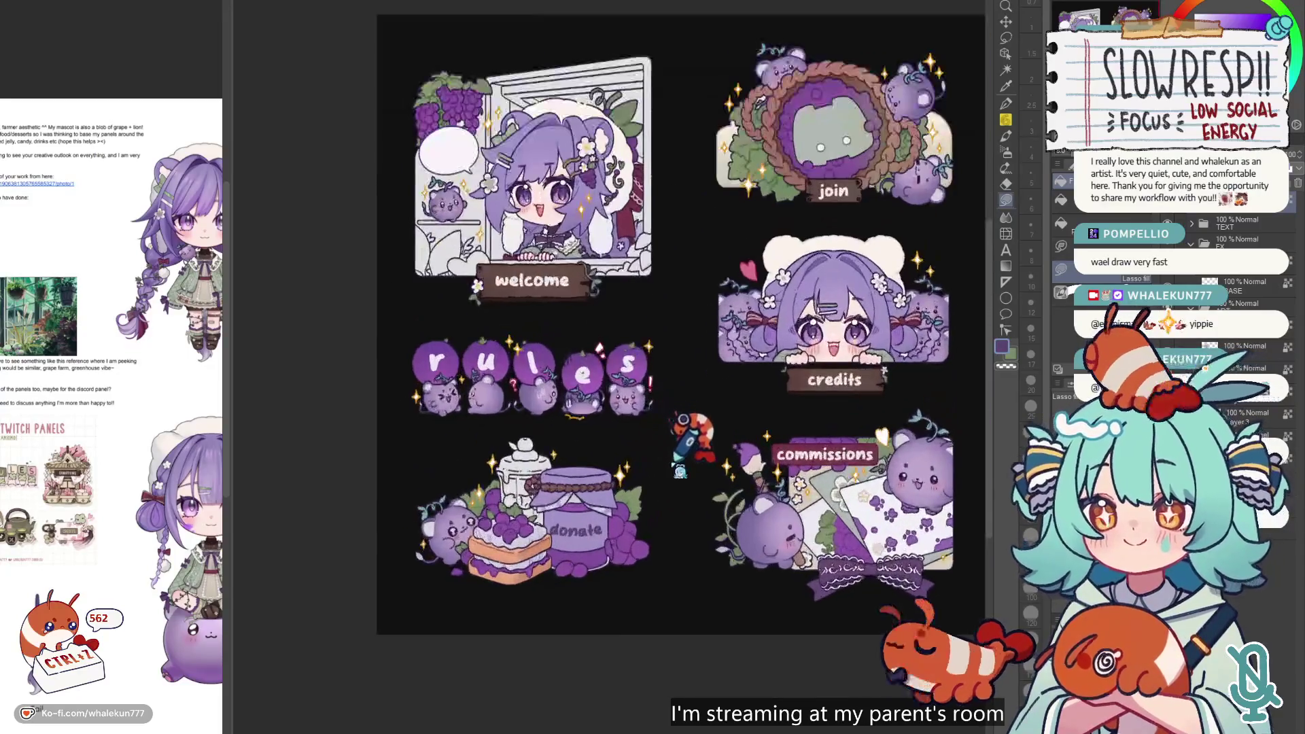
pyautogui.scroll(-3, 651, 494)
pyautogui.scroll(5, 639, 499)
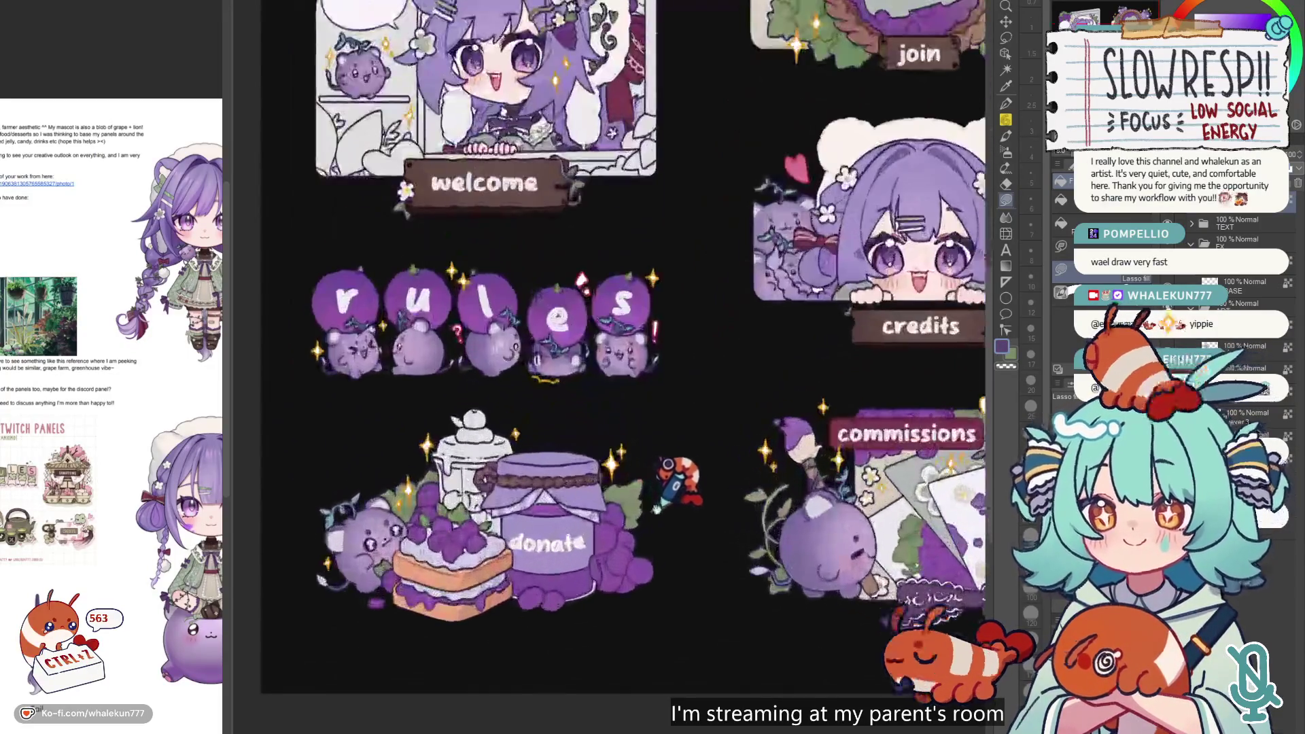
pyautogui.scroll(2, 626, 508)
pyautogui.scroll(-3, 632, 489)
pyautogui.scroll(1, 639, 476)
pyautogui.scroll(2, 641, 480)
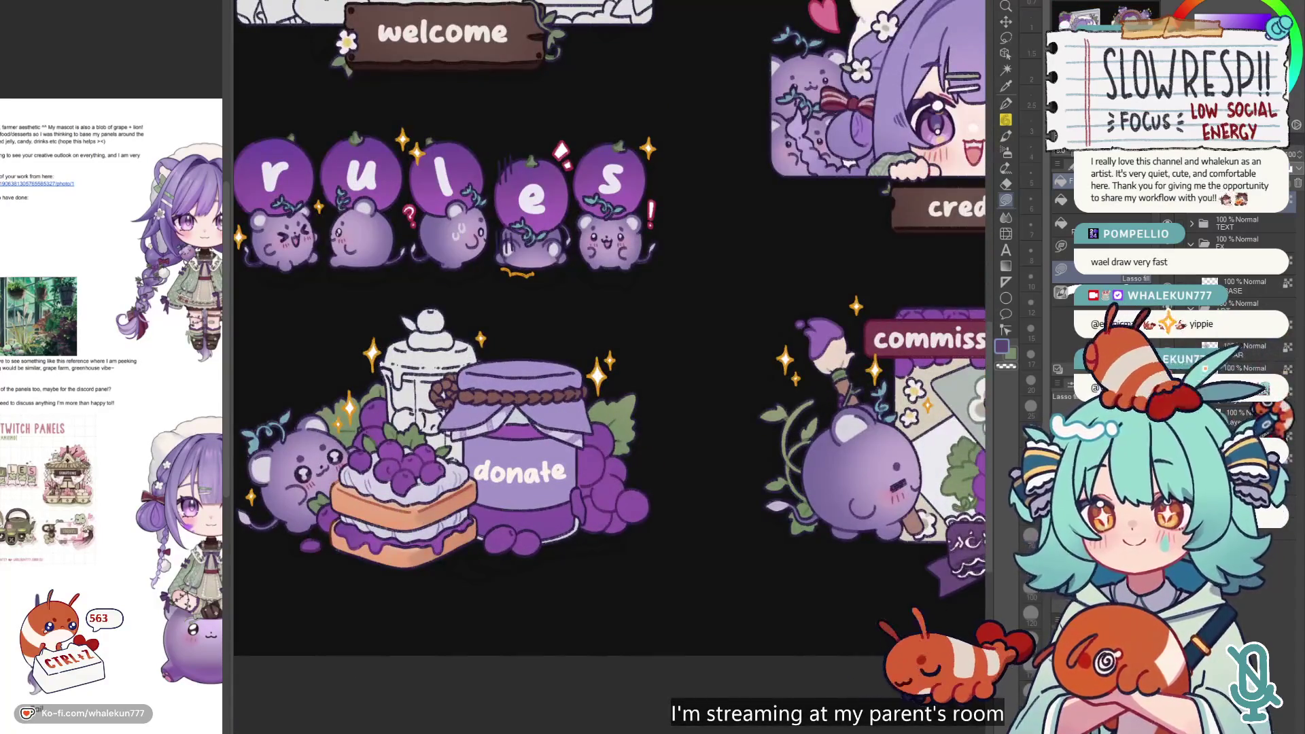
# - Switch to the Auto select tool and the G-pen, centring the donate jar in view
pyautogui.press('w')
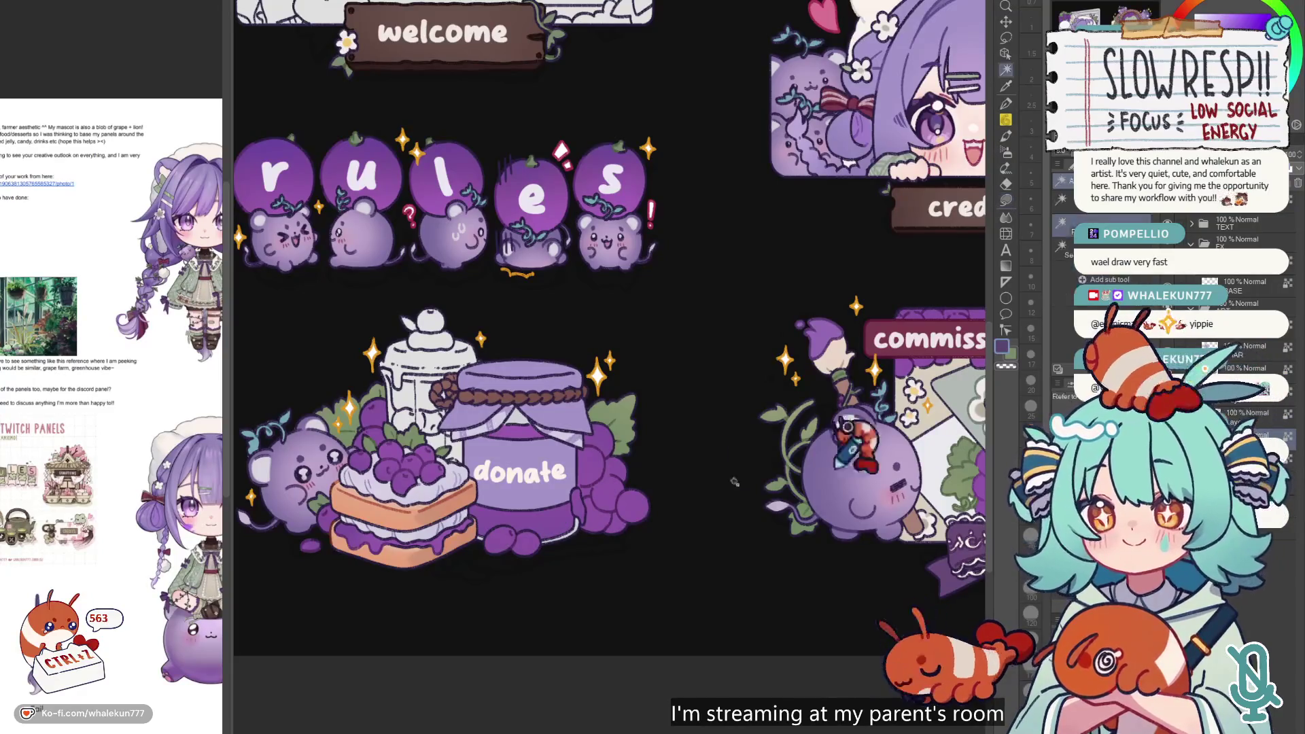
pyautogui.press('p')
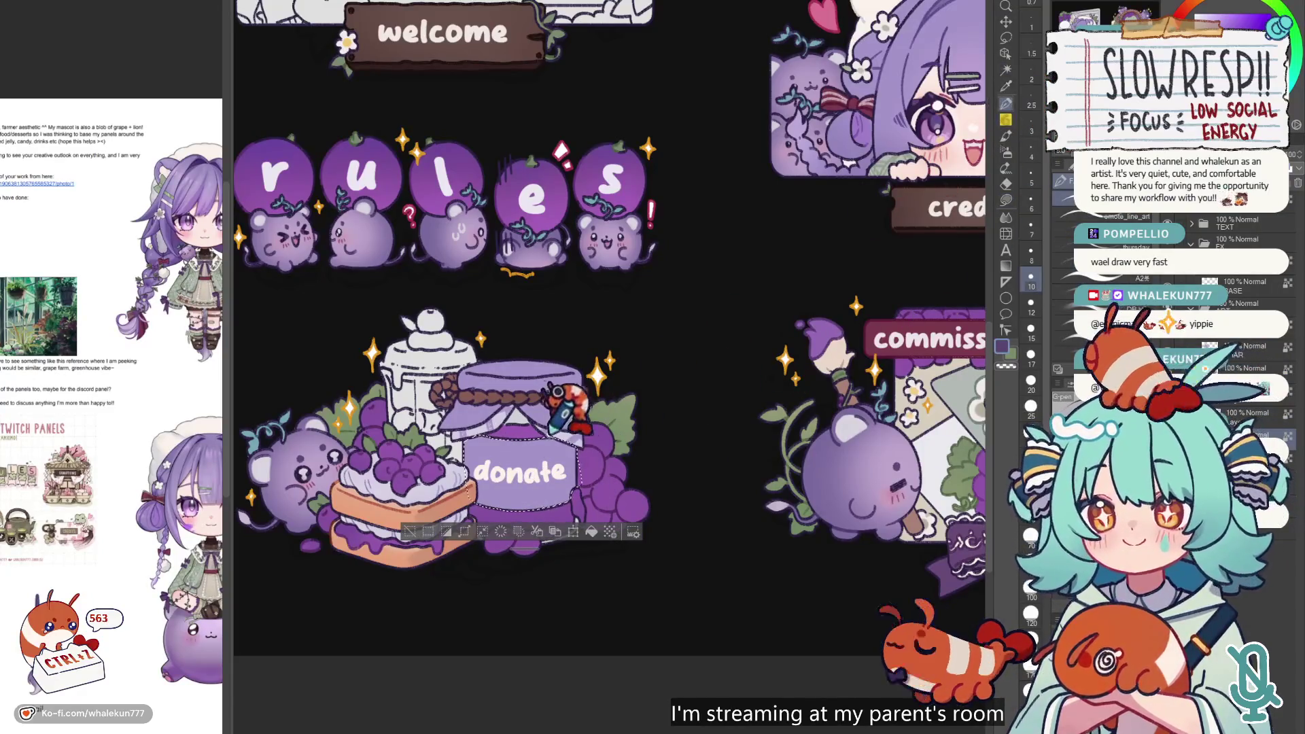
pyautogui.scroll(1, 670, 367)
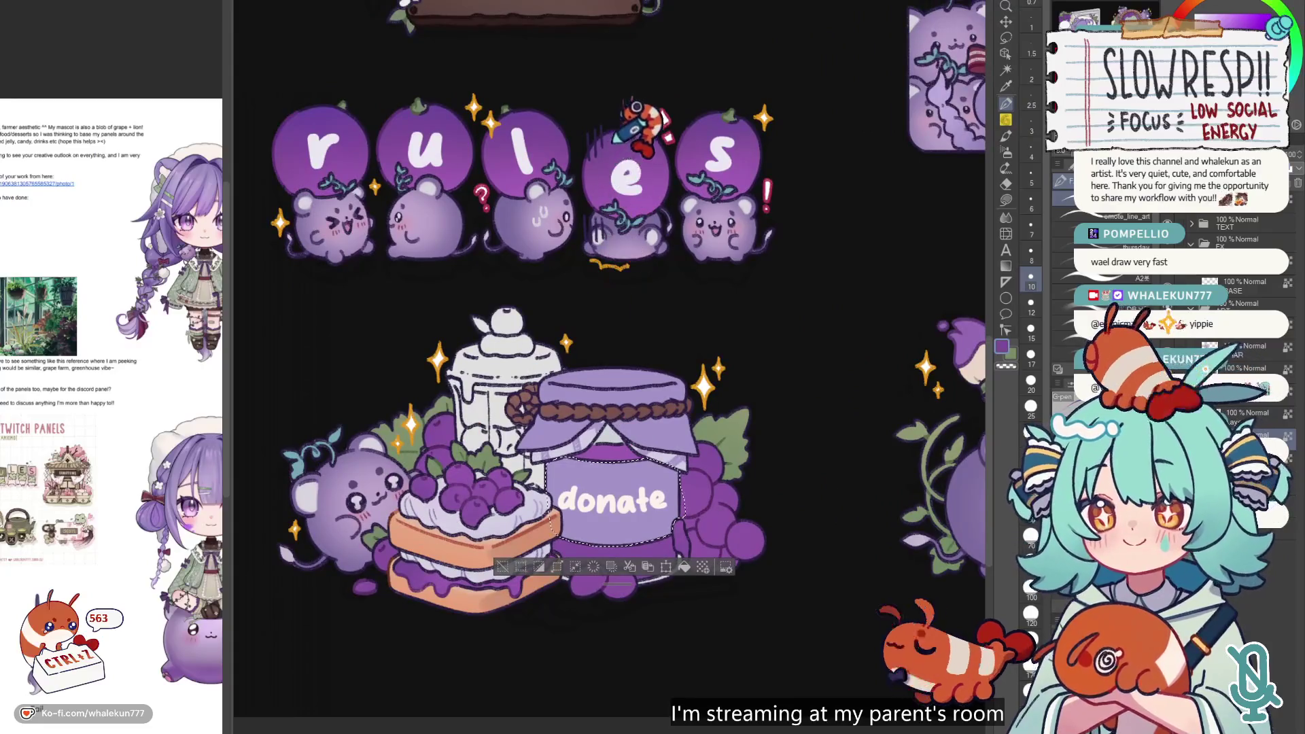
pyautogui.moveTo(626, 380); pyautogui.dragTo(549, 357)
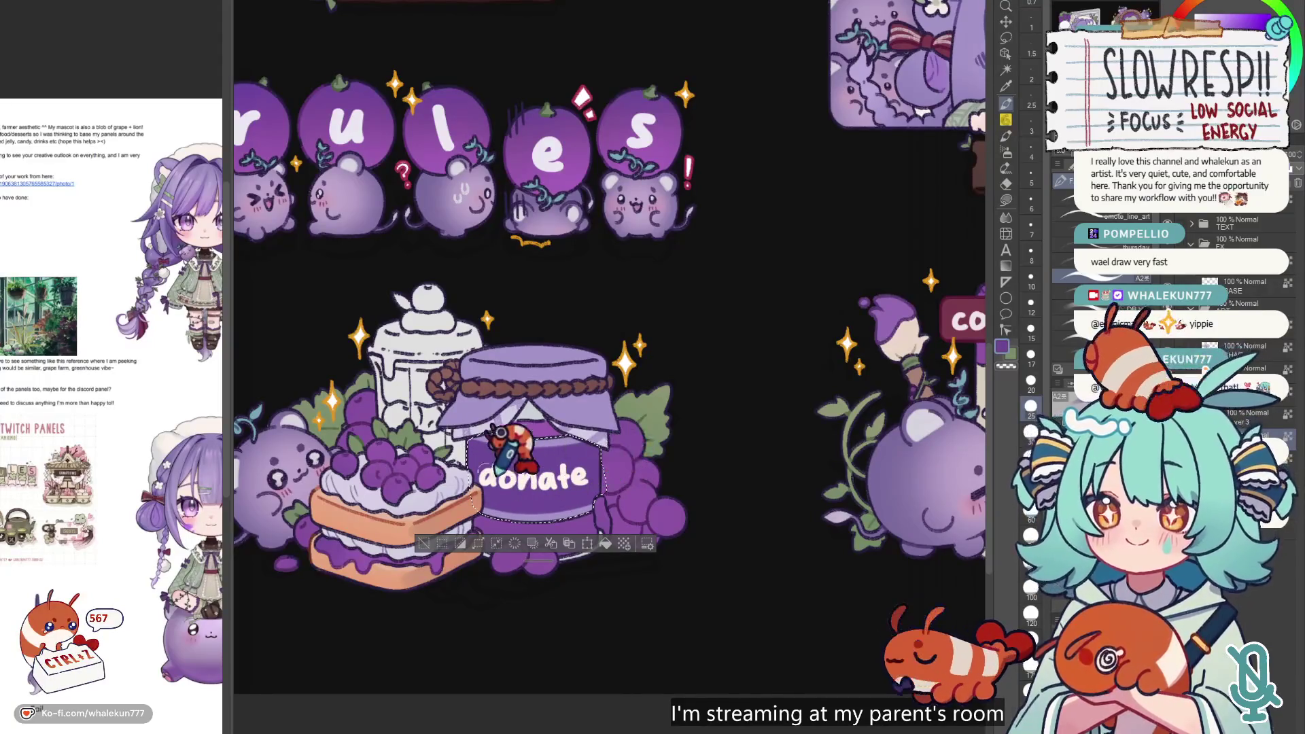
# - Pan and zoom to compare the jar with the join, credits and commissions panels
pyautogui.scroll(-10, 617, 451)
pyautogui.scroll(8, 617, 451)
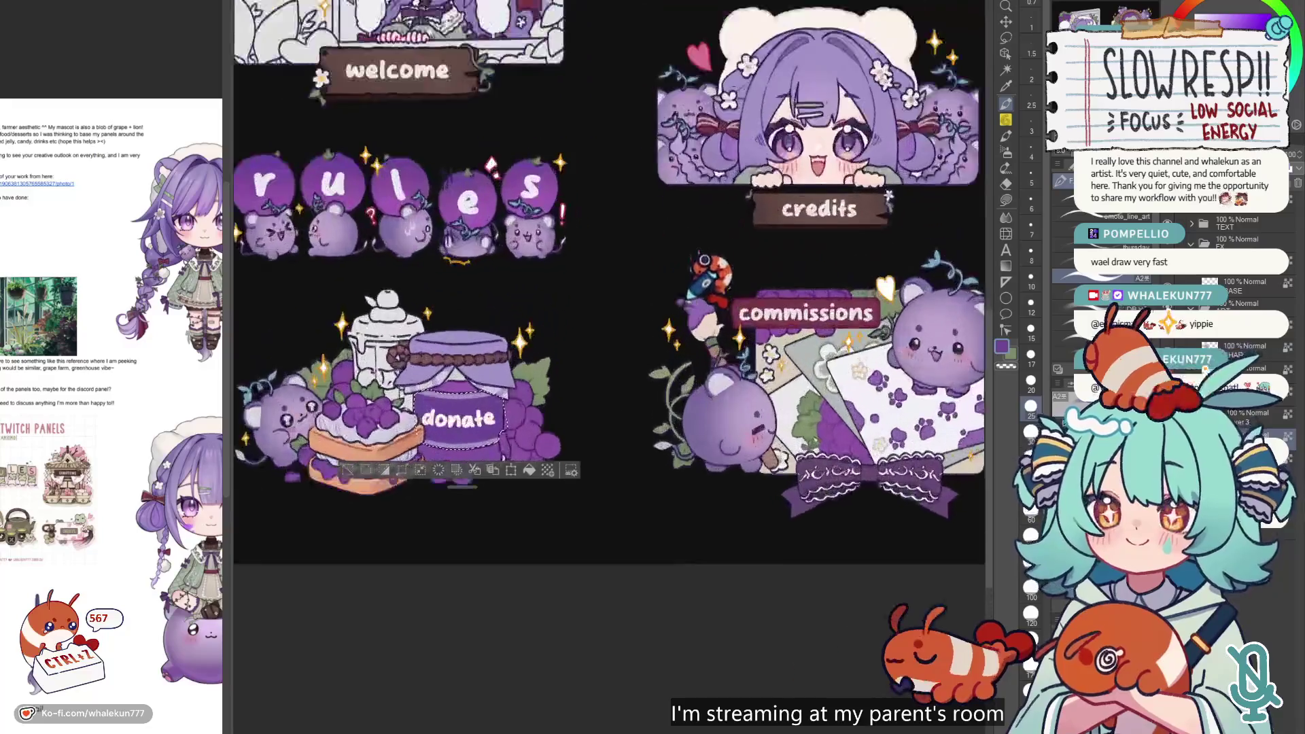
pyautogui.moveTo(848, 429); pyautogui.dragTo(708, 473)
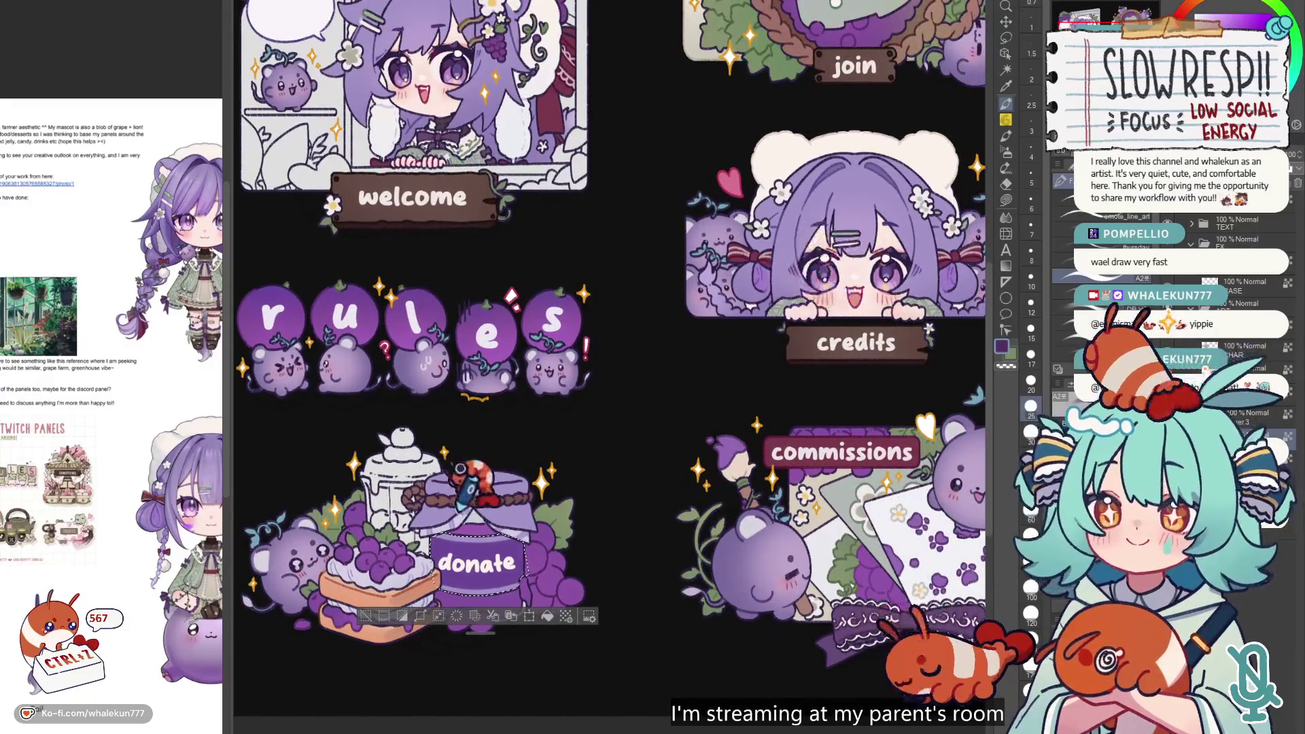
pyautogui.scroll(2, 680, 530)
pyautogui.scroll(-3, 679, 537)
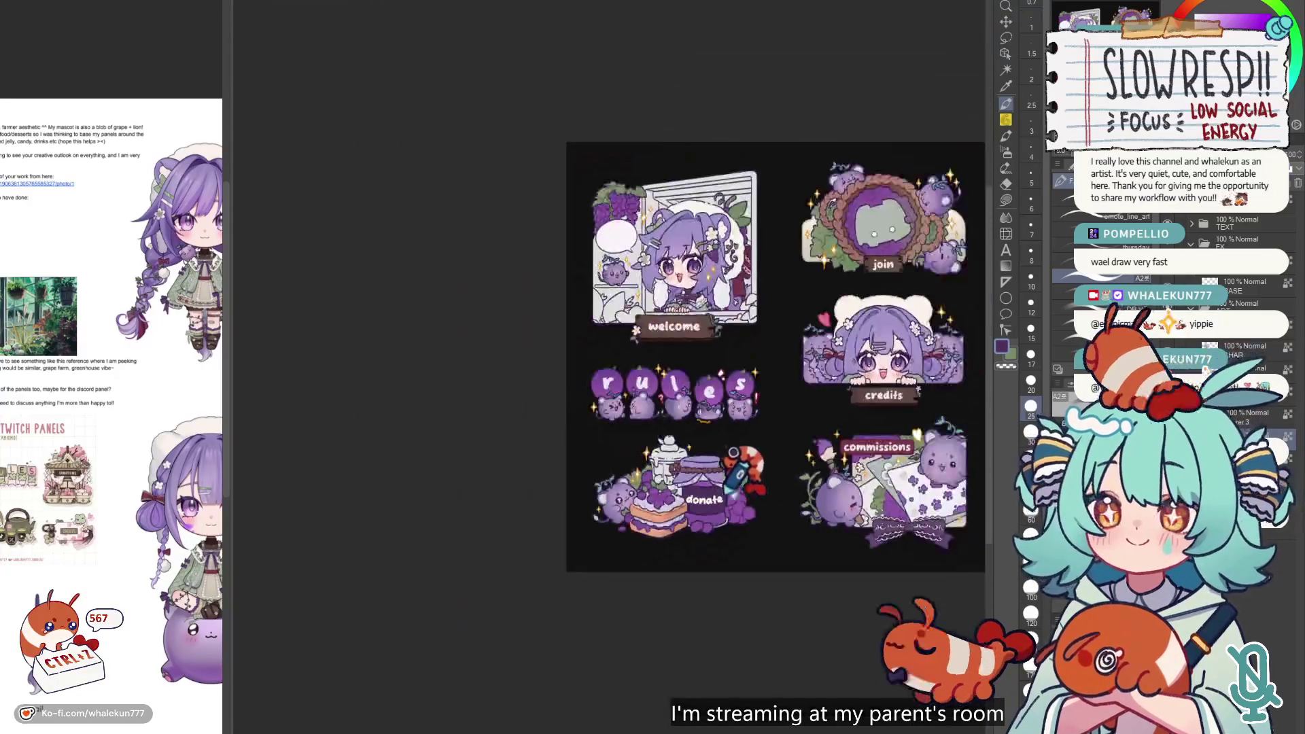
pyautogui.moveTo(818, 422); pyautogui.dragTo(731, 442)
pyautogui.scroll(3, 711, 459)
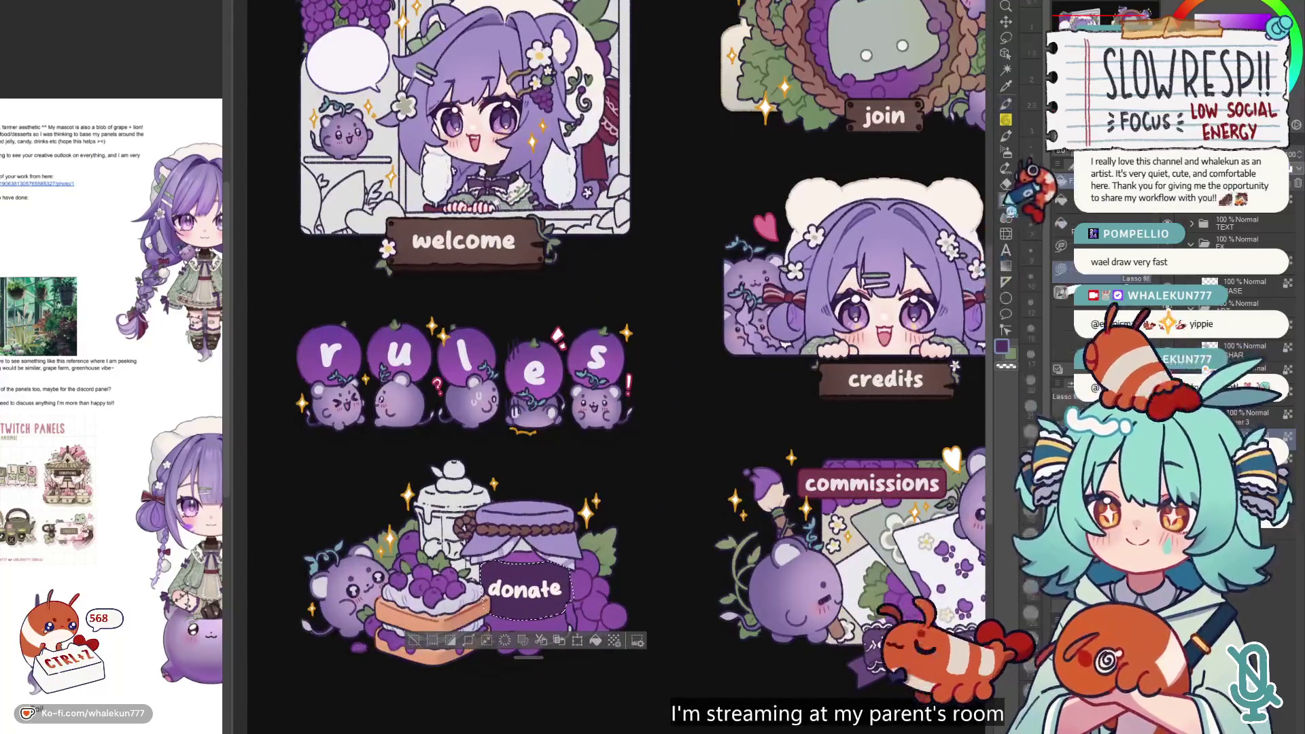
pyautogui.moveTo(693, 464); pyautogui.dragTo(695, 385)
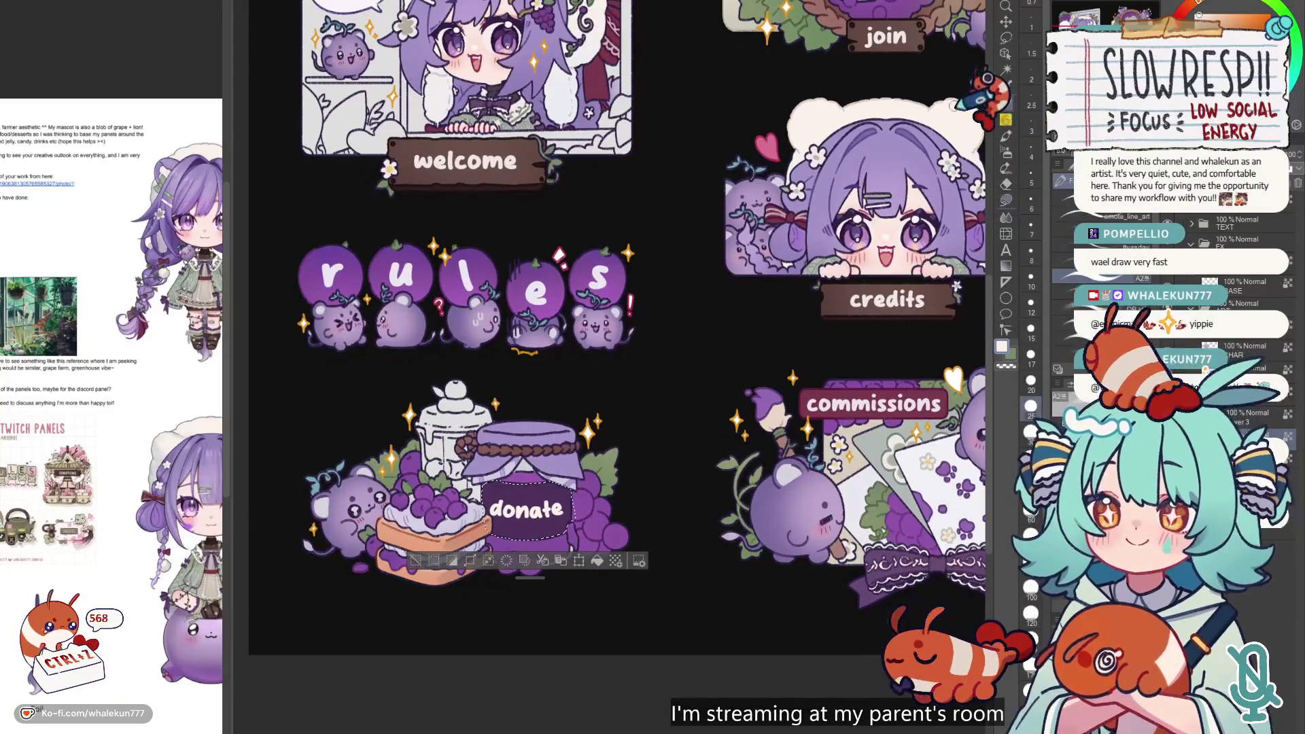
# - Lasso-fill the jar body around the donate label in deep plum purple, then view all six panels
pyautogui.click(1006, 200)
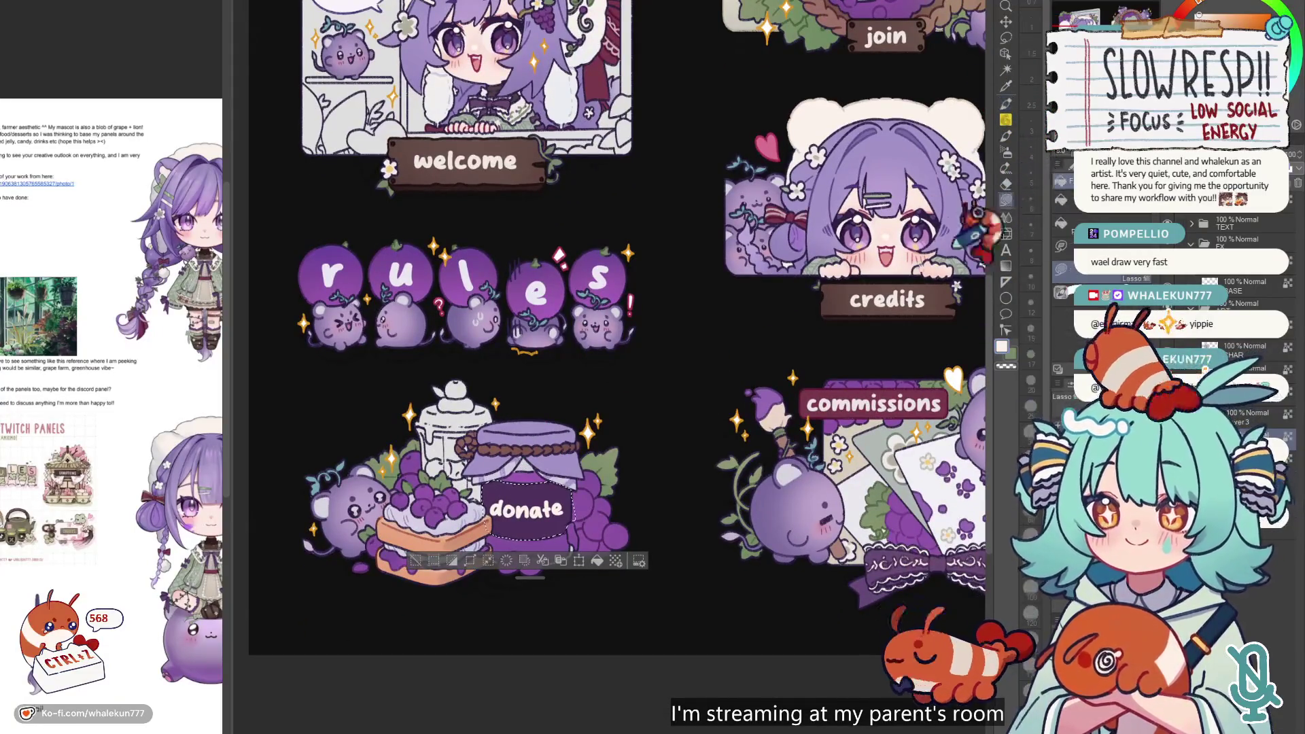
pyautogui.moveTo(876, 299); pyautogui.dragTo(804, 354)
pyautogui.moveTo(766, 316); pyautogui.dragTo(800, 308)
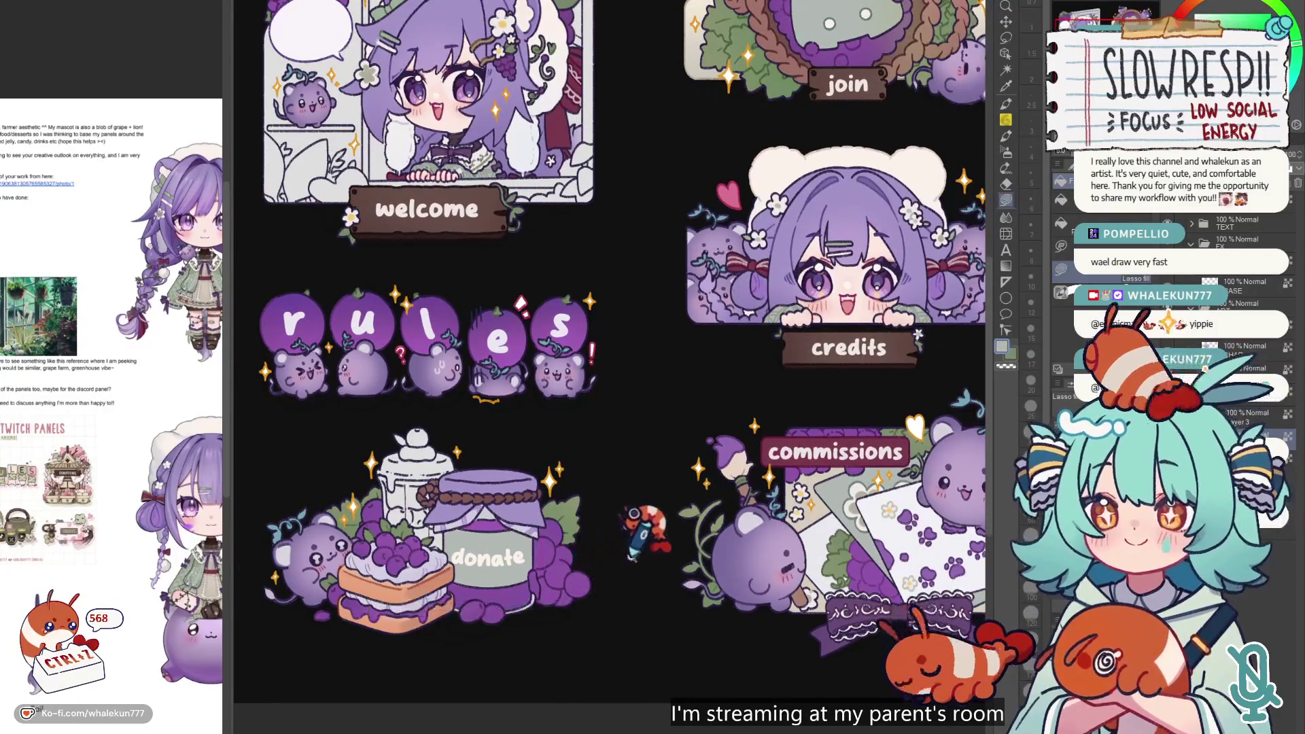
pyautogui.scroll(-5, 629, 556)
pyautogui.scroll(4, 618, 560)
pyautogui.scroll(2, 642, 537)
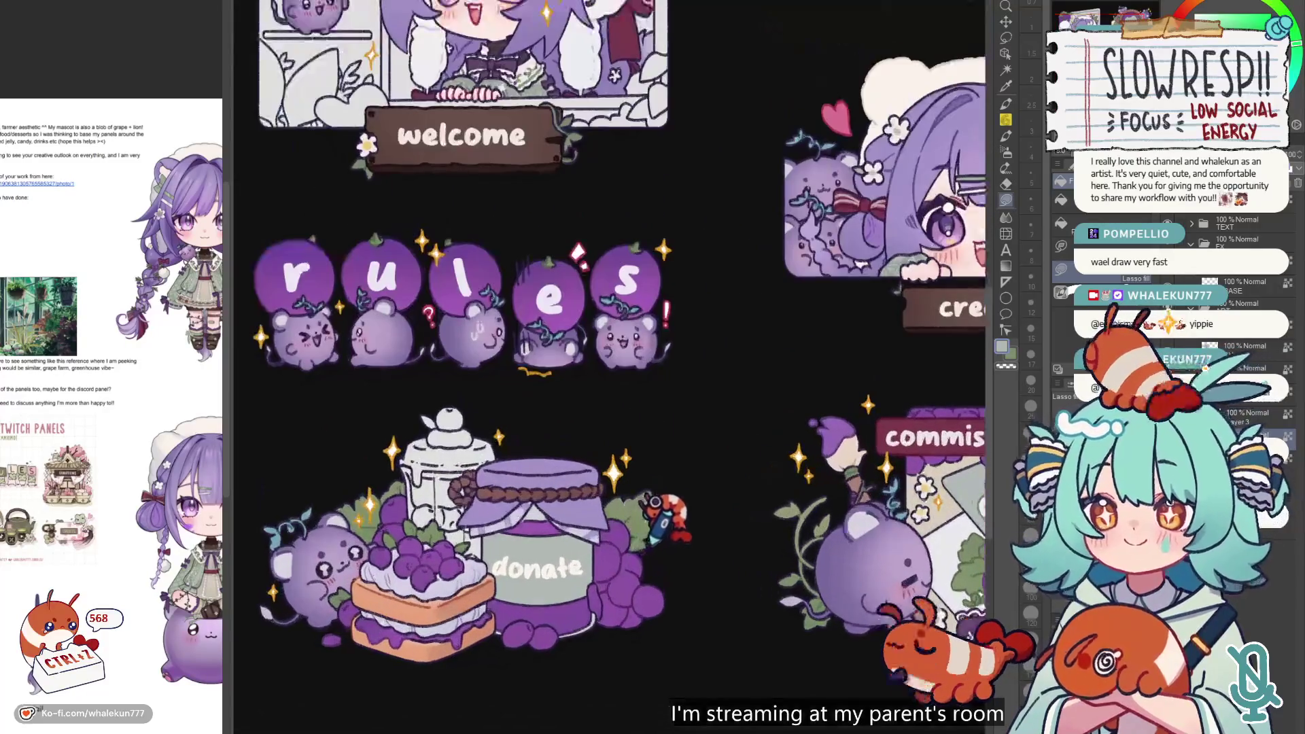
pyautogui.scroll(3, 653, 531)
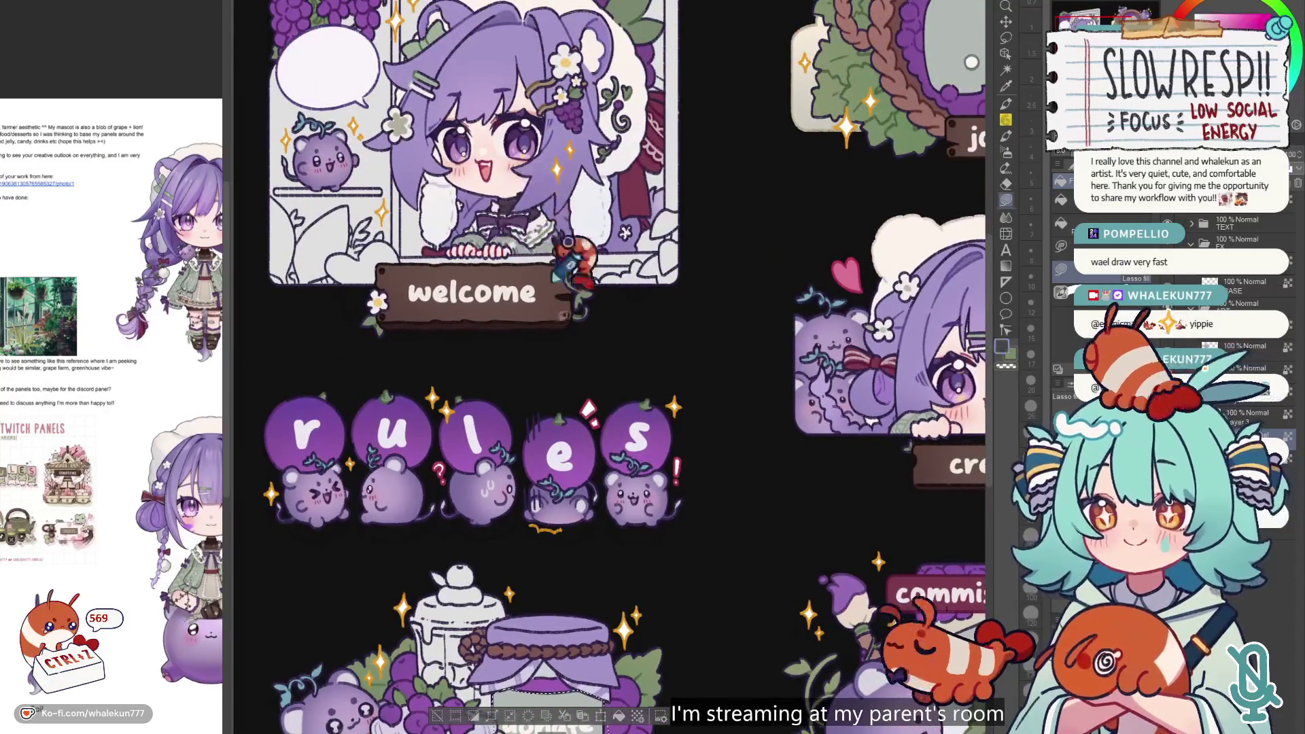
pyautogui.scroll(-3, 612, 339)
pyautogui.scroll(-3, 678, 477)
pyautogui.scroll(3, 679, 476)
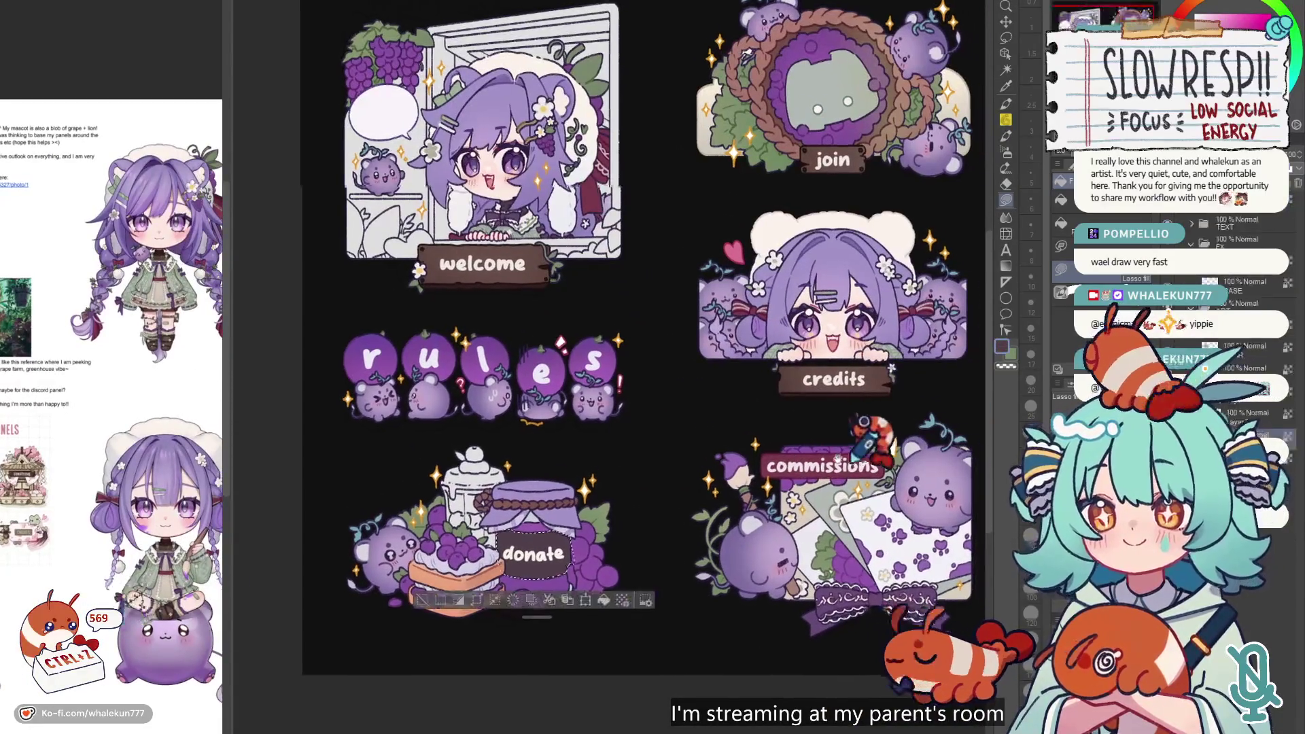
pyautogui.moveTo(891, 511); pyautogui.dragTo(836, 503)
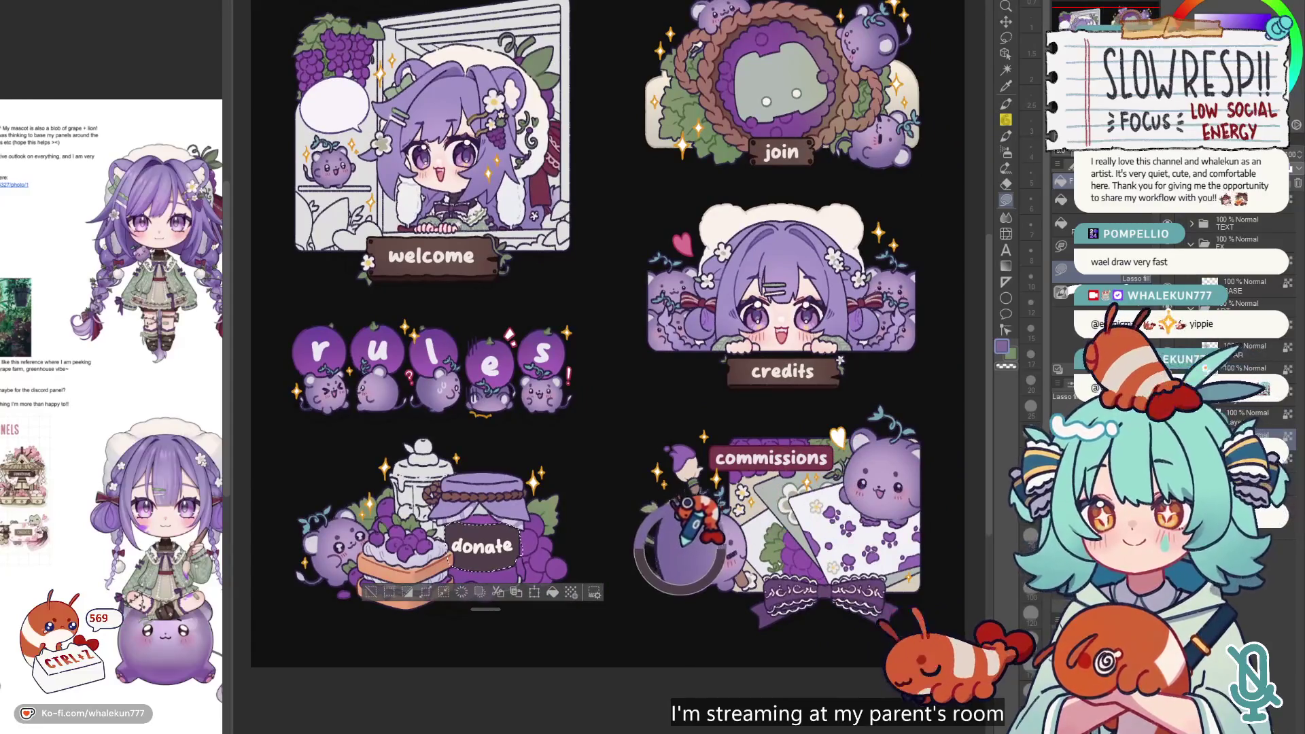
pyautogui.moveTo(679, 506); pyautogui.dragTo(625, 600)
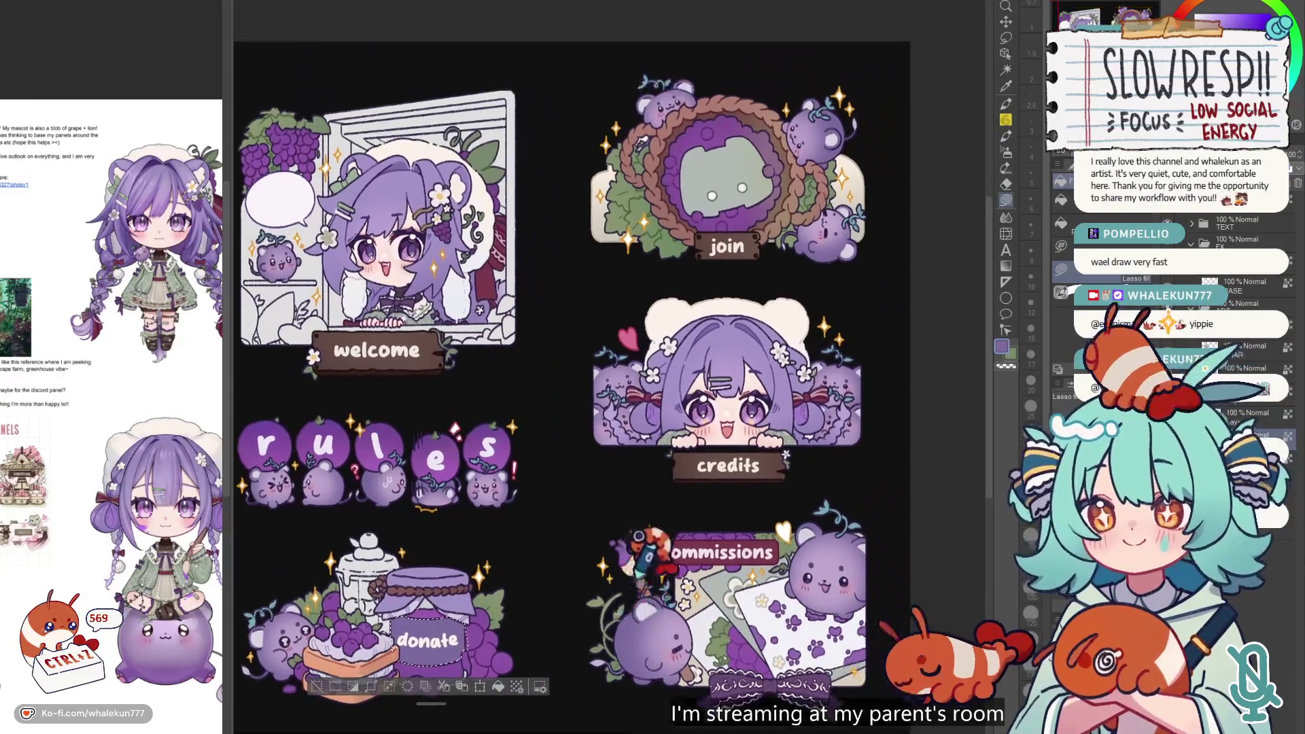
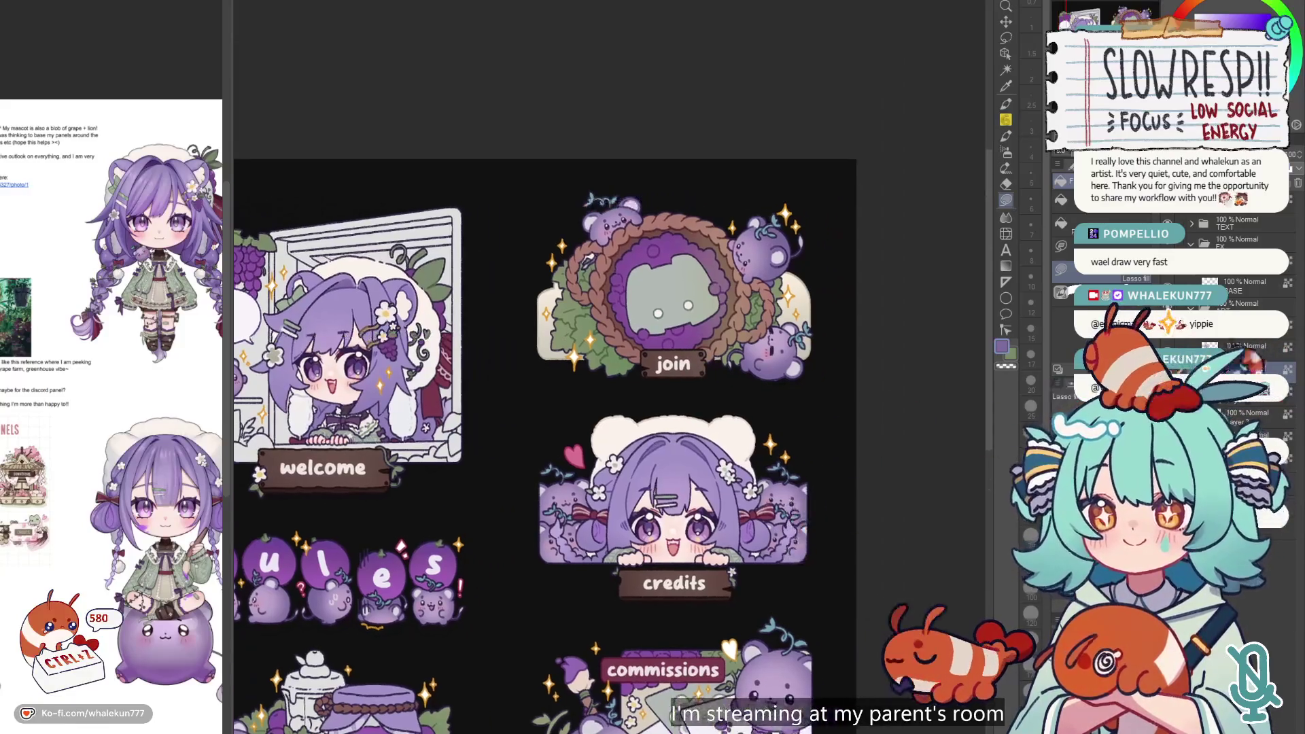
# - Zoom into the join emblem and try an Auto Select on part of it, then deselect
pyautogui.scroll(5, 753, 233)
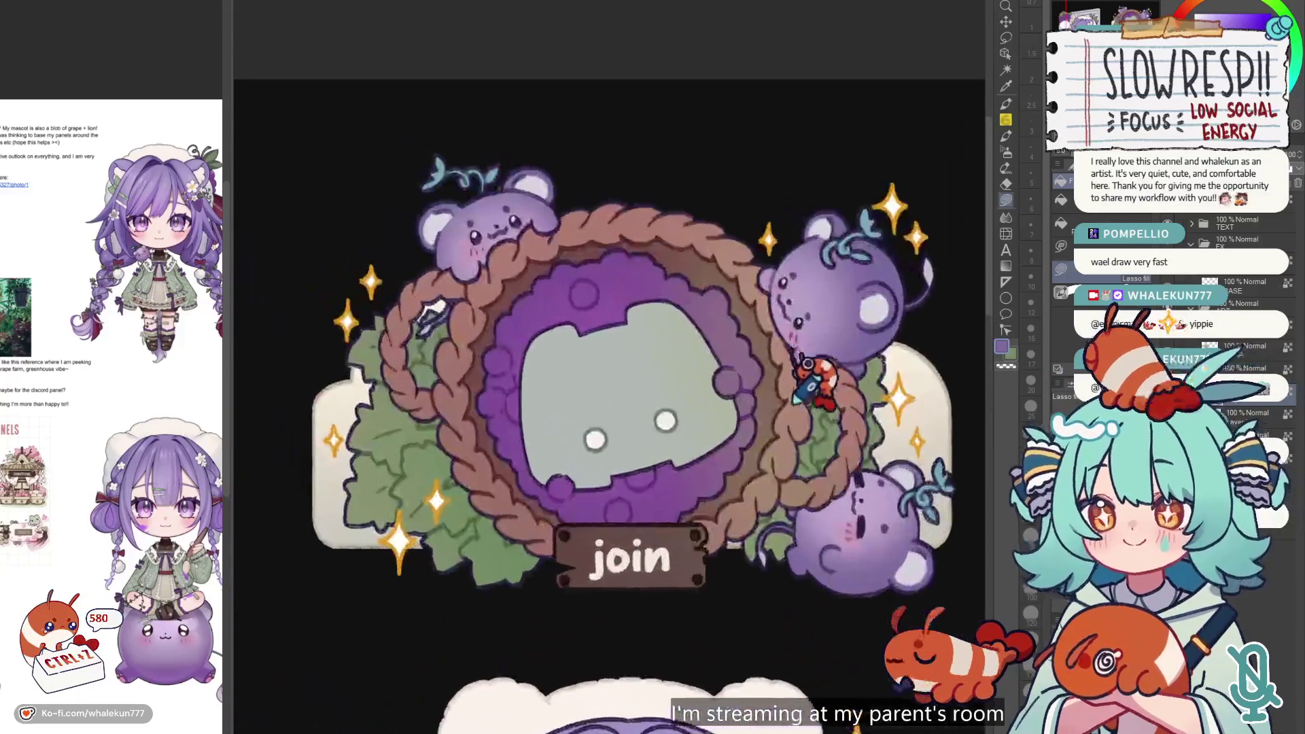
pyautogui.press('e')
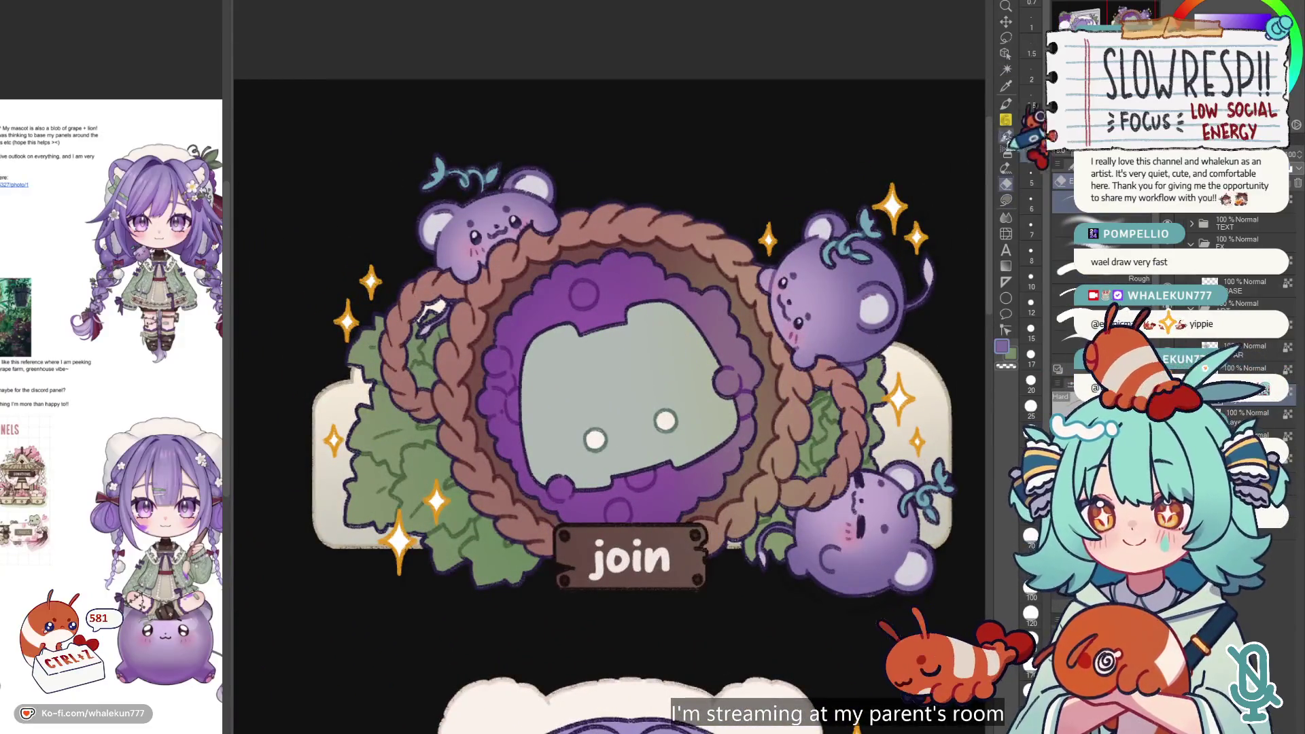
pyautogui.click(1006, 70)
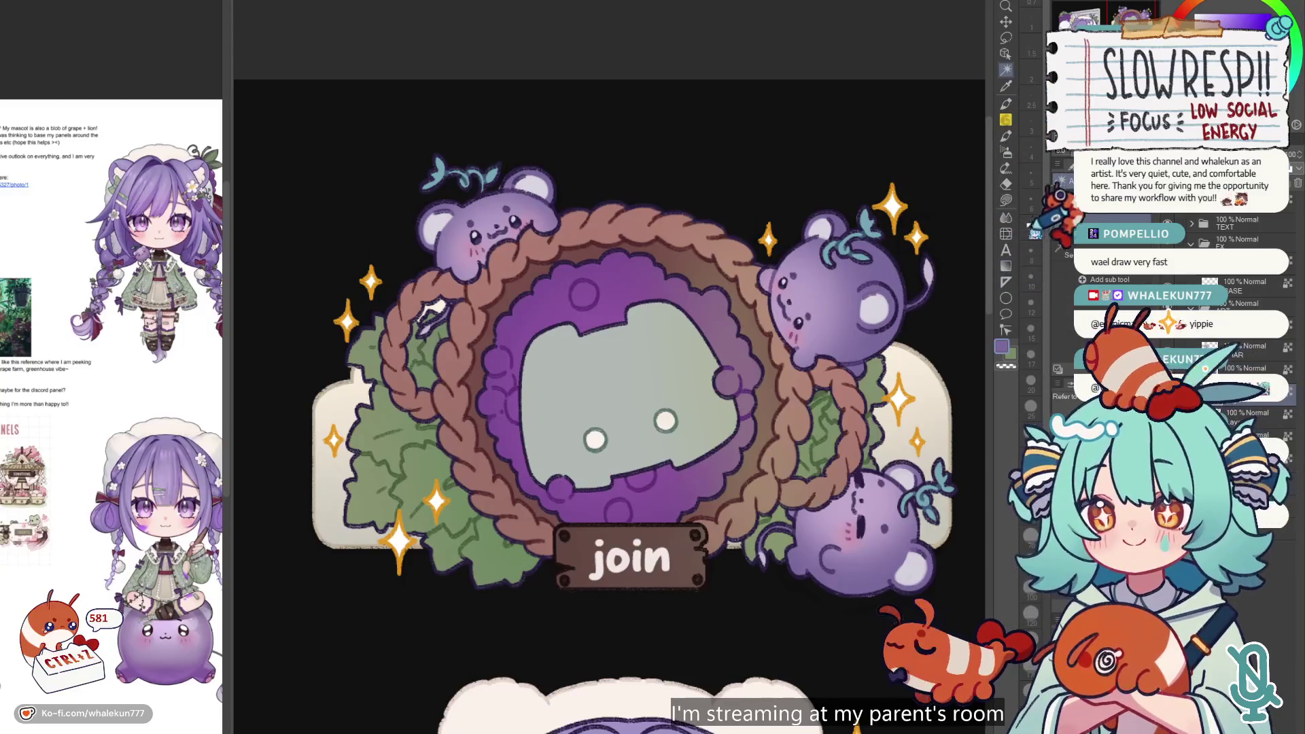
pyautogui.click(714, 324)
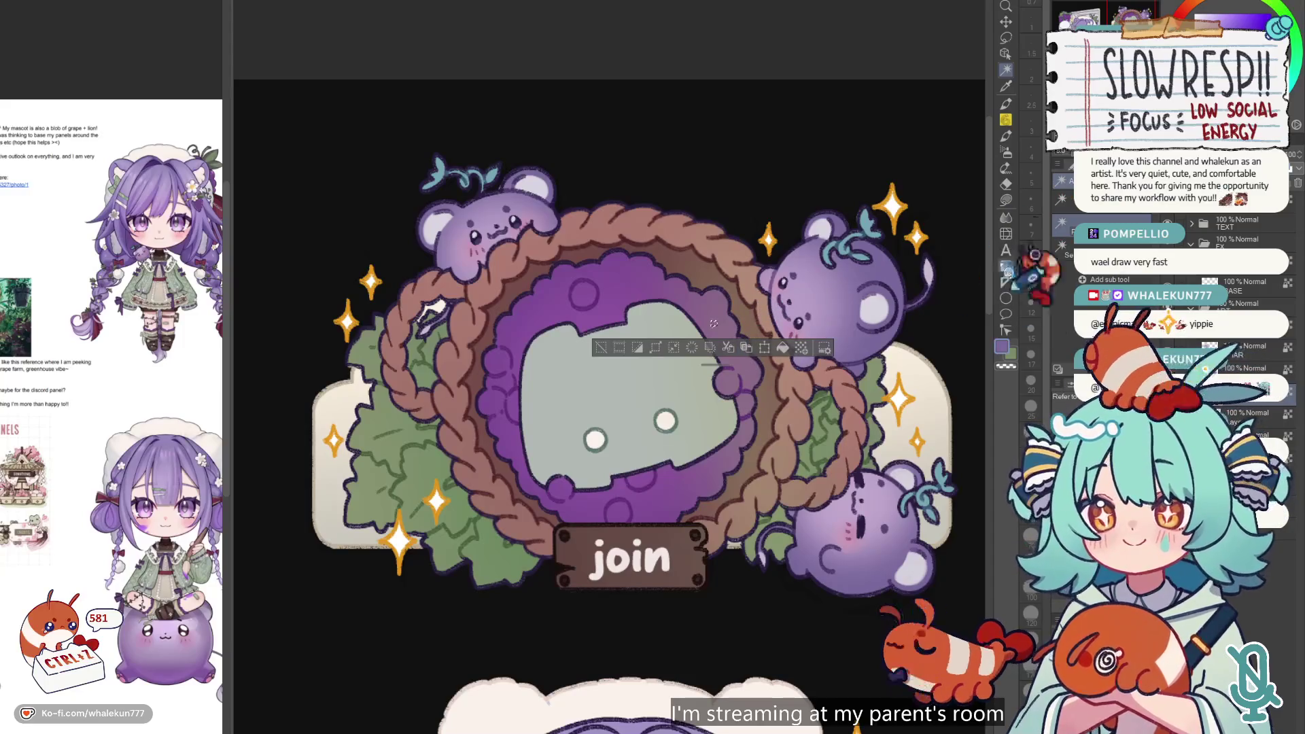
pyautogui.hotkey('ctrl', 'd')
pyautogui.click(1006, 201)
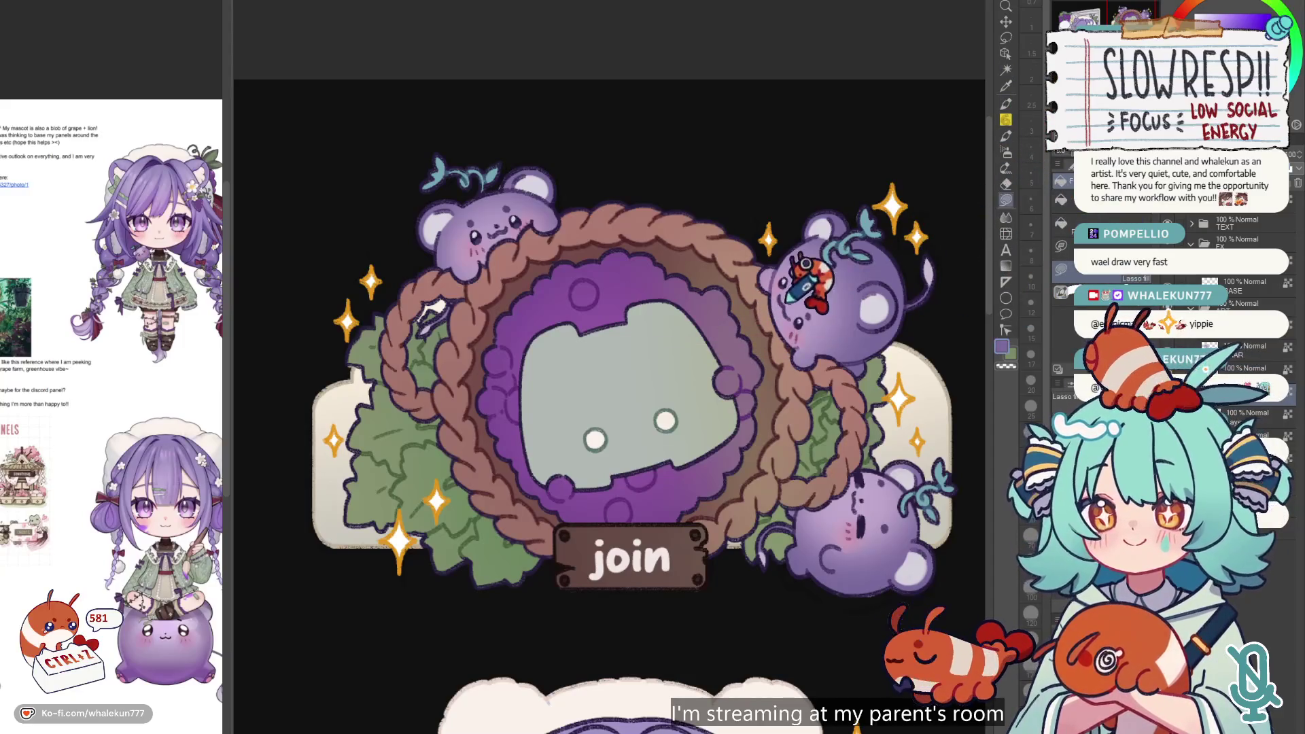
# - Auto Select the join emblem, narrow the selection to its inner purple circle, and zoom out
pyautogui.press('w')
pyautogui.click(862, 312)
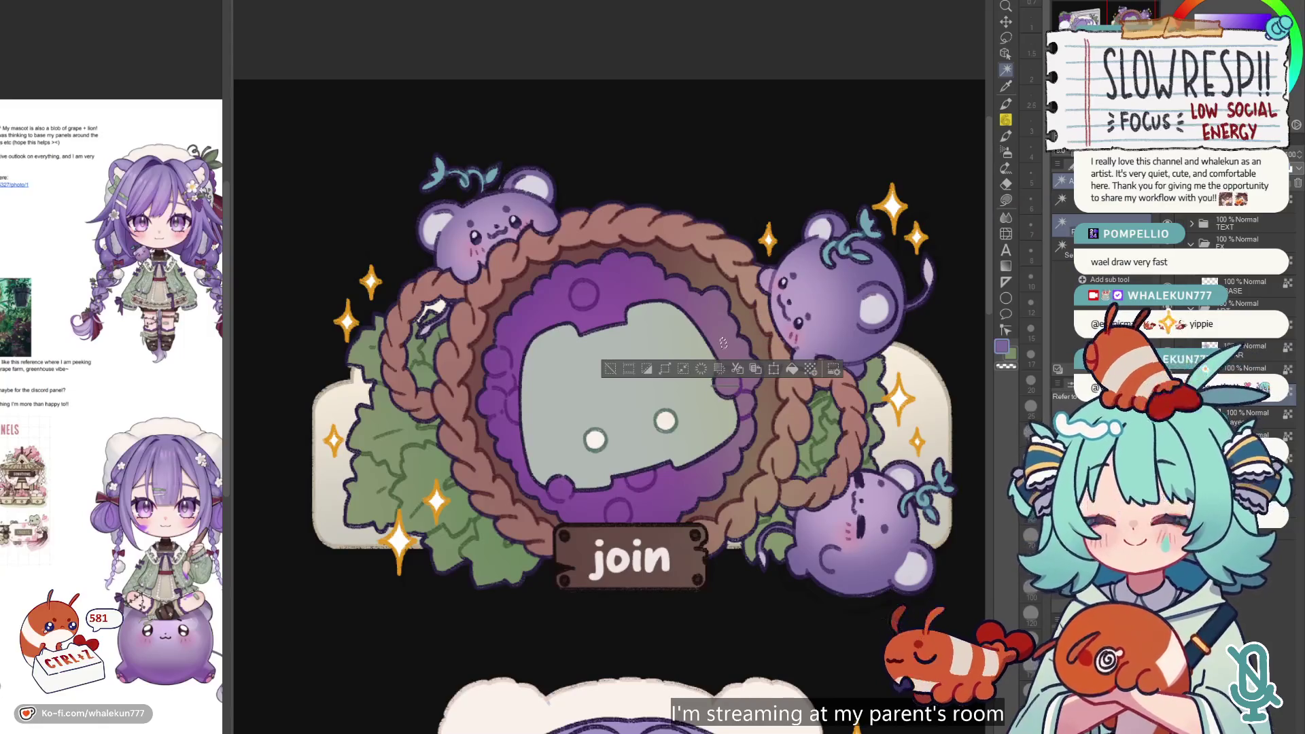
pyautogui.click(782, 330)
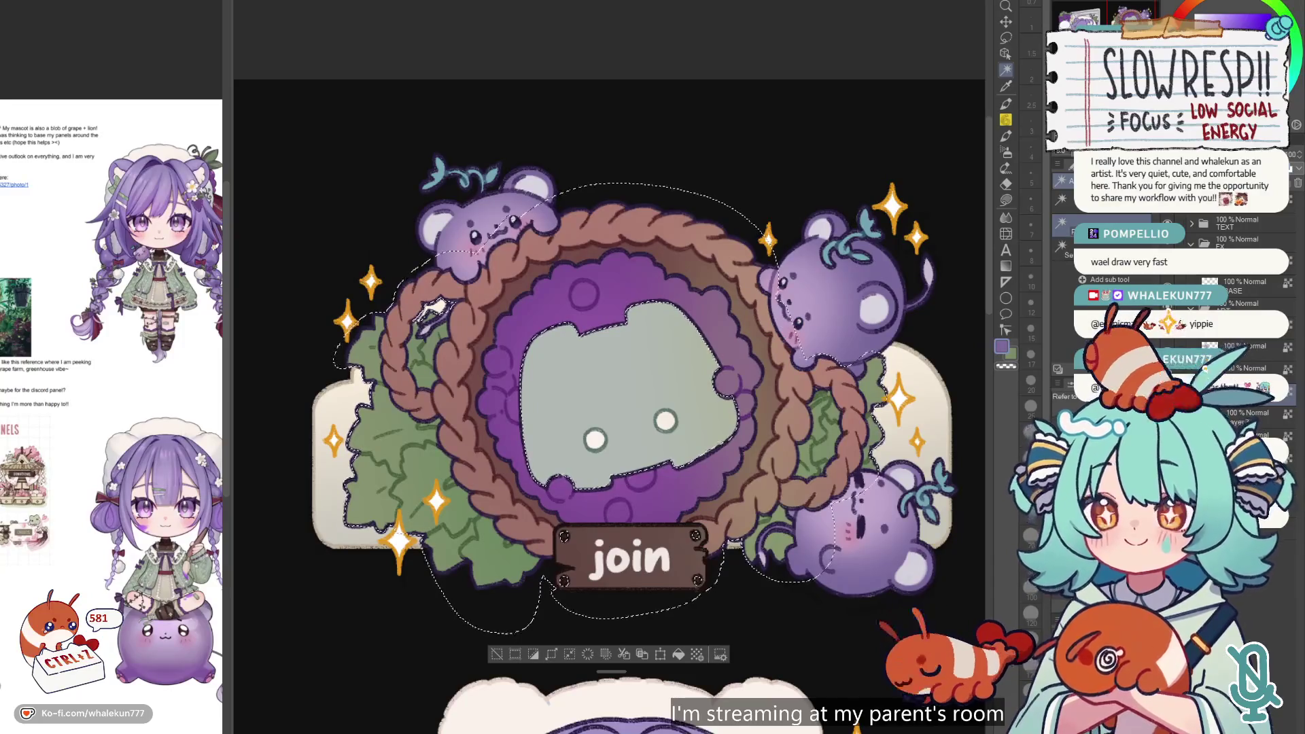
pyautogui.click(751, 333)
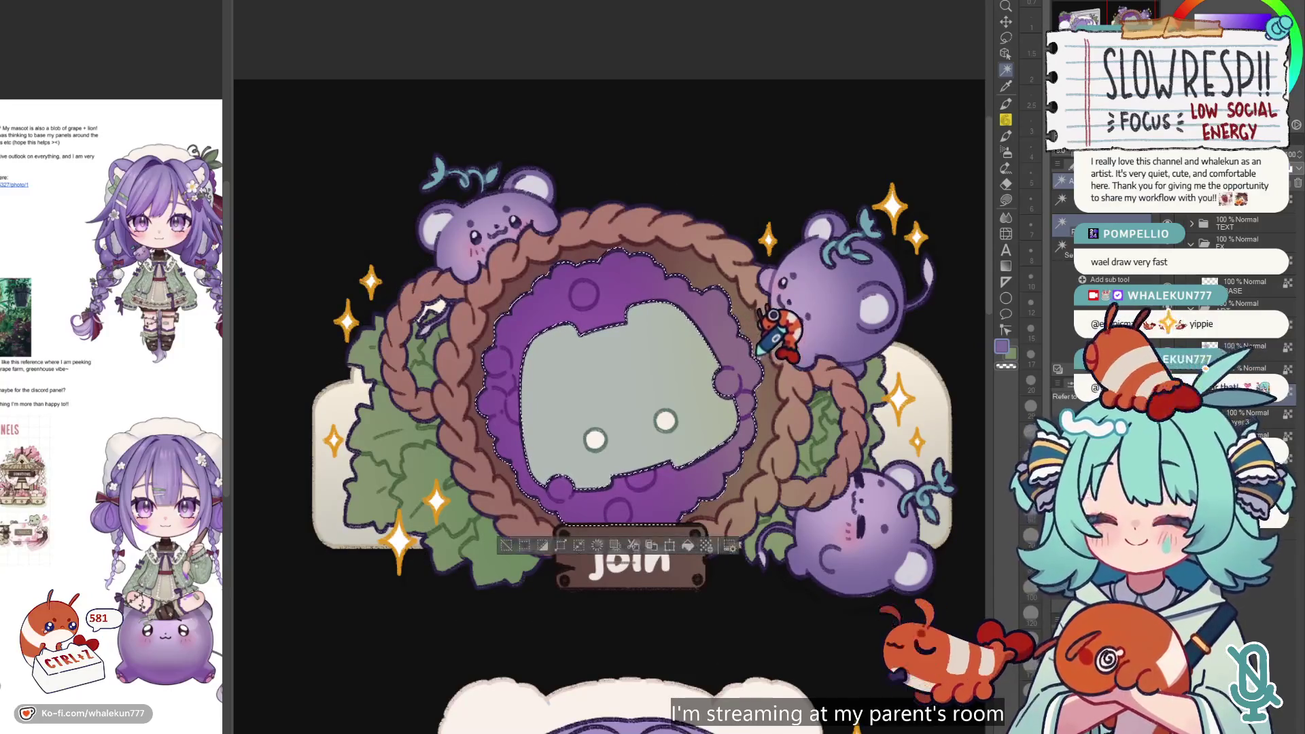
pyautogui.click(1006, 200)
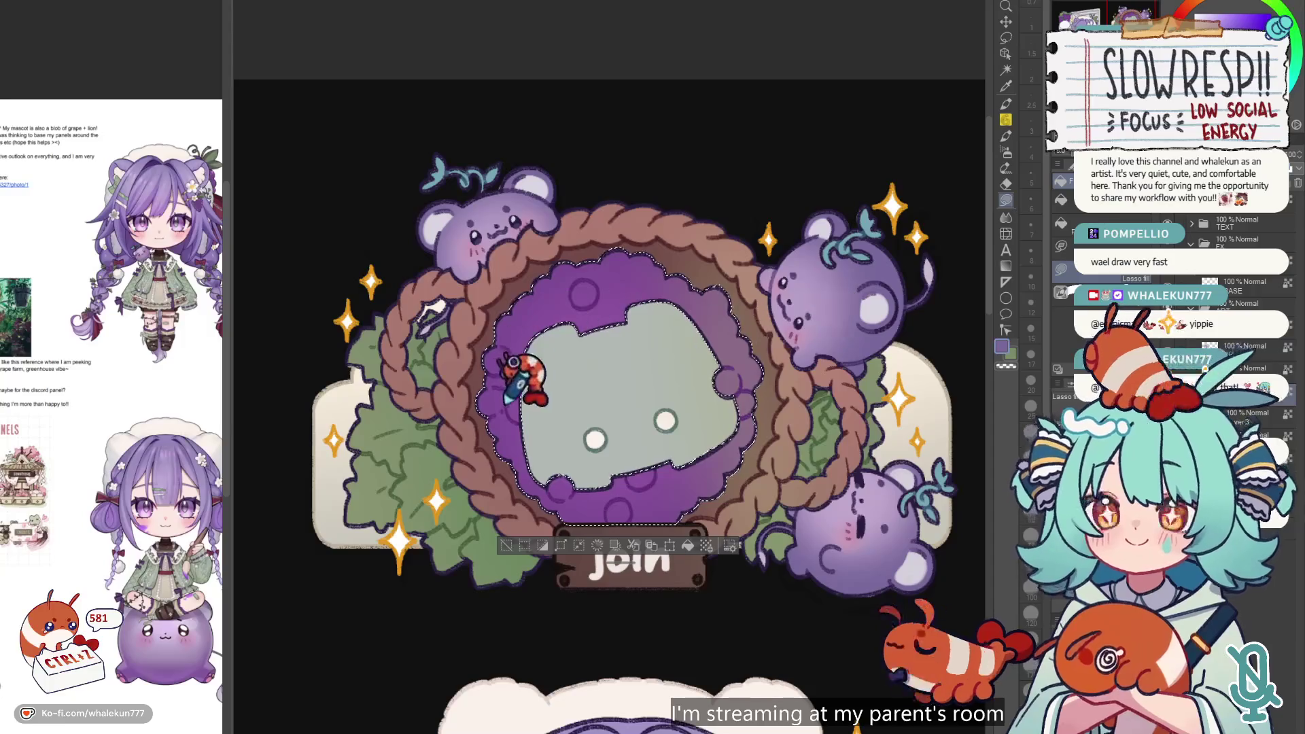
pyautogui.scroll(-5, 499, 389)
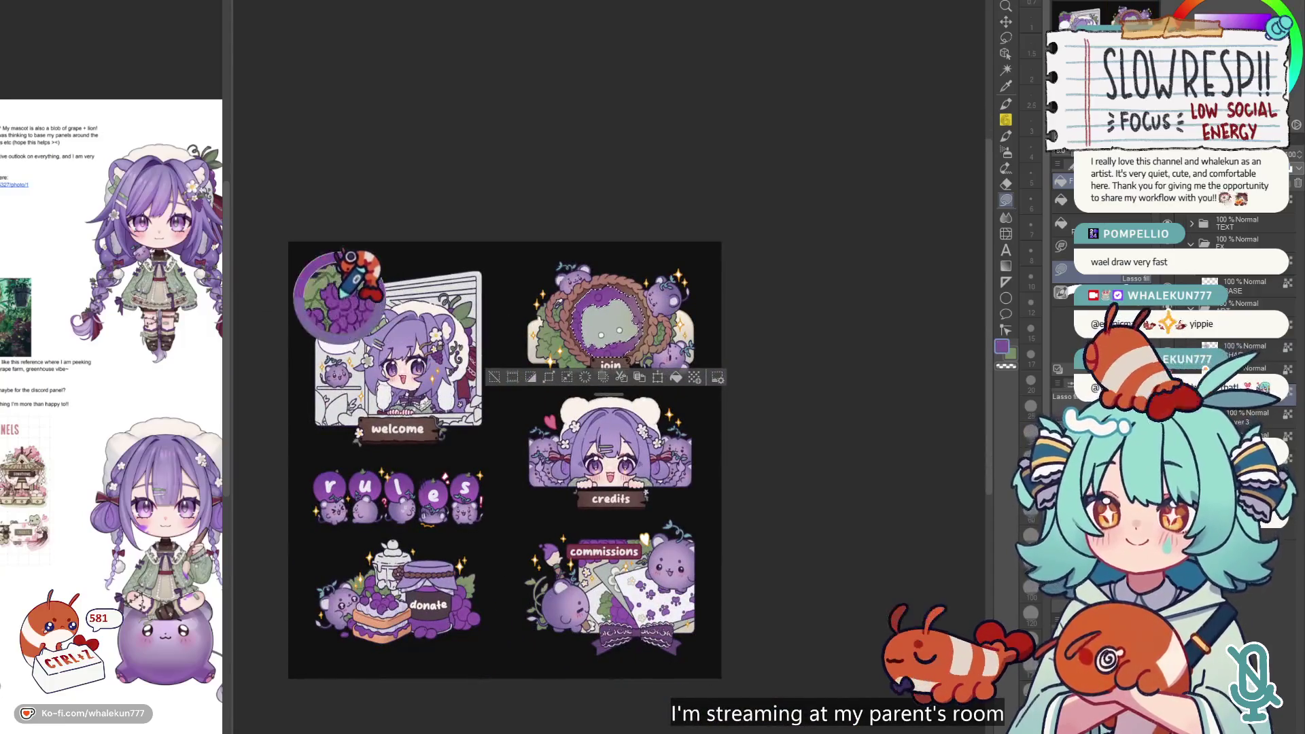
# - Zoom to the join panel and Auto Select the rope ring of the grape frame
pyautogui.click(1005, 151)
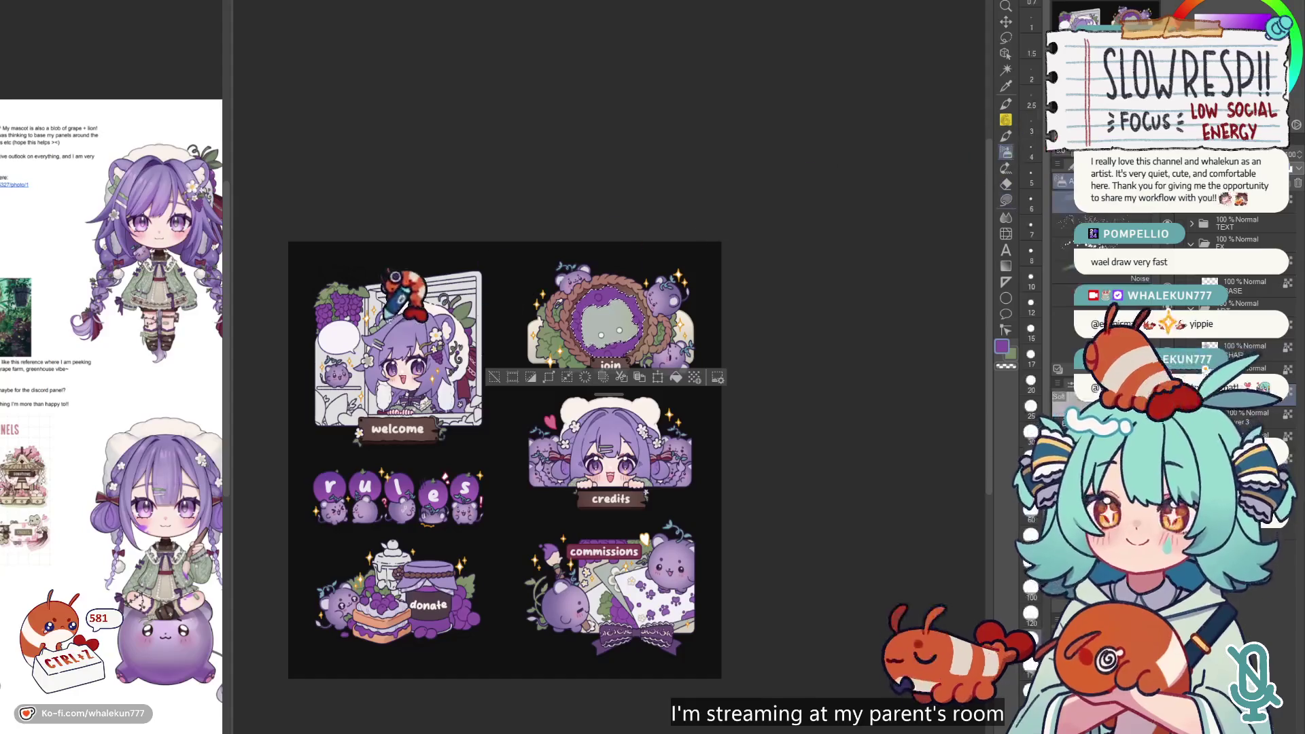
pyautogui.scroll(3, 387, 318)
pyautogui.scroll(-2, 449, 465)
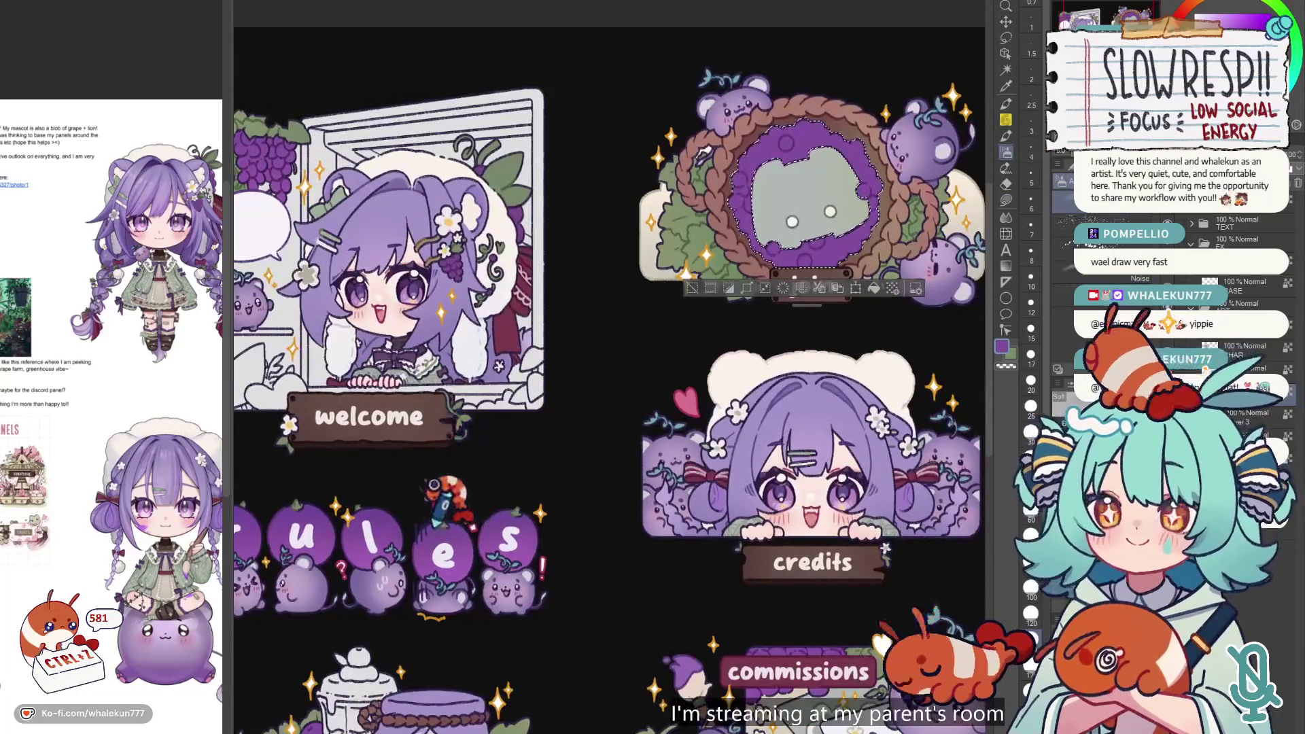
pyautogui.scroll(2, 721, 285)
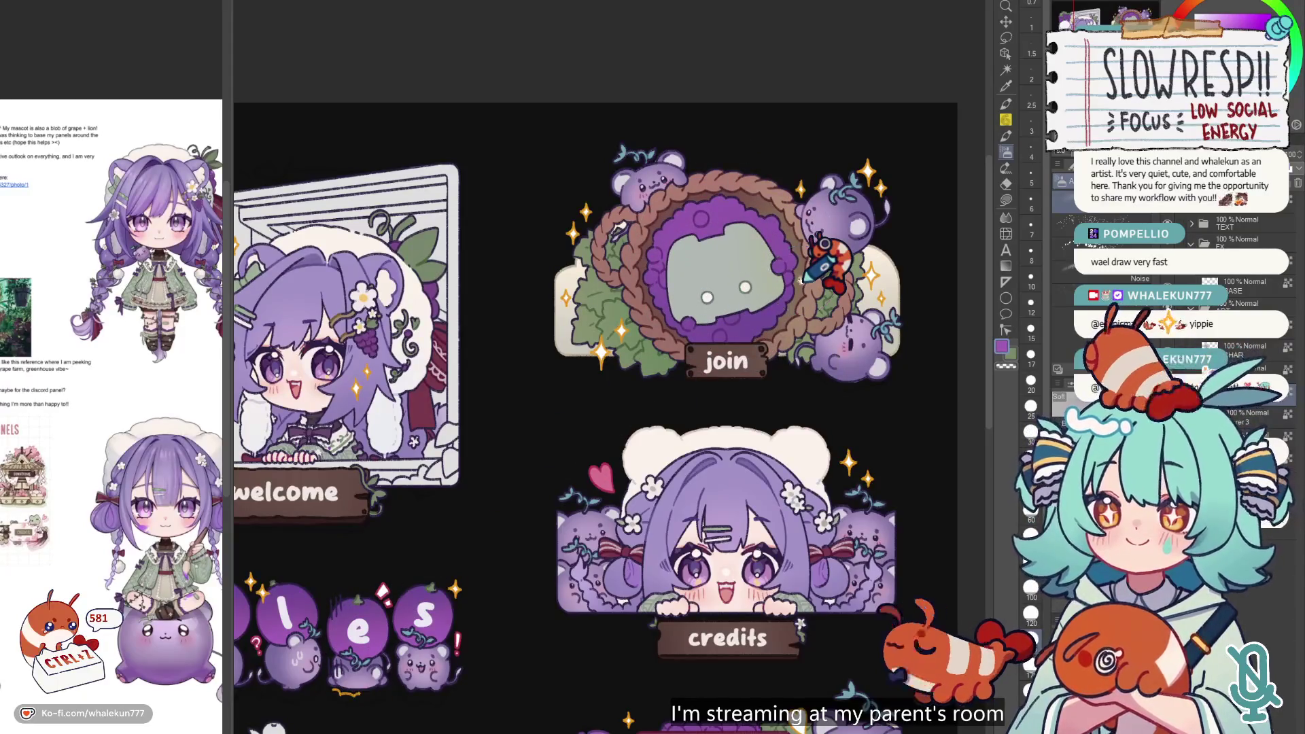
pyautogui.scroll(2, 802, 279)
pyautogui.press('w')
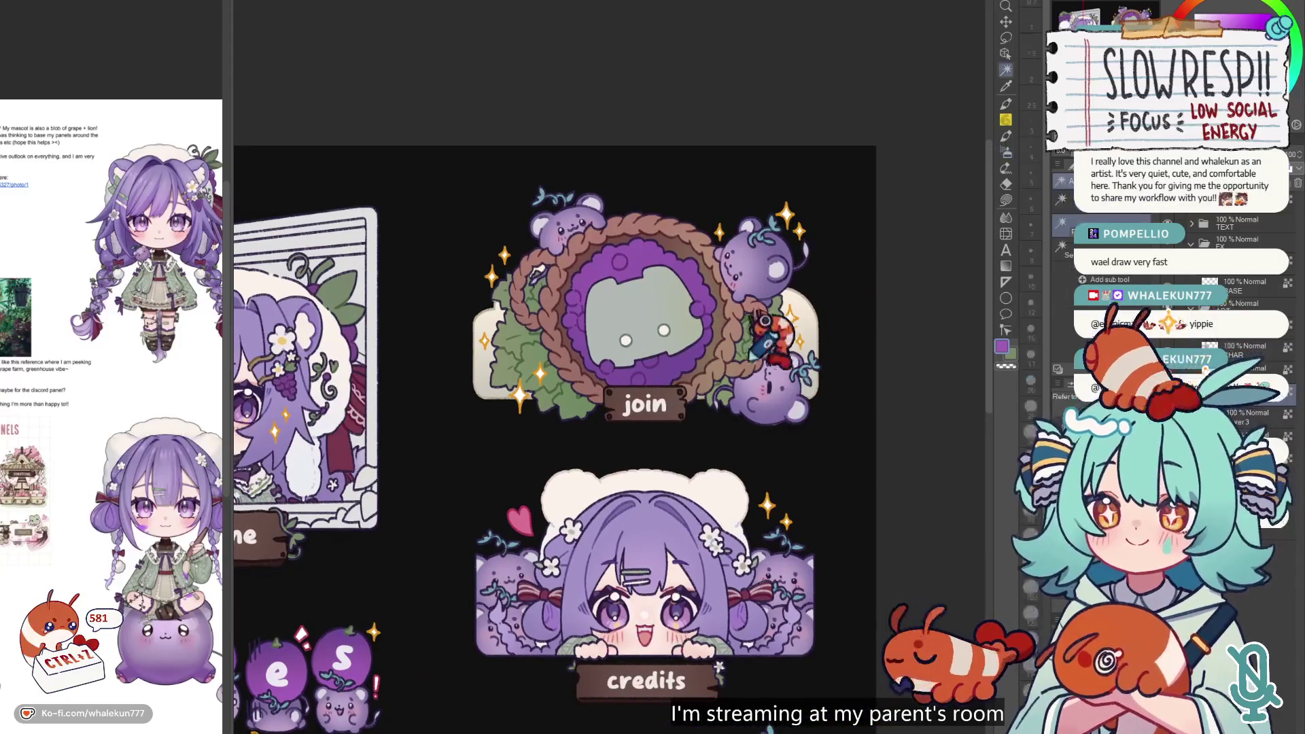
pyautogui.click(726, 312)
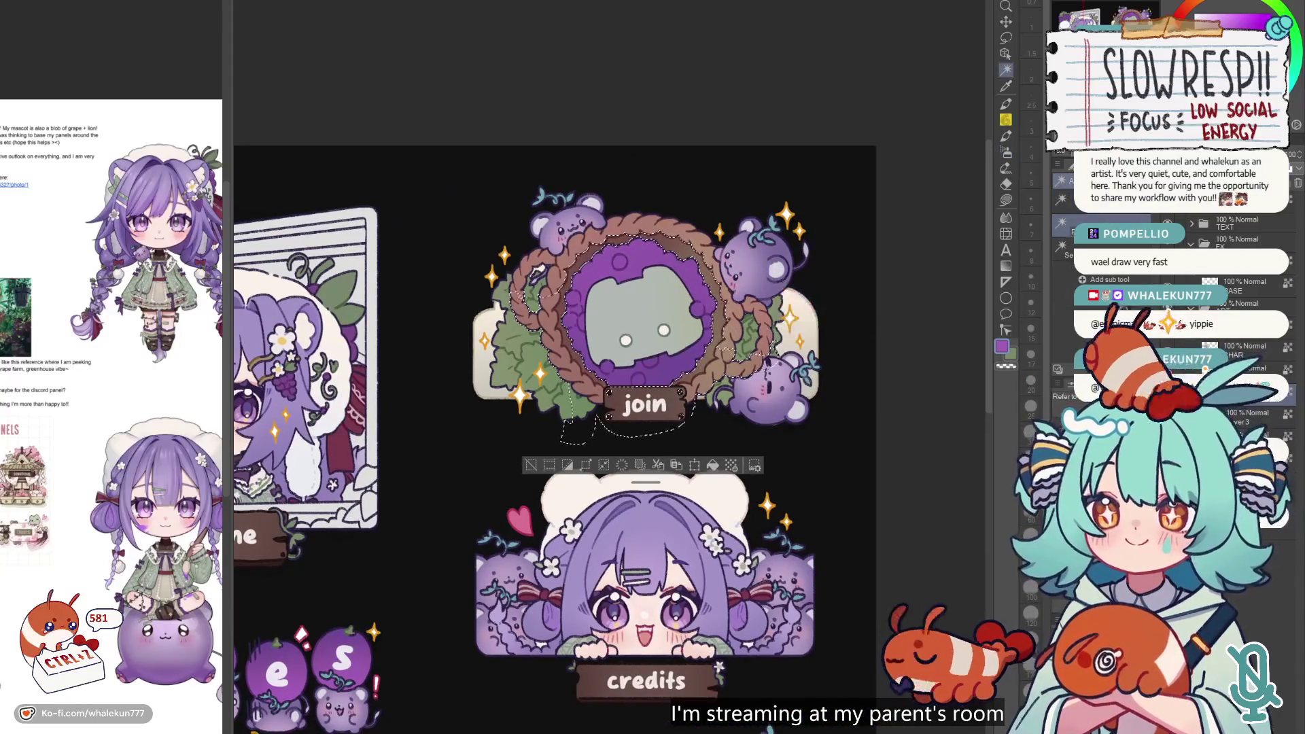
# - Lasso-fill the area near the upper-left rope to clean it up
pyautogui.press('g')
pyautogui.scroll(3, 666, 266)
pyautogui.moveTo(519, 243); pyautogui.dragTo(657, 317)
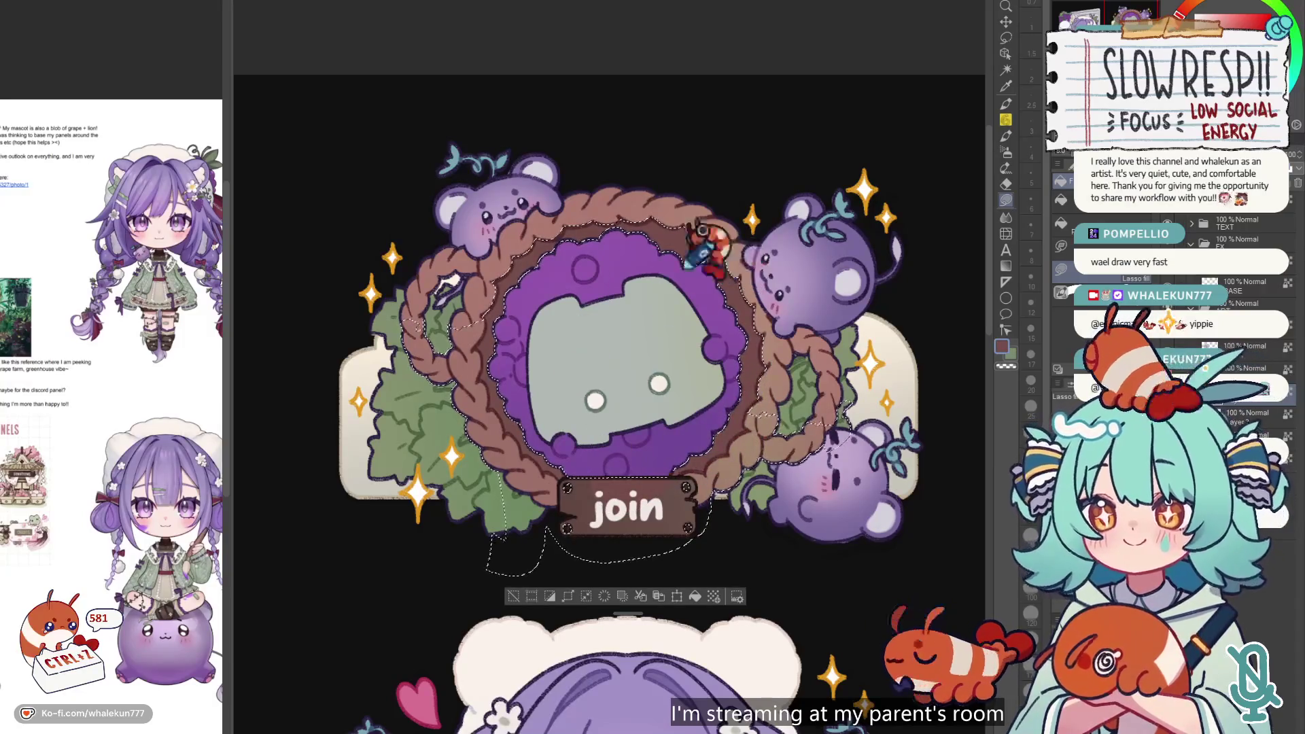
# - Restore the wreath selection and spray soft airbrush shading, undoing a stray stroke
pyautogui.hotkey('ctrl', 'd')
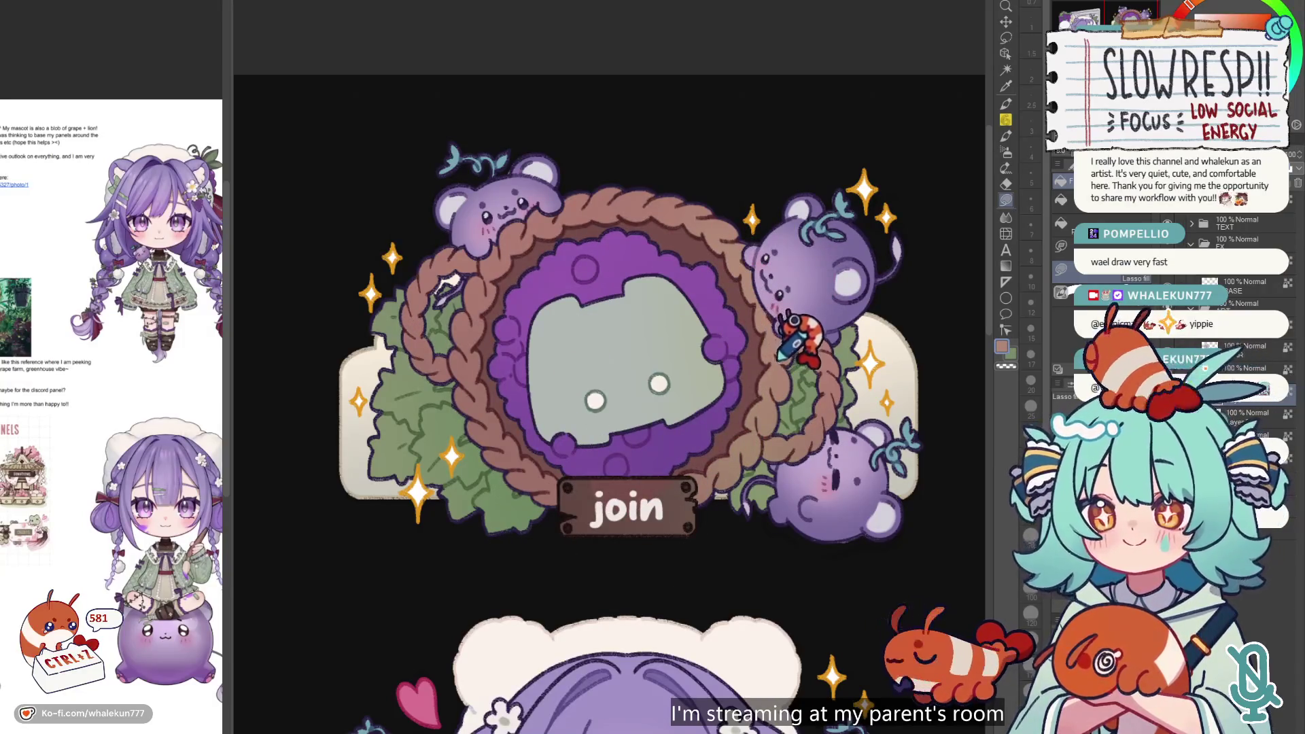
pyautogui.scroll(-2, 812, 356)
pyautogui.hotkey('ctrl', 'shift', 'd')
pyautogui.press('b')
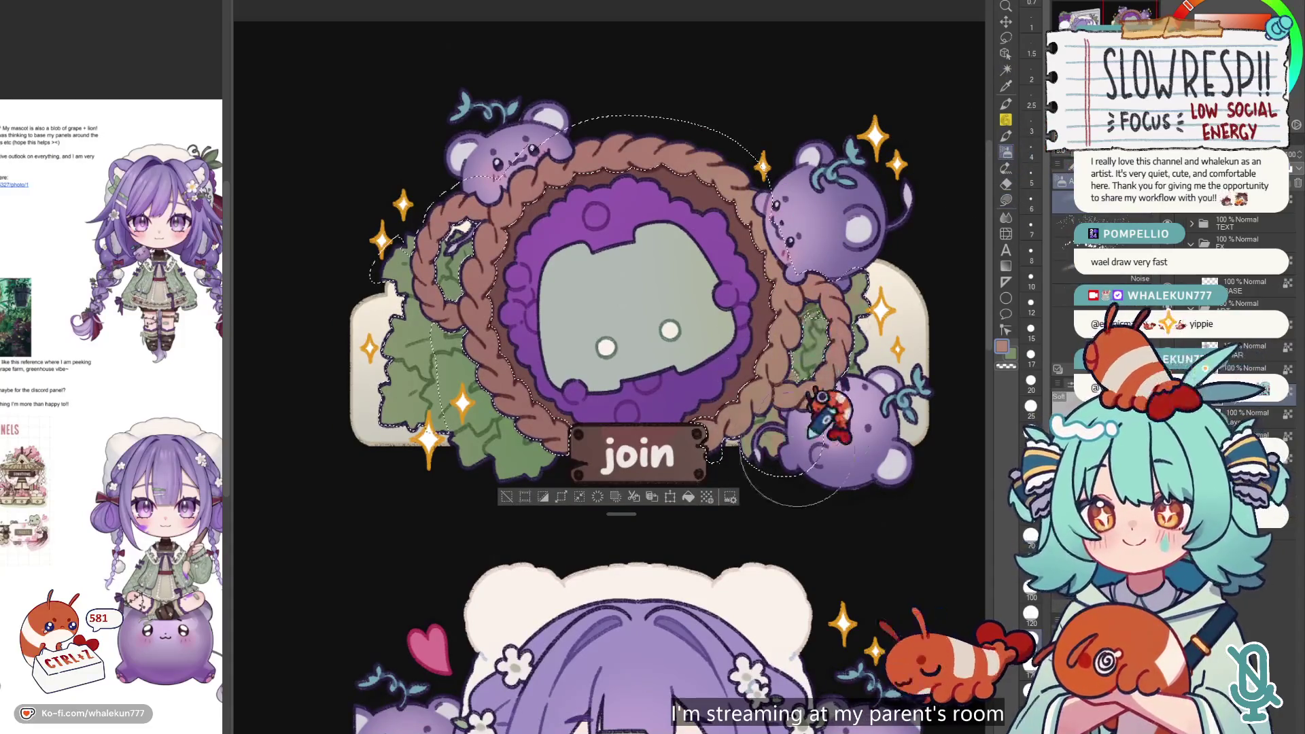
pyautogui.hotkey('ctrl', 'z')
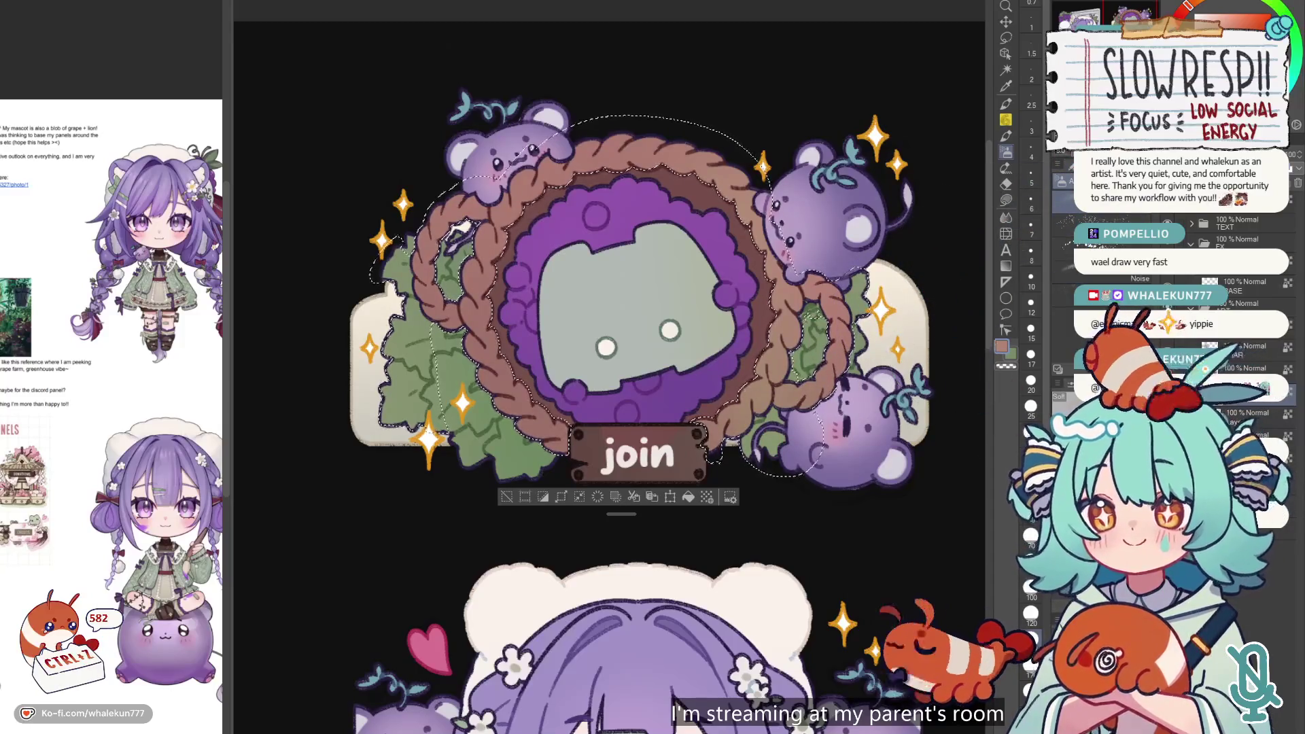
pyautogui.hotkey('ctrl', 'd')
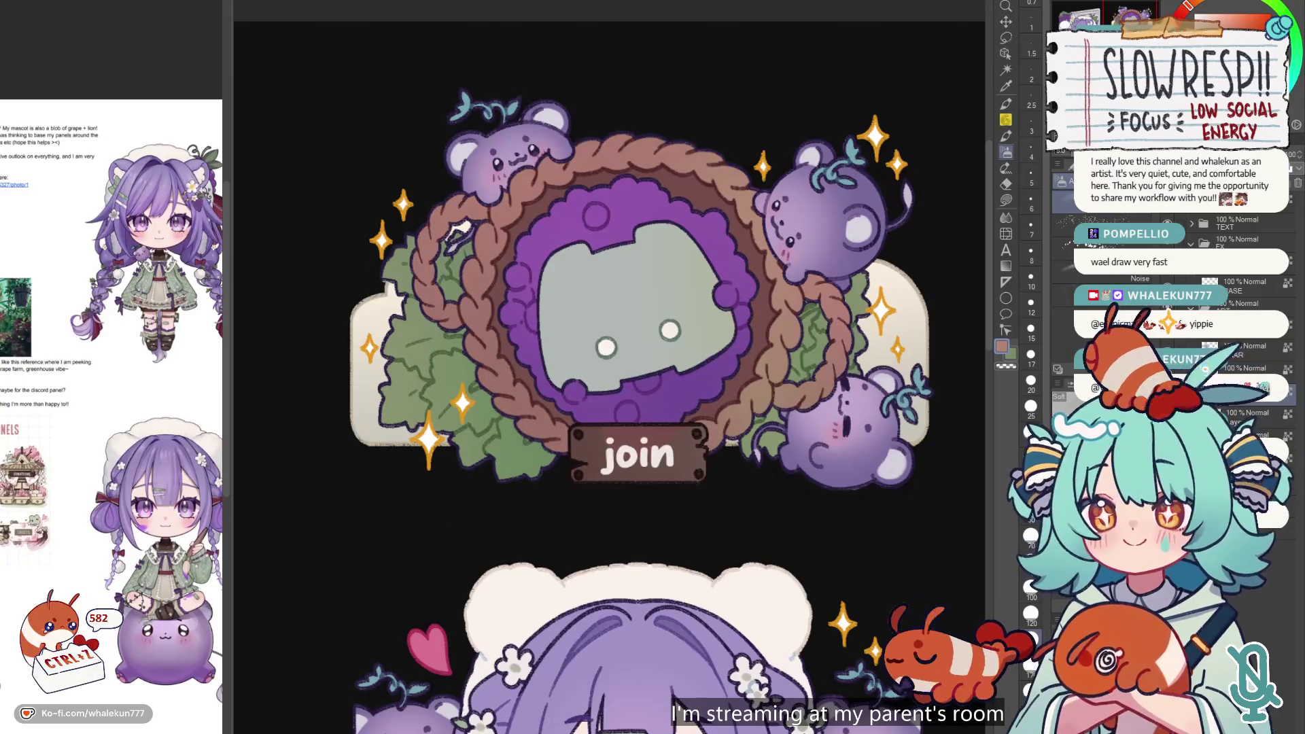
# - Lasso the lower-right mouse and shade it with the soft airbrush, undo the left-wreath stroke, then deselect
pyautogui.press('w')
pyautogui.hotkey('ctrl', 'shift', 'd')
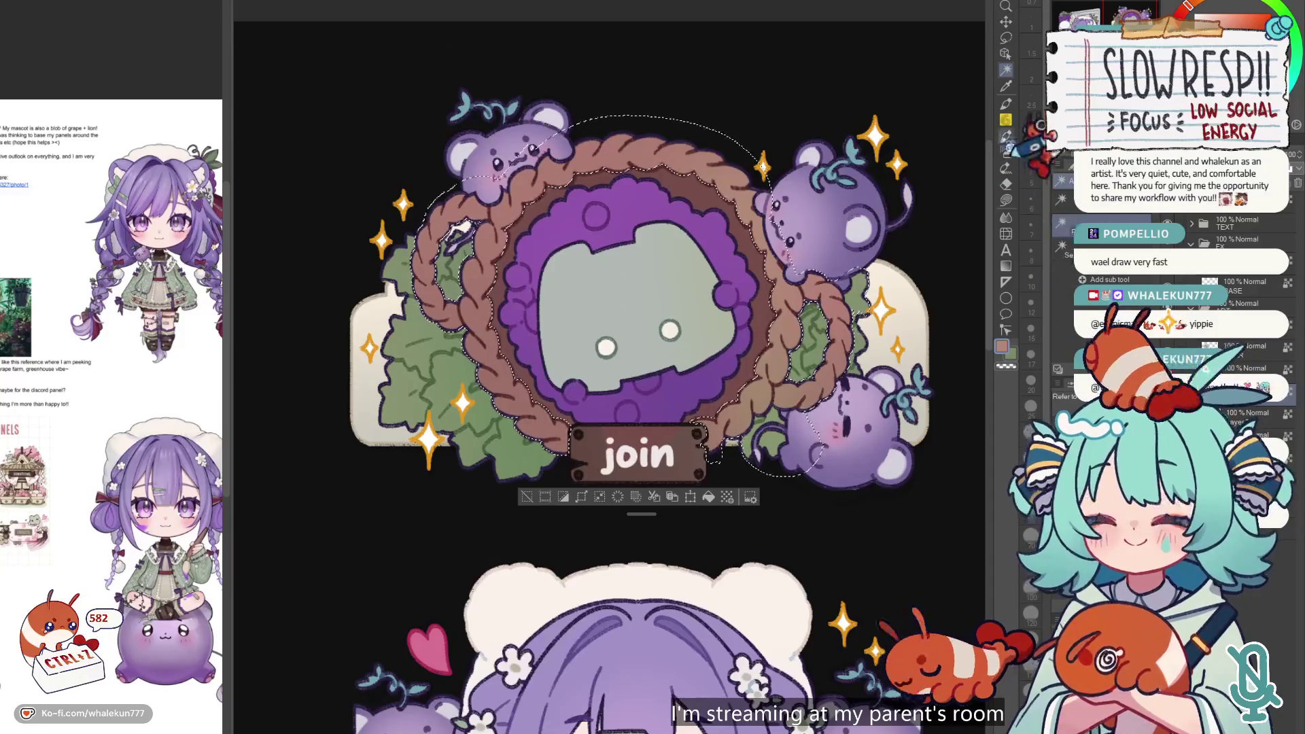
pyautogui.click(1006, 38)
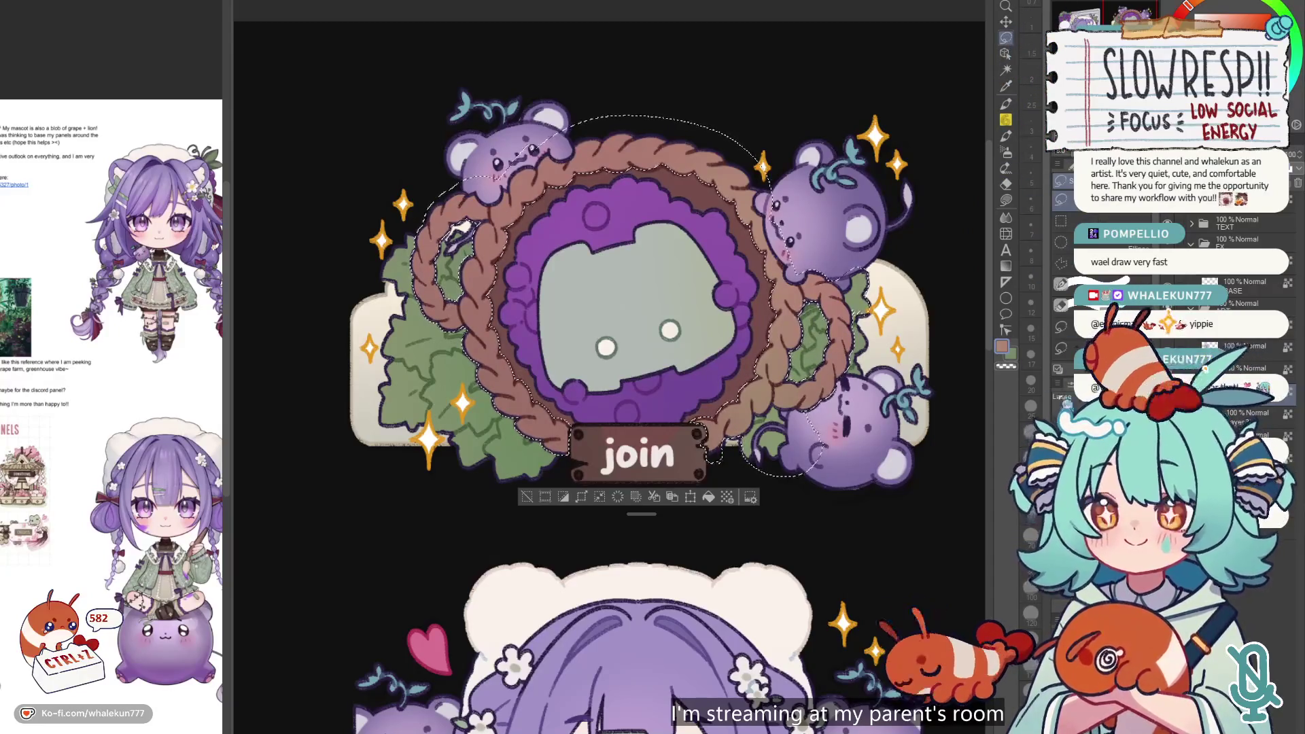
pyautogui.scroll(2, 887, 251)
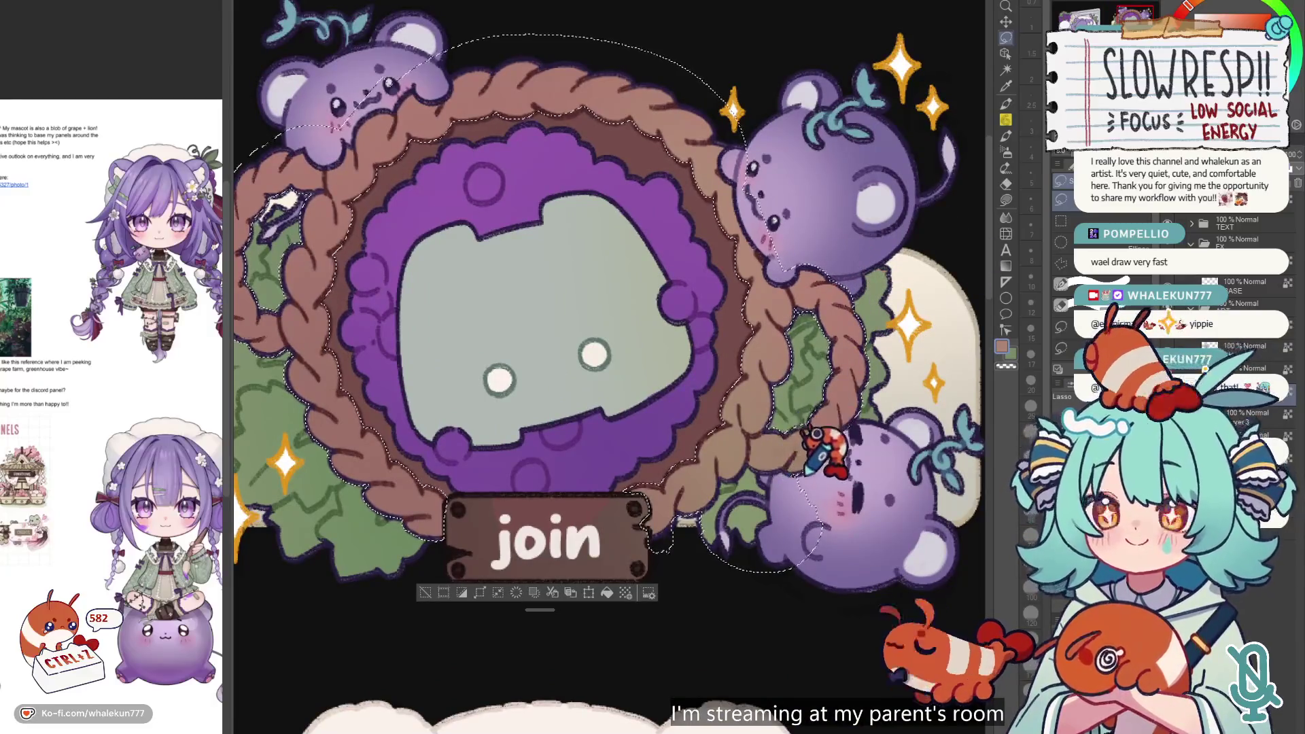
pyautogui.moveTo(761, 449)
pyautogui.mouseDown()
pyautogui.moveTo(736, 452)
pyautogui.moveTo(708, 539)
pyautogui.moveTo(920, 421)
pyautogui.mouseUp()
pyautogui.press('b')
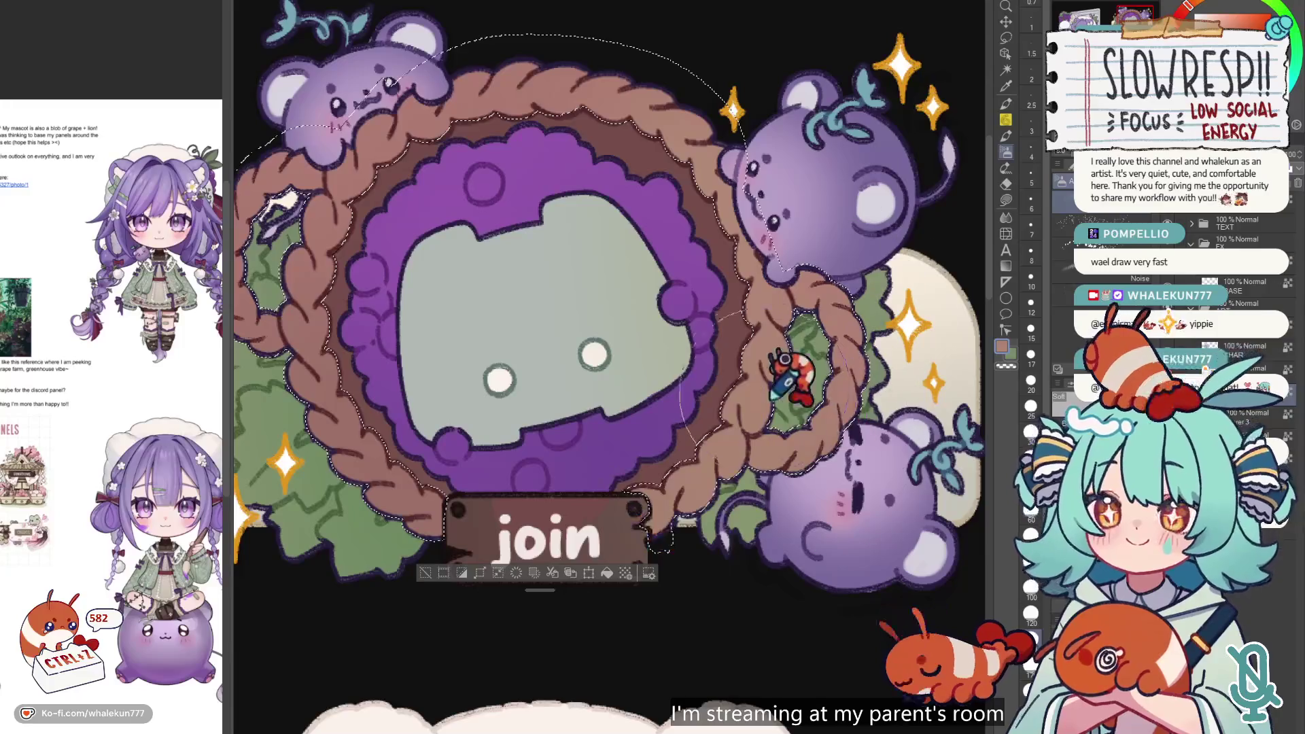
pyautogui.scroll(-2, 809, 367)
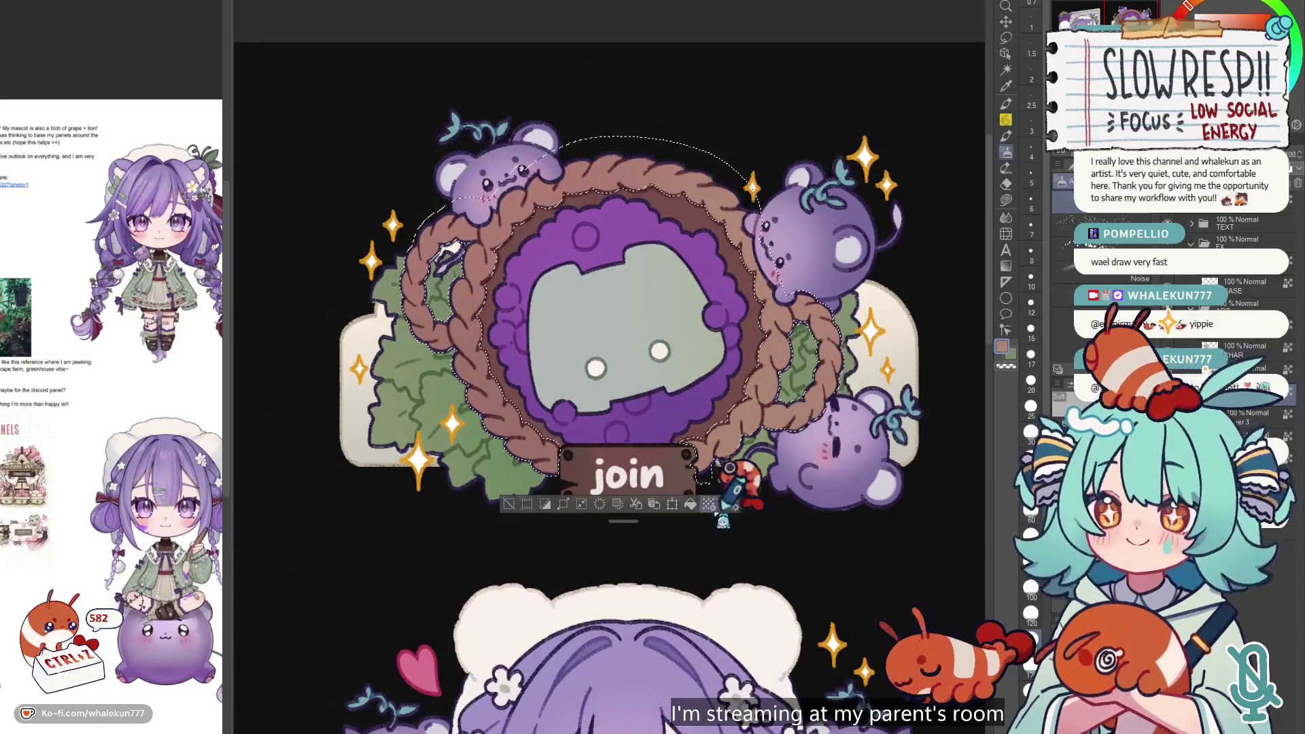
pyautogui.hotkey('ctrl', 'z')
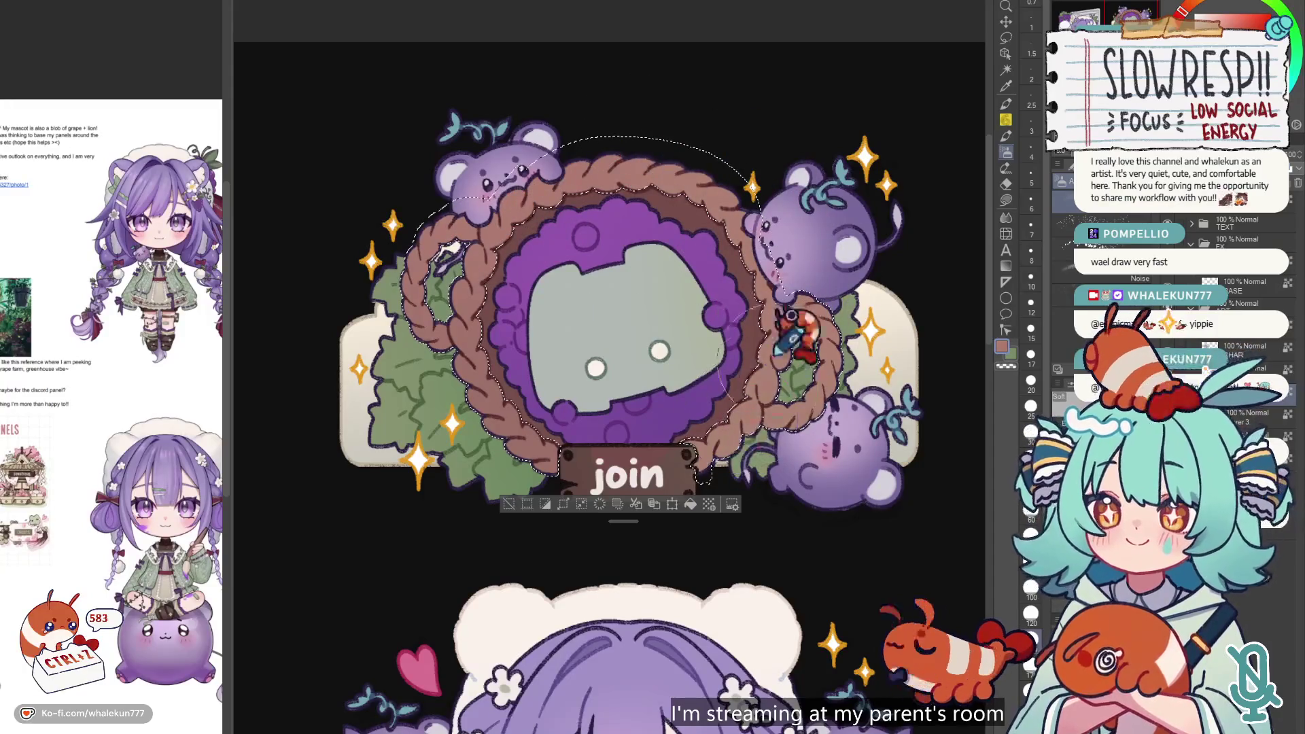
pyautogui.hotkey('ctrl', 'd')
pyautogui.scroll(-3, 782, 401)
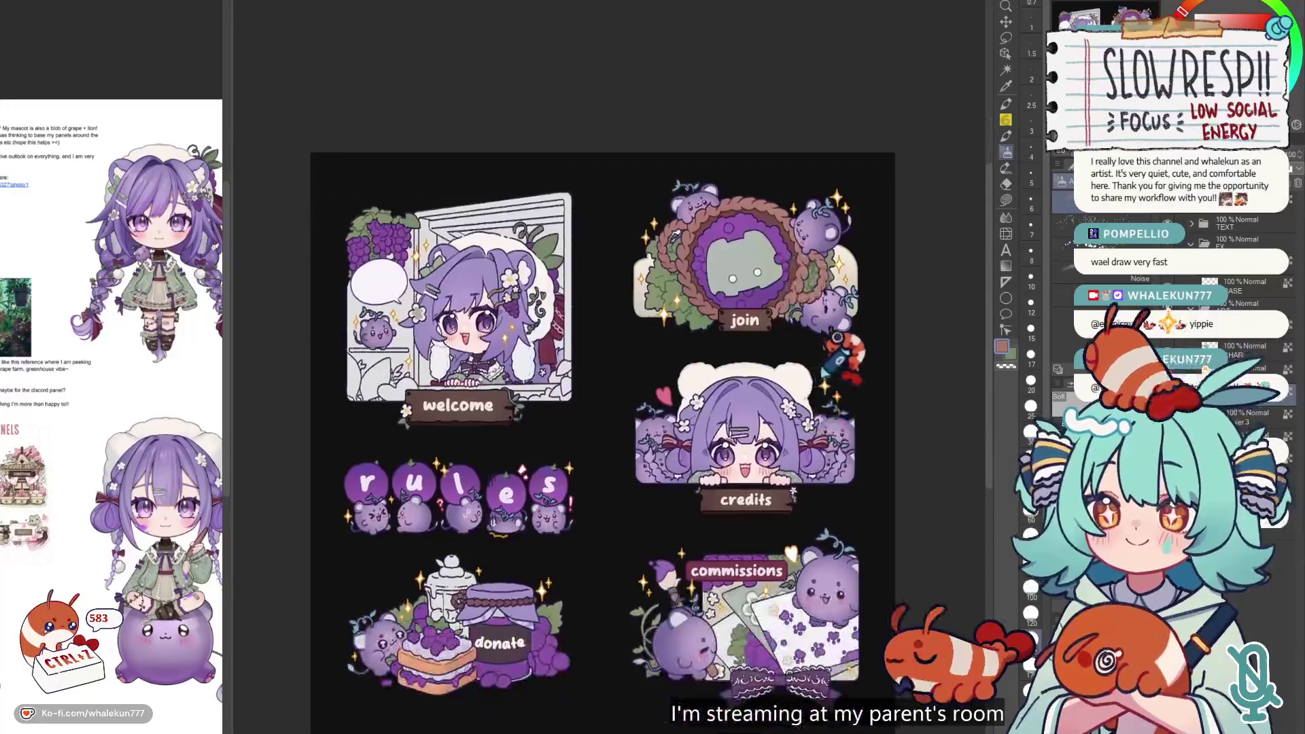
# - Zoom to the donate jar and Auto Select its label area
pyautogui.scroll(1, 847, 370)
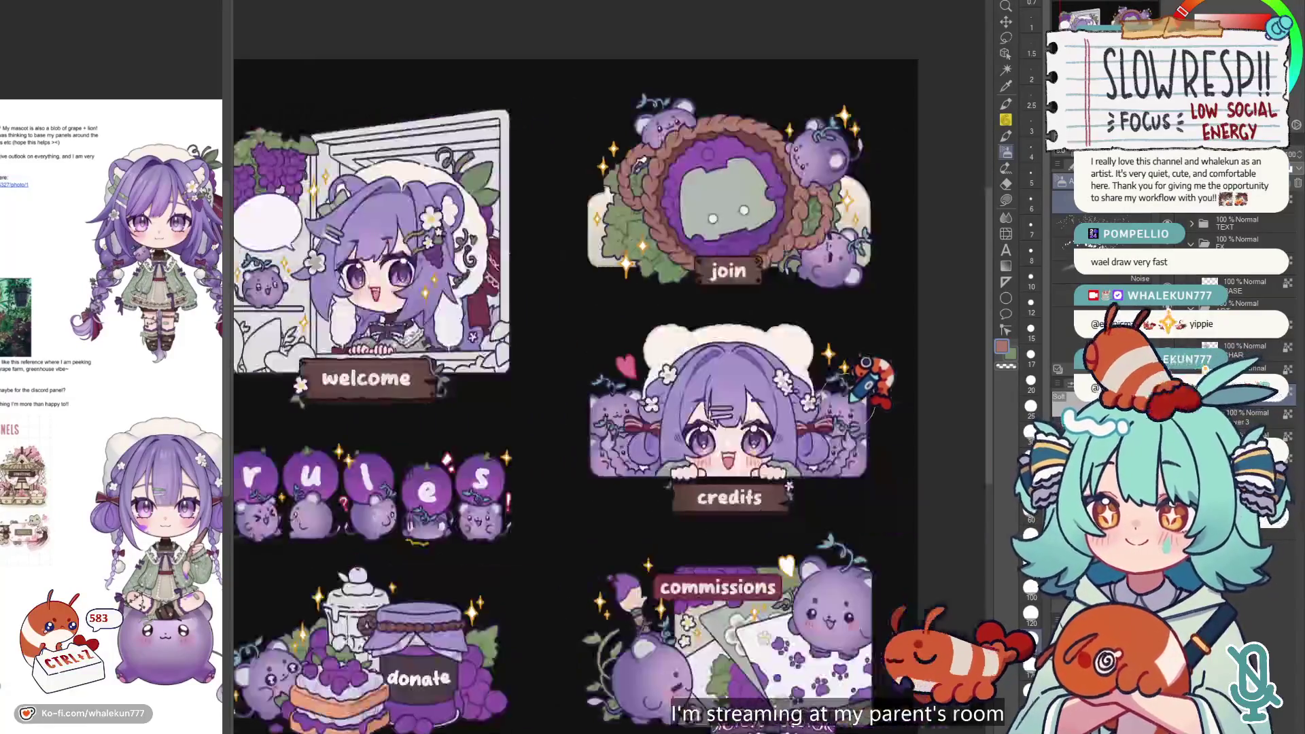
pyautogui.scroll(-3, 866, 360)
pyautogui.scroll(2, 826, 388)
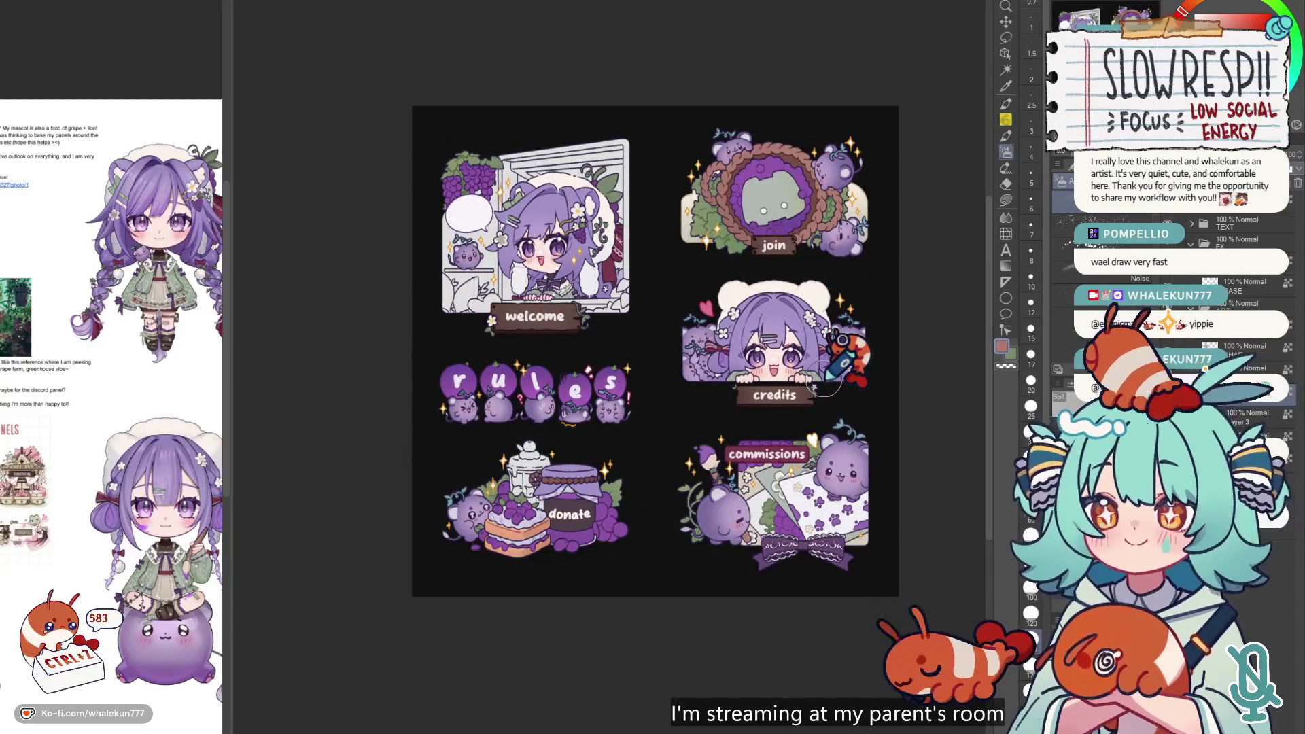
pyautogui.click(1006, 70)
pyautogui.click(571, 513)
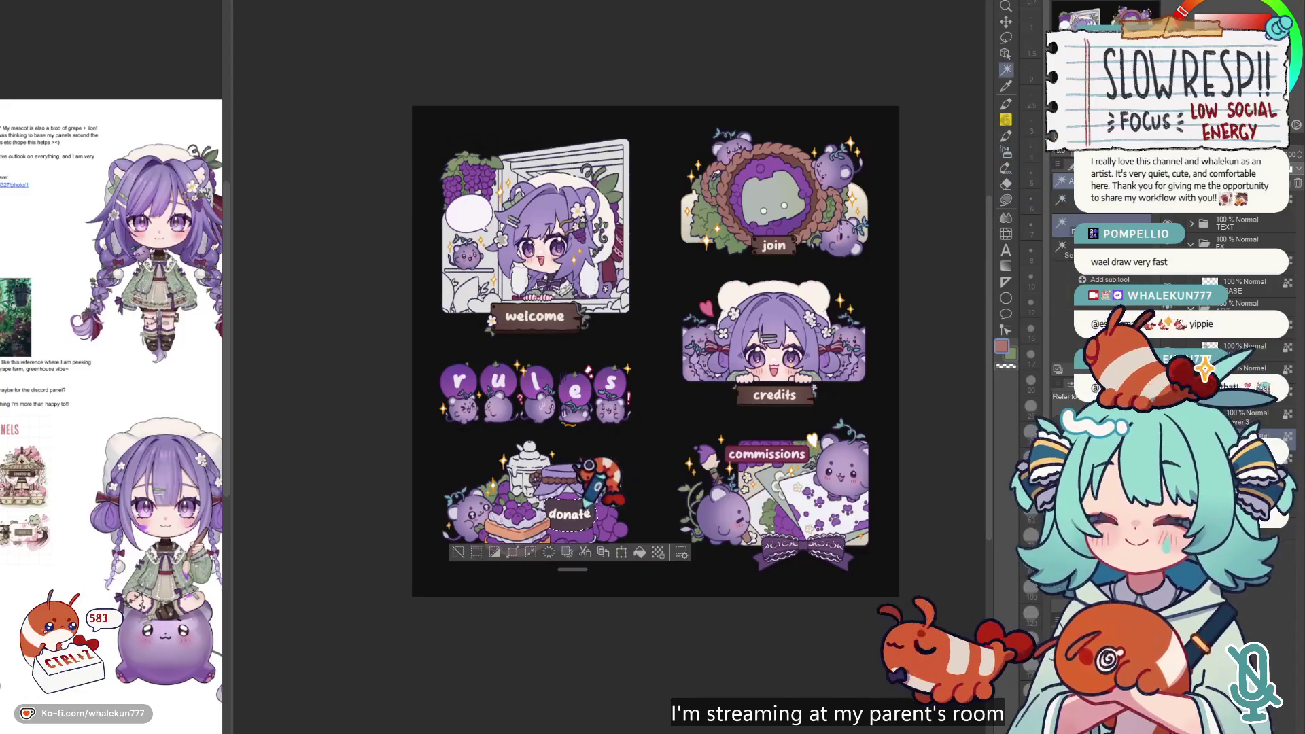
pyautogui.click(1006, 200)
pyautogui.moveTo(754, 326); pyautogui.dragTo(827, 245)
pyautogui.scroll(2, 753, 328)
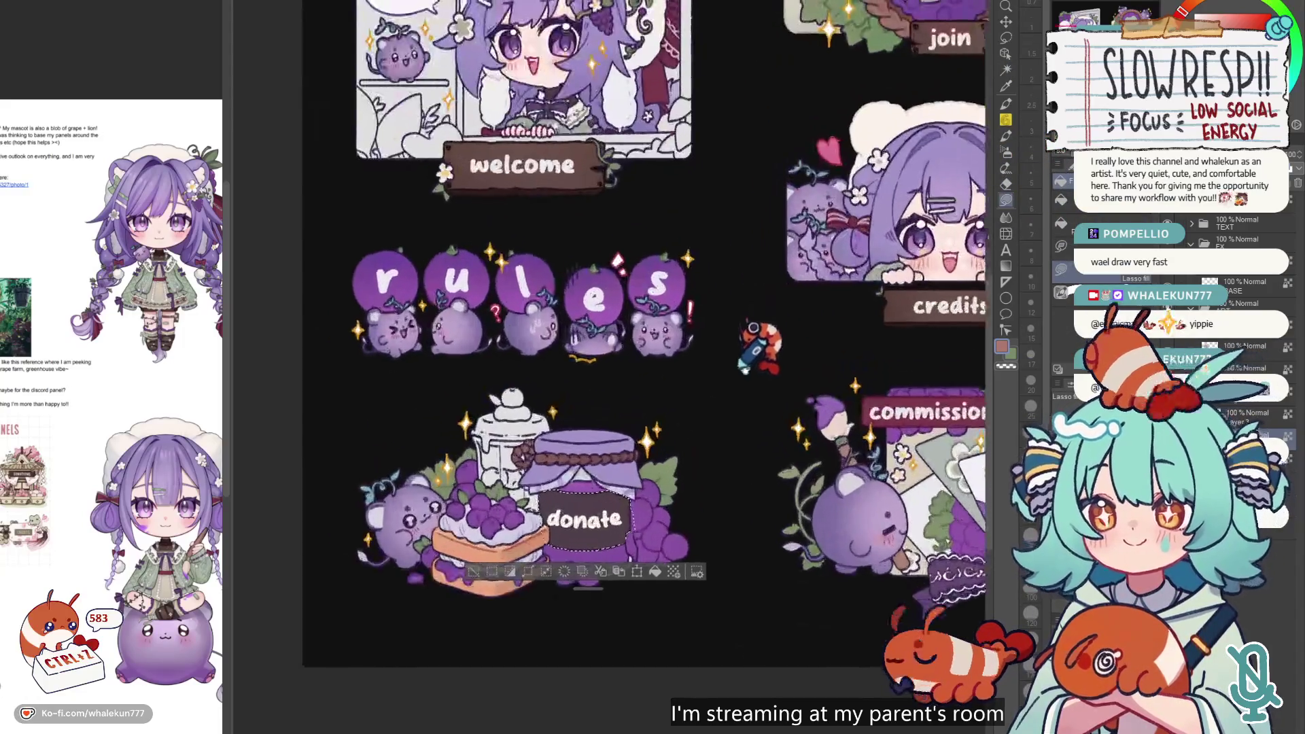
pyautogui.moveTo(753, 329); pyautogui.dragTo(790, 343)
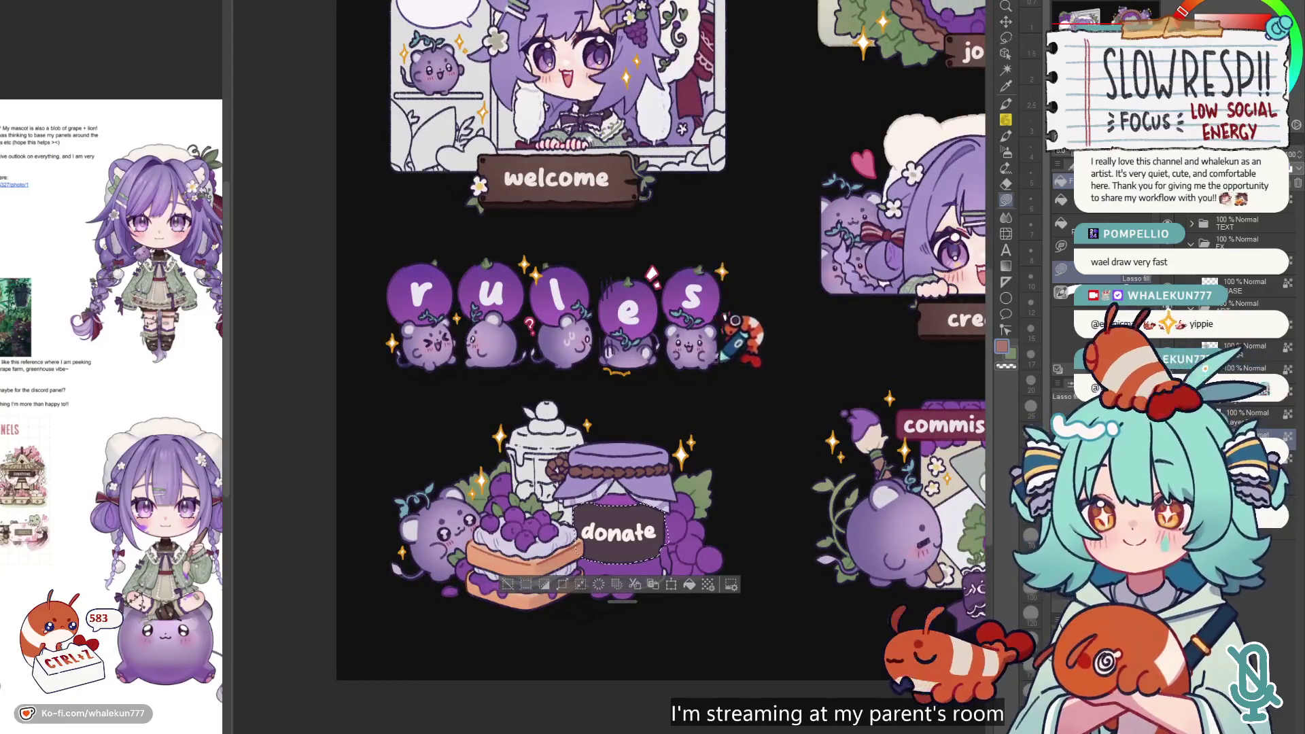
# - Fill the donate label with light lavender, then undo the recolours
pyautogui.keyDown('alt'); pyautogui.click(567, 479); pyautogui.keyUp('alt')
pyautogui.hotkey('alt', 'BackSpace')
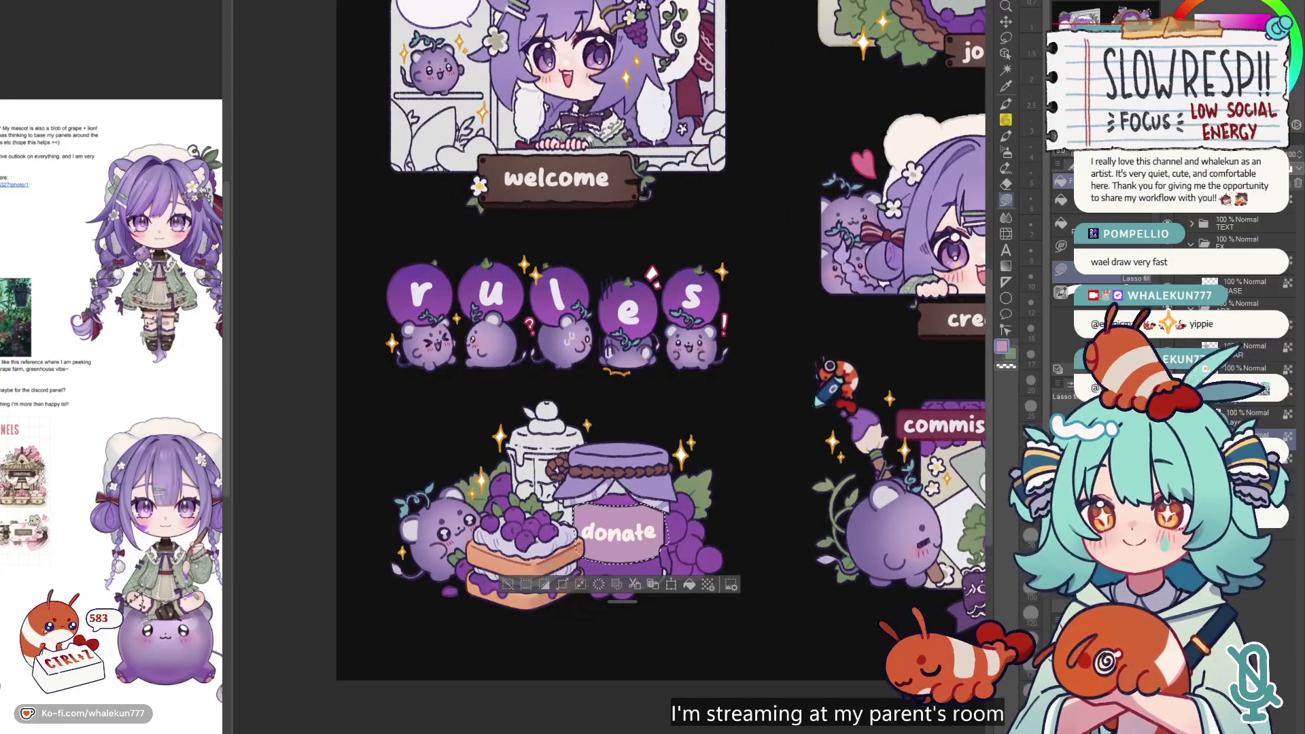
pyautogui.scroll(-4, 829, 372)
pyautogui.scroll(2, 803, 386)
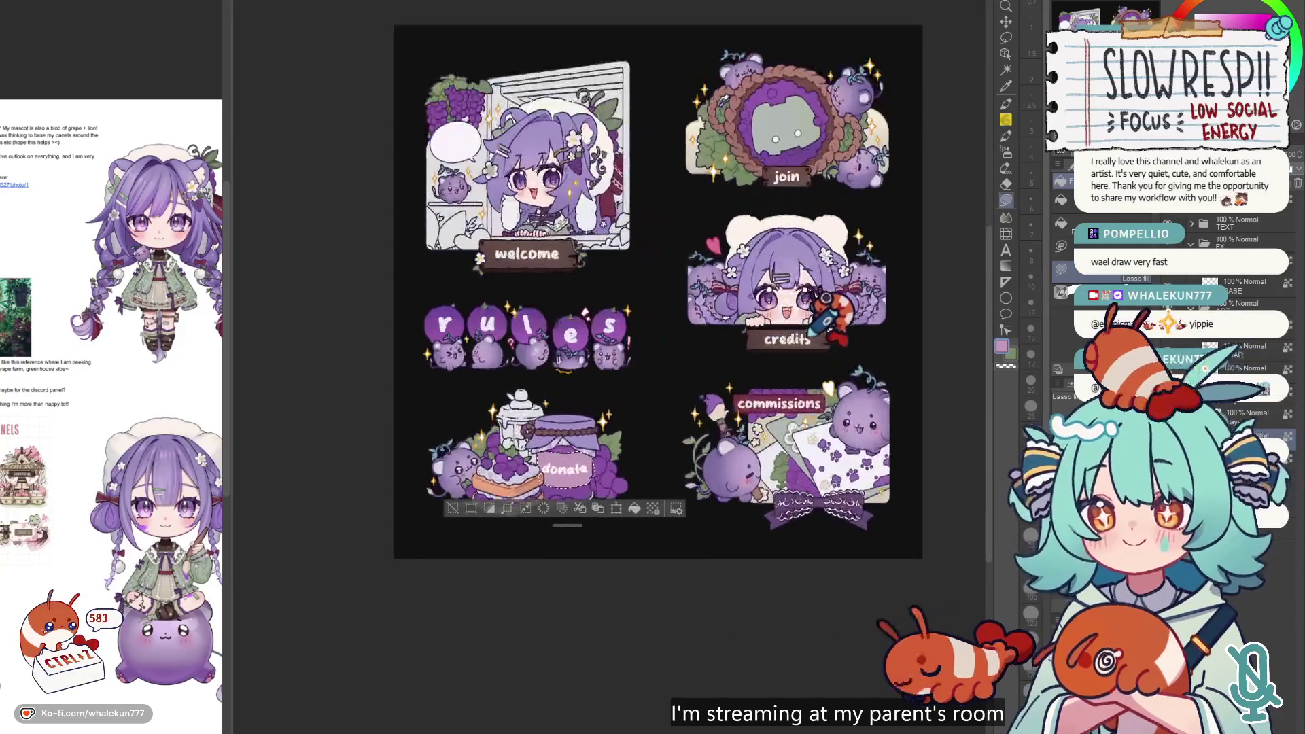
pyautogui.hotkey('ctrl', 'z')
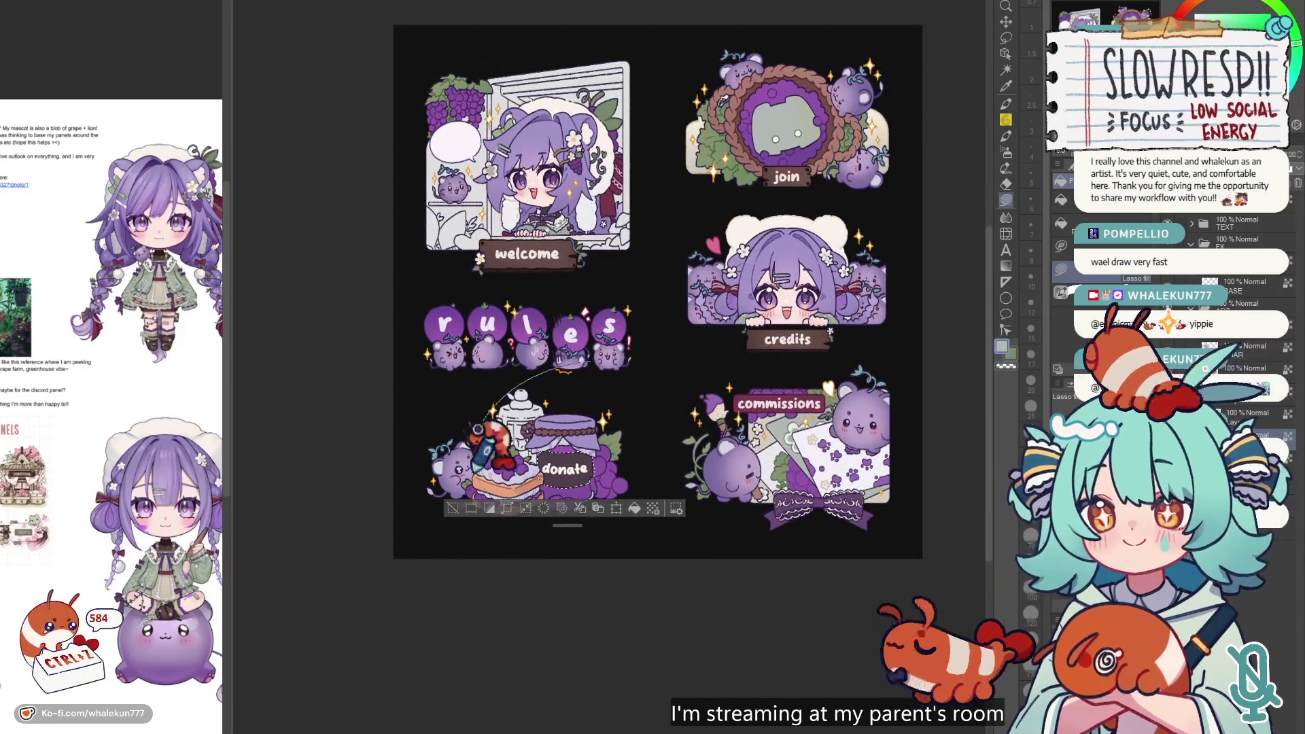
pyautogui.scroll(2, 727, 393)
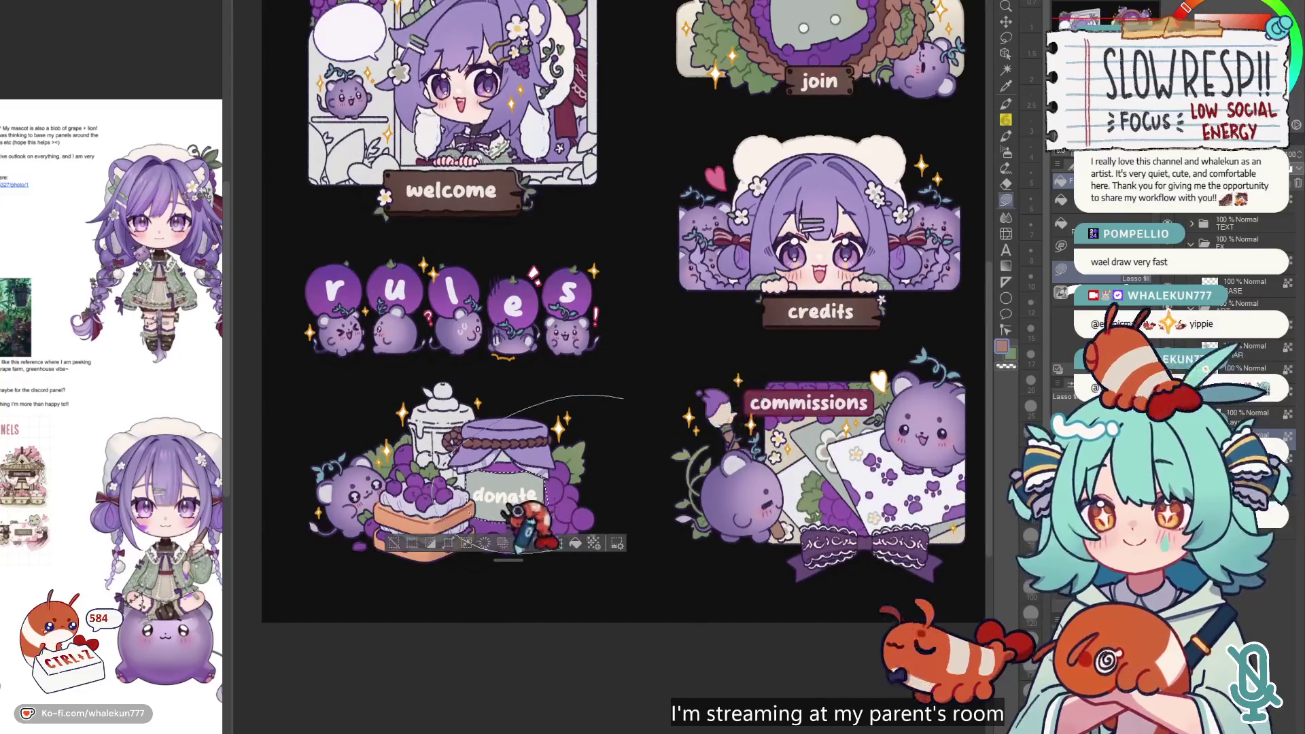
pyautogui.hscroll(2, 862, 379)
pyautogui.hotkey('ctrl', 'z')
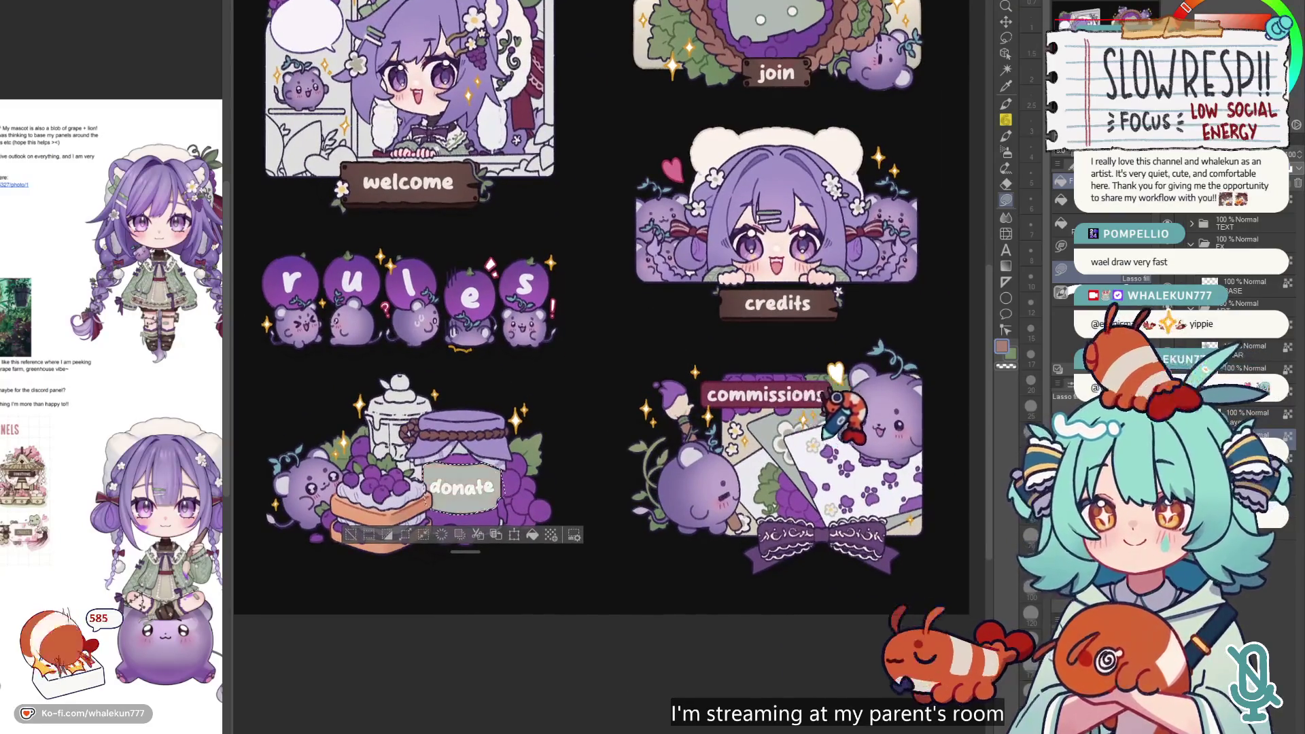
# - Outline the jar's donate label as a selection and fill it with white
pyautogui.keyDown('alt'); pyautogui.click(418, 394); pyautogui.keyUp('alt')
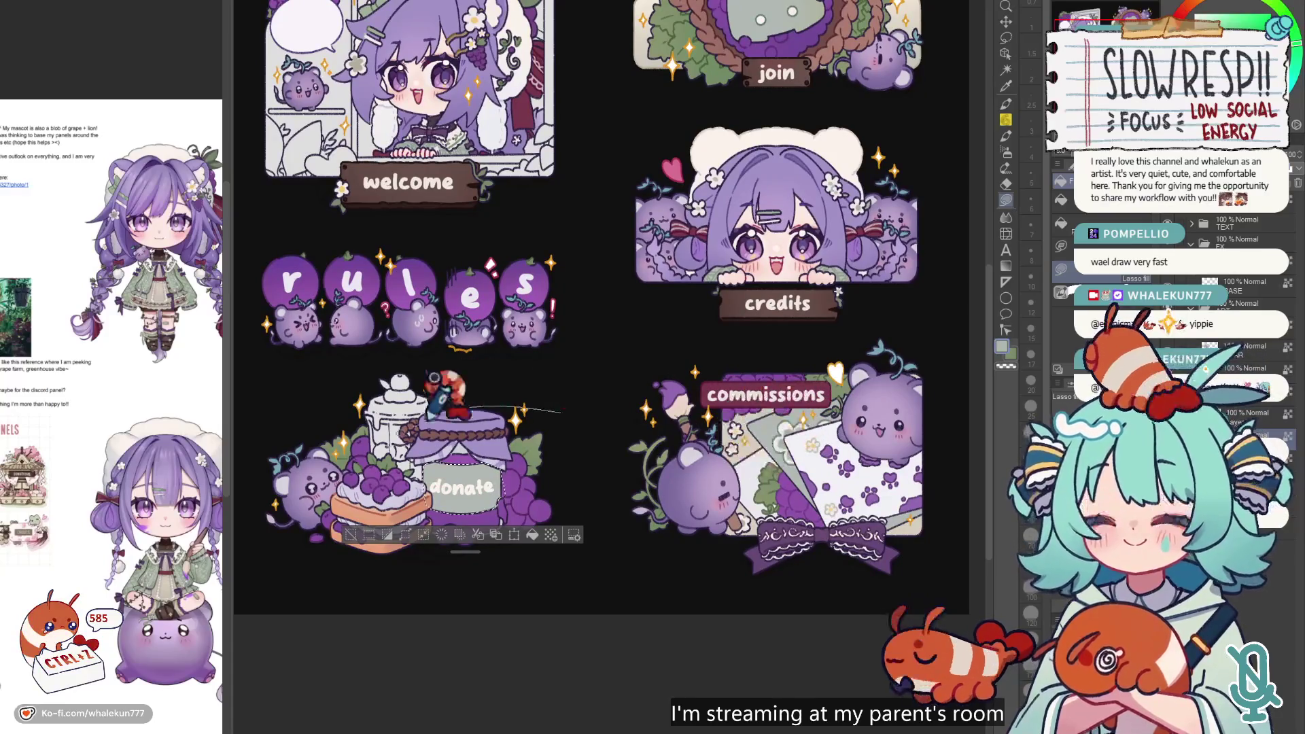
pyautogui.scroll(2, 771, 423)
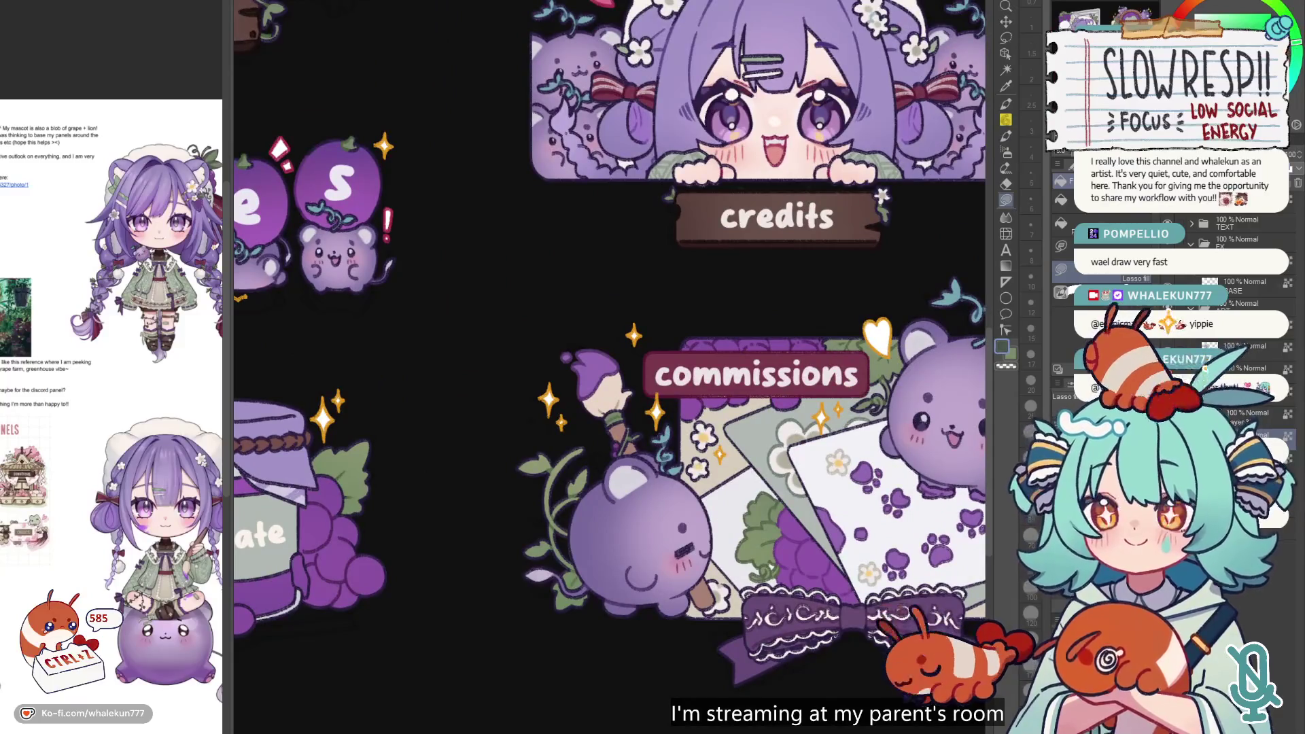
pyautogui.hscroll(-5, 666, 426)
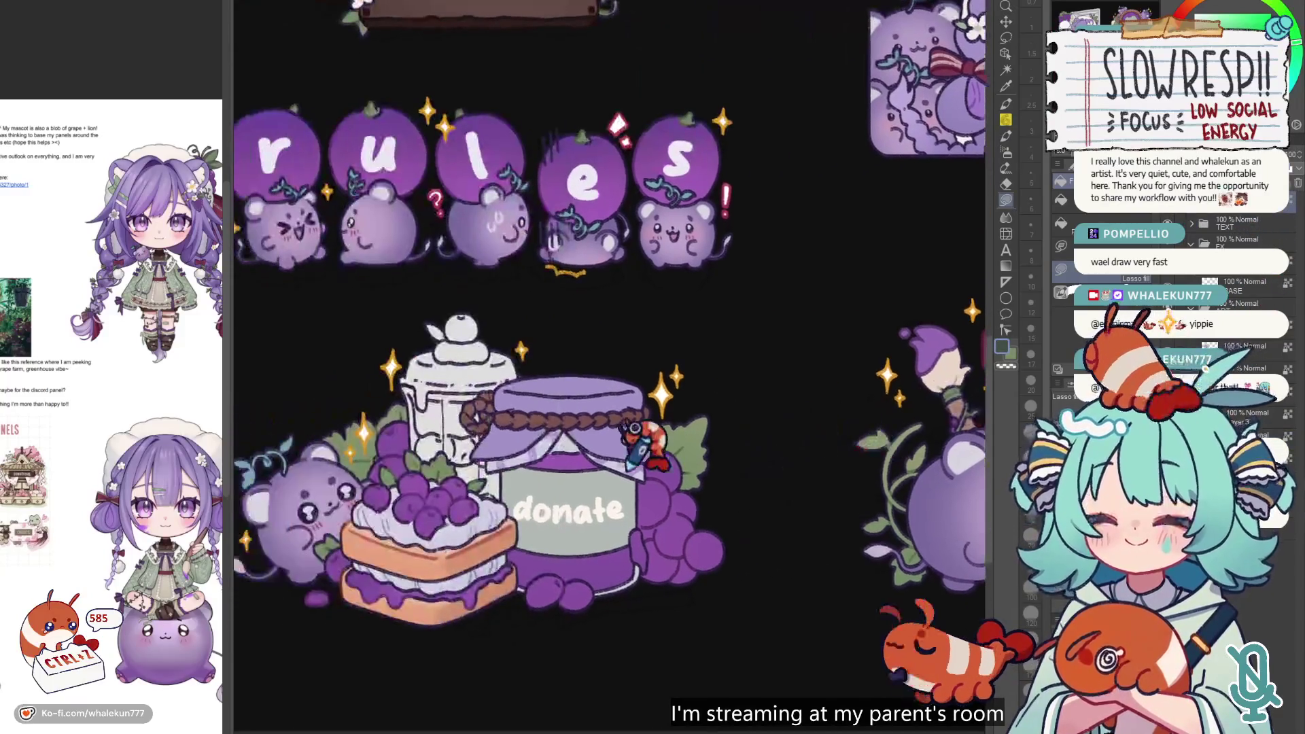
pyautogui.scroll(-4, 752, 451)
pyautogui.hscroll(1, 708, 452)
pyautogui.scroll(2, 708, 453)
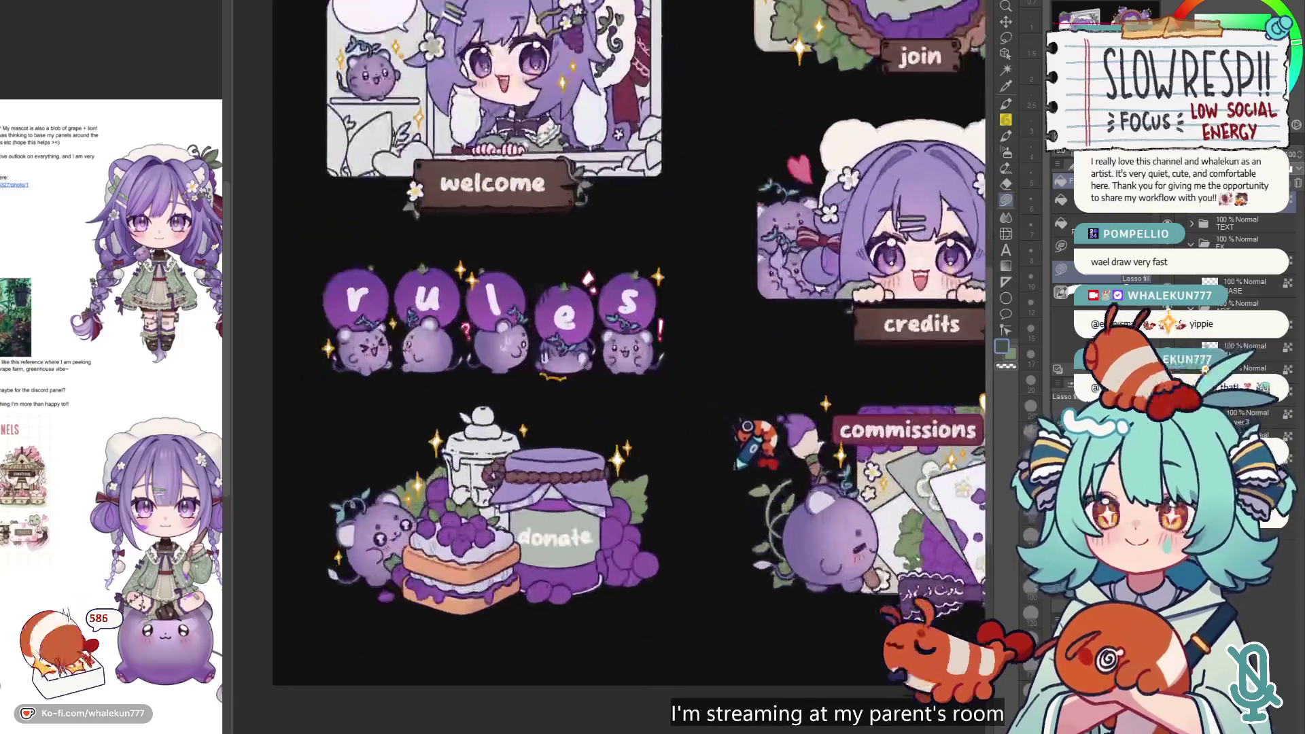
pyautogui.keyDown('alt'); pyautogui.click(443, 525); pyautogui.keyUp('alt')
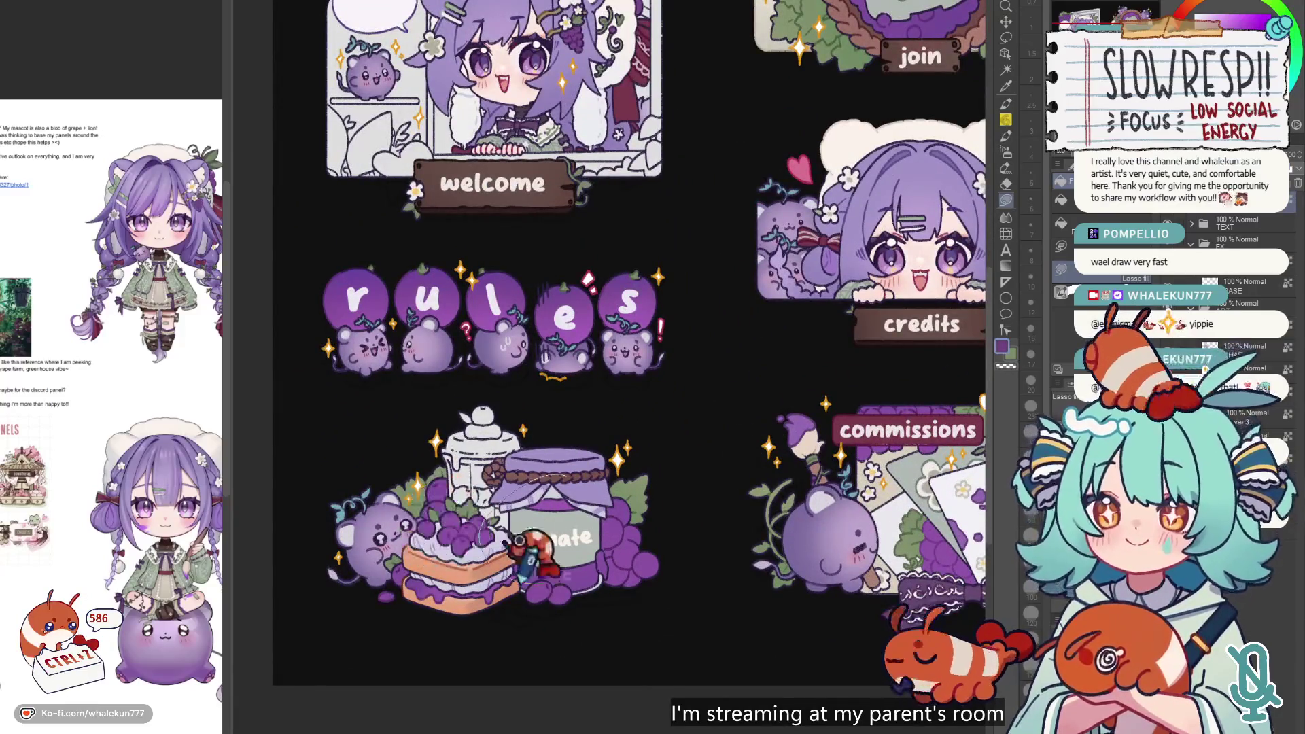
pyautogui.scroll(-2, 661, 472)
pyautogui.scroll(2, 670, 469)
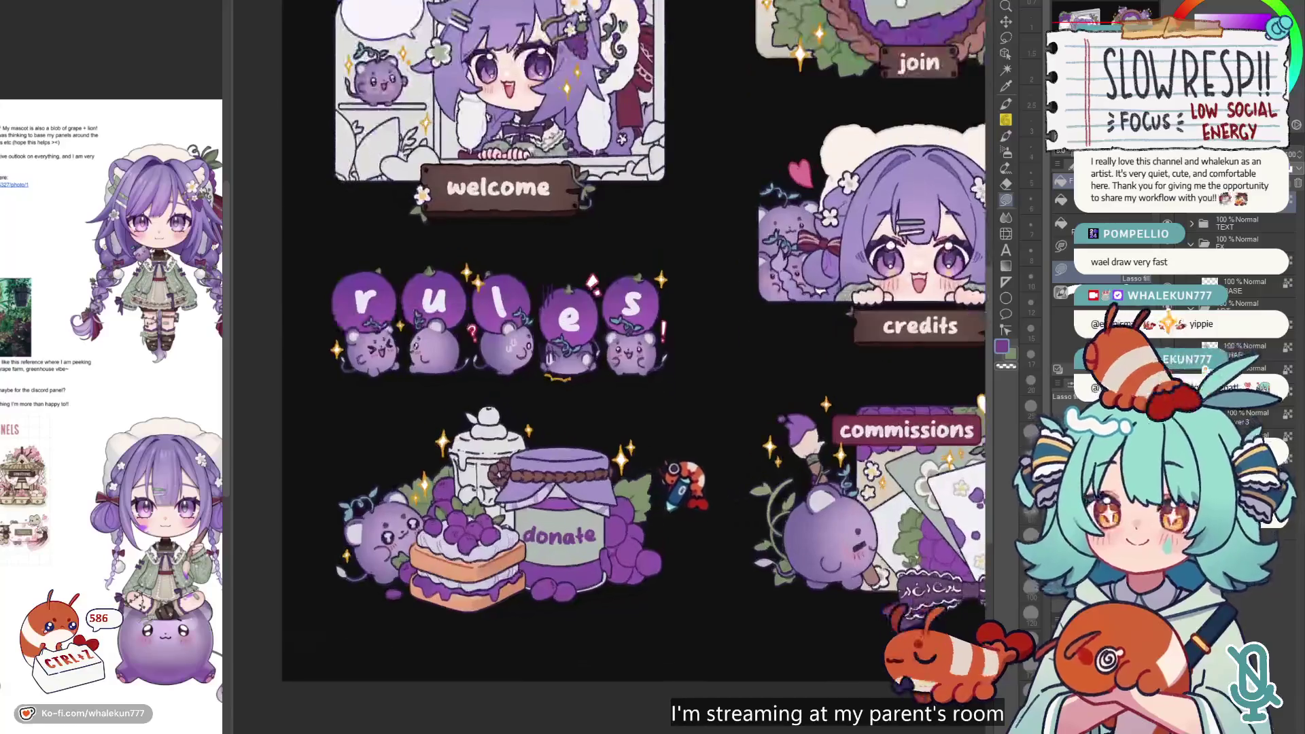
pyautogui.moveTo(526, 507); pyautogui.dragTo(530, 504)
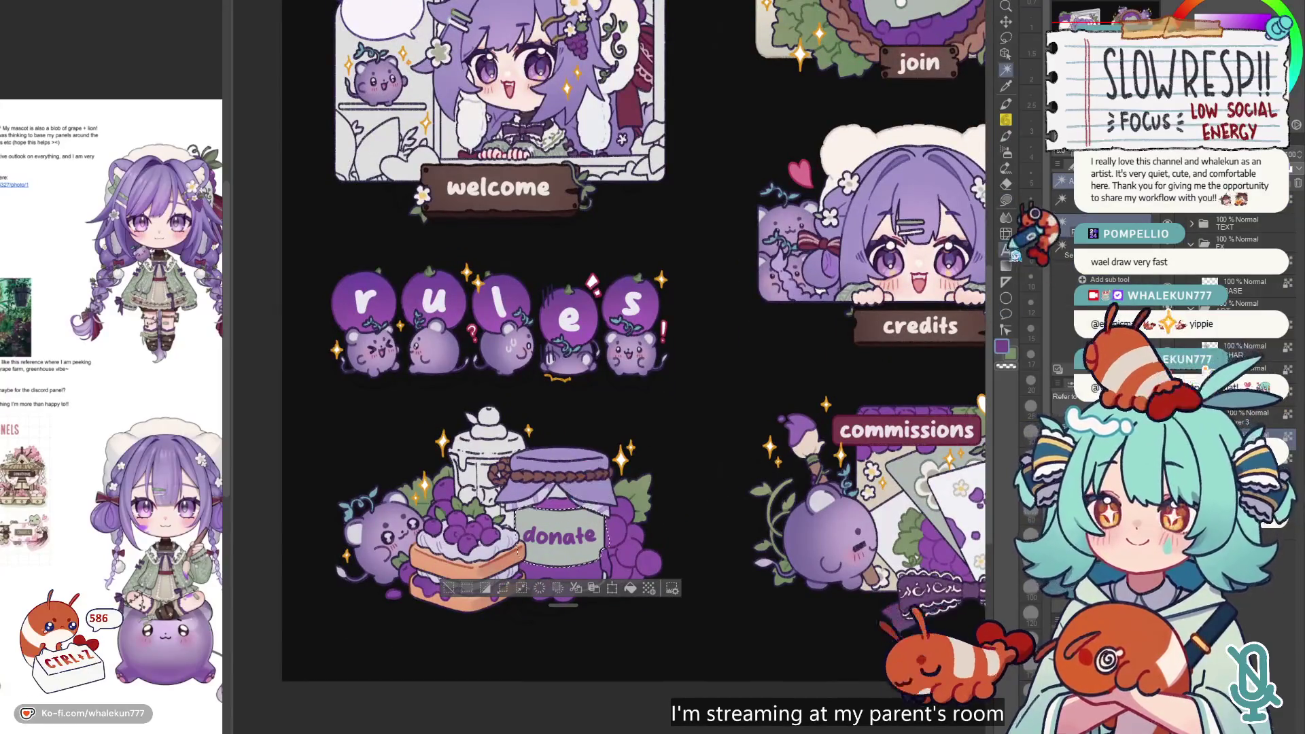
pyautogui.keyDown('alt'); pyautogui.click(479, 429); pyautogui.keyUp('alt')
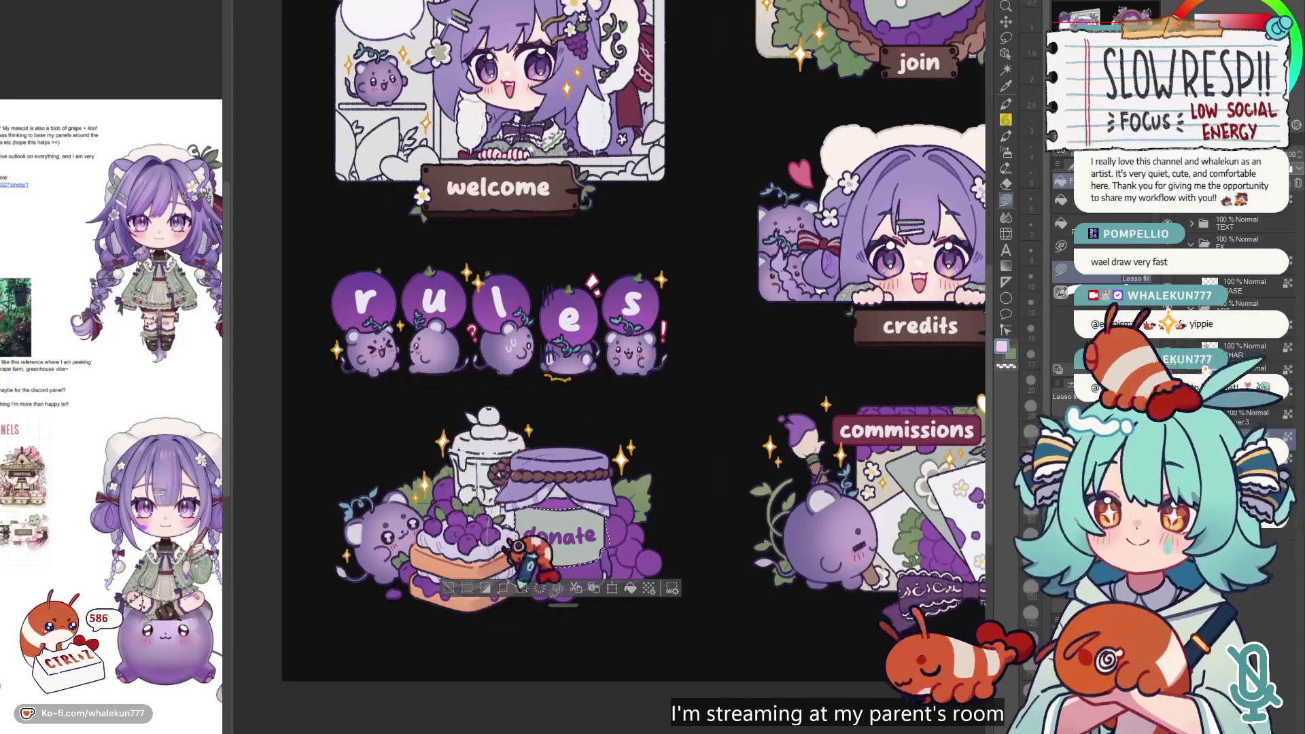
pyautogui.hotkey('alt', 'BackSpace')
pyautogui.hotkey('ctrl', 'd')
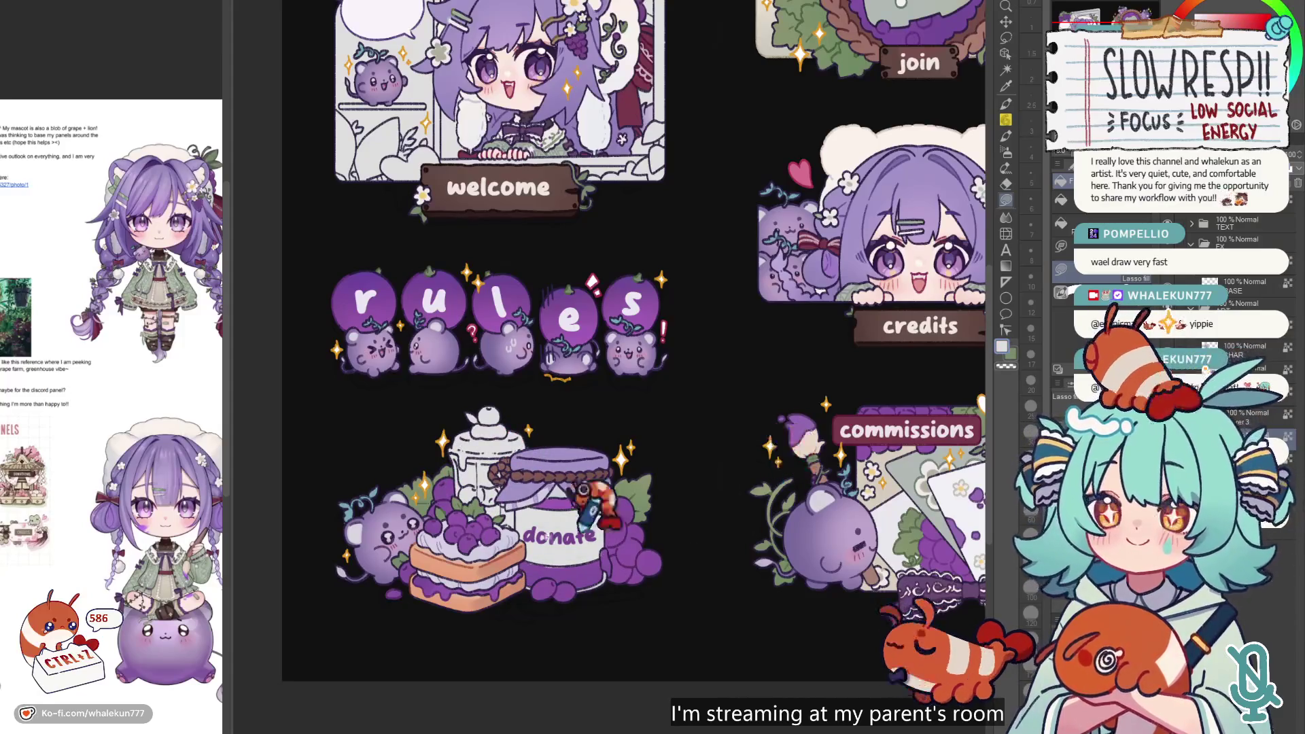
# - Pan onto the jar and grapes, adjust brush size, and try auto-selecting the jar's lower purple area
pyautogui.scroll(3, 496, 618)
pyautogui.moveTo(765, 317); pyautogui.dragTo(554, 276)
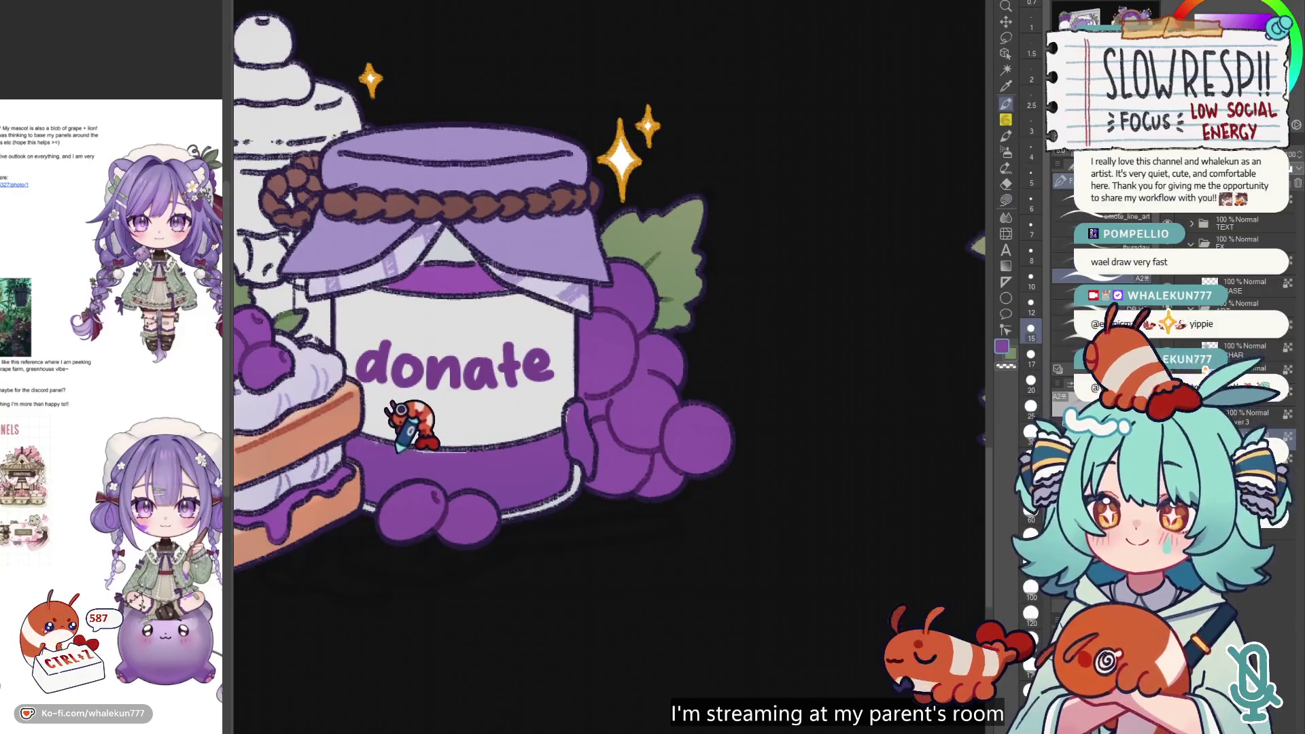
pyautogui.press('[')
pyautogui.press('[')
pyautogui.press('[')
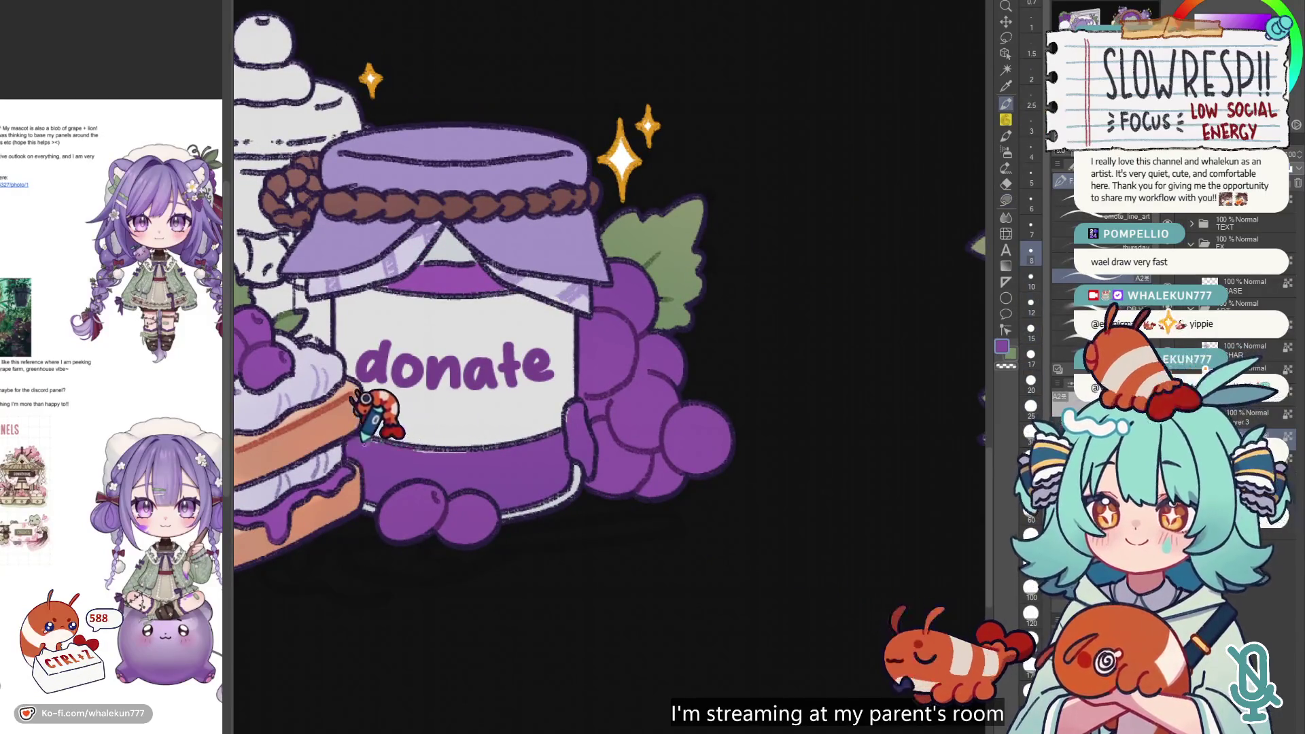
pyautogui.press(']')
pyautogui.press(']')
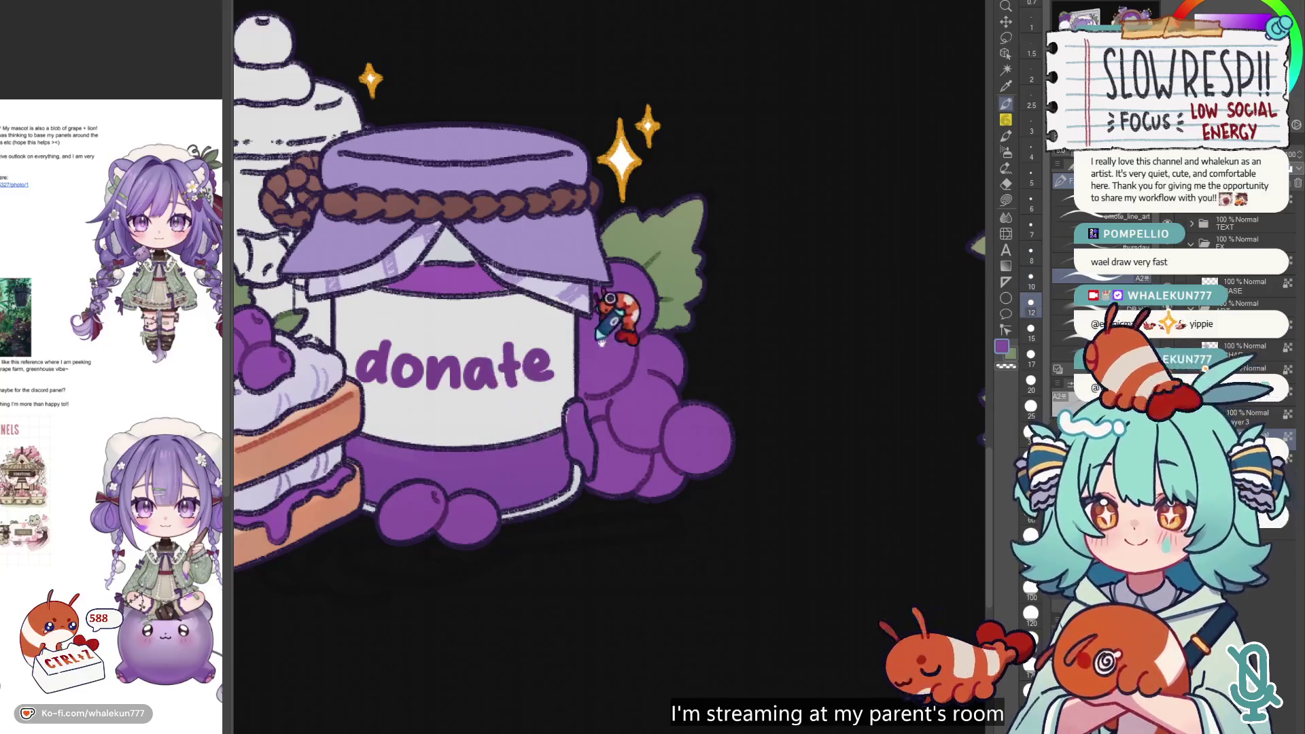
pyautogui.moveTo(621, 292); pyautogui.dragTo(746, 332)
pyautogui.click(1006, 200)
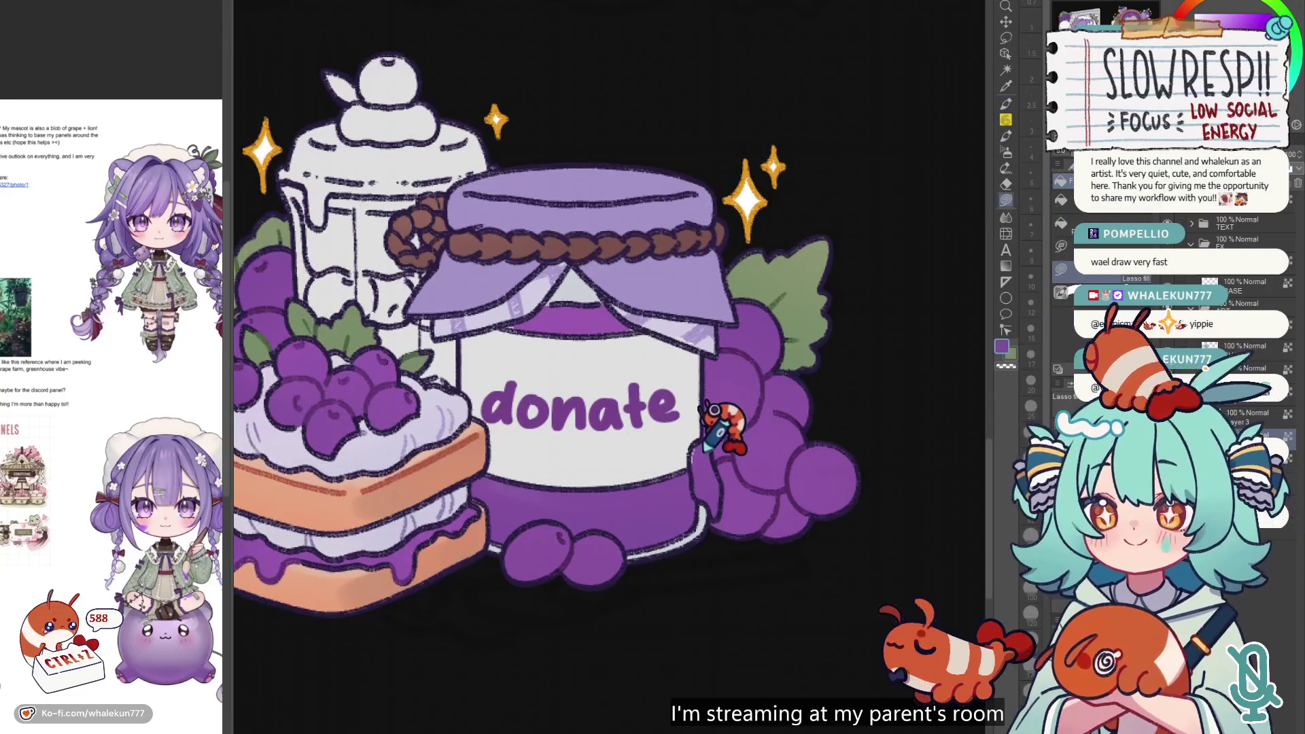
pyautogui.press('w')
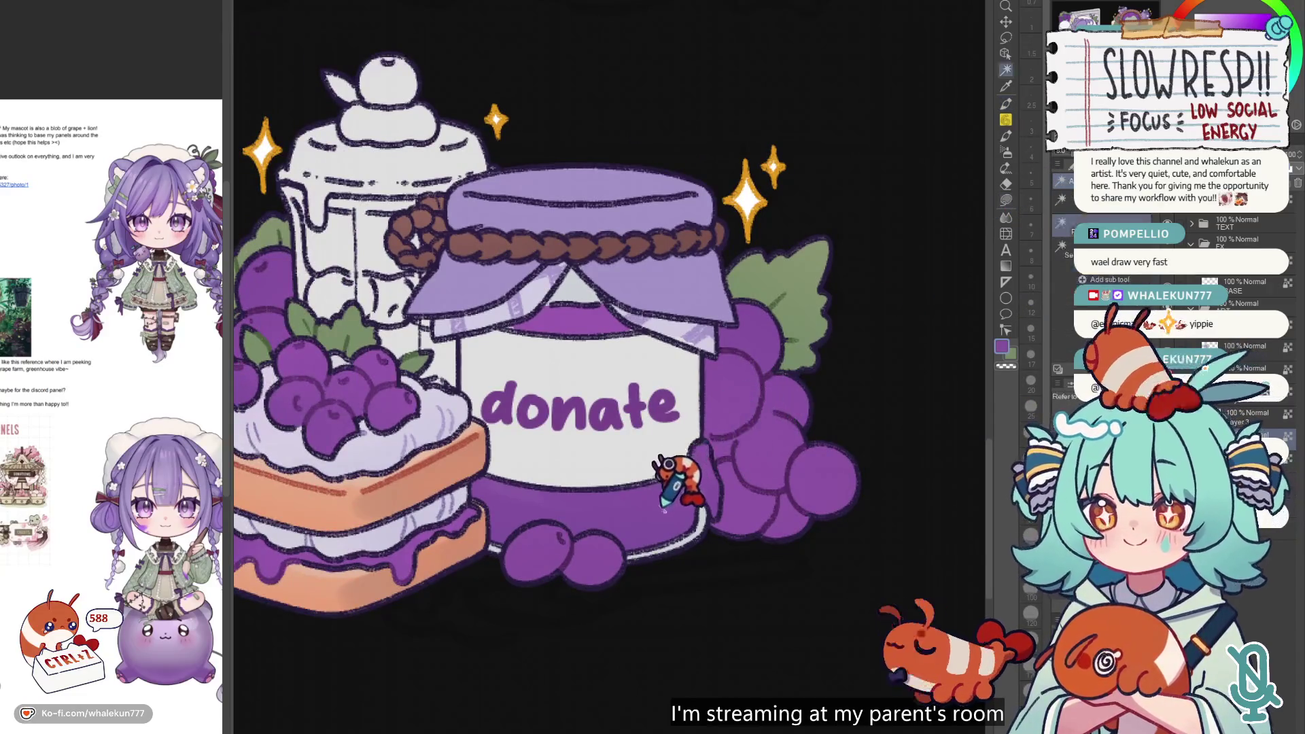
pyautogui.click(683, 488)
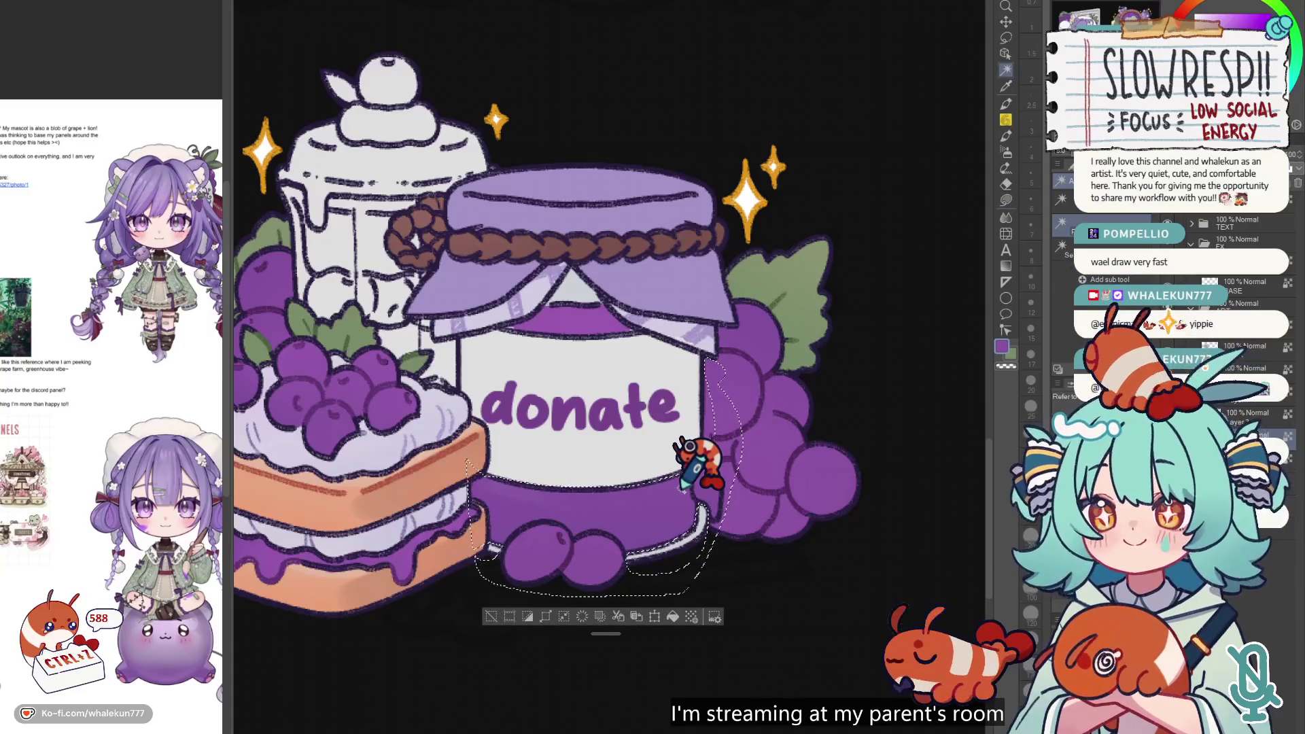
pyautogui.hotkey('ctrl', 'd')
pyautogui.click(699, 469)
pyautogui.hotkey('ctrl', 'd')
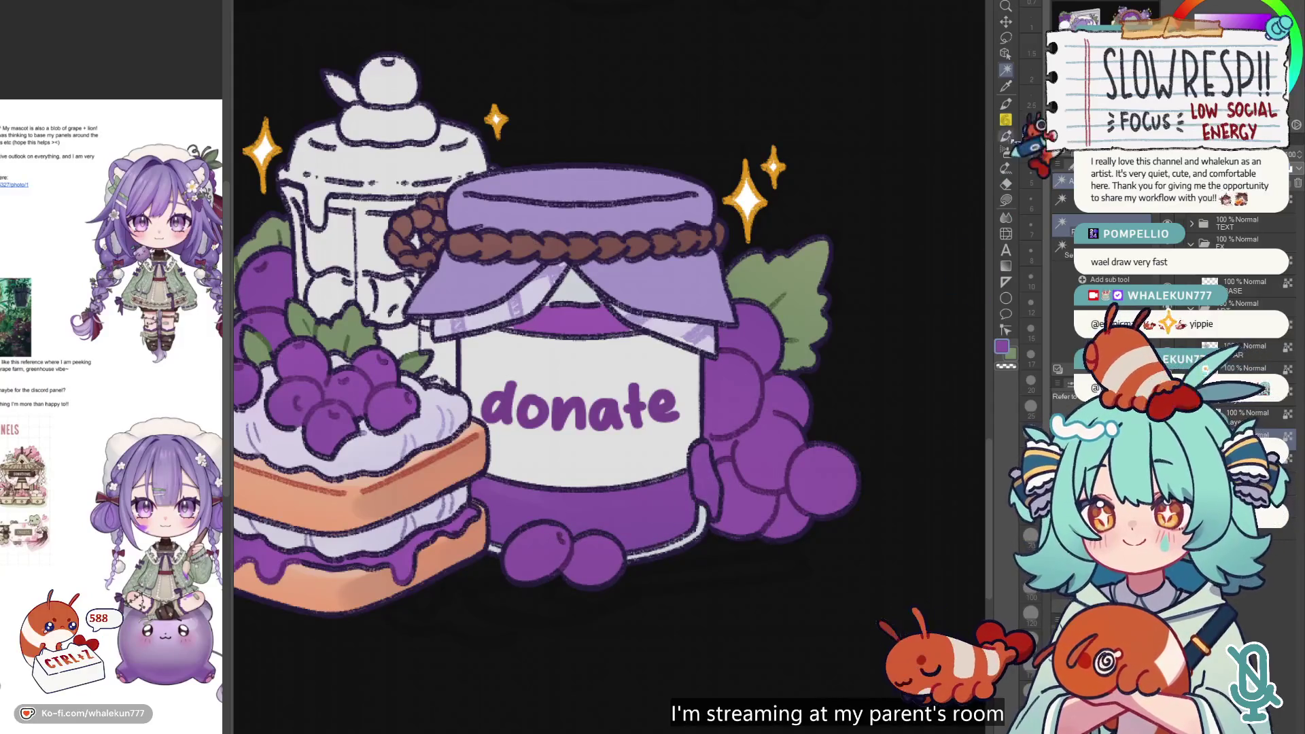
# - Freehand-select patches on the jar lid, then Auto Select the donate jar's body
pyautogui.click(1006, 38)
pyautogui.moveTo(709, 378)
pyautogui.mouseDown()
pyautogui.moveTo(747, 391)
pyautogui.moveTo(683, 424)
pyautogui.mouseUp()
pyautogui.moveTo(656, 360)
pyautogui.mouseDown()
pyautogui.moveTo(688, 350)
pyautogui.moveTo(656, 360)
pyautogui.moveTo(706, 359)
pyautogui.moveTo(659, 373)
pyautogui.moveTo(787, 387)
pyautogui.moveTo(758, 355)
pyautogui.moveTo(717, 353)
pyautogui.moveTo(758, 405)
pyautogui.mouseUp()
pyautogui.scroll(-3, 746, 445)
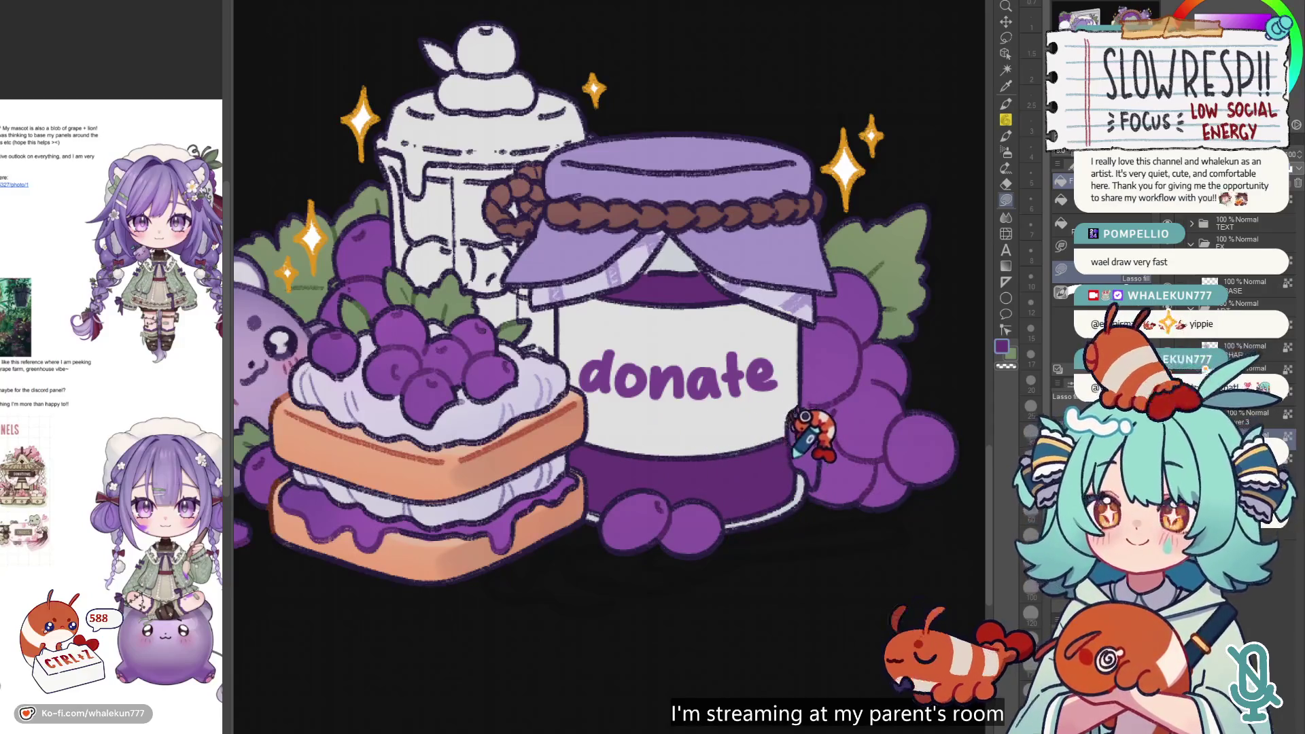
pyautogui.scroll(-3, 734, 435)
pyautogui.press('w')
pyautogui.click(733, 443)
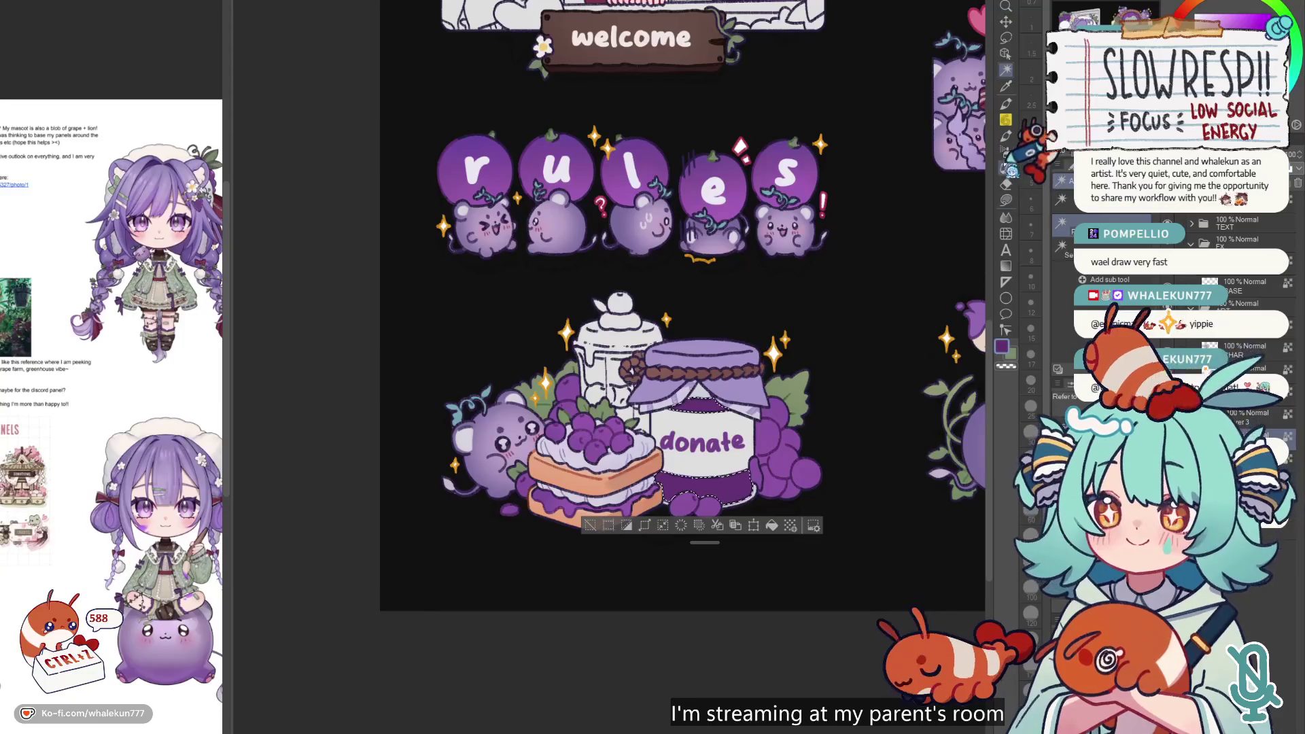
# - Spray soft airbrush shading inside the donate jar's body selection, then deselect
pyautogui.click(1006, 151)
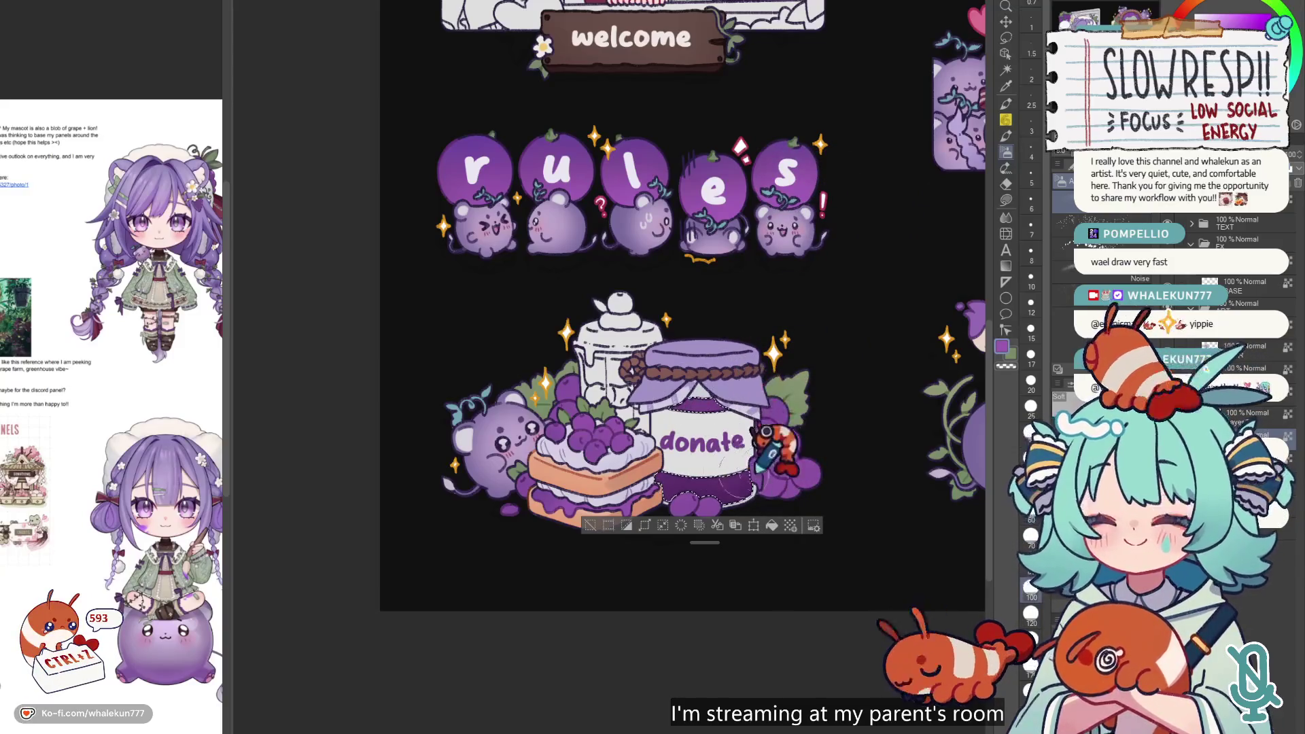
pyautogui.hotkey('ctrl', 'd')
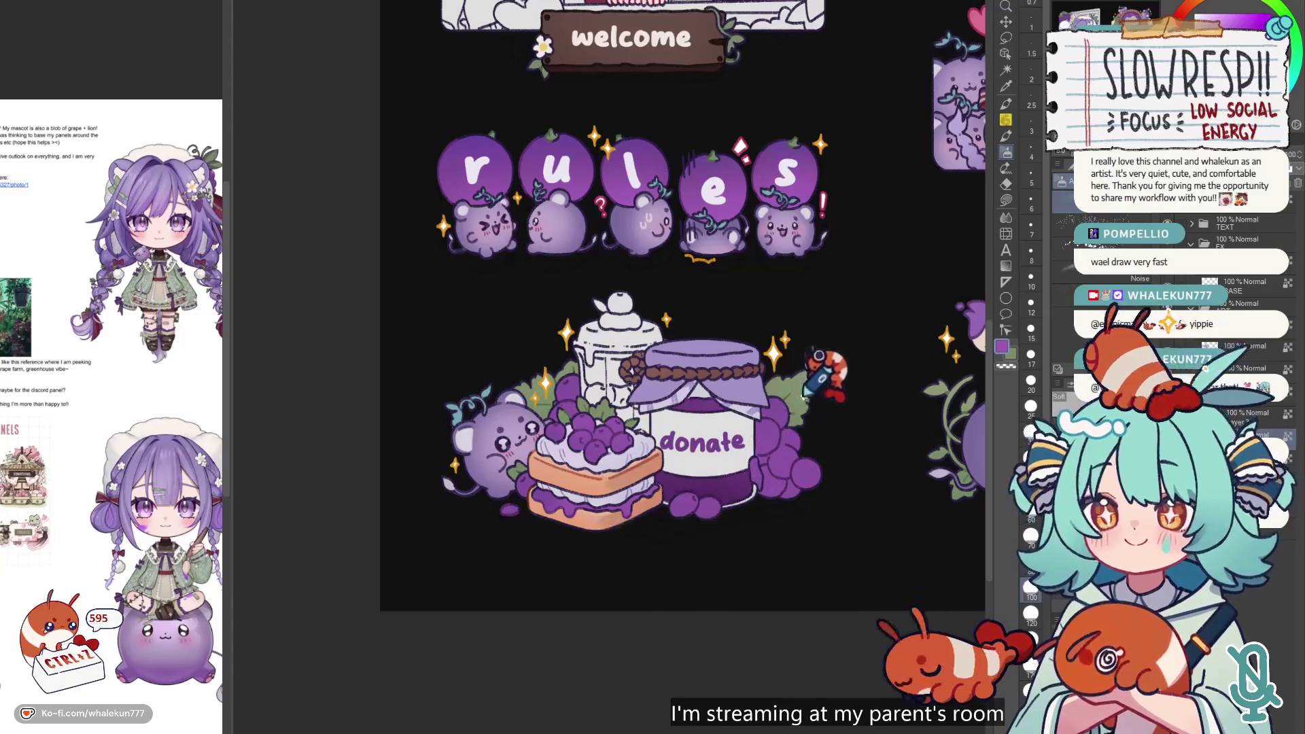
pyautogui.scroll(-5, 805, 381)
pyautogui.scroll(6, 775, 357)
pyautogui.click(1006, 104)
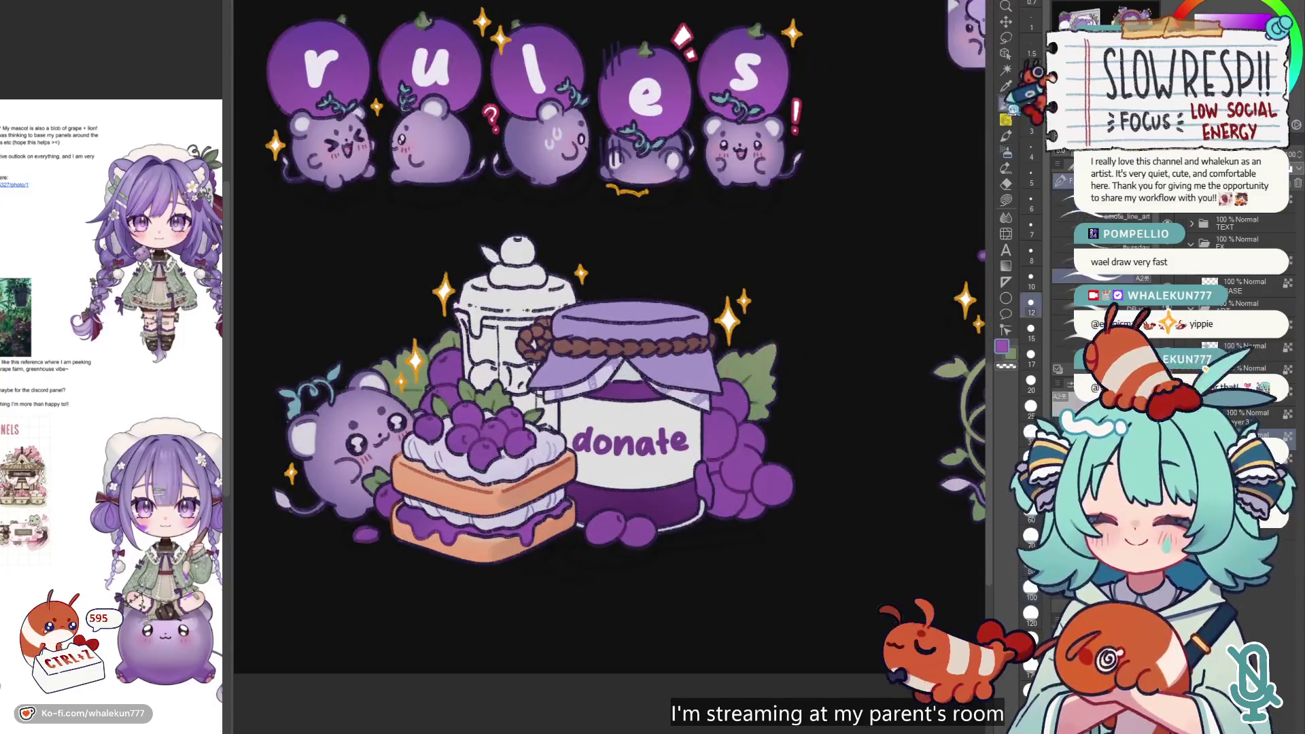
# - Resize the pen, pan to the donate jar's right side, and select then deselect the jar body
pyautogui.press('[')
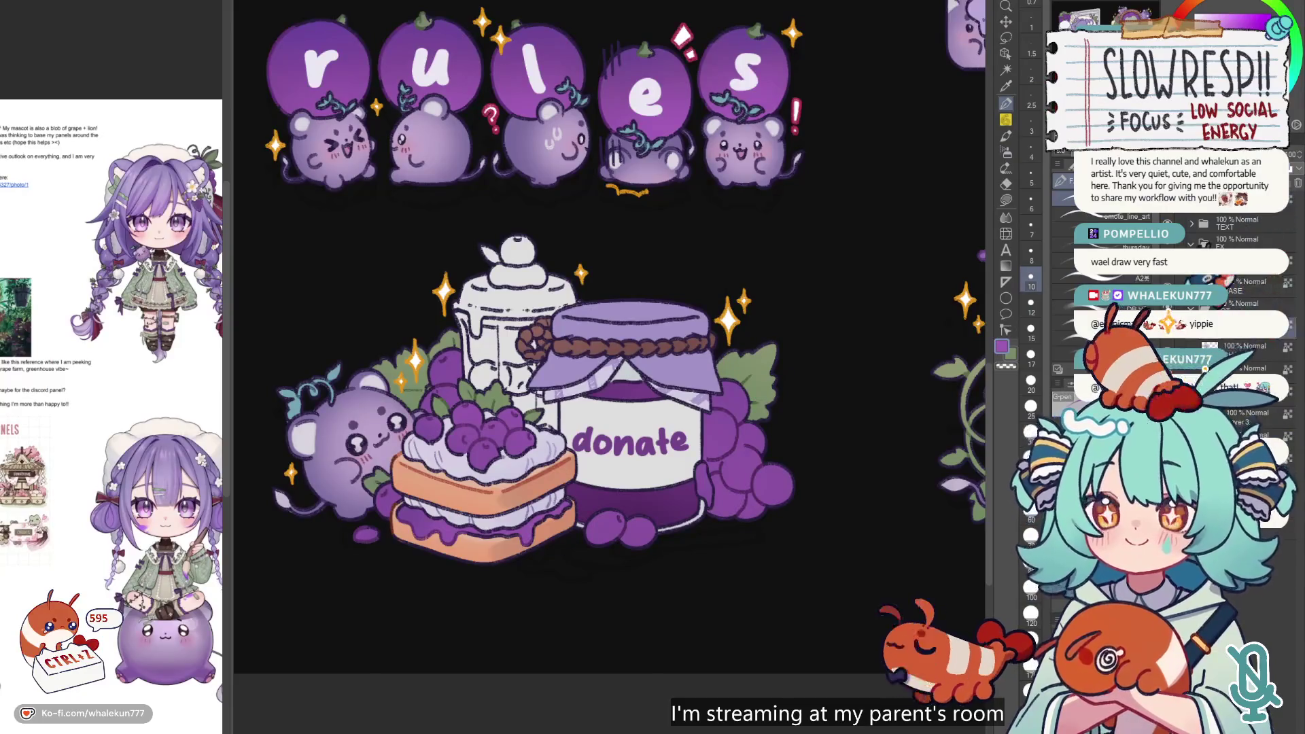
pyautogui.scroll(5, 598, 378)
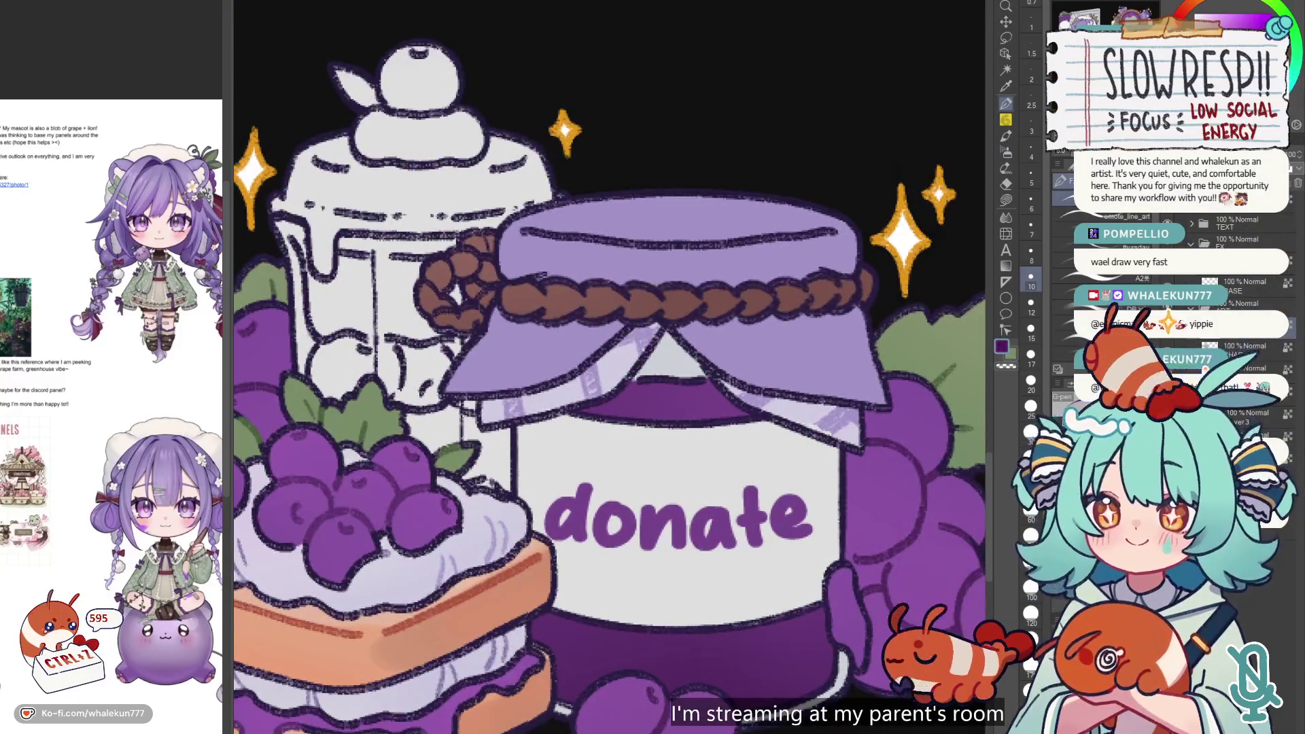
pyautogui.scroll(-3, 721, 340)
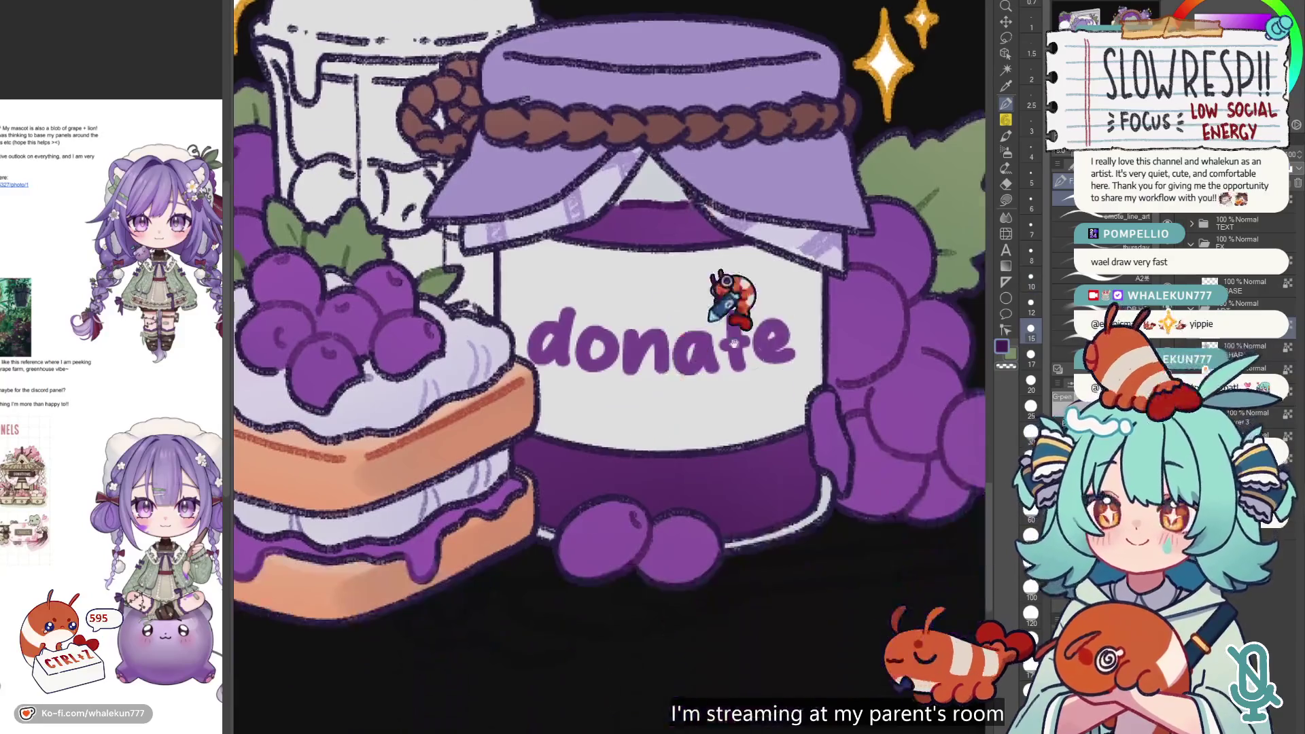
pyautogui.press('[')
pyautogui.press('[')
pyautogui.press('[')
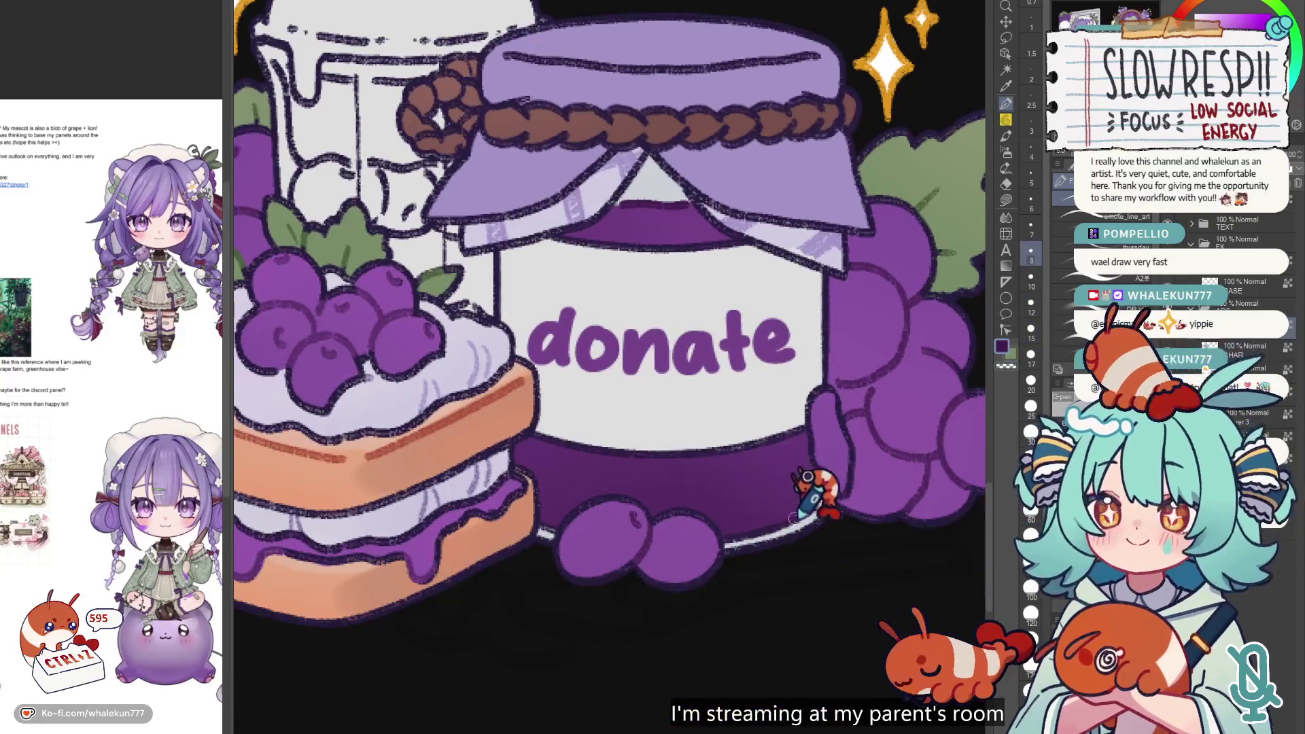
pyautogui.press(']')
pyautogui.press(']')
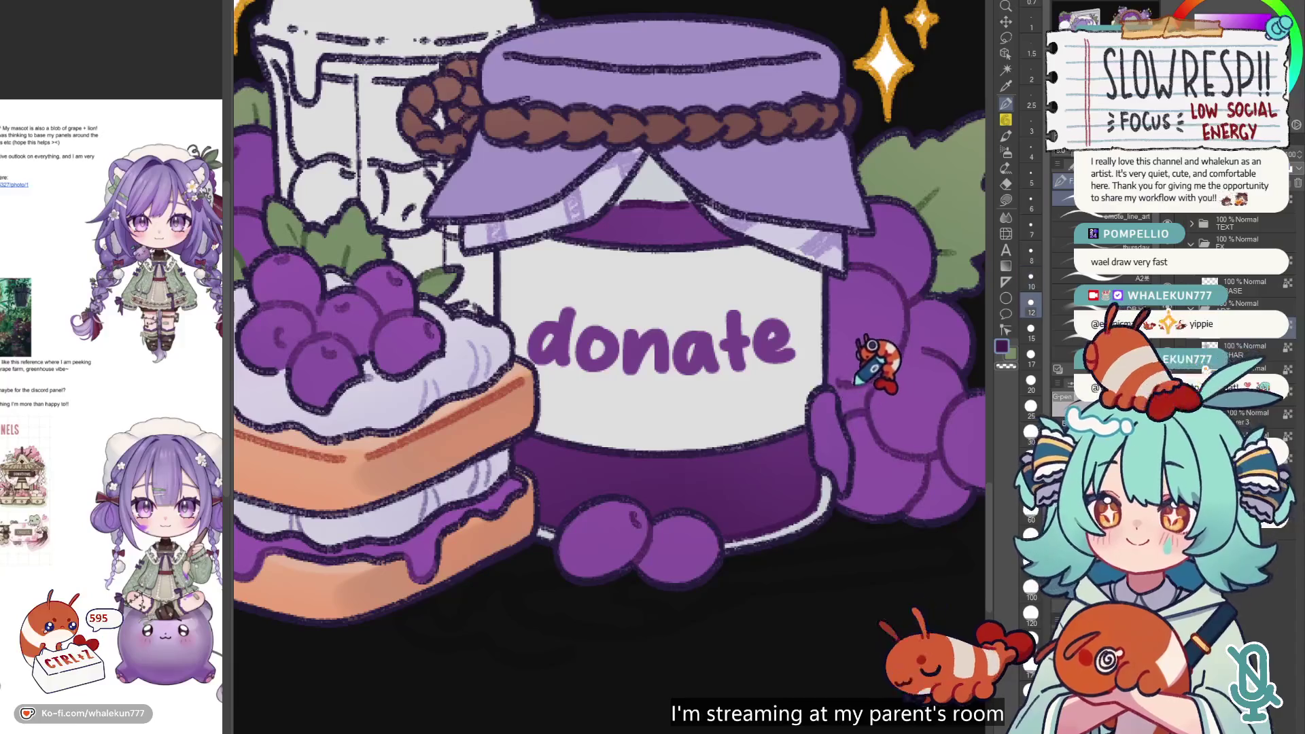
pyautogui.moveTo(850, 373)
pyautogui.mouseDown()
pyautogui.moveTo(693, 466)
pyautogui.moveTo(802, 375)
pyautogui.mouseUp()
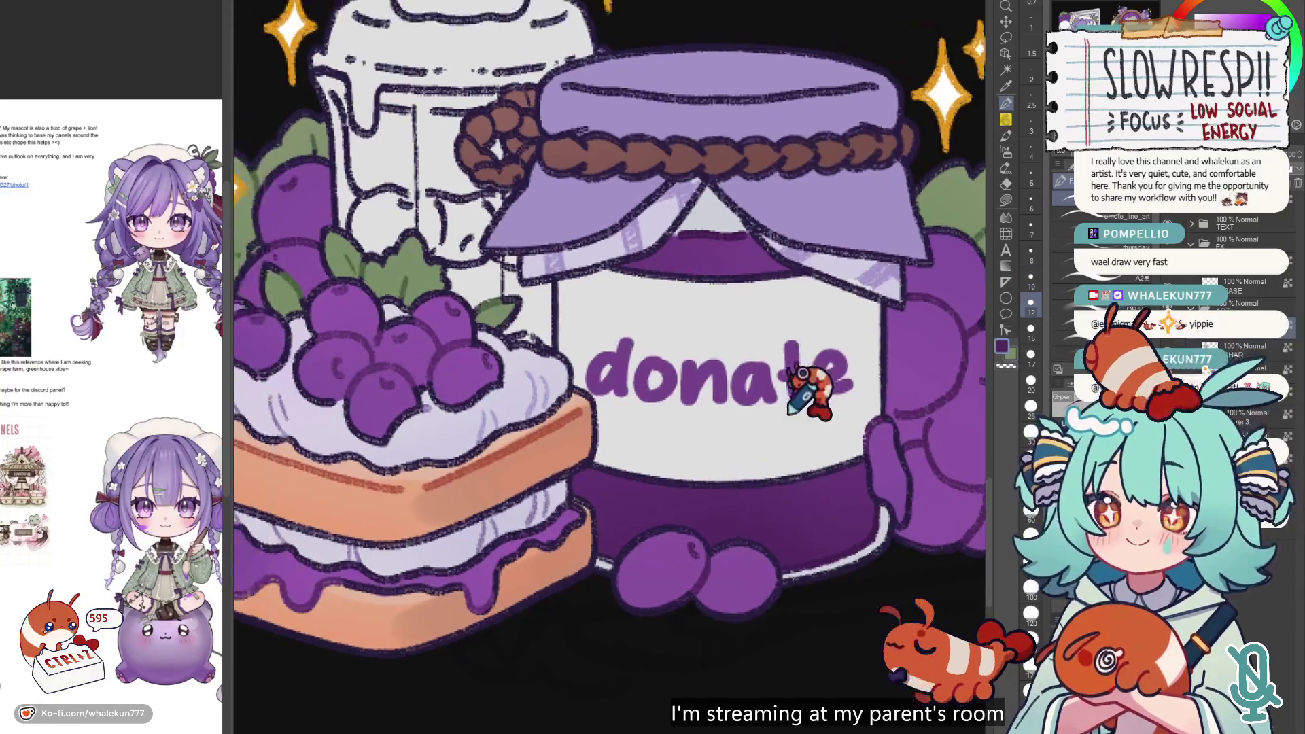
pyautogui.scroll(-5, 804, 375)
pyautogui.scroll(1, 804, 375)
pyautogui.scroll(-3, 802, 367)
pyautogui.scroll(3, 799, 358)
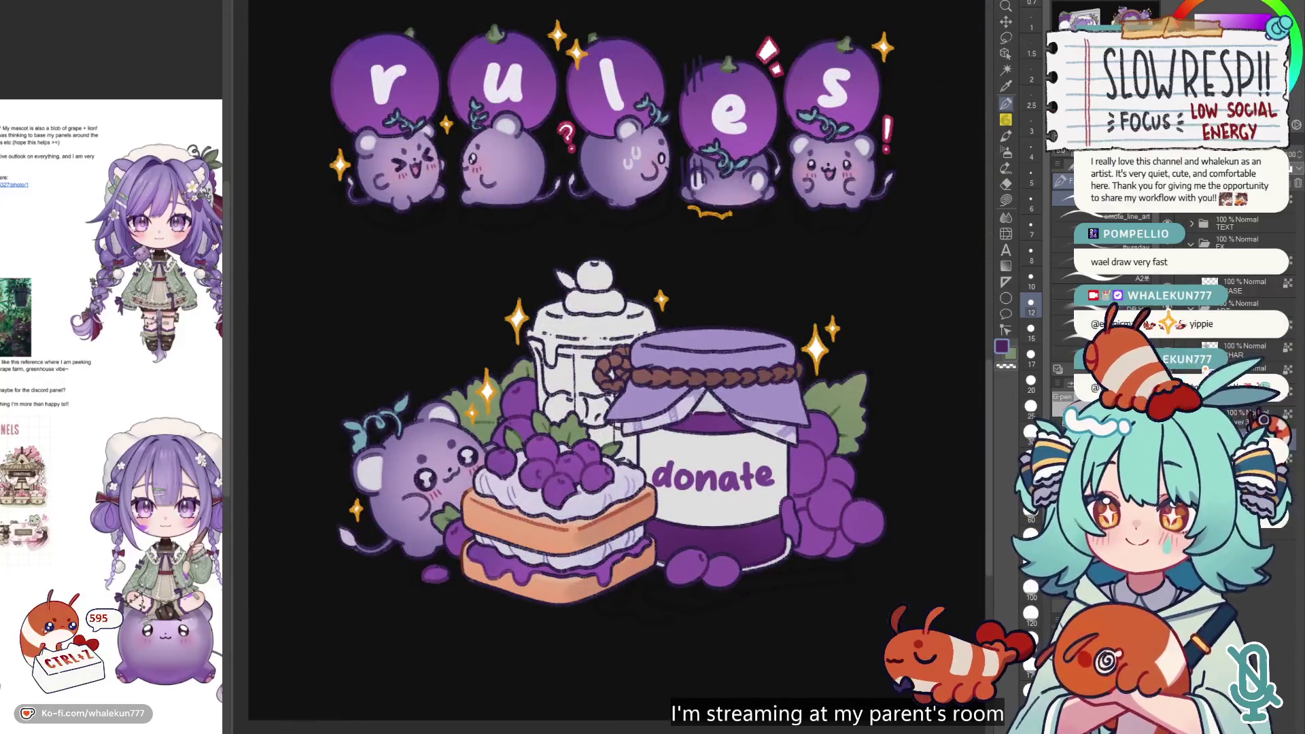
pyautogui.keyDown('ctrl'); pyautogui.click(1209, 435); pyautogui.keyUp('ctrl')
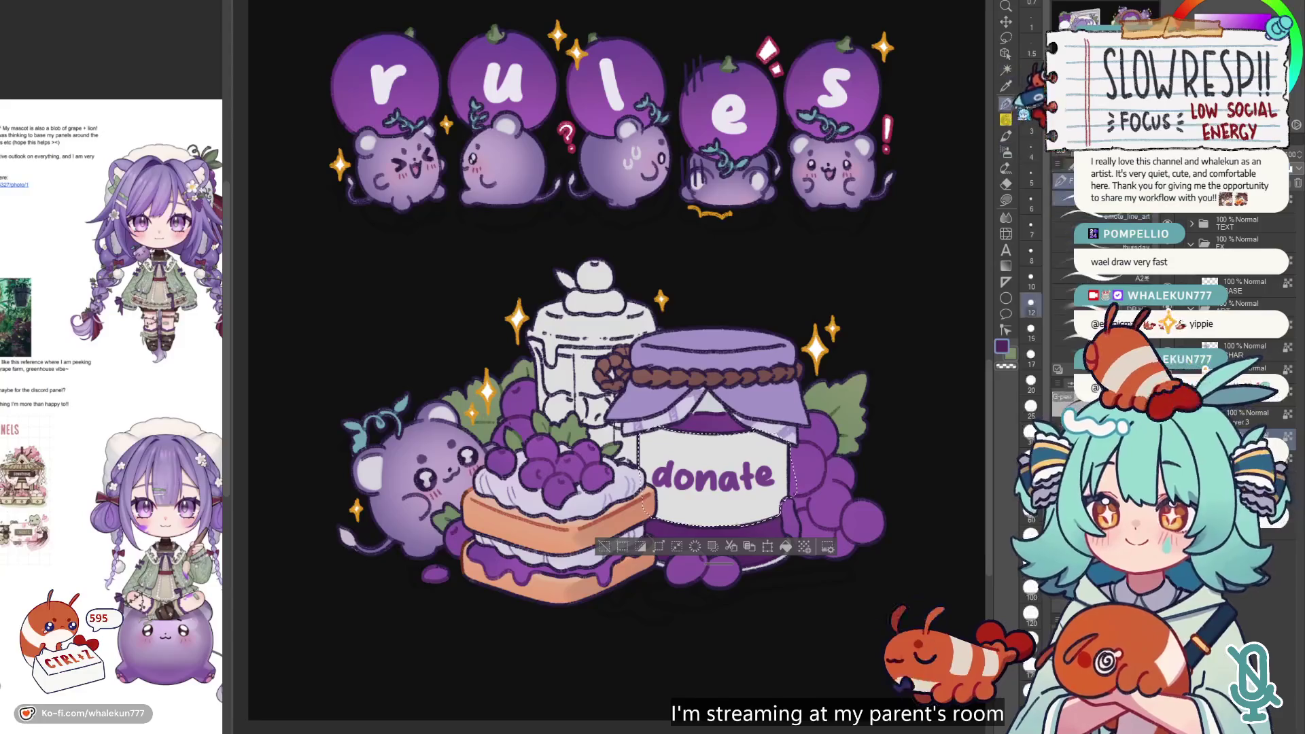
pyautogui.hotkey('ctrl', 'd')
pyautogui.scroll(1, 772, 417)
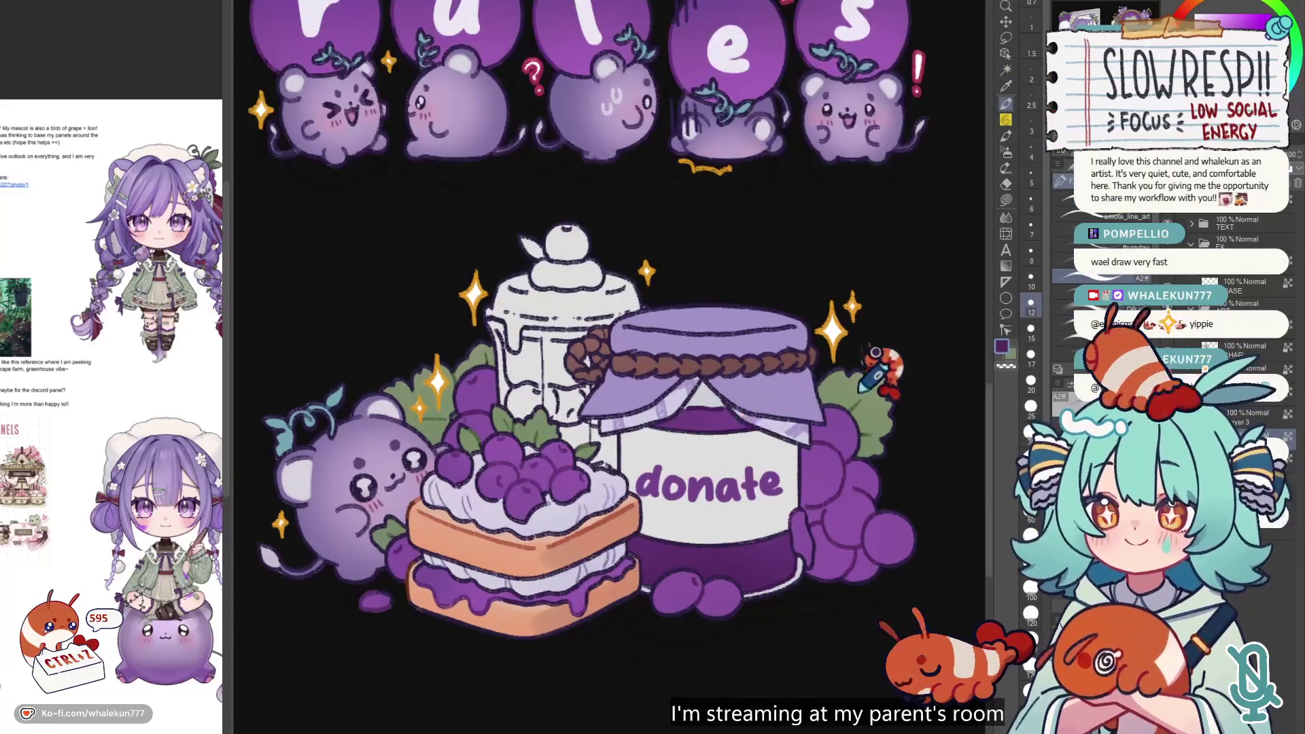
pyautogui.scroll(3, 768, 445)
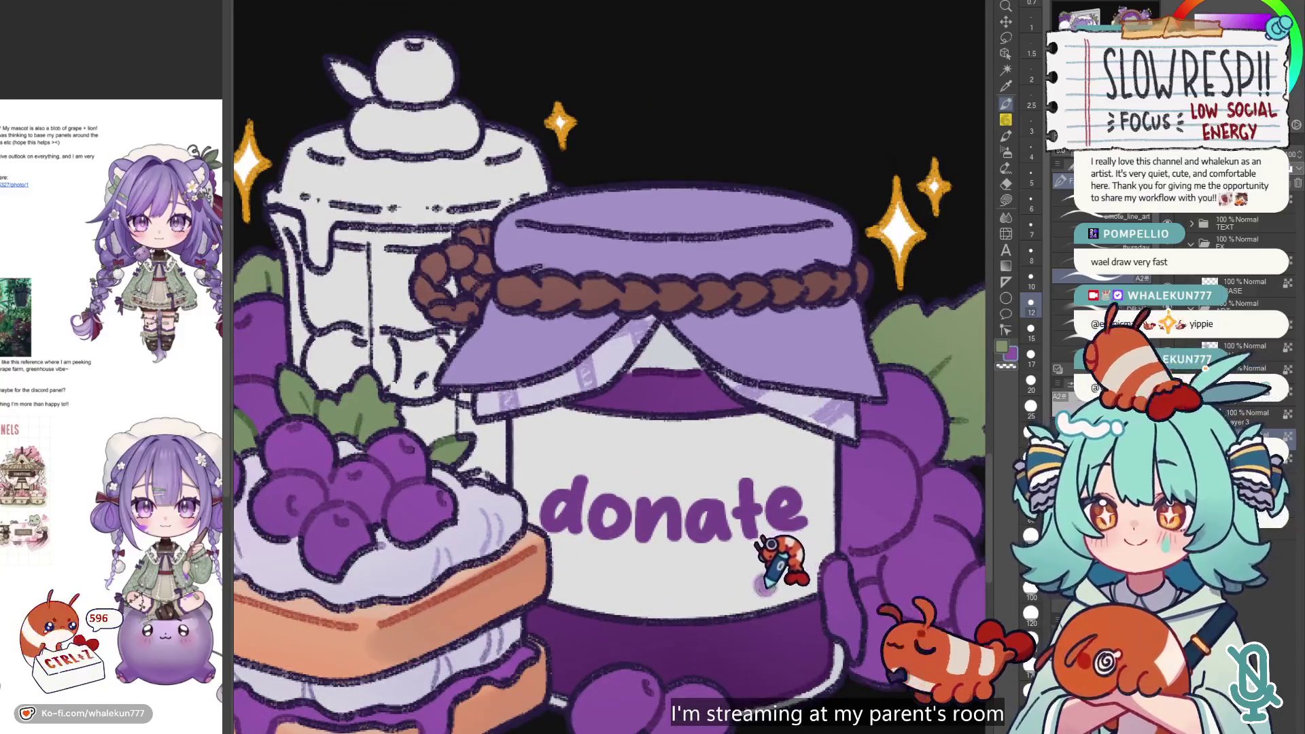
# - Undo the purple dot below 'donate' and the small greenish stroke, then zoom out to the full sheet
pyautogui.hotkey('ctrl', 'z')
pyautogui.hotkey('ctrl', 'z')
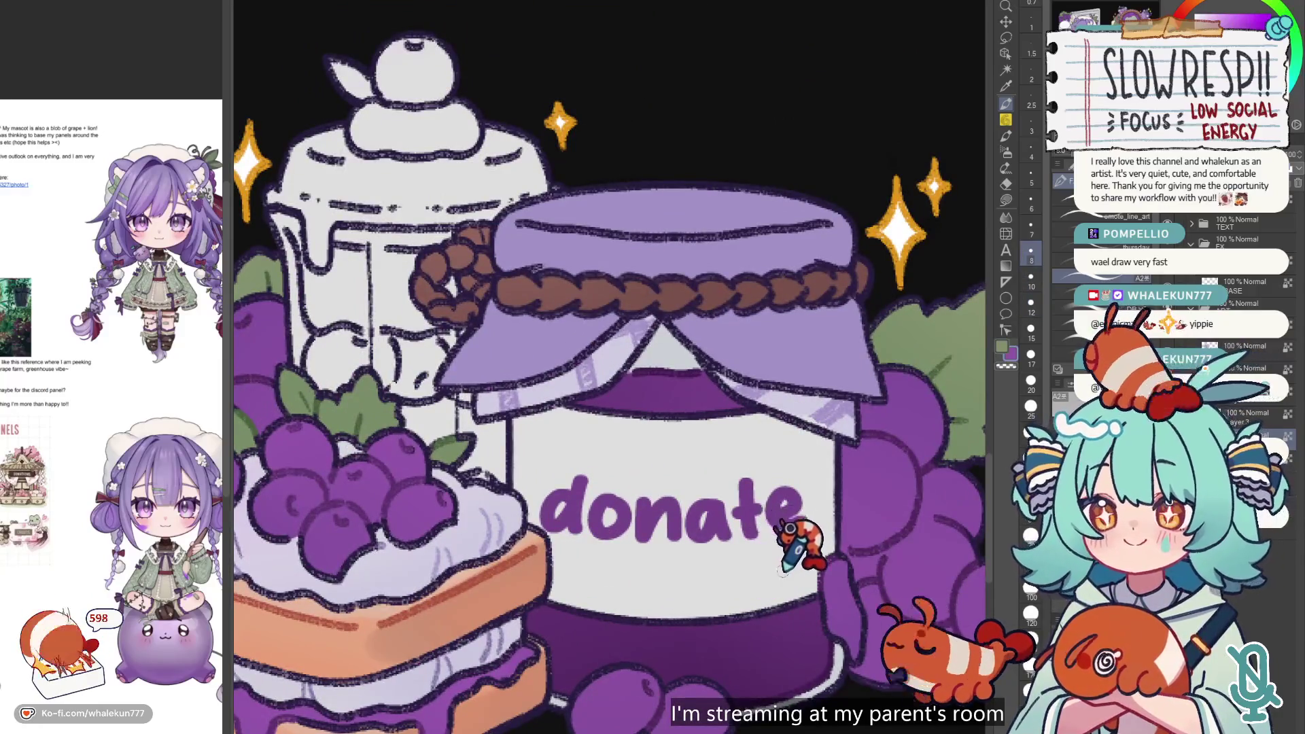
pyautogui.press('p')
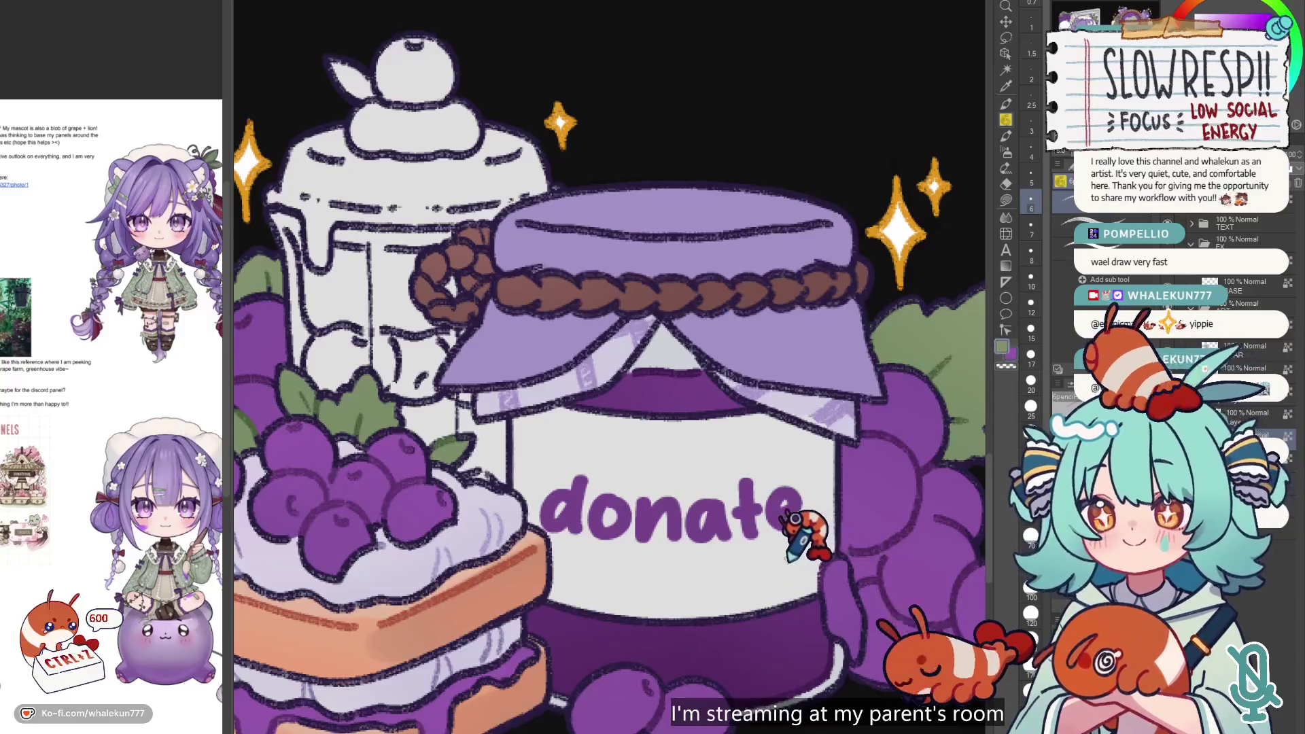
pyautogui.hotkey('ctrl', 'z')
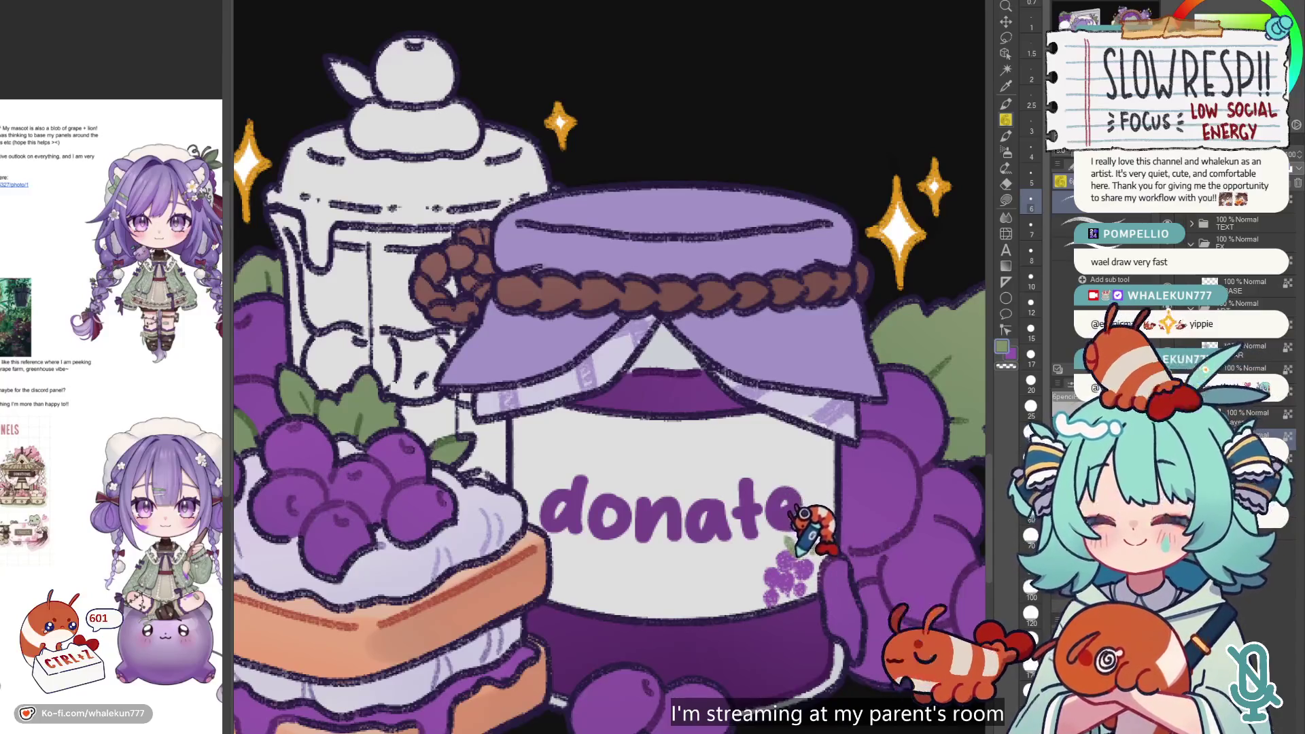
pyautogui.scroll(-3, 826, 523)
pyautogui.scroll(2, 849, 517)
pyautogui.scroll(1, 646, 479)
pyautogui.scroll(-3, 641, 482)
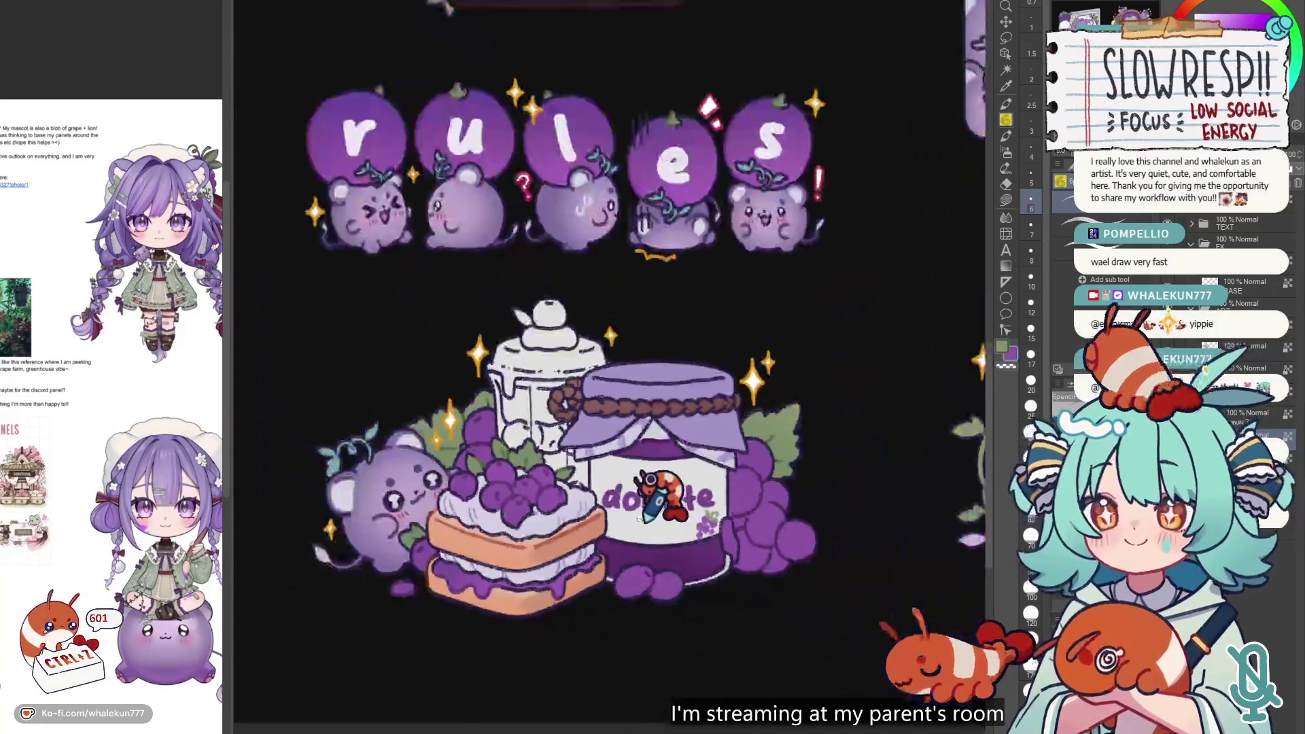
pyautogui.scroll(2, 629, 499)
pyautogui.scroll(-2, 653, 496)
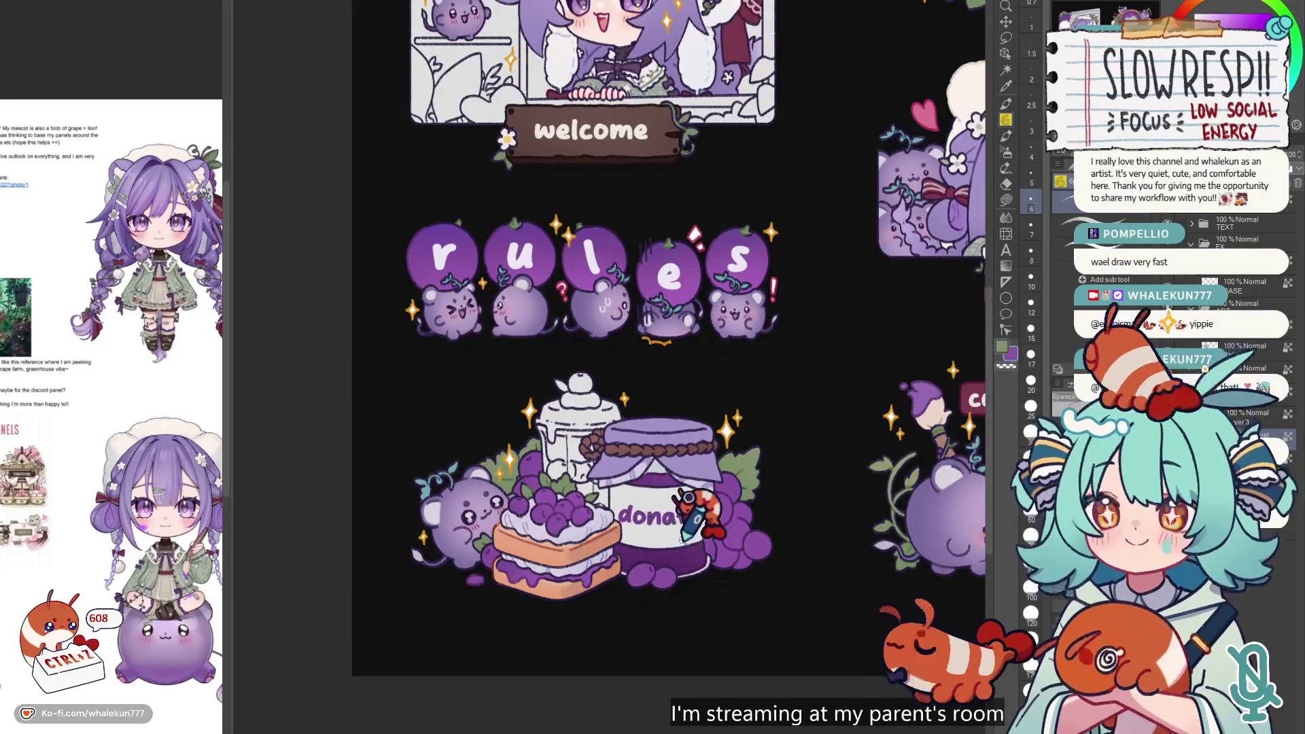
pyautogui.scroll(-3, 649, 550)
pyautogui.scroll(2, 628, 584)
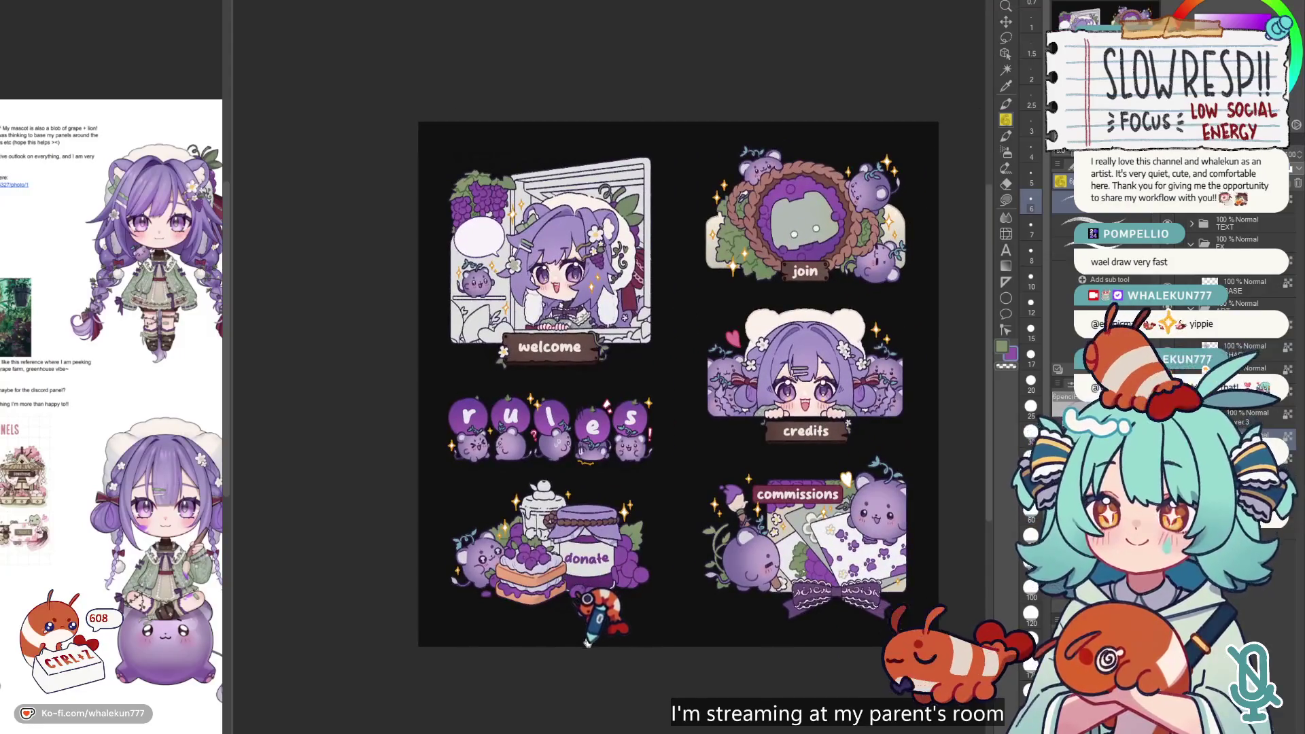
# - Zoom in on the donate jar and reduce the brush to a much smaller size
pyautogui.scroll(5, 590, 639)
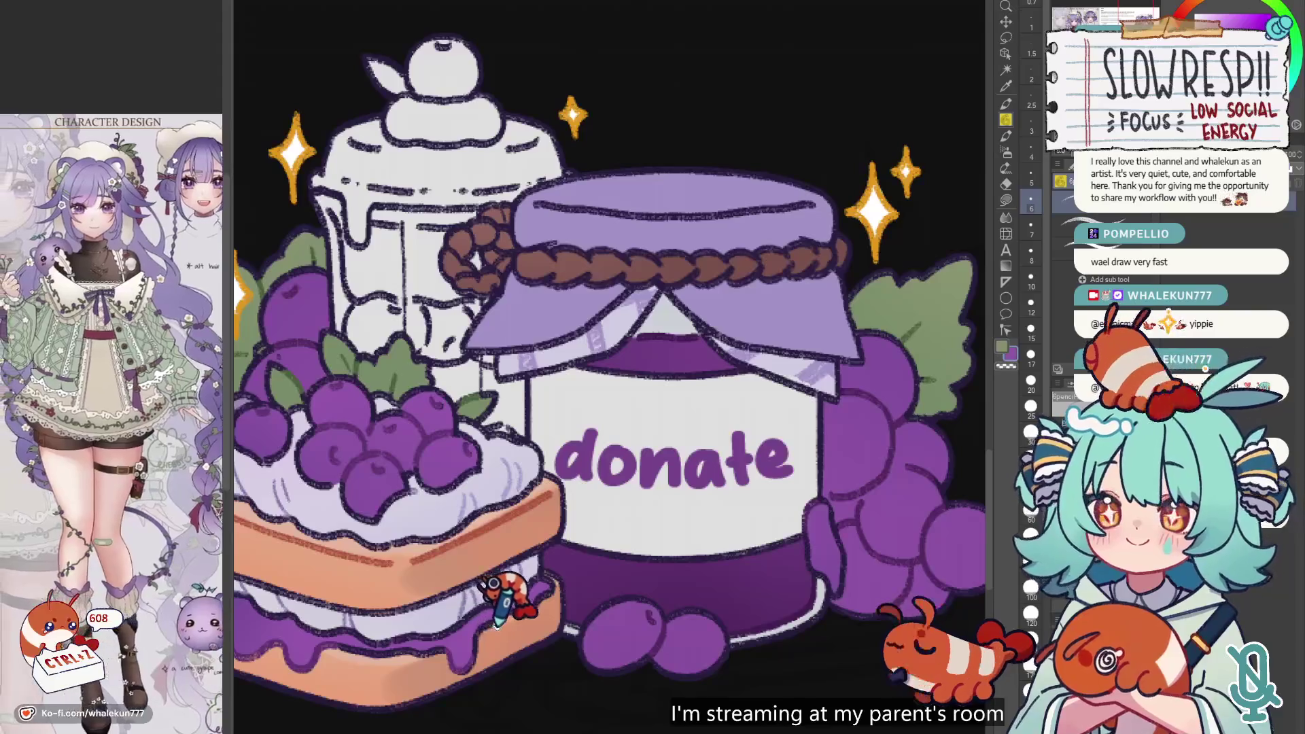
pyautogui.scroll(-2, 815, 442)
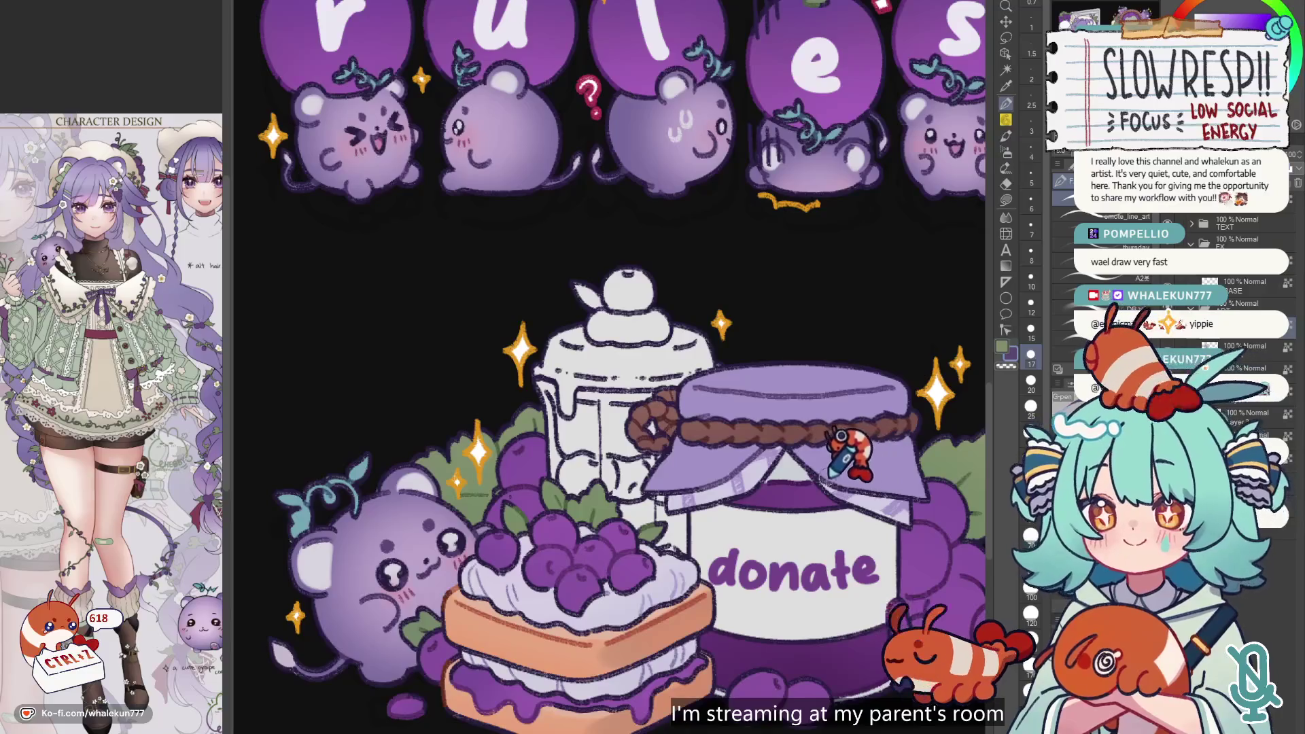
pyautogui.scroll(-2, 914, 469)
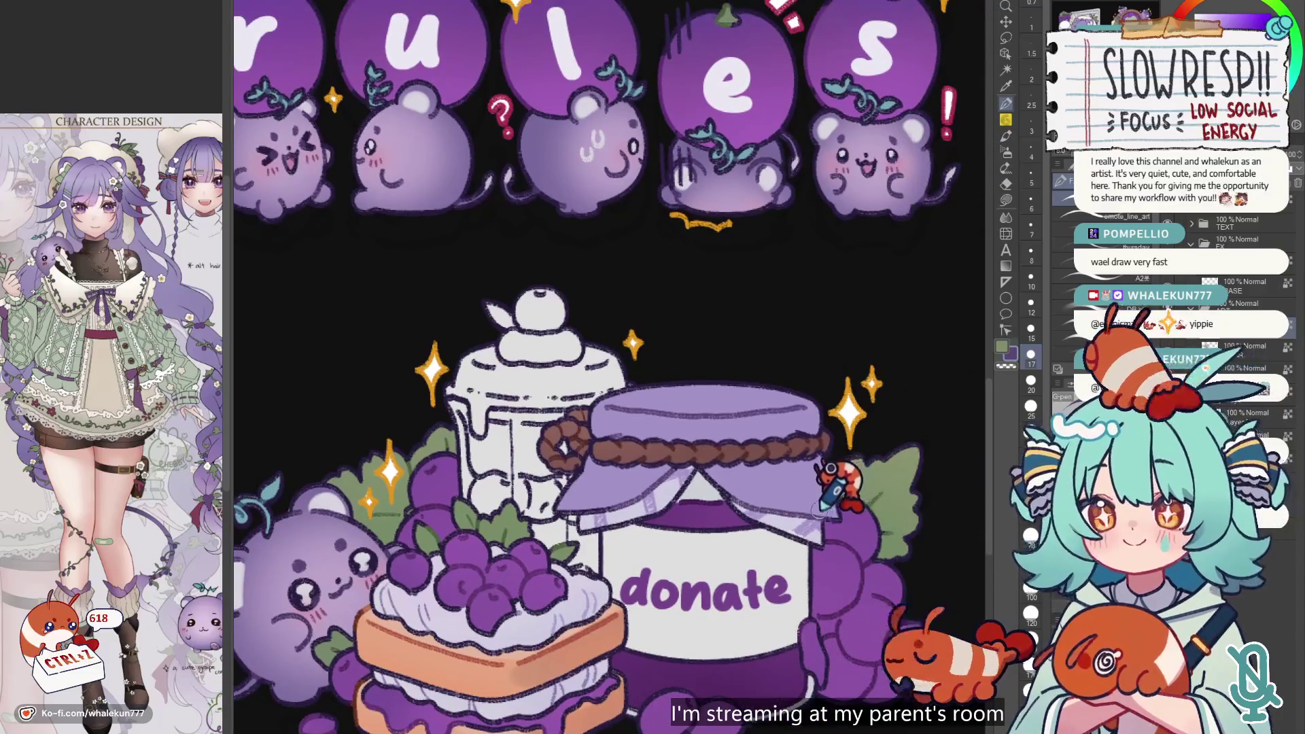
pyautogui.scroll(-3, 843, 564)
pyautogui.scroll(2, 696, 503)
pyautogui.scroll(1, 695, 503)
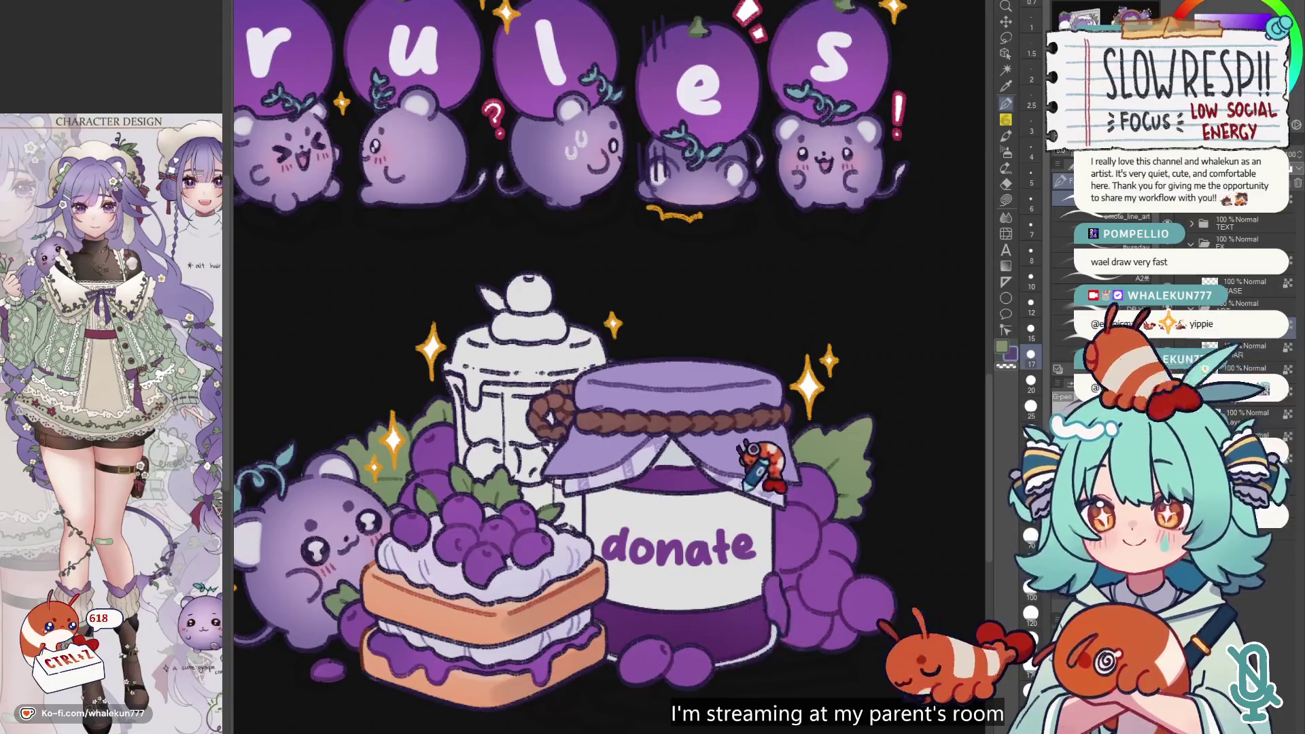
pyautogui.click(1031, 329)
pyautogui.scroll(-2, 729, 528)
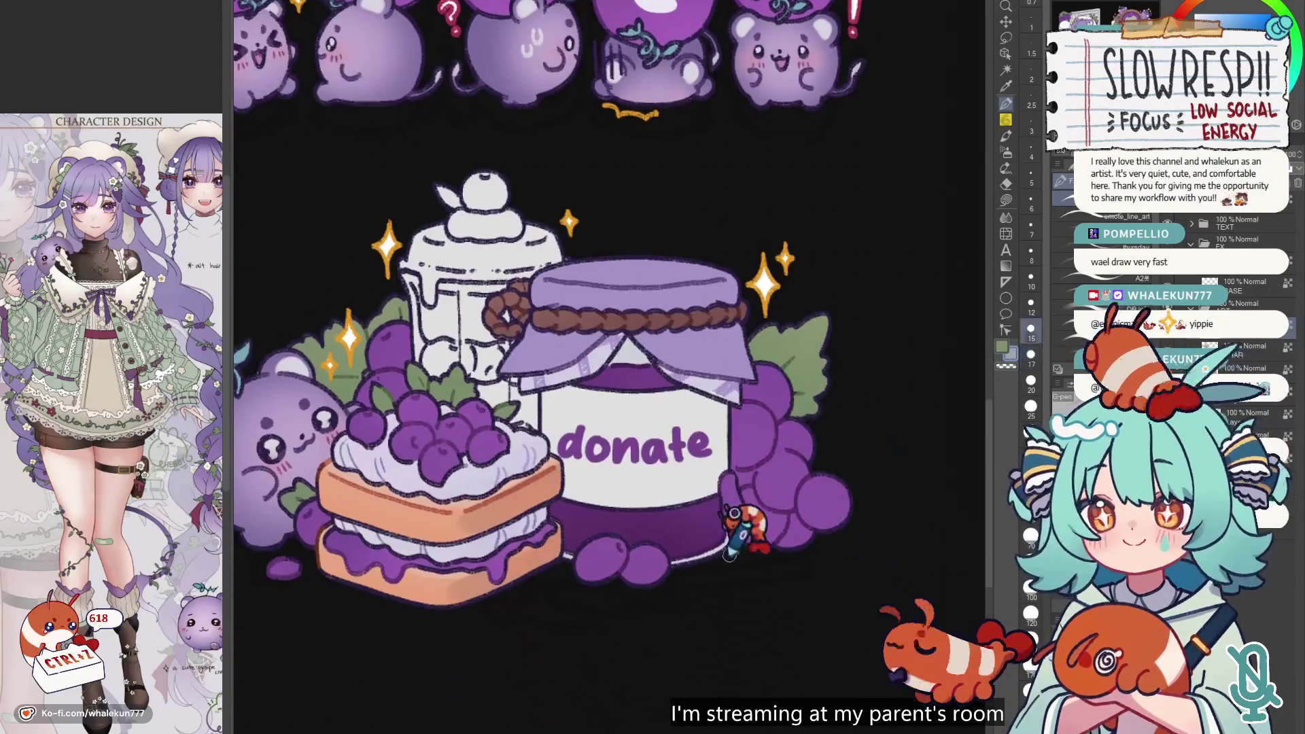
pyautogui.press('[')
pyautogui.press('[')
pyautogui.press('[')
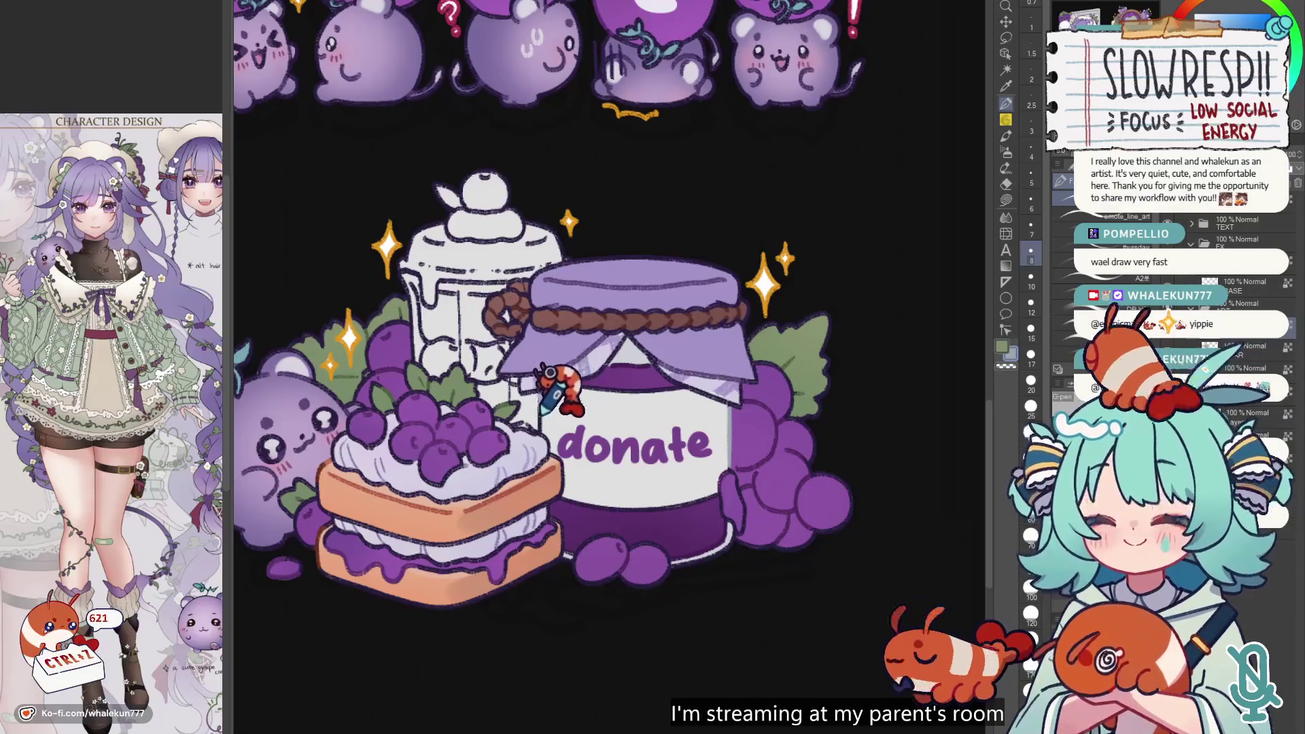
# - Mirror the canvas horizontally to check the donate panel, then select the Lasso Fill tool
pyautogui.scroll(-2, 678, 354)
pyautogui.scroll(-1, 678, 352)
pyautogui.scroll(4, 680, 530)
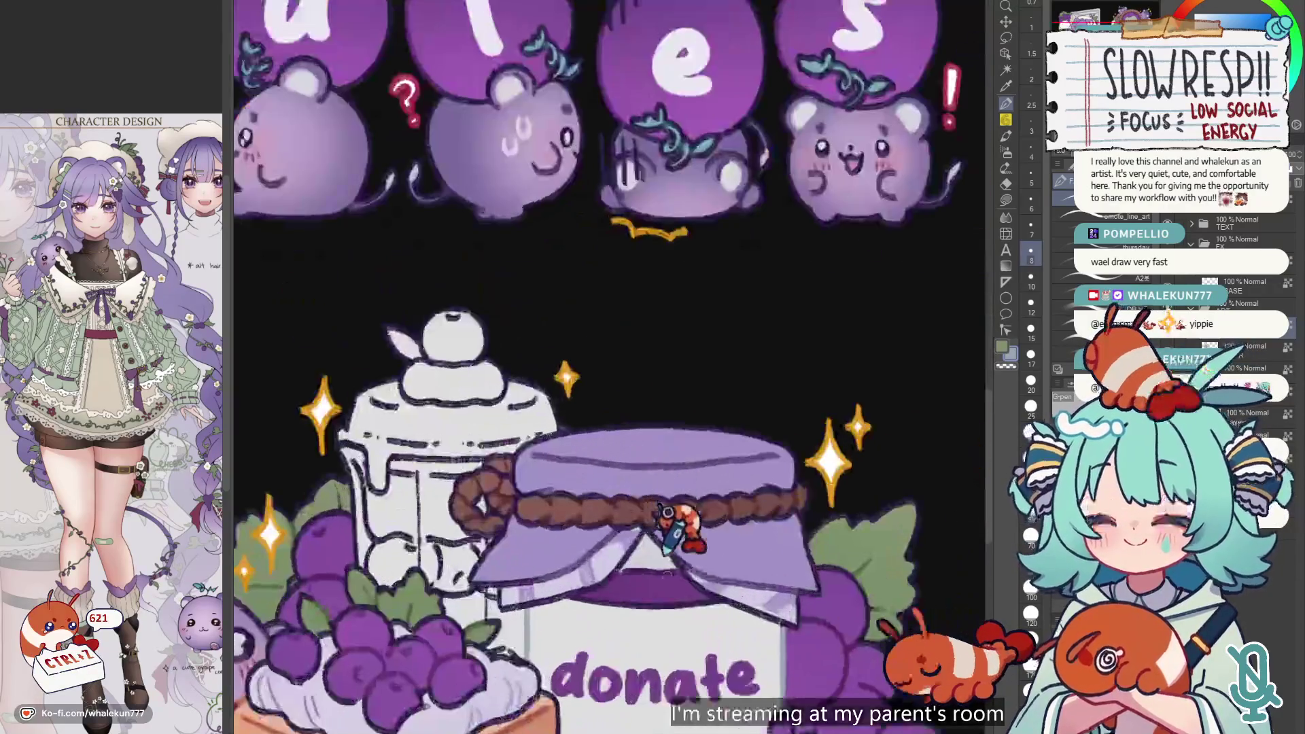
pyautogui.scroll(-2, 707, 511)
pyautogui.press('h')
pyautogui.press('h')
pyautogui.scroll(-2, 685, 525)
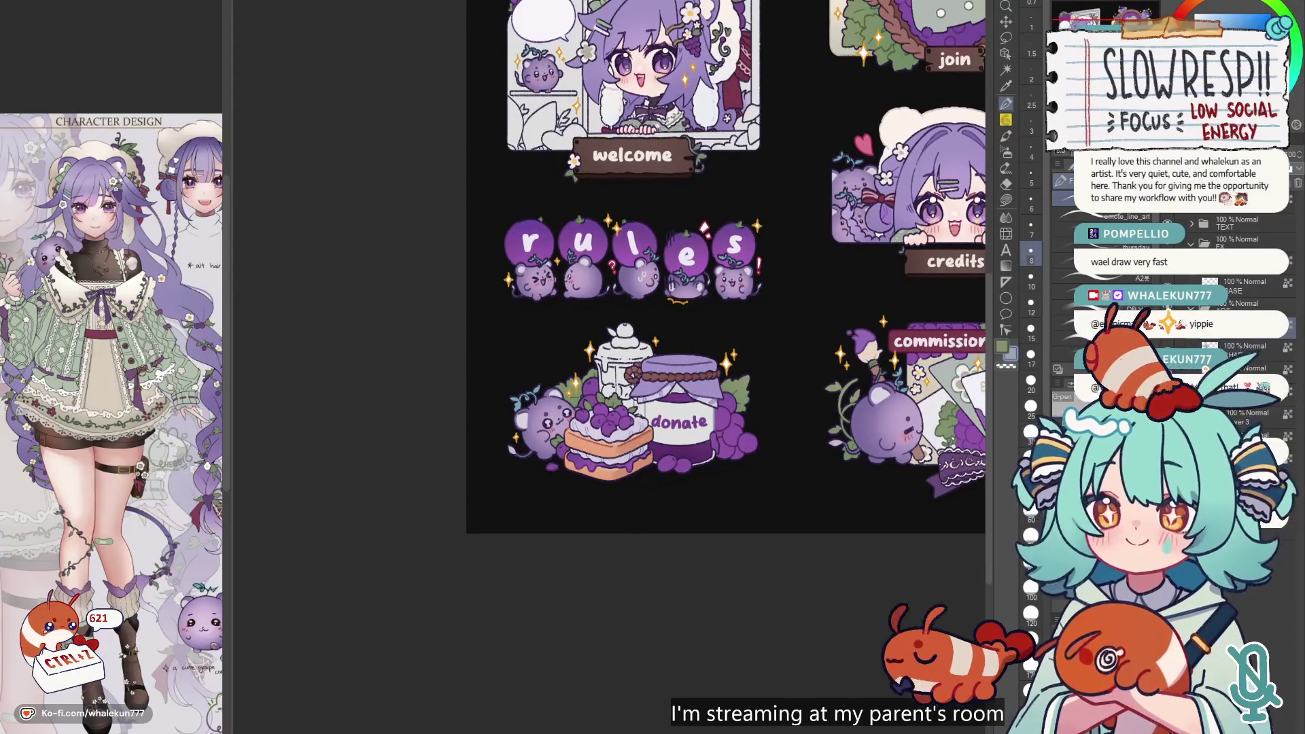
pyautogui.click(1006, 201)
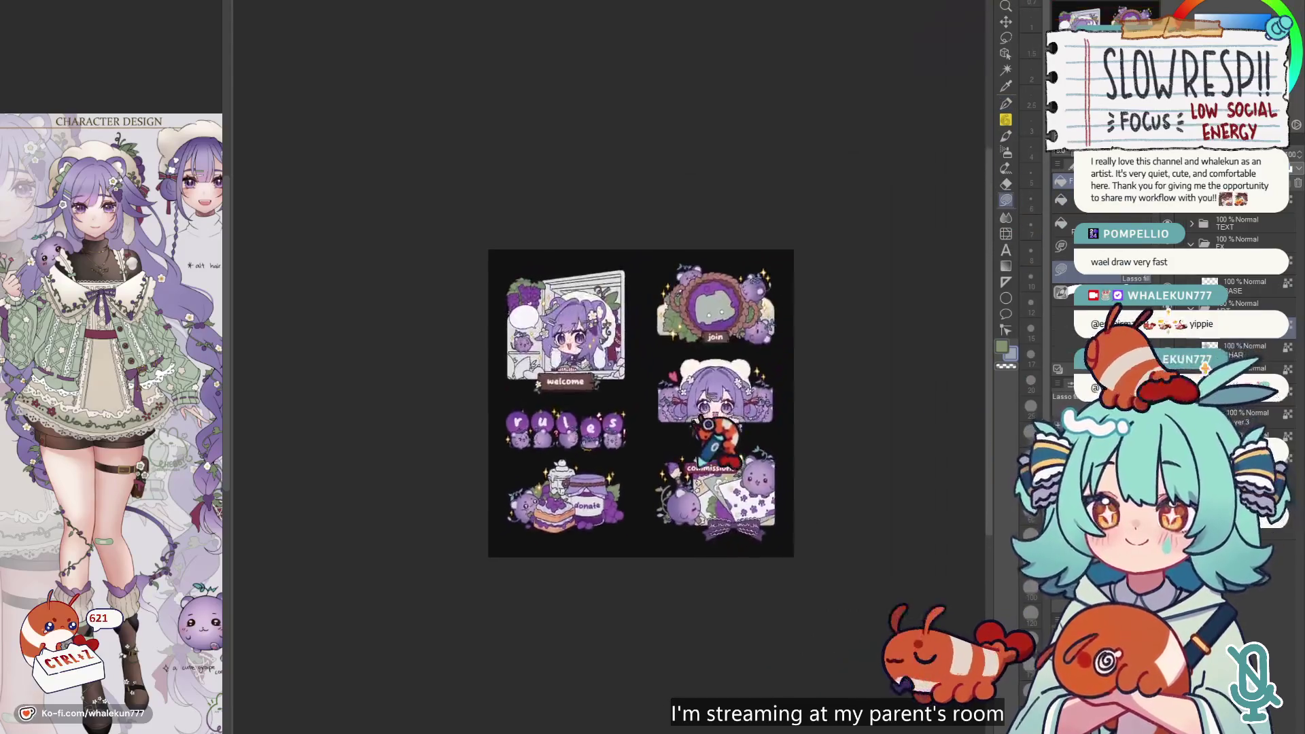
# - Fit the sheet to the window, pan slightly, and zoom in on the donate jar and rules mice
pyautogui.hotkey('ctrl', '0')
pyautogui.moveTo(688, 497); pyautogui.dragTo(732, 448)
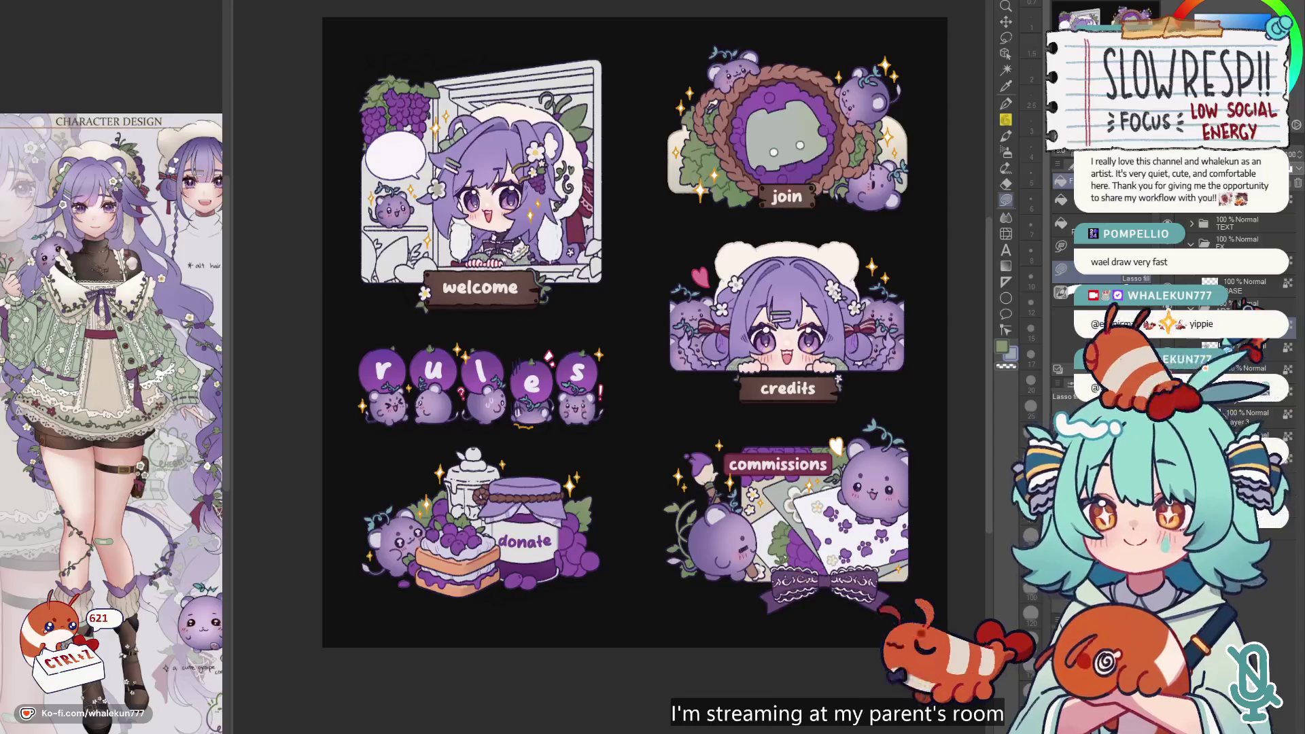
pyautogui.scroll(5, 554, 484)
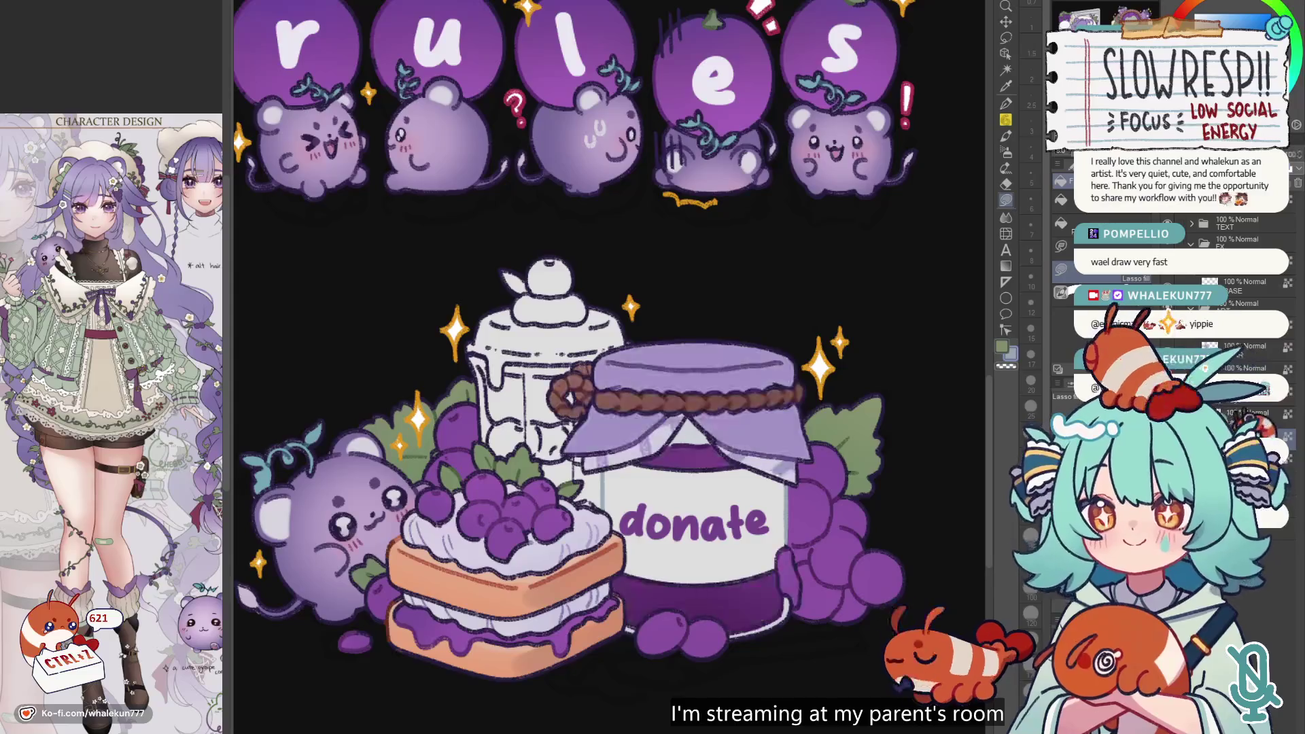
# - Lasso-fill the milk jar's lid with purple, then deselect
pyautogui.moveTo(523, 515); pyautogui.dragTo(602, 532)
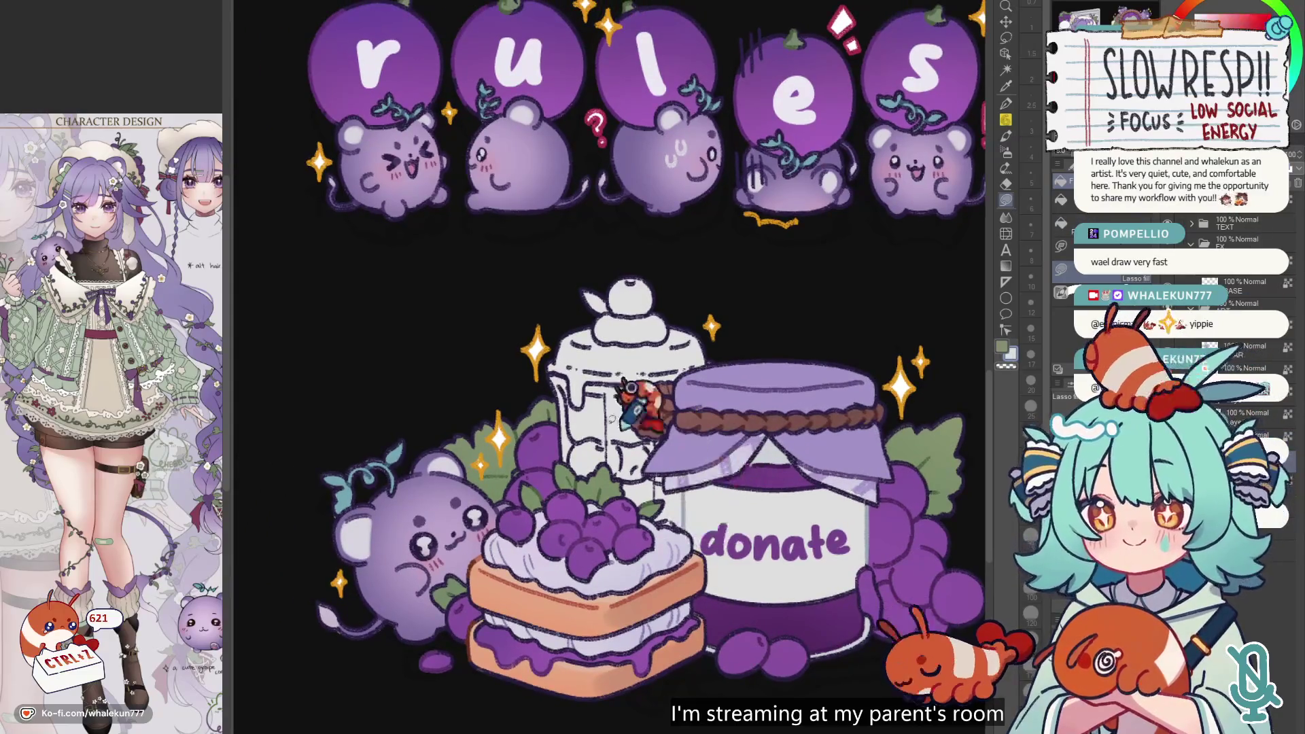
pyautogui.scroll(3, 661, 536)
pyautogui.moveTo(581, 241)
pyautogui.mouseDown()
pyautogui.moveTo(538, 360)
pyautogui.moveTo(544, 387)
pyautogui.mouseUp()
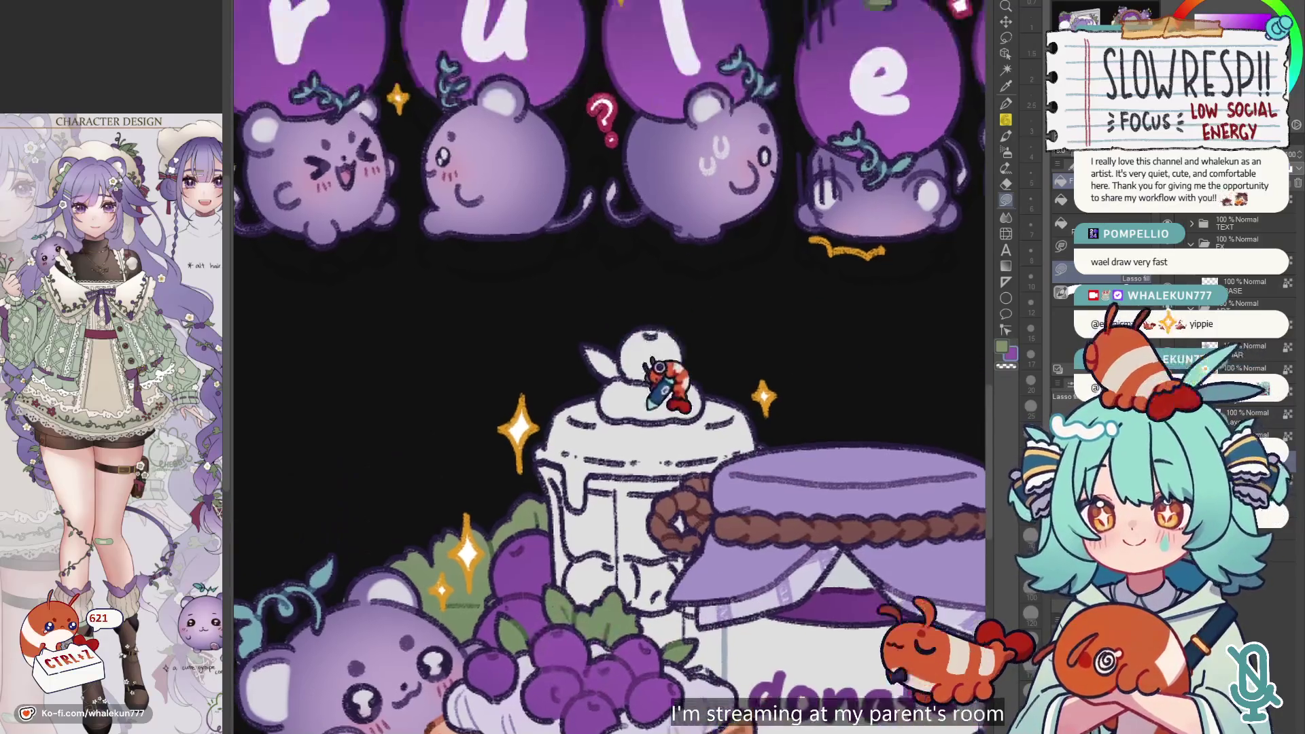
pyautogui.scroll(3, 663, 299)
pyautogui.moveTo(658, 316)
pyautogui.mouseDown()
pyautogui.moveTo(622, 347)
pyautogui.moveTo(680, 381)
pyautogui.moveTo(673, 319)
pyautogui.mouseUp()
pyautogui.scroll(-4, 673, 320)
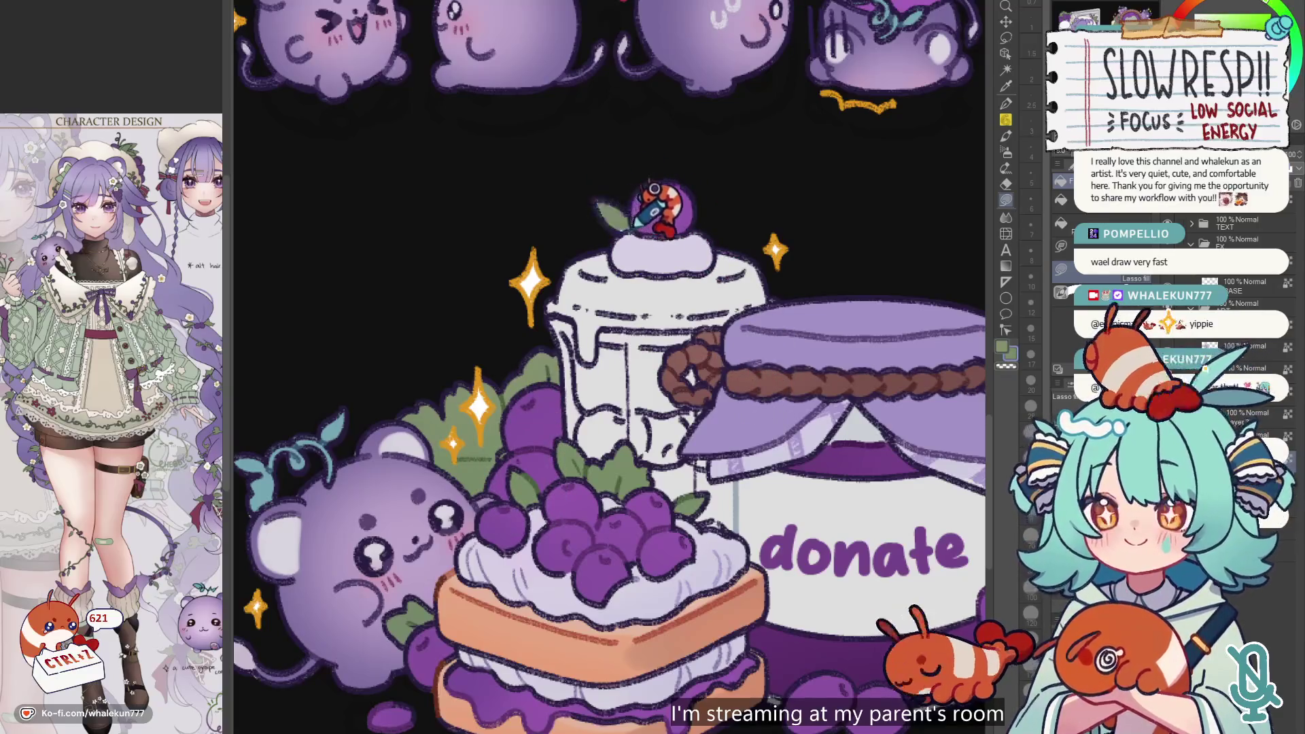
pyautogui.moveTo(656, 328); pyautogui.dragTo(626, 373)
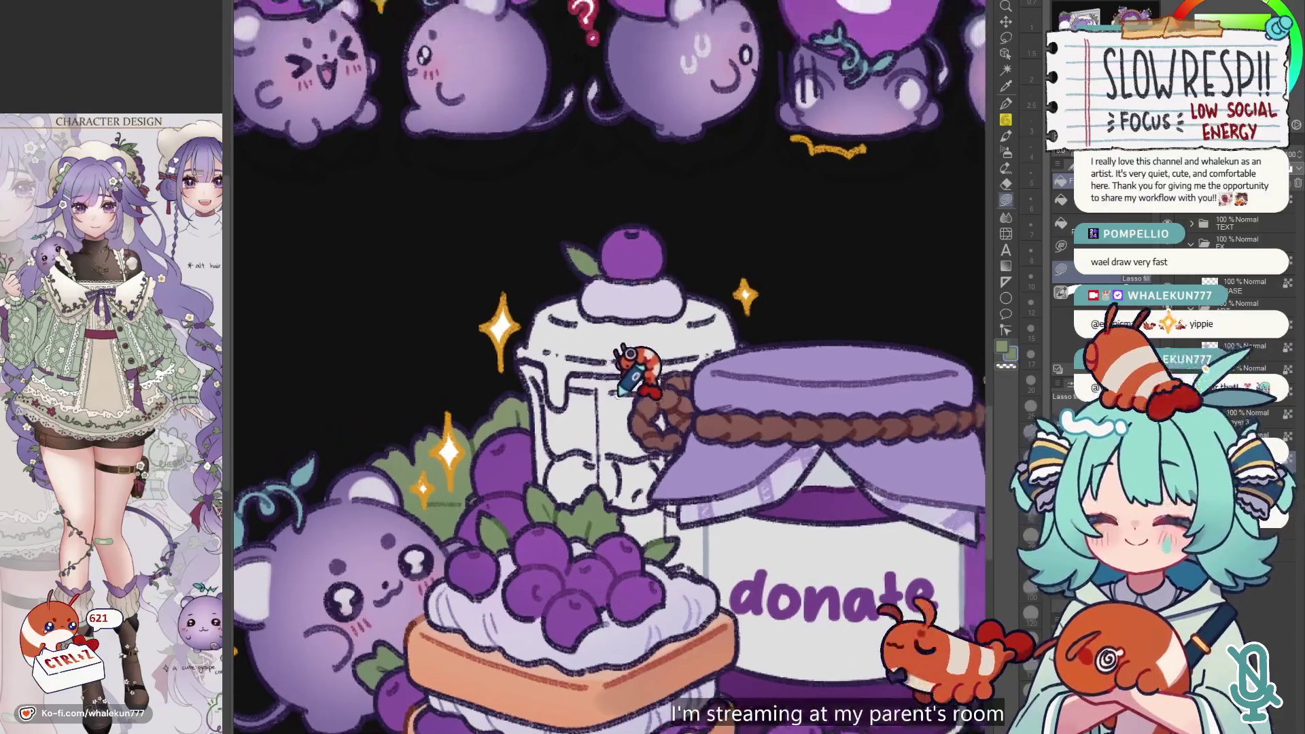
pyautogui.press('x')
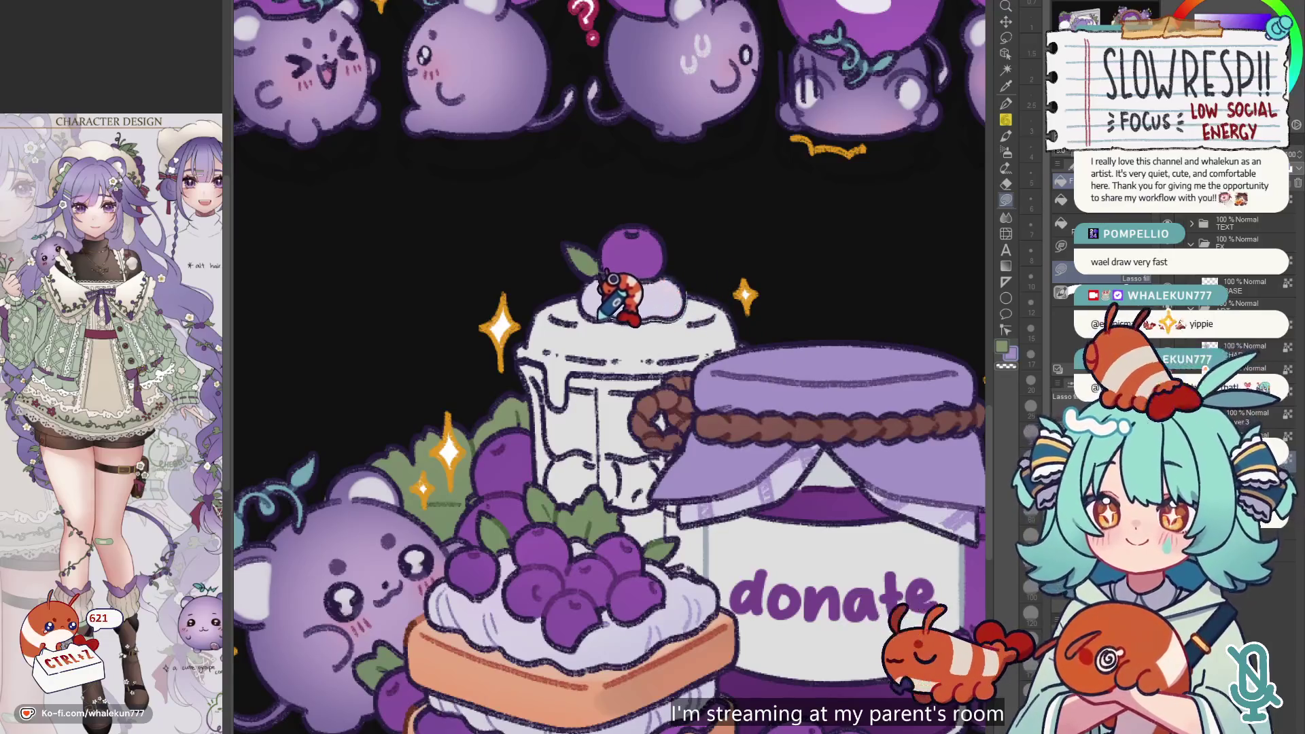
pyautogui.moveTo(575, 286)
pyautogui.mouseDown()
pyautogui.moveTo(514, 326)
pyautogui.moveTo(556, 374)
pyautogui.moveTo(580, 377)
pyautogui.moveTo(751, 348)
pyautogui.moveTo(751, 292)
pyautogui.mouseUp()
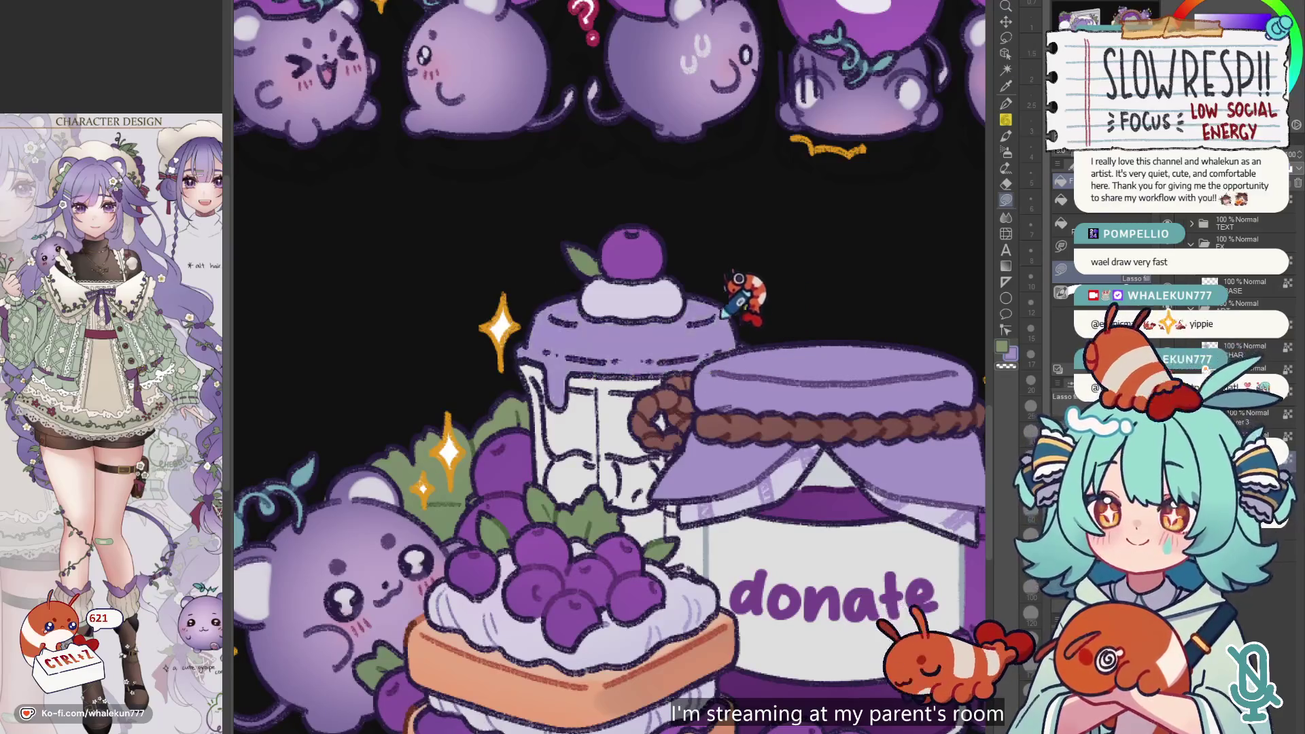
pyautogui.press('w')
pyautogui.hotkey('ctrl', 'd')
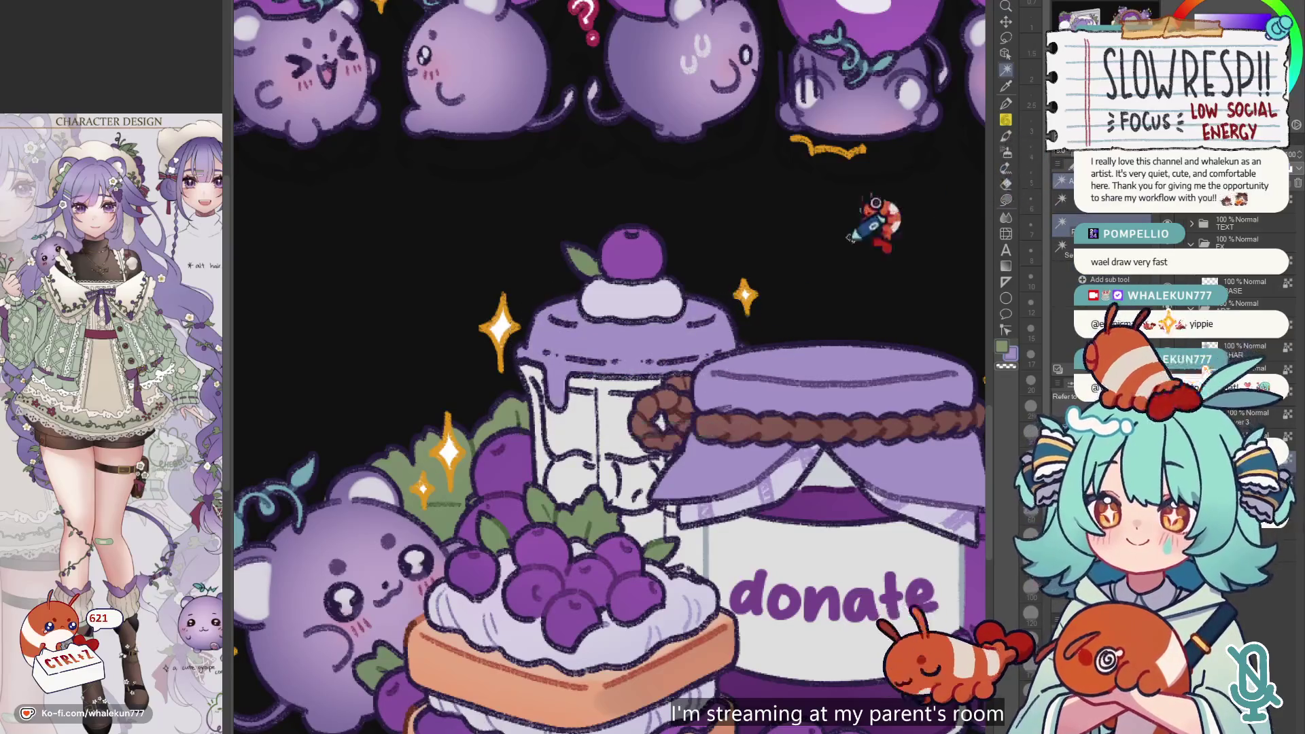
# - Select the cup top behind the jar and recolour it peach, then pale cream
pyautogui.click(1006, 199)
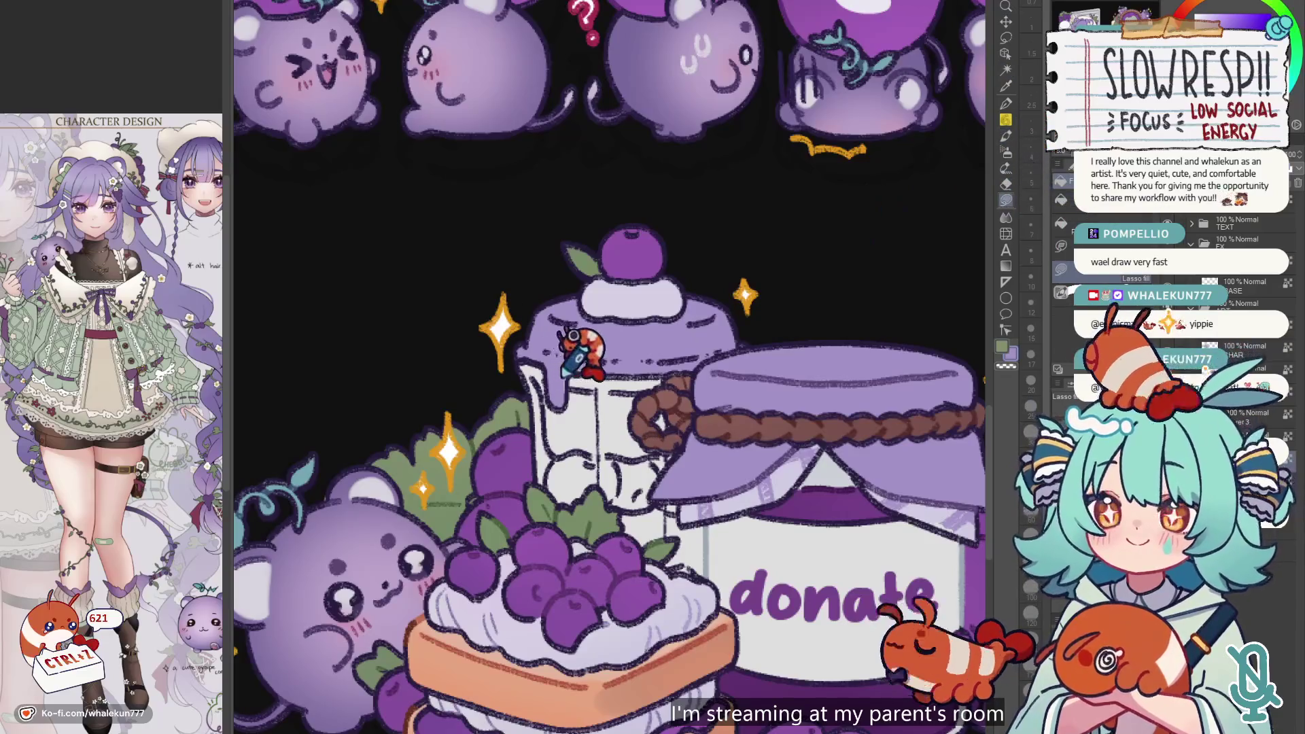
pyautogui.moveTo(574, 367)
pyautogui.mouseDown()
pyautogui.moveTo(597, 320)
pyautogui.moveTo(655, 291)
pyautogui.mouseUp()
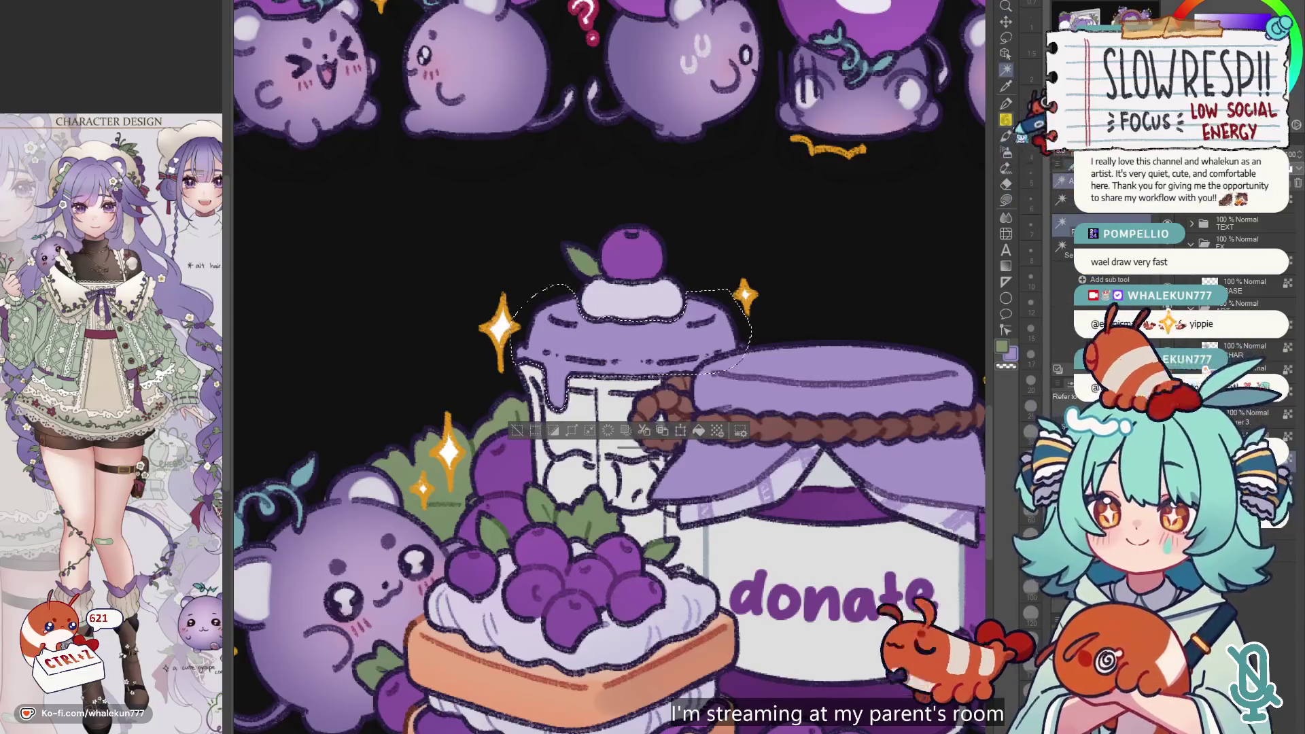
pyautogui.scroll(-1, 800, 279)
pyautogui.scroll(-3, 800, 279)
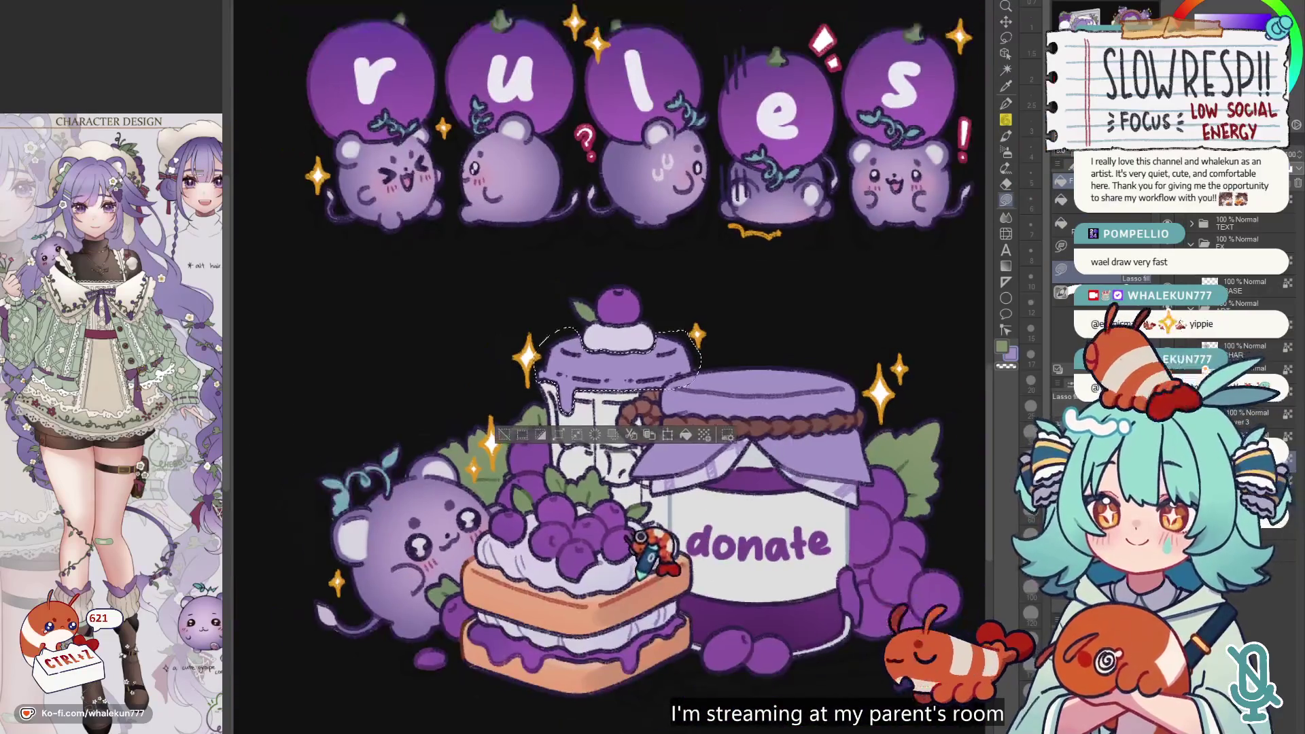
pyautogui.click(612, 353)
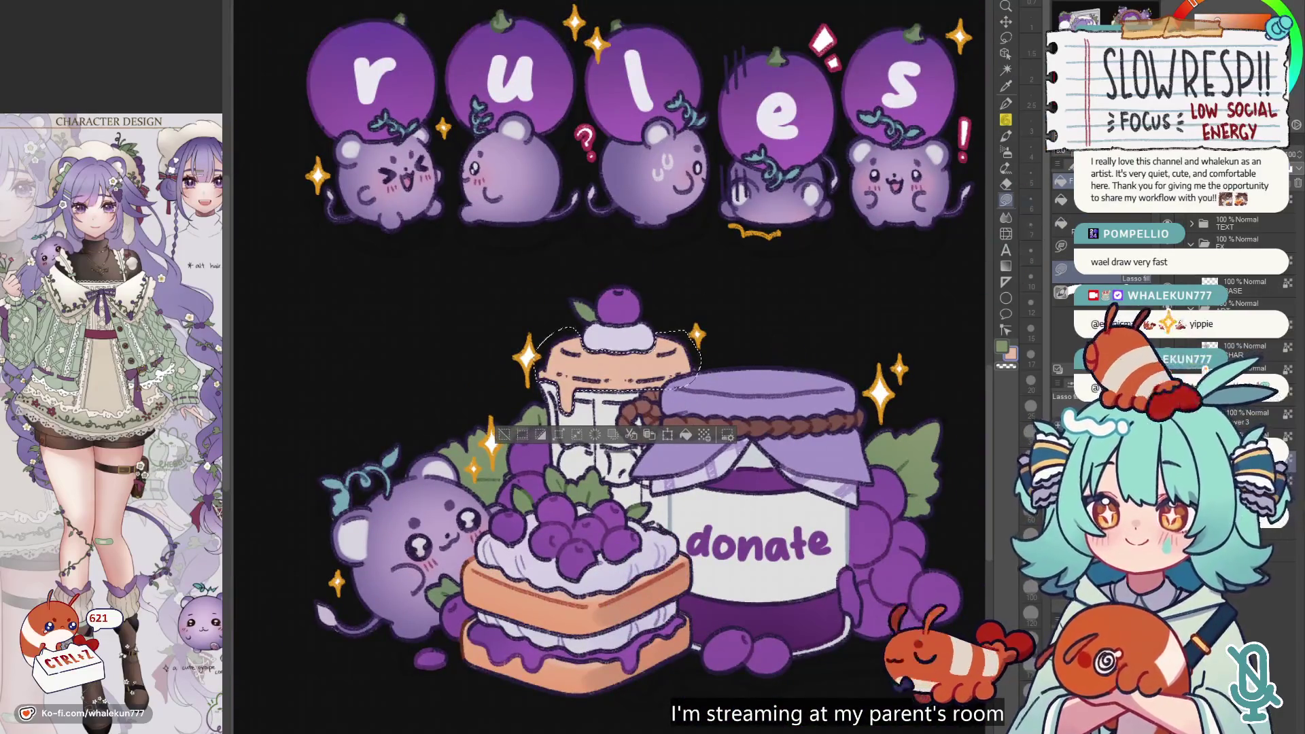
pyautogui.click(625, 373)
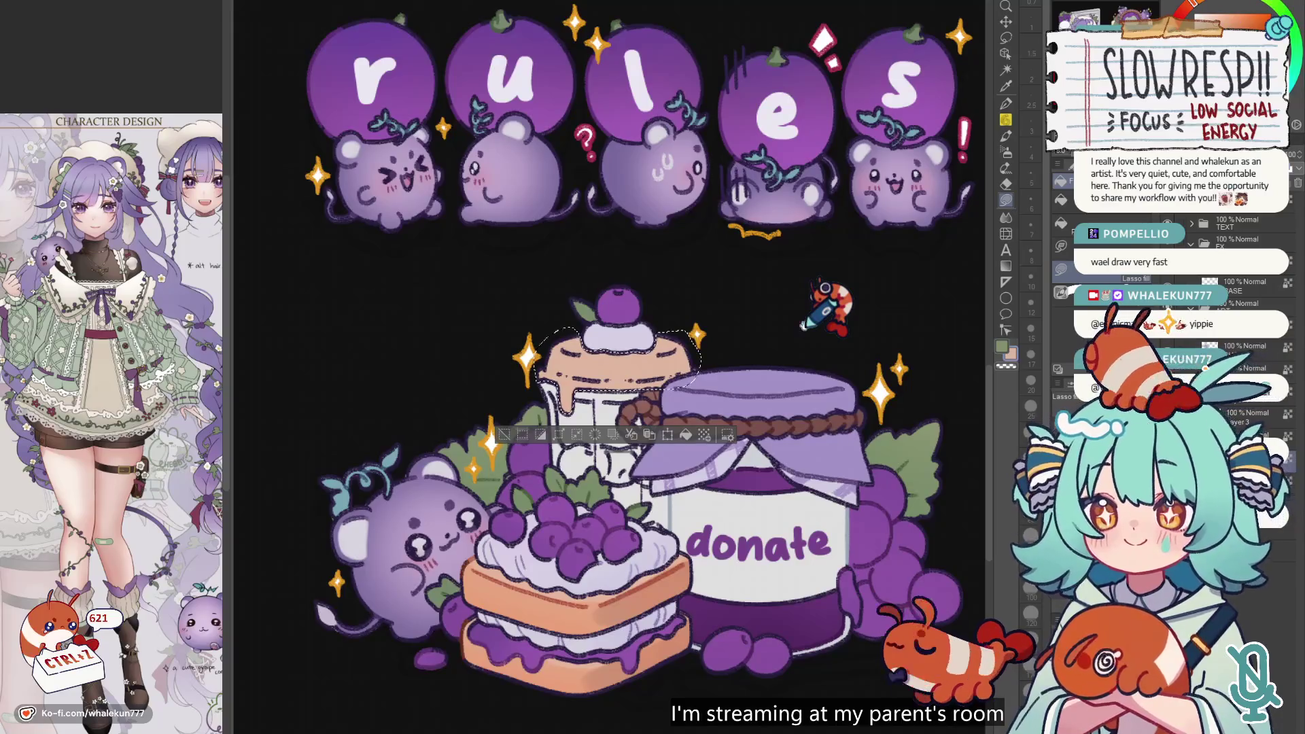
pyautogui.scroll(-3, 804, 325)
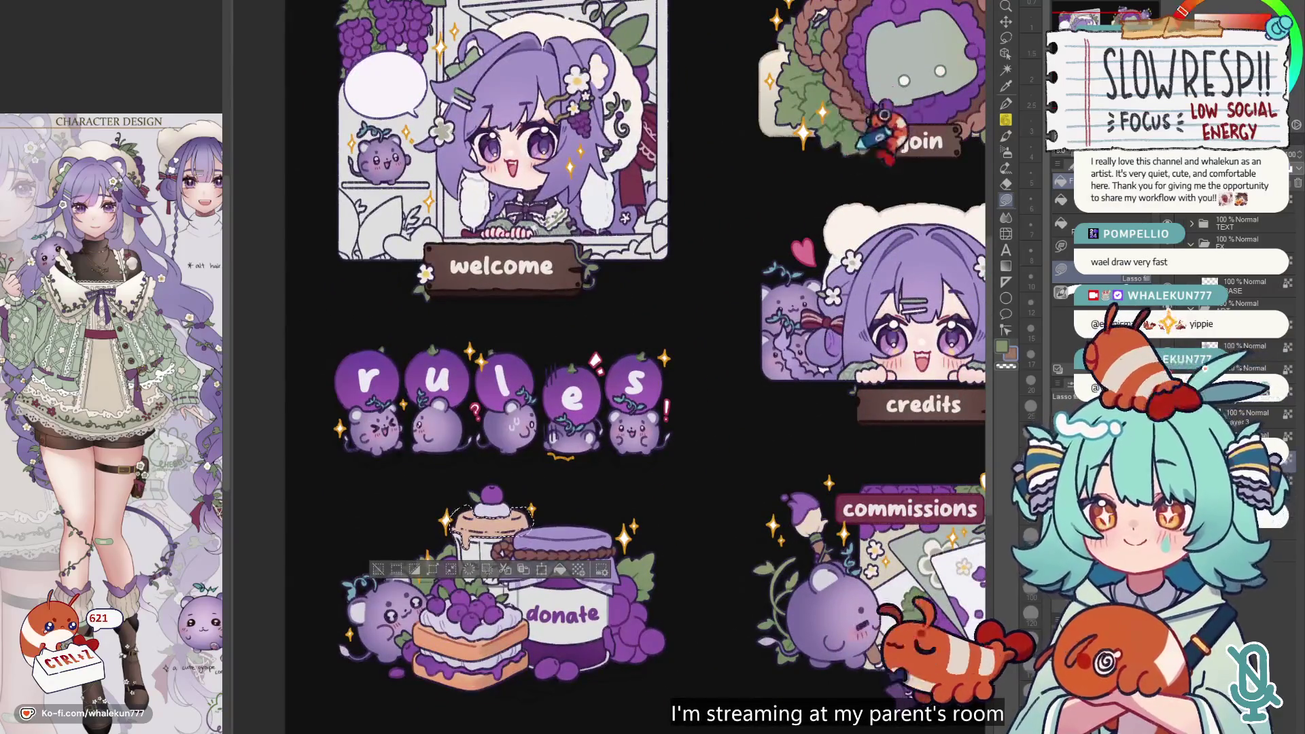
pyautogui.scroll(-3, 700, 291)
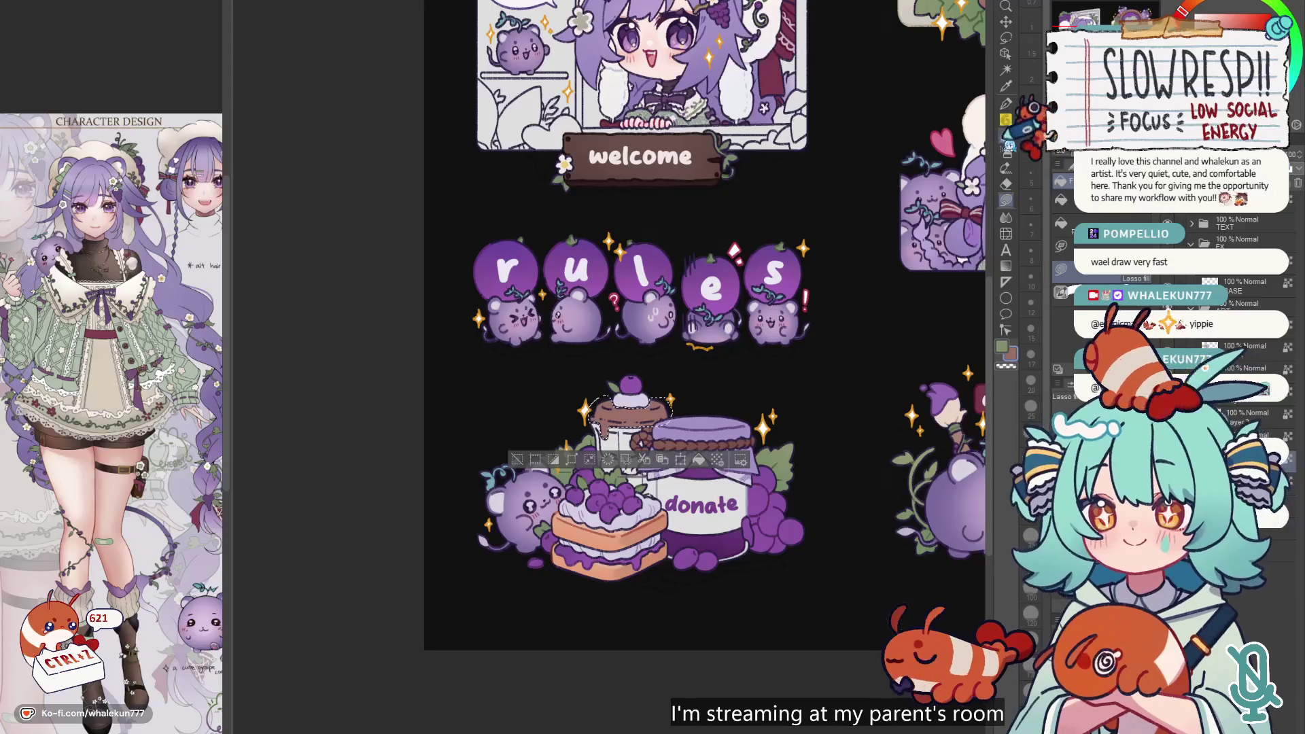
# - Sample the blueberry purple, cake peach and a reddish-brown from the art, then deselect the cup top
pyautogui.click(1006, 151)
pyautogui.moveTo(778, 160)
pyautogui.mouseDown()
pyautogui.moveTo(625, 316)
pyautogui.moveTo(825, 202)
pyautogui.mouseUp()
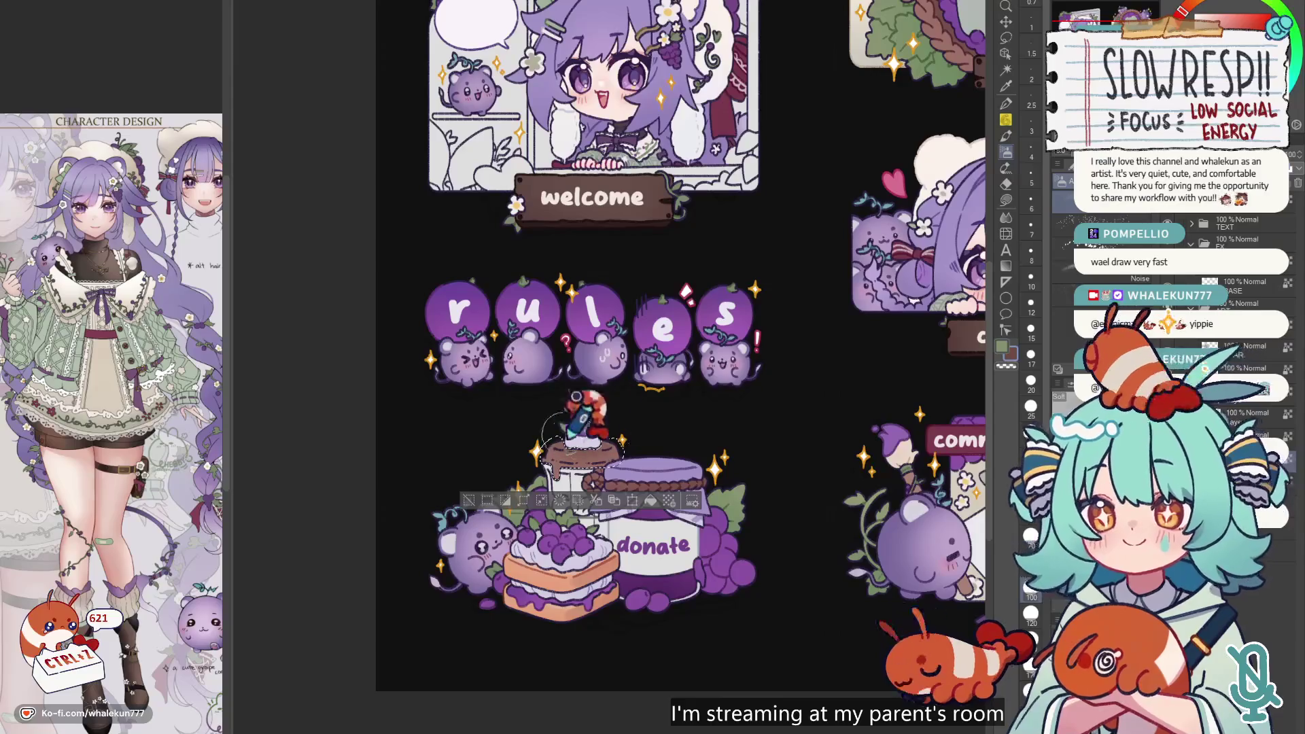
pyautogui.scroll(3, 602, 354)
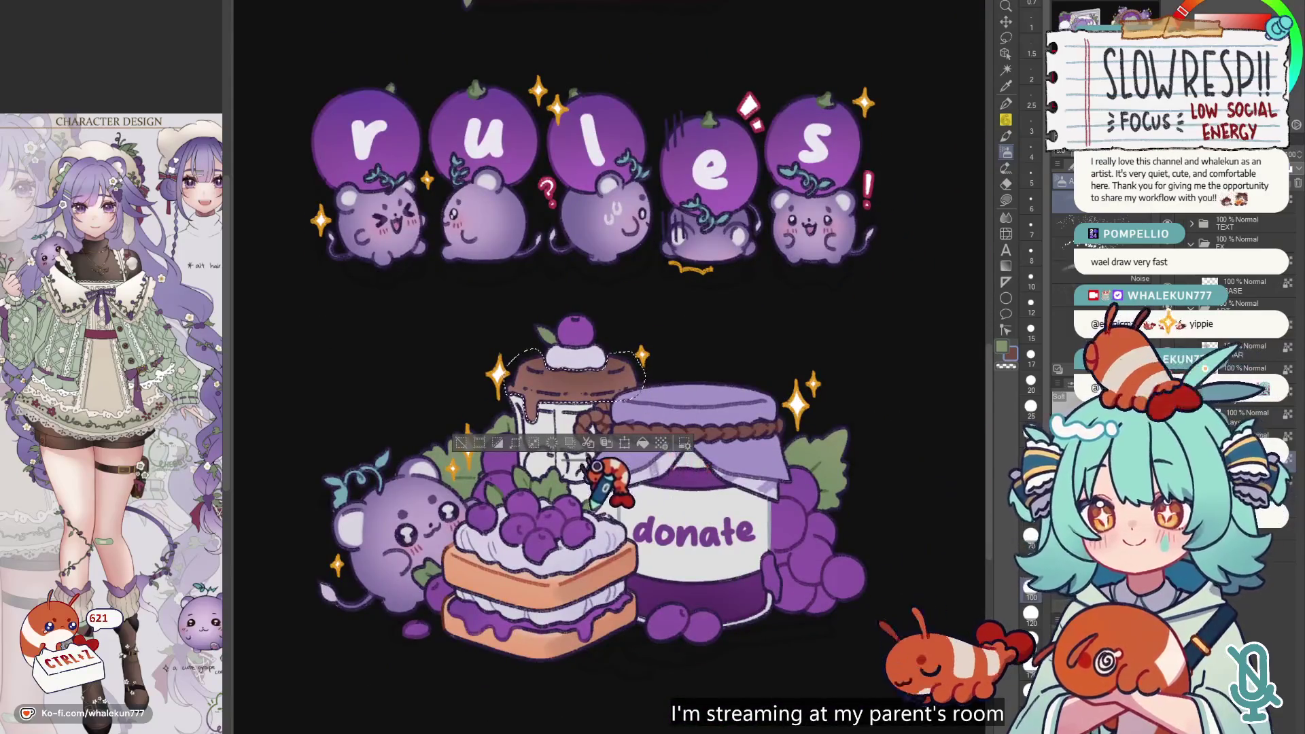
pyautogui.keyDown('alt'); pyautogui.click(586, 500); pyautogui.keyUp('alt')
pyautogui.keyDown('alt'); pyautogui.click(593, 562); pyautogui.keyUp('alt')
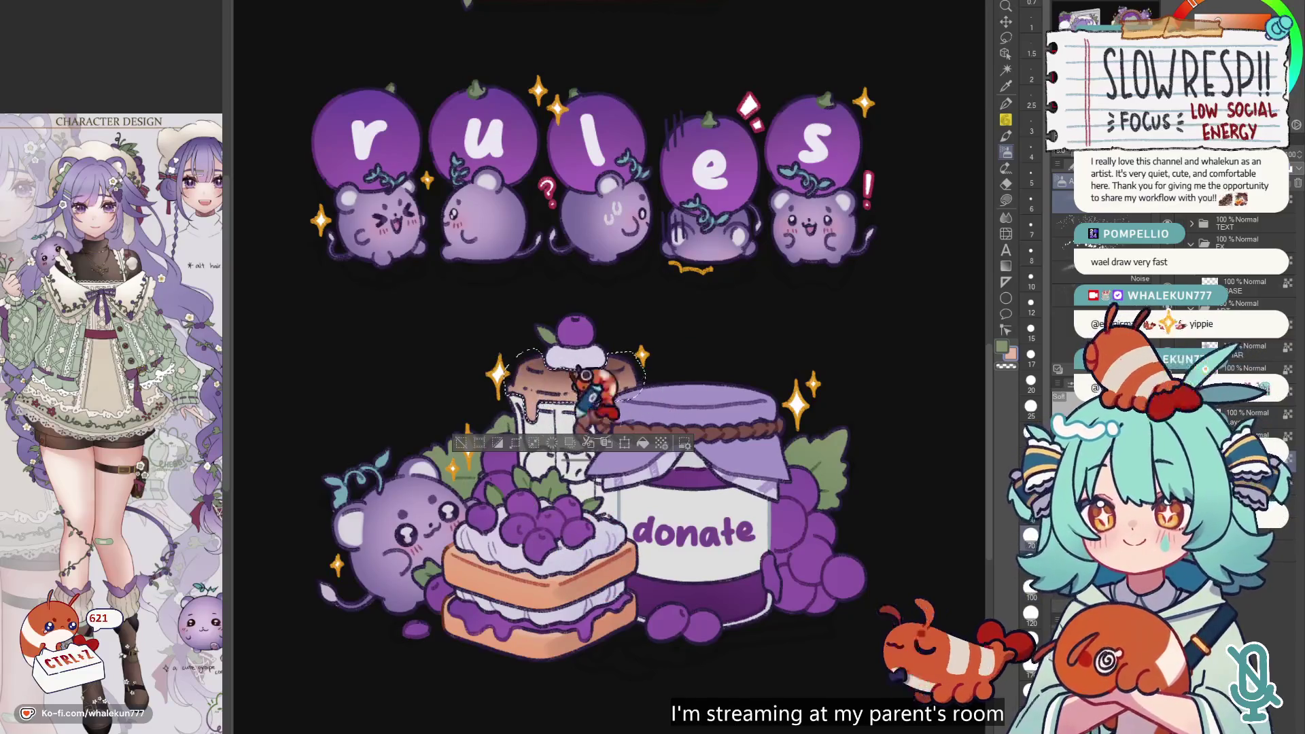
pyautogui.keyDown('alt'); pyautogui.click(539, 317); pyautogui.keyUp('alt')
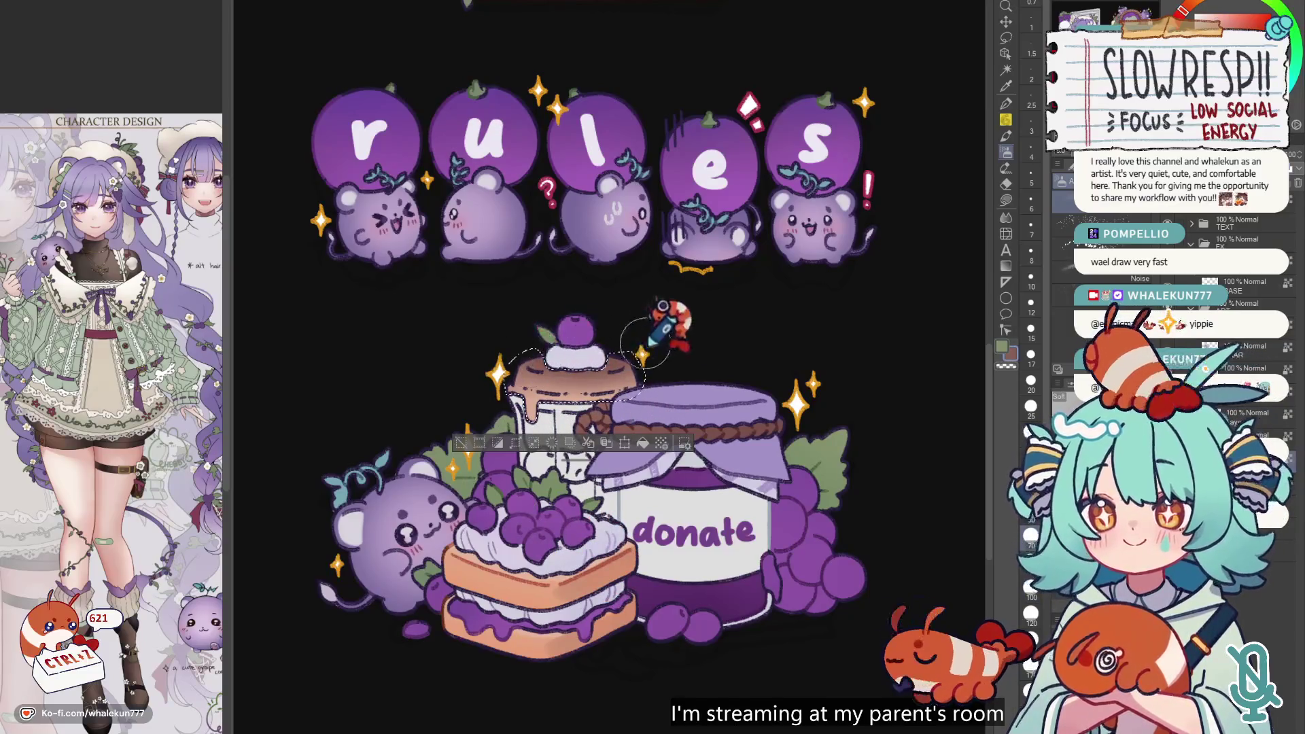
pyautogui.hotkey('ctrl', 'd')
pyautogui.scroll(-2, 815, 337)
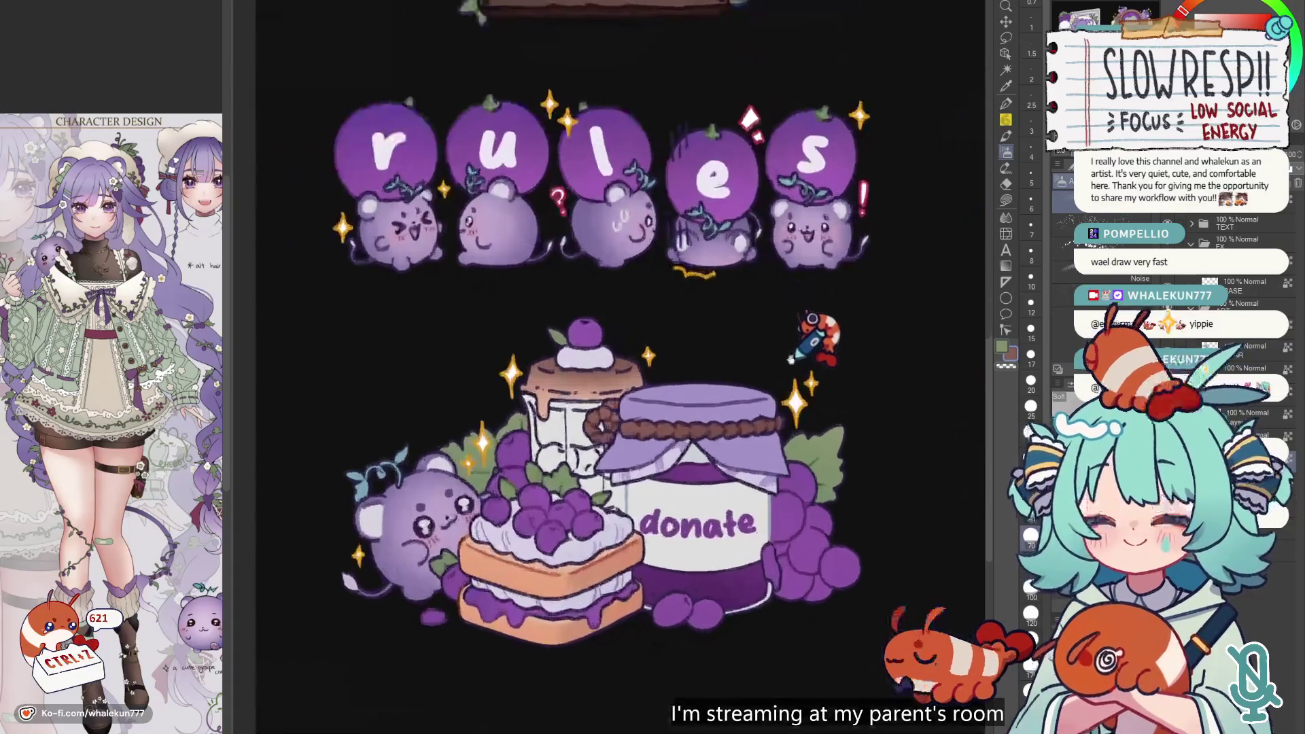
pyautogui.click(1007, 201)
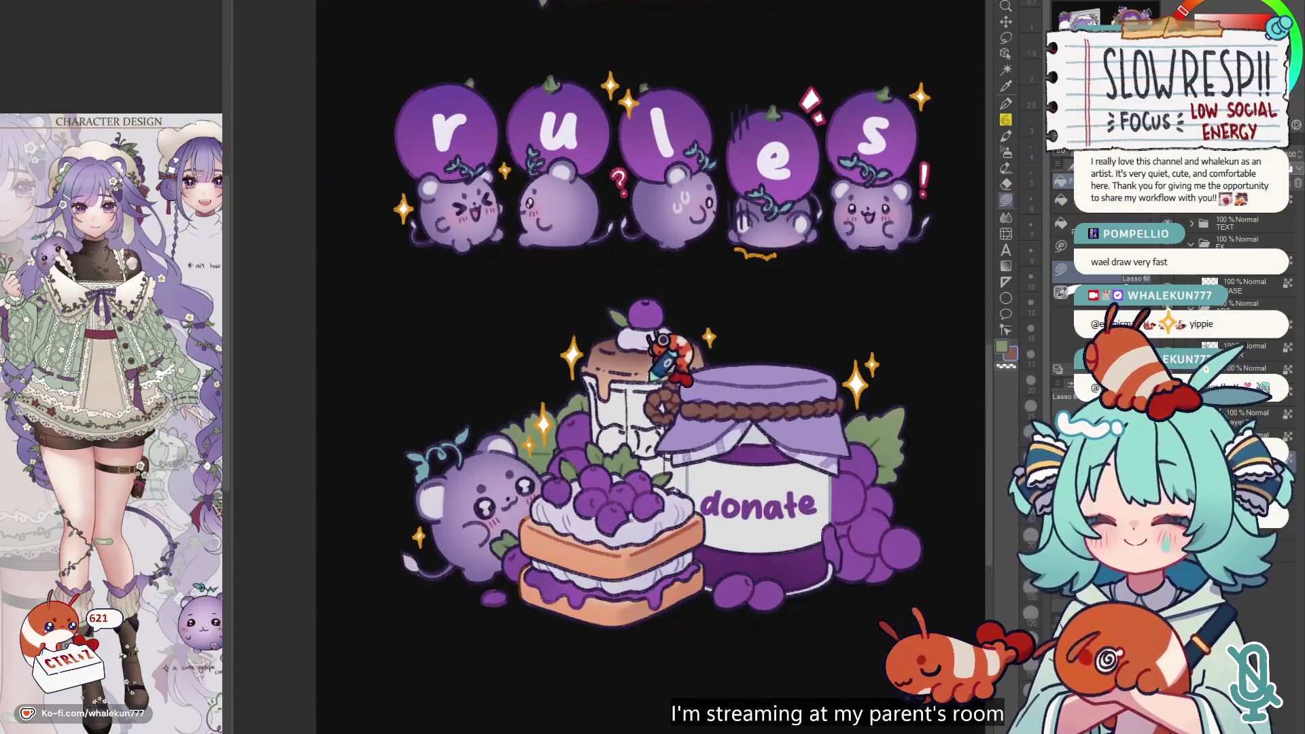
# - Fill a brown drip below the cup top, then delete the misplaced brown fill
pyautogui.scroll(3, 600, 371)
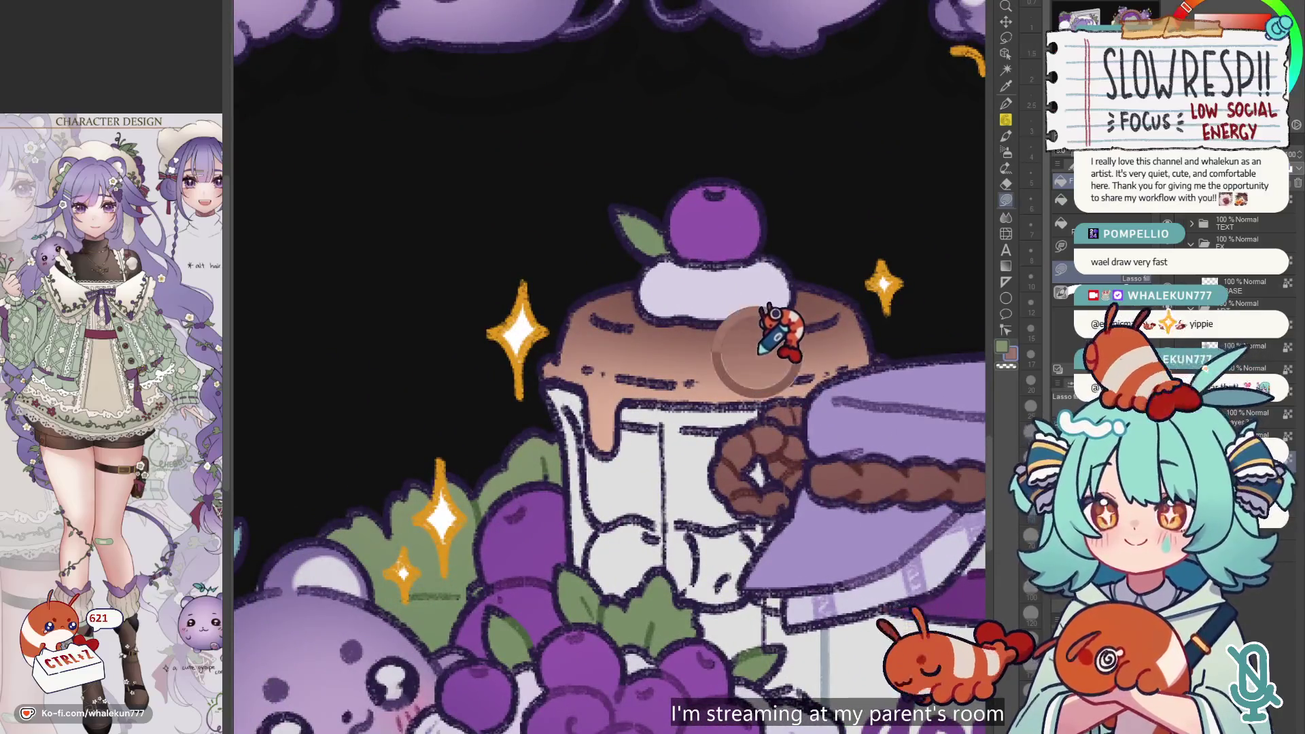
pyautogui.scroll(-2, 743, 364)
pyautogui.moveTo(613, 357)
pyautogui.mouseDown()
pyautogui.moveTo(762, 354)
pyautogui.moveTo(823, 374)
pyautogui.moveTo(763, 335)
pyautogui.moveTo(670, 318)
pyautogui.mouseUp()
pyautogui.moveTo(625, 386); pyautogui.dragTo(622, 380)
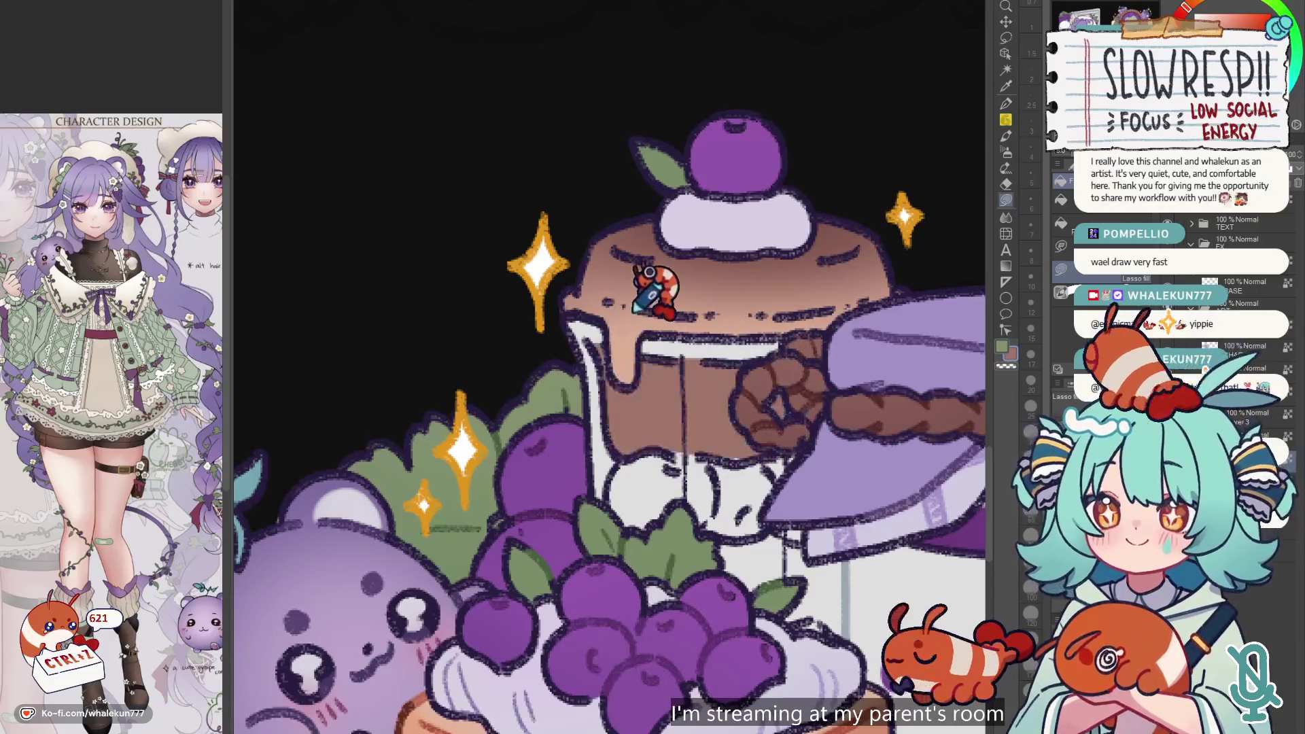
pyautogui.scroll(-3, 734, 350)
pyautogui.scroll(2, 734, 350)
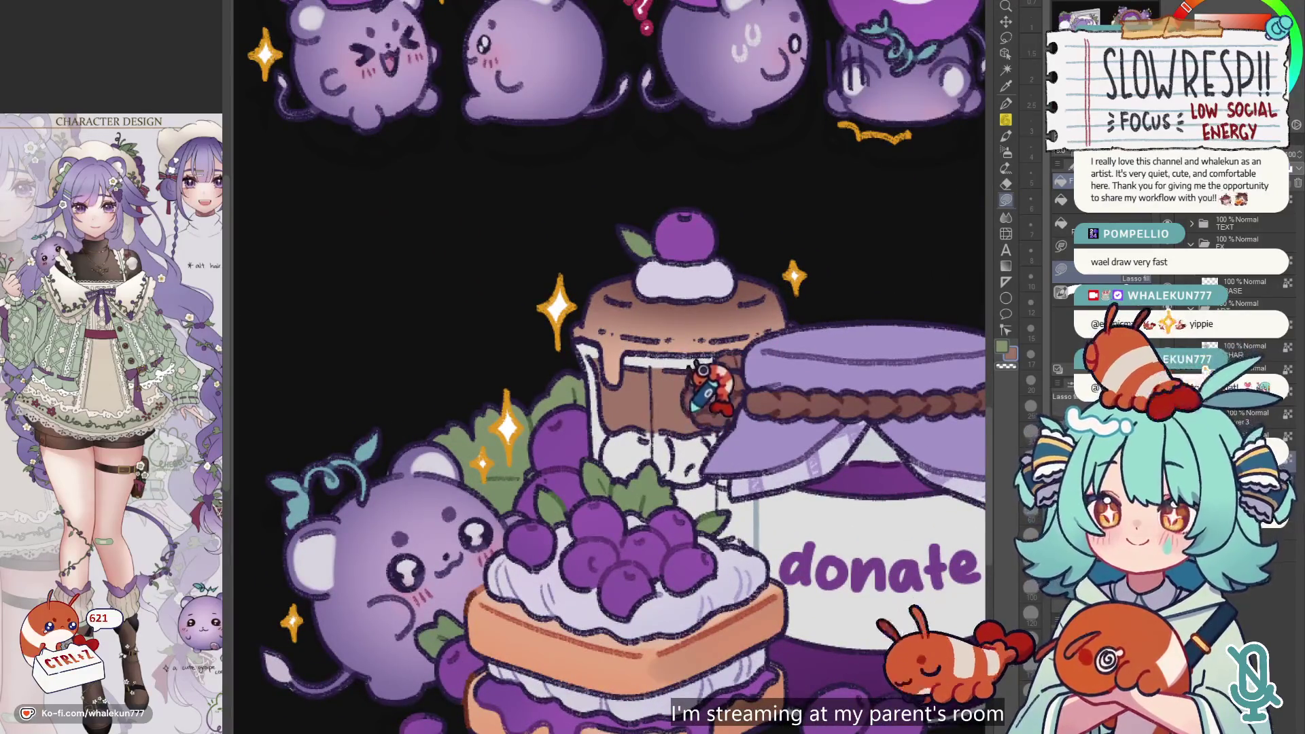
pyautogui.click(702, 370)
pyautogui.press('b')
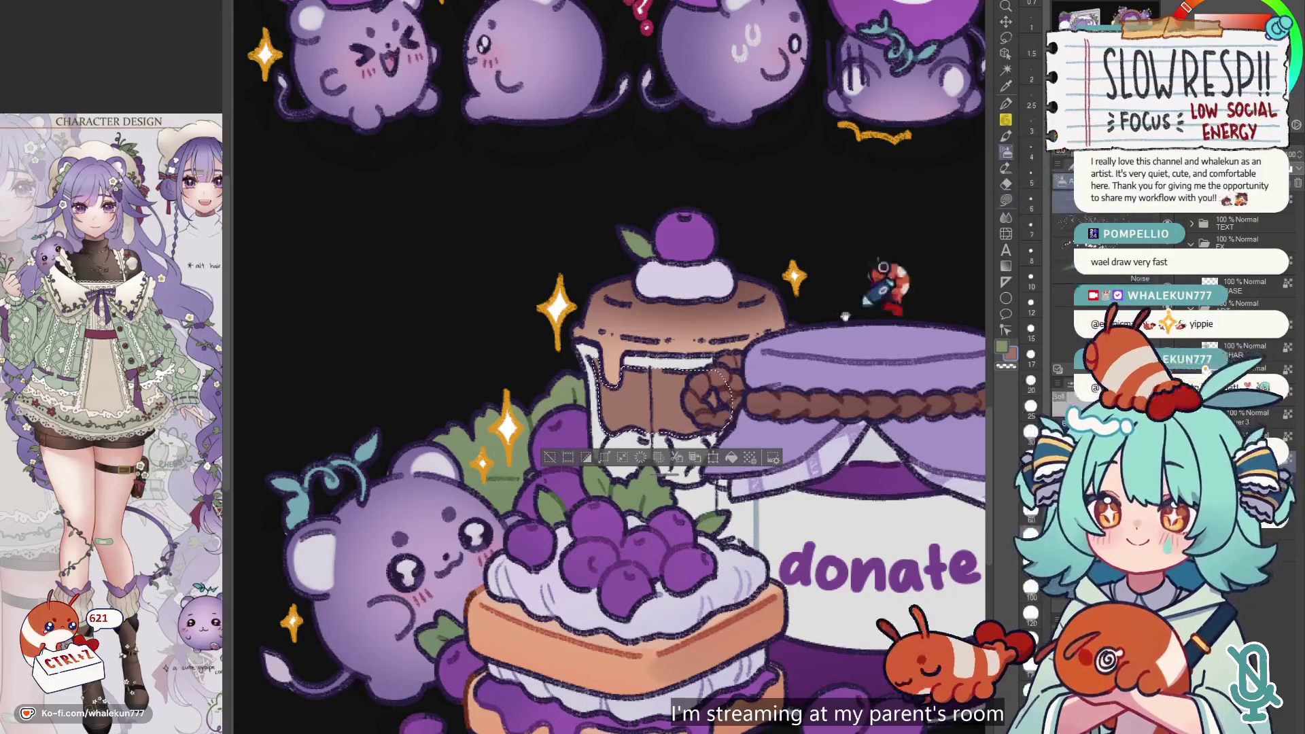
pyautogui.moveTo(859, 304); pyautogui.dragTo(821, 306)
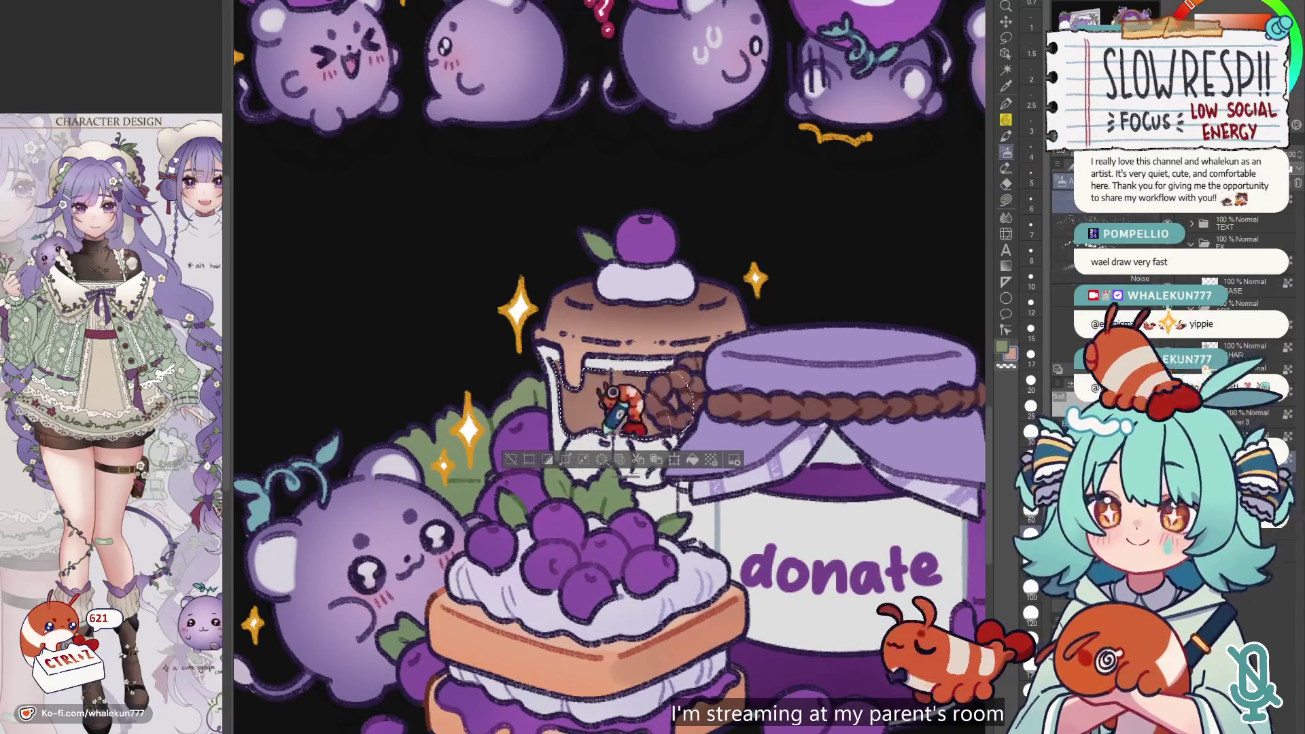
pyautogui.press('Delete')
pyautogui.hotkey('ctrl', 'd')
pyautogui.press('g')
# - Lasso-fill the cup's lower part and the area beside it with purple
pyautogui.moveTo(593, 443)
pyautogui.mouseDown()
pyautogui.moveTo(566, 465)
pyautogui.moveTo(633, 474)
pyautogui.mouseUp()
pyautogui.moveTo(625, 392); pyautogui.dragTo(627, 393)
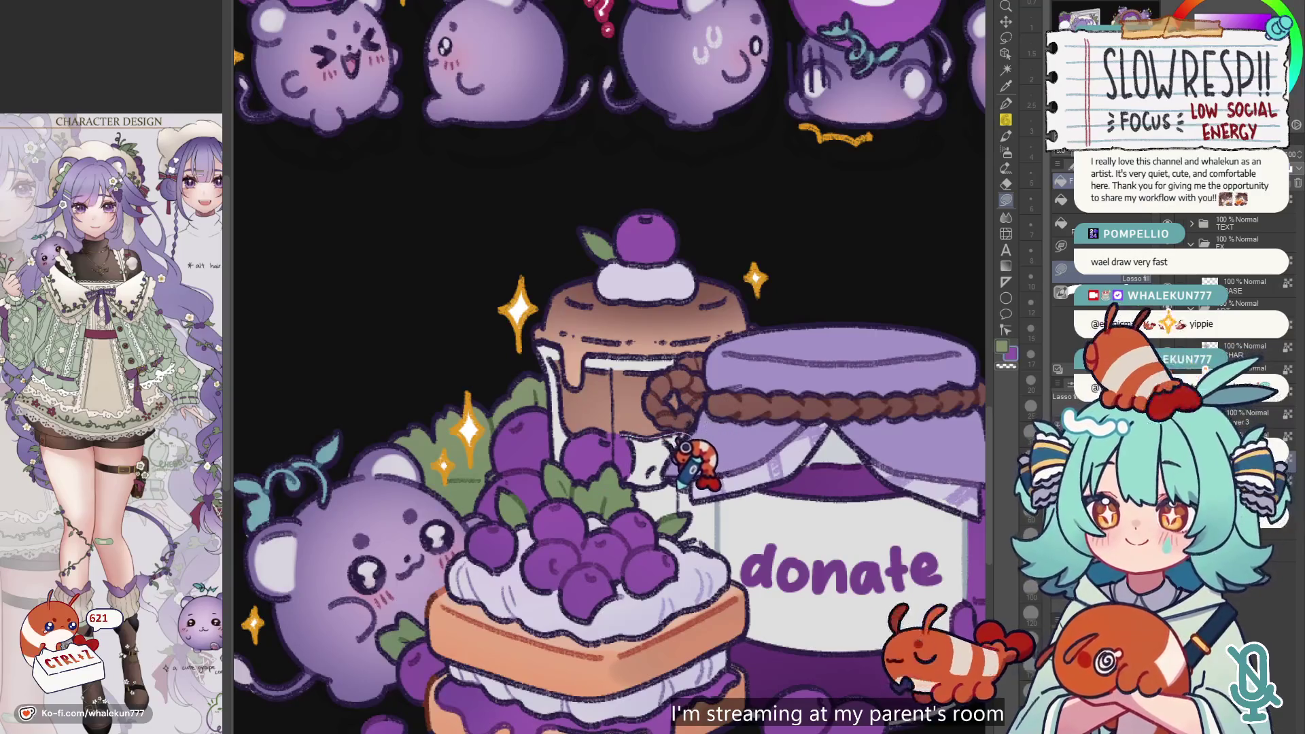
pyautogui.moveTo(660, 485); pyautogui.dragTo(669, 476)
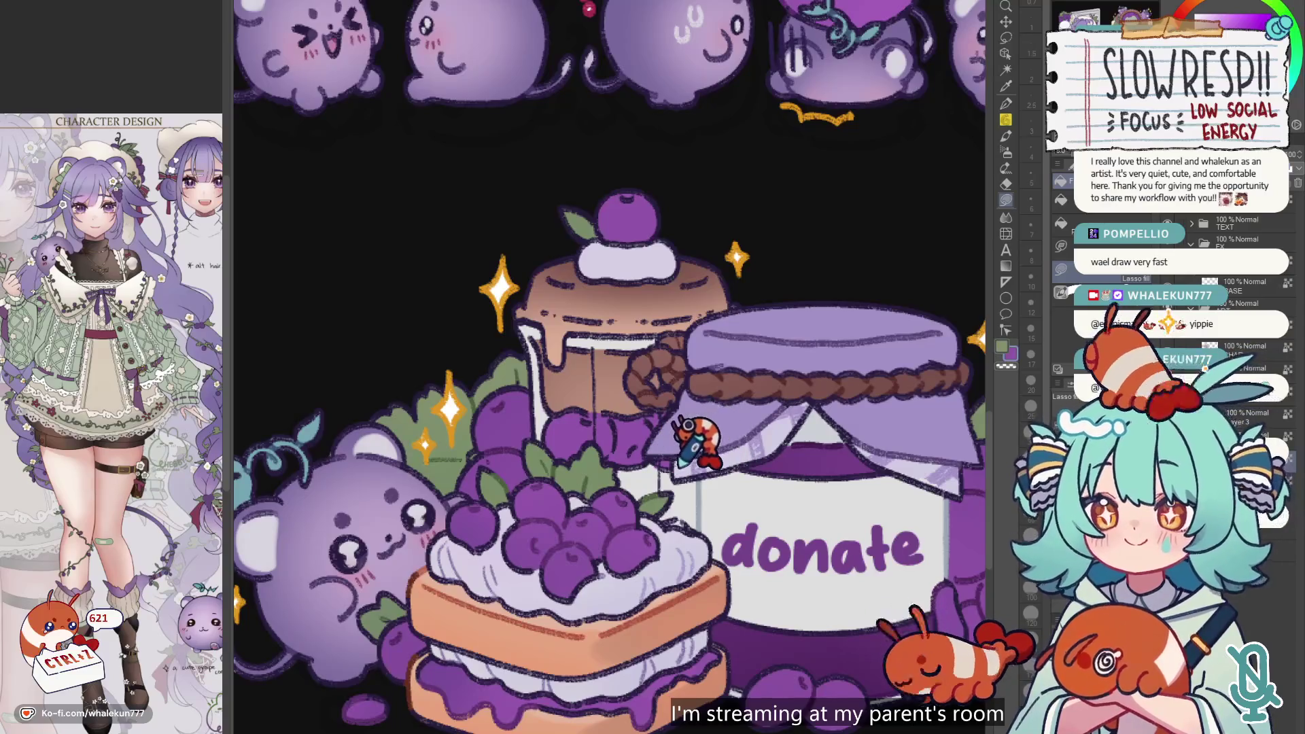
pyautogui.scroll(-2, 688, 424)
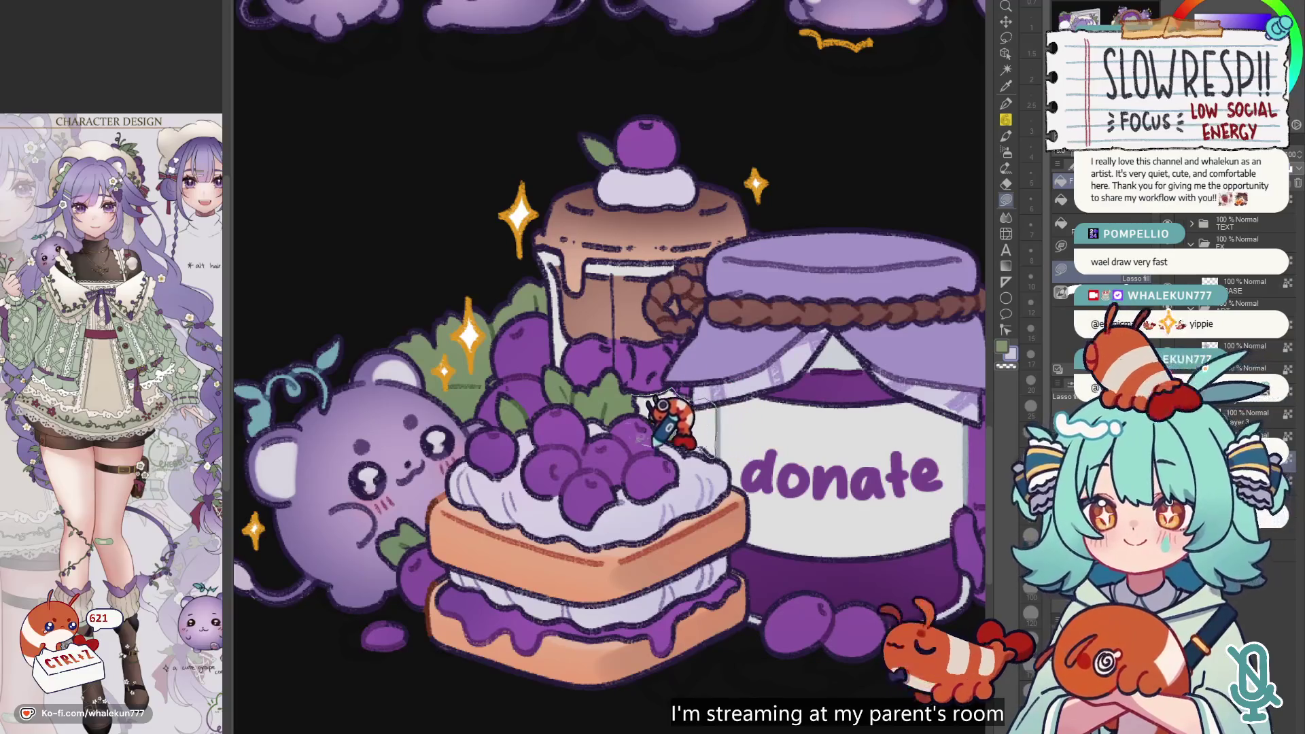
pyautogui.keyDown('alt'); pyautogui.click(644, 338); pyautogui.keyUp('alt')
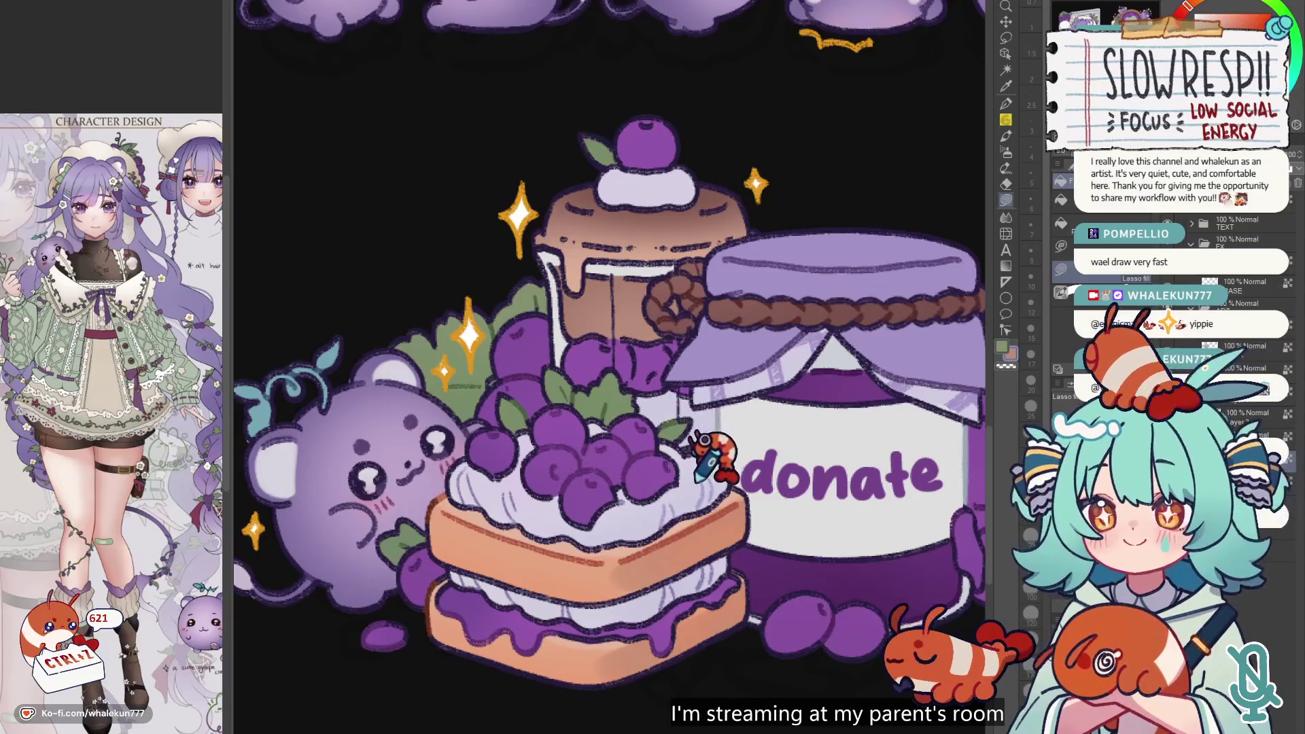
pyautogui.scroll(-5, 756, 399)
pyautogui.scroll(4, 683, 397)
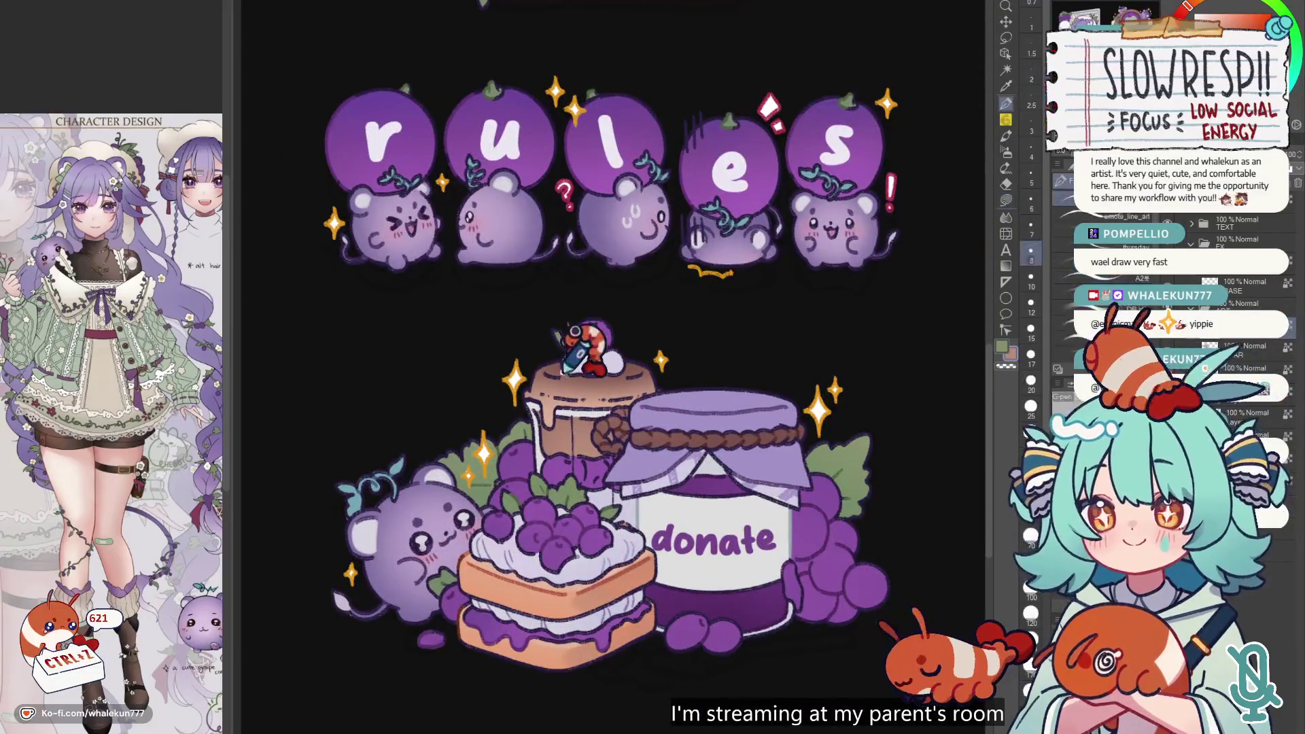
# - Undo the stray vertical stroke, pick blueberry purple and white, and set the brush to size 7
pyautogui.scroll(4, 611, 312)
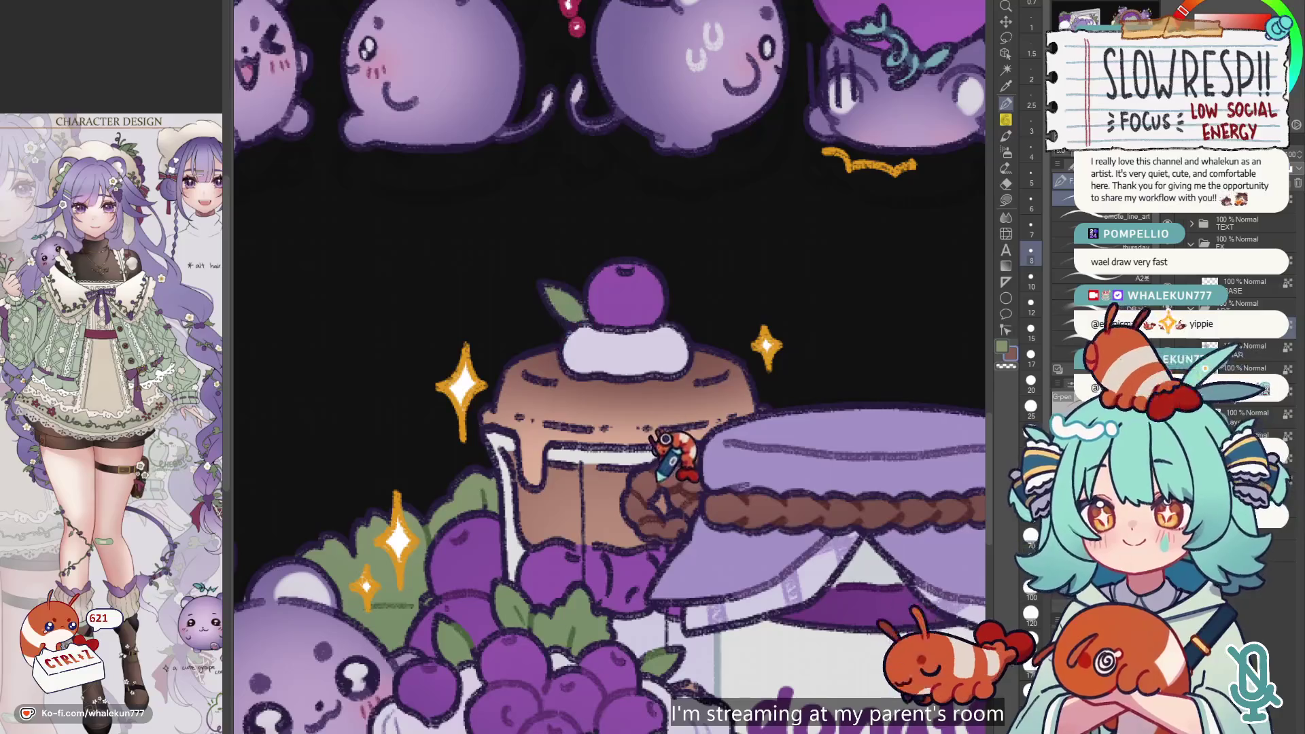
pyautogui.press(']')
pyautogui.press(']')
pyautogui.press(']')
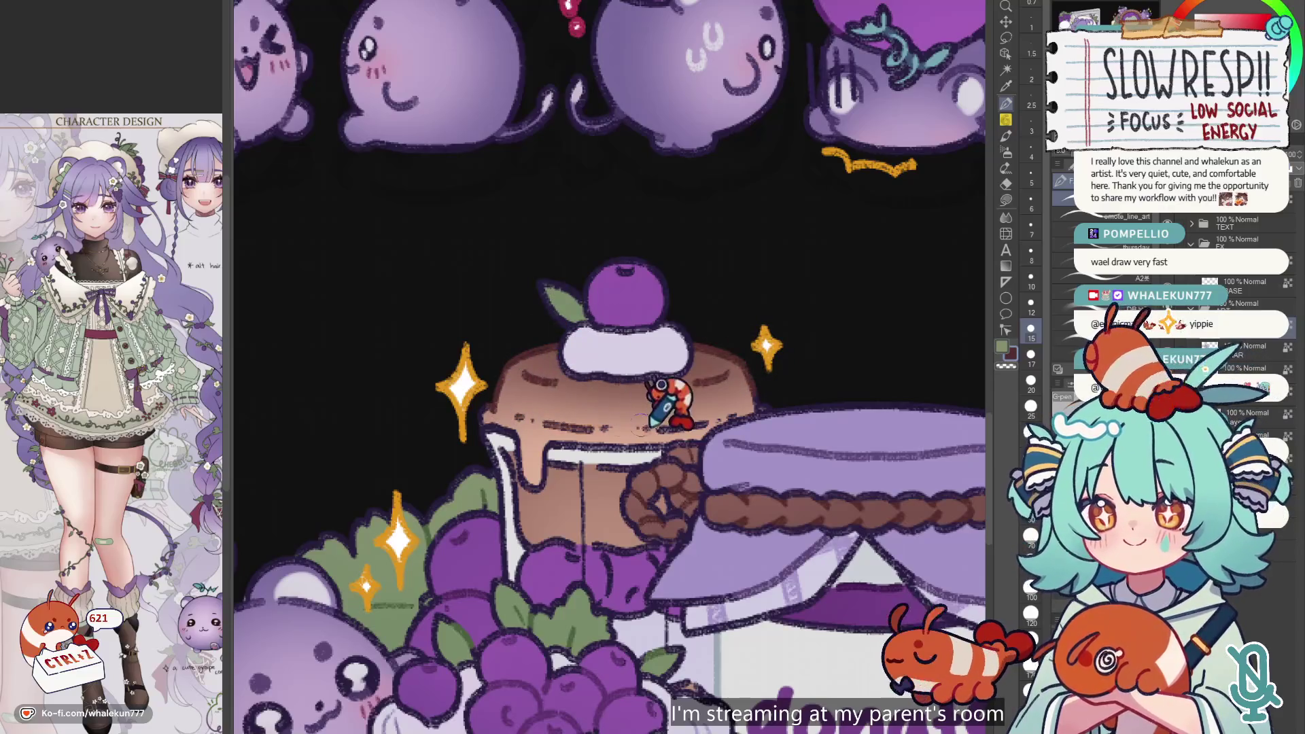
pyautogui.press('[')
pyautogui.press('[')
pyautogui.press('[')
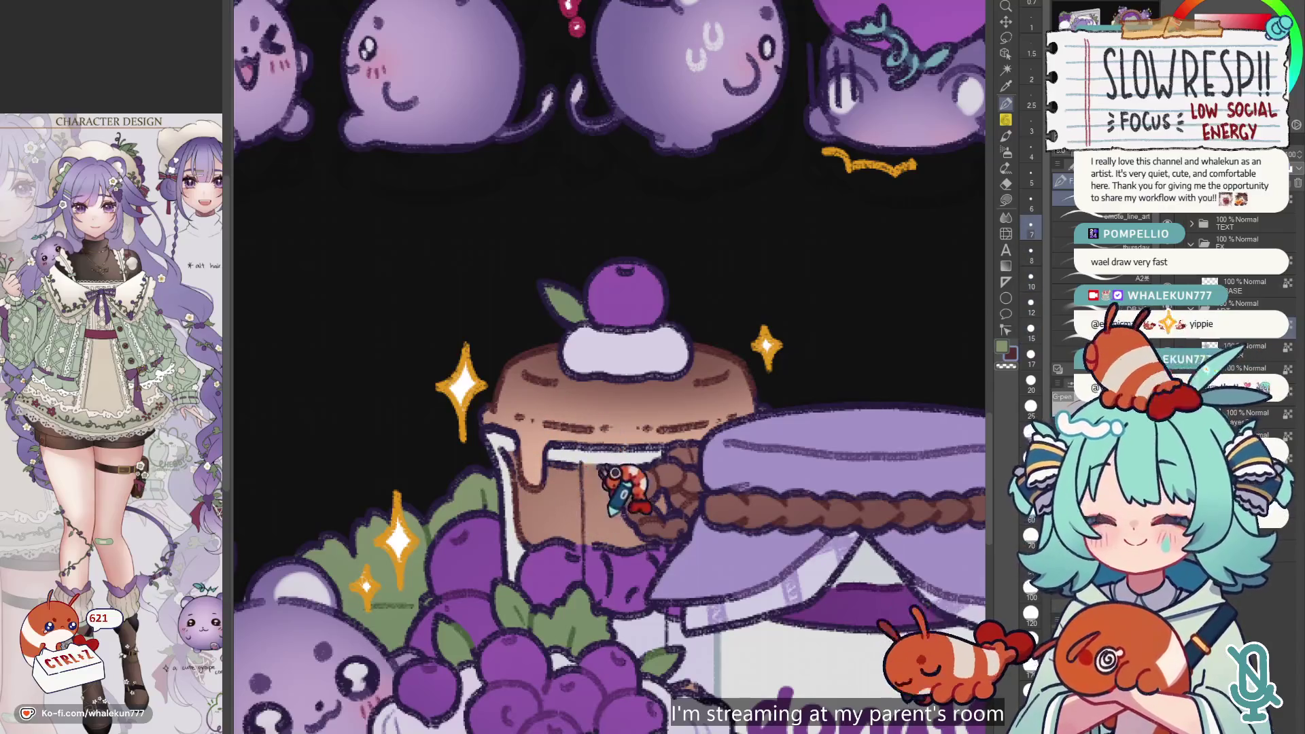
pyautogui.moveTo(582, 469); pyautogui.dragTo(575, 376)
pyautogui.hotkey('ctrl', 'z')
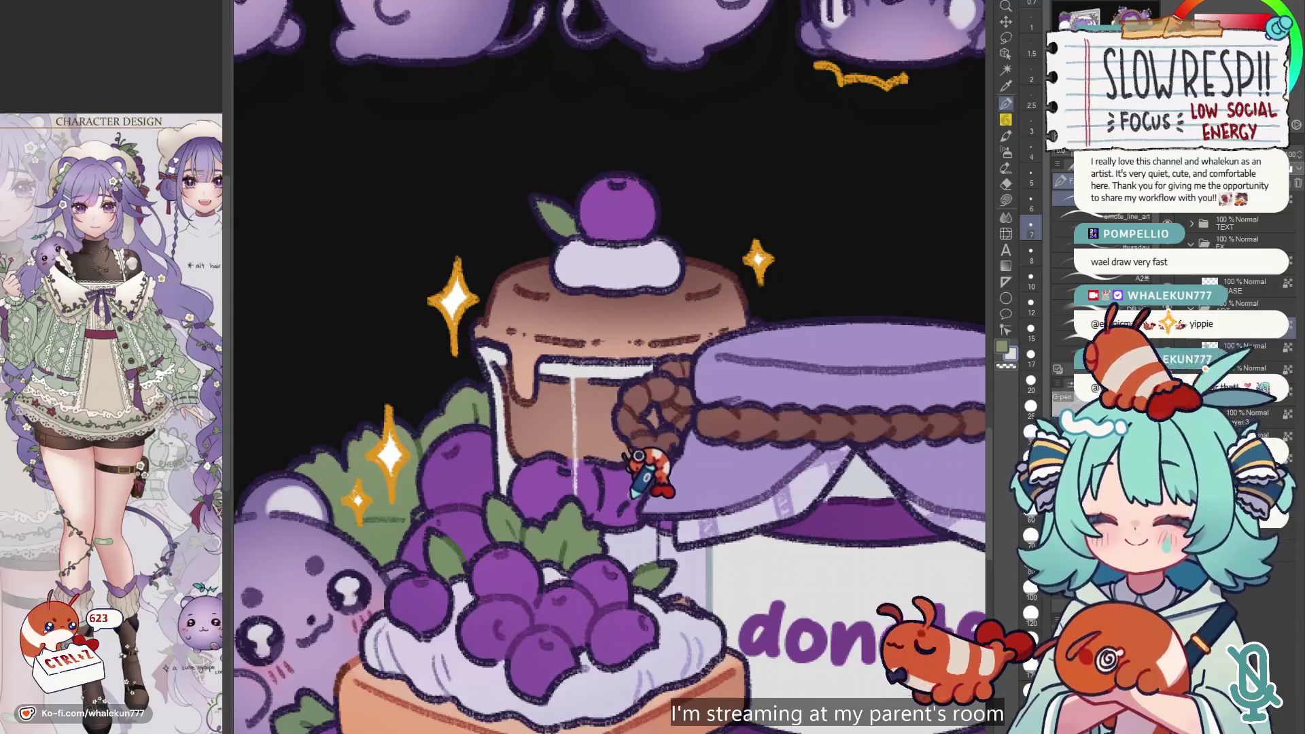
pyautogui.keyDown('alt'); pyautogui.click(510, 495); pyautogui.keyUp('alt')
pyautogui.press(']')
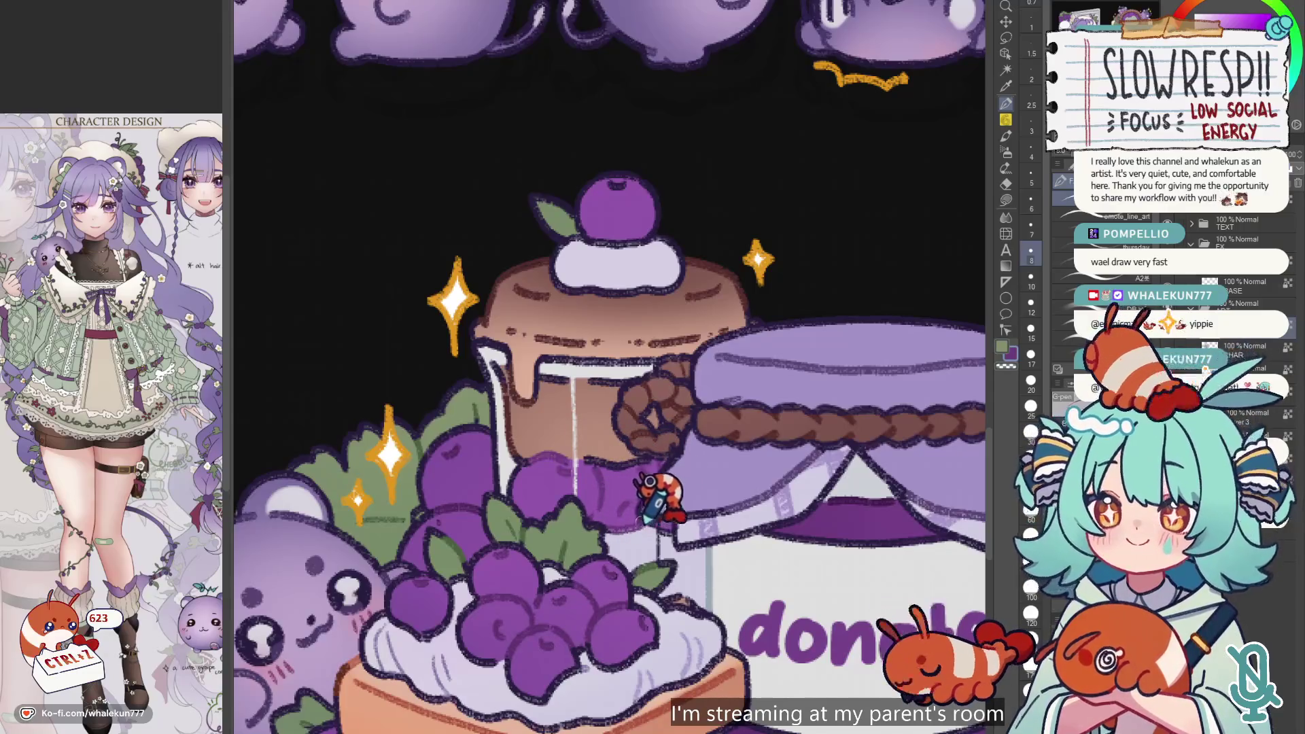
pyautogui.scroll(-3, 651, 345)
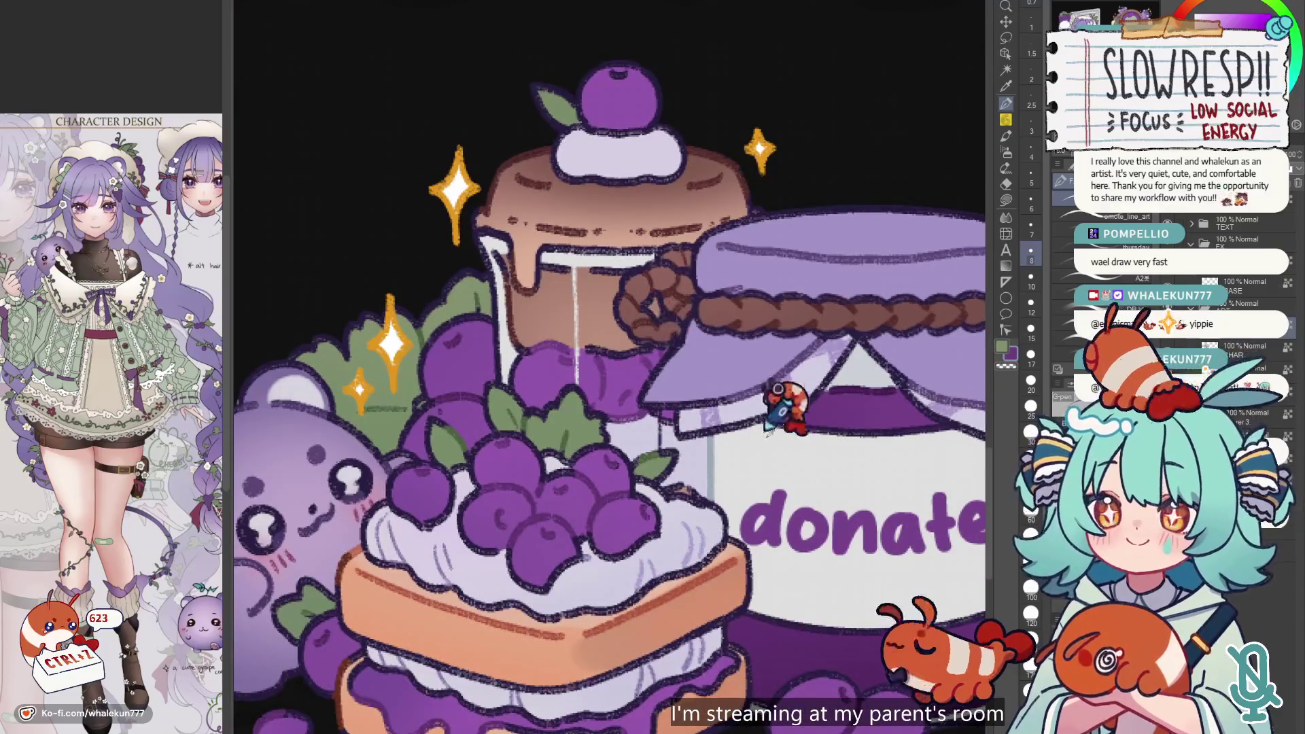
pyautogui.press('[')
pyautogui.press('[')
pyautogui.press('[')
pyautogui.keyDown('alt'); pyautogui.click(663, 445); pyautogui.keyUp('alt')
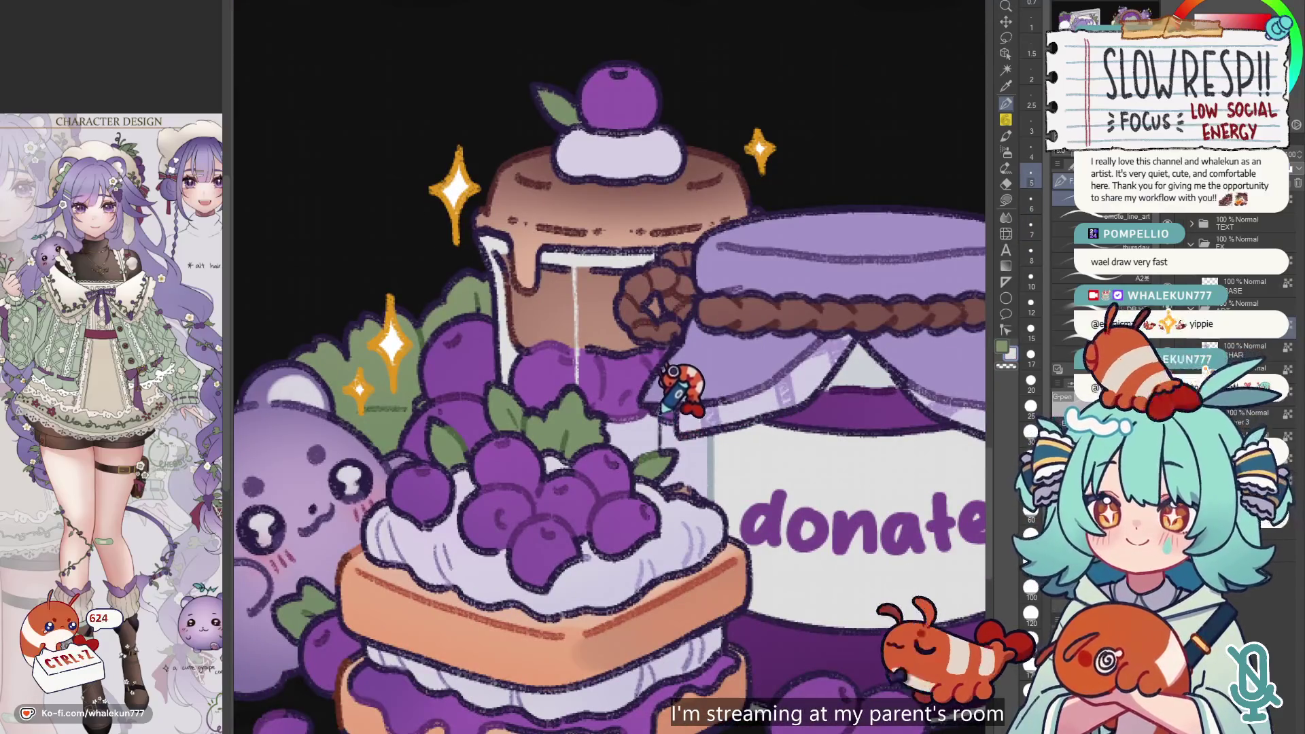
pyautogui.press('x')
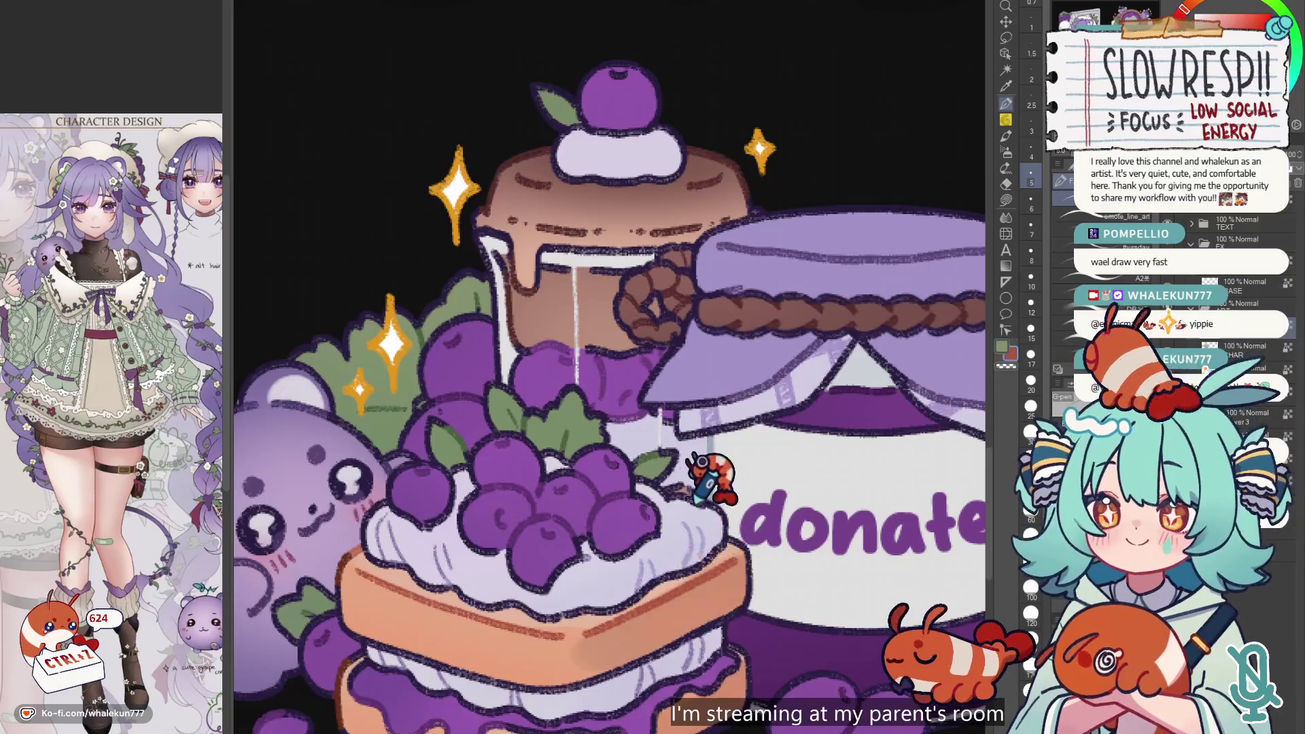
pyautogui.press(']')
pyautogui.press(']')
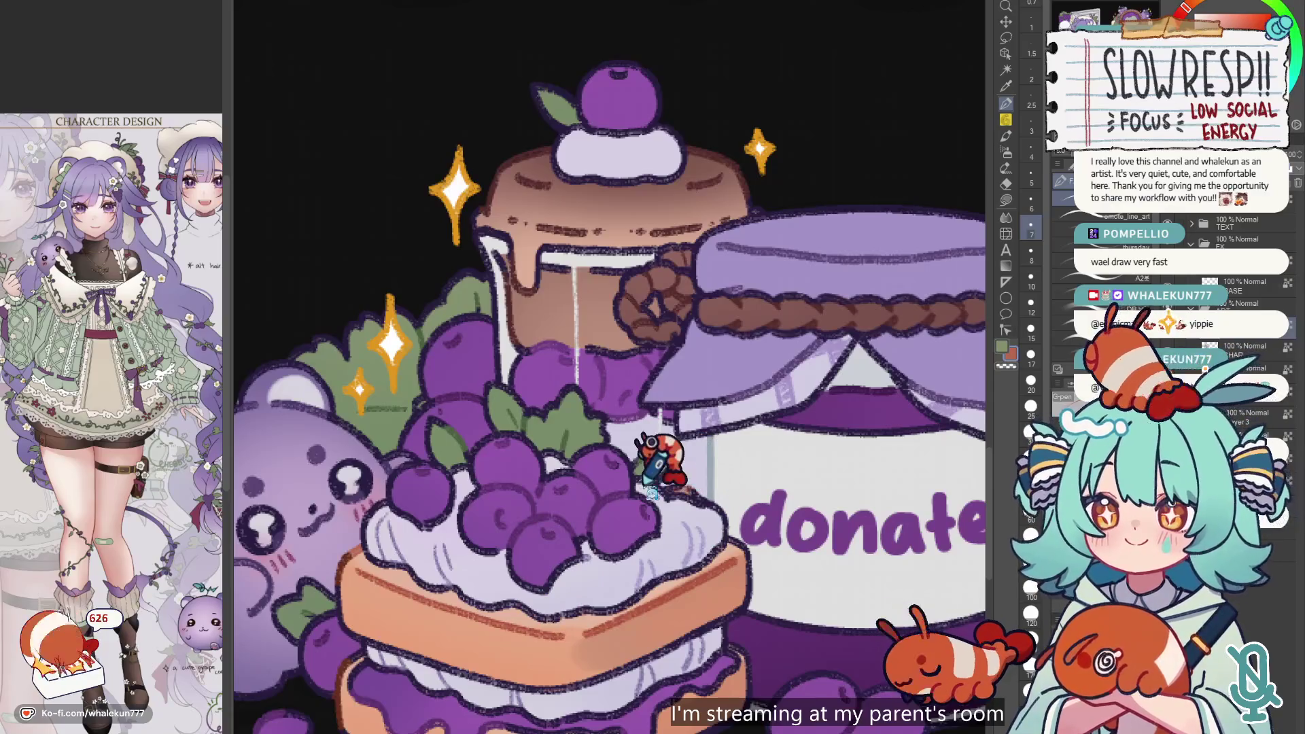
# - Undo the last stroke and sample a dark grape purple from the donate panel's grapes
pyautogui.hotkey('ctrl', 'z')
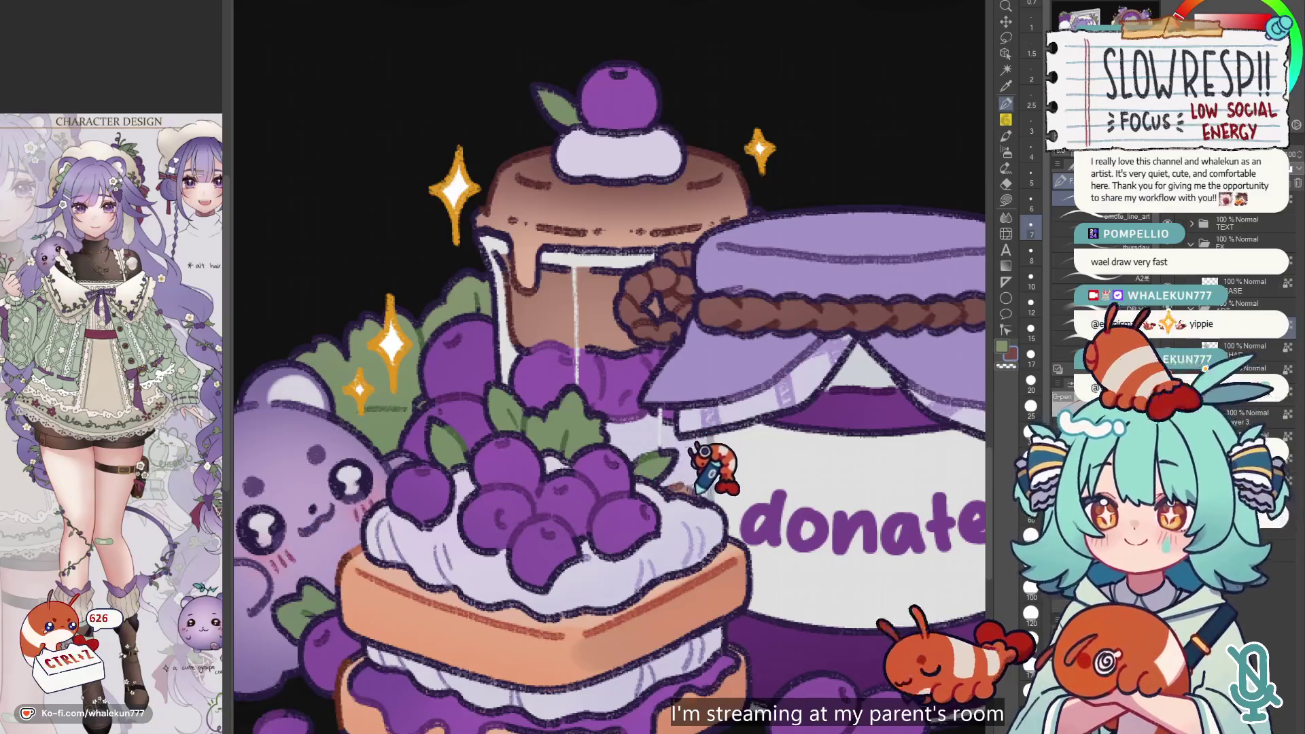
pyautogui.scroll(-5, 700, 489)
pyautogui.scroll(5, 612, 364)
pyautogui.press(']')
pyautogui.press(']')
pyautogui.press(']')
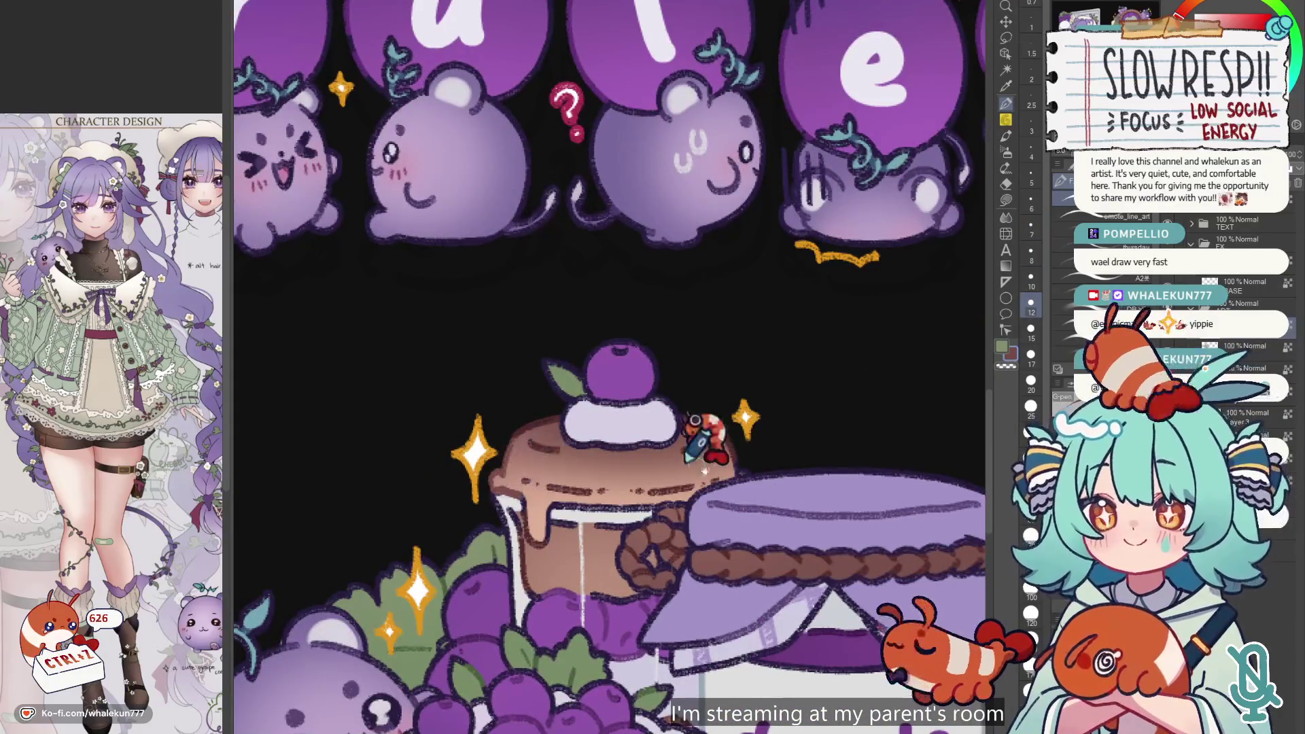
pyautogui.moveTo(704, 442); pyautogui.dragTo(647, 337)
pyautogui.press('[')
pyautogui.press('[')
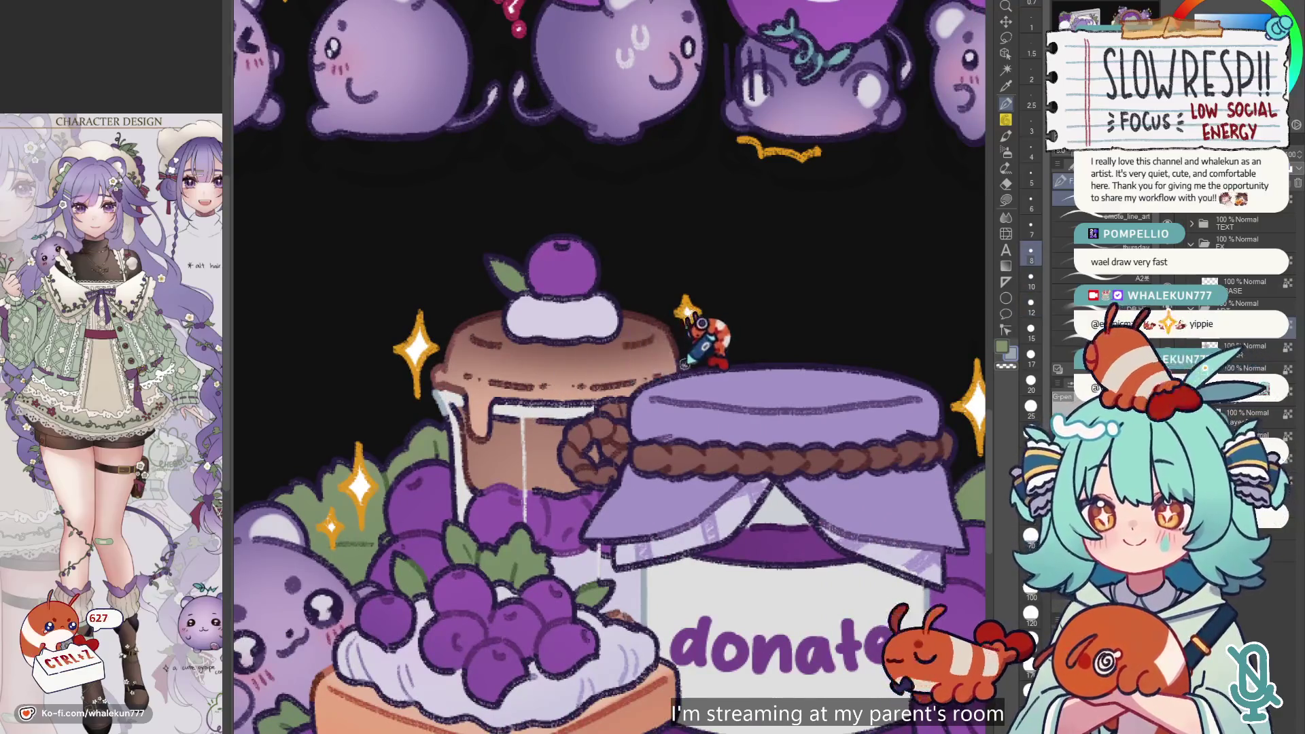
pyautogui.moveTo(578, 372); pyautogui.dragTo(663, 311)
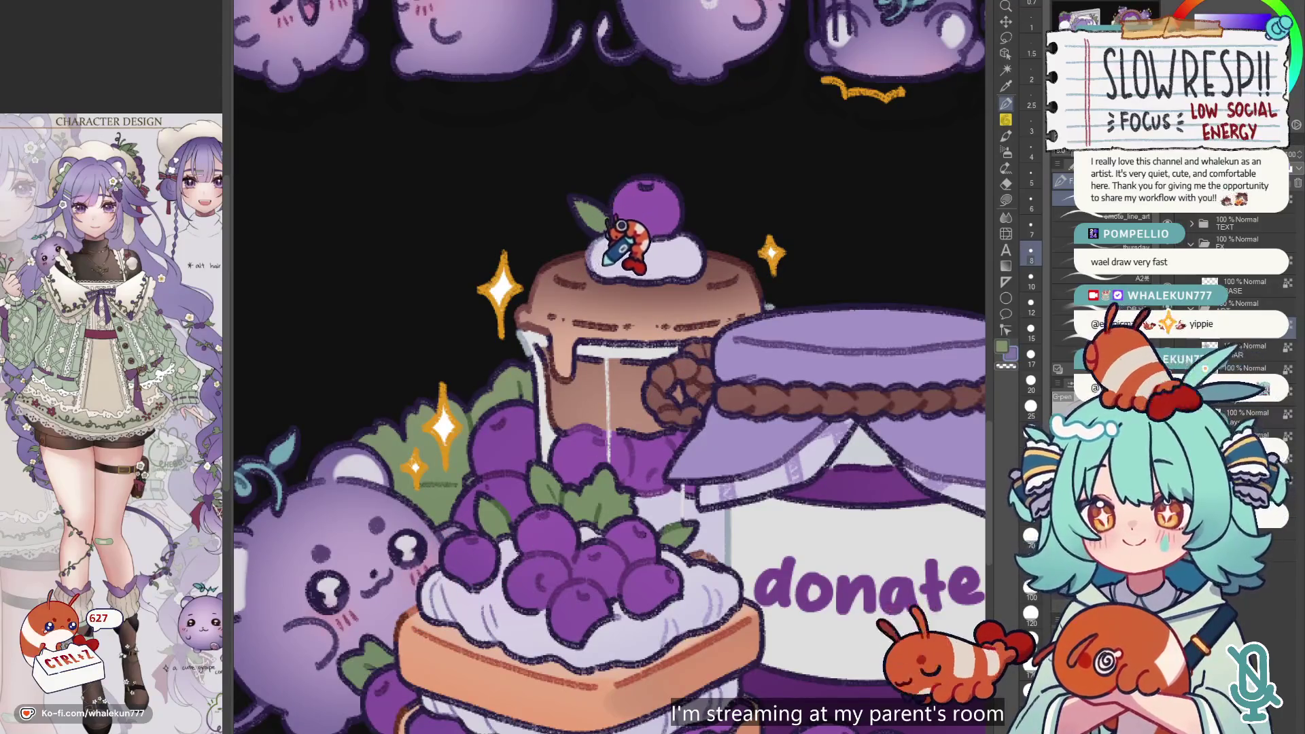
pyautogui.keyDown('alt'); pyautogui.click(537, 516); pyautogui.keyUp('alt')
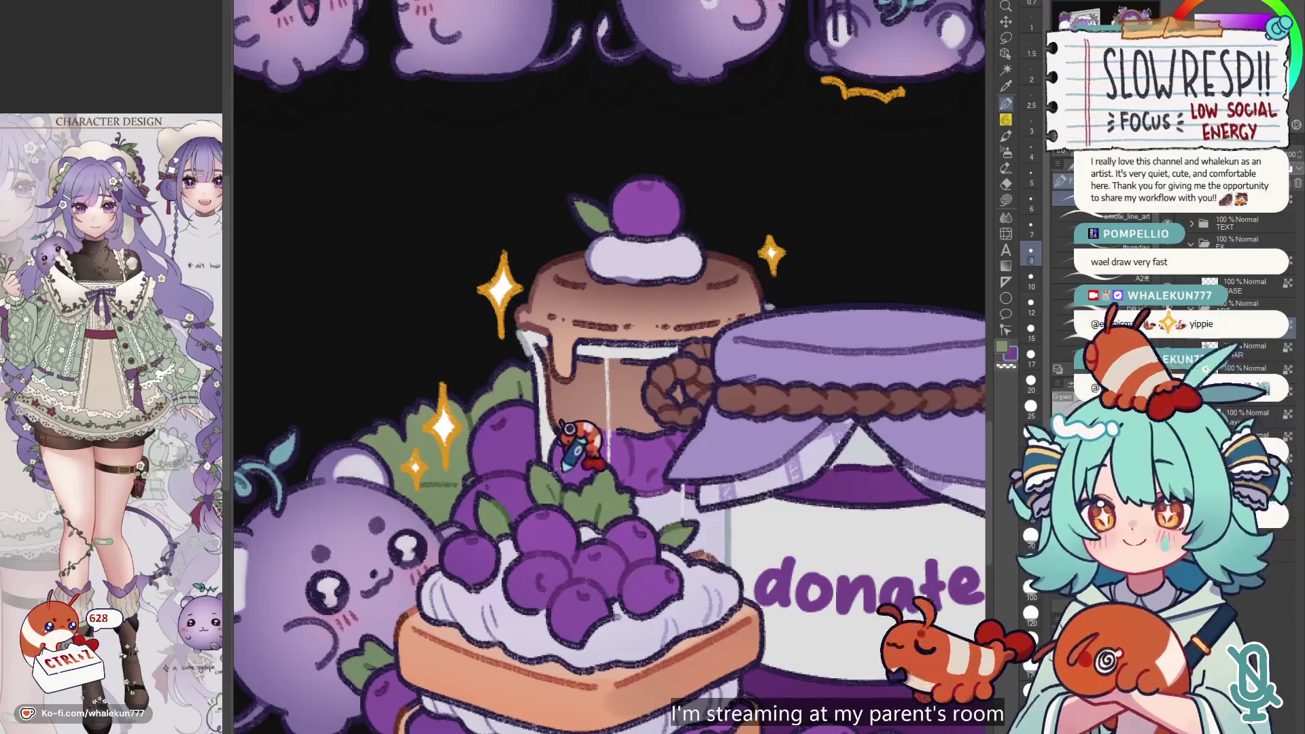
pyautogui.keyDown('alt'); pyautogui.click(501, 430); pyautogui.keyUp('alt')
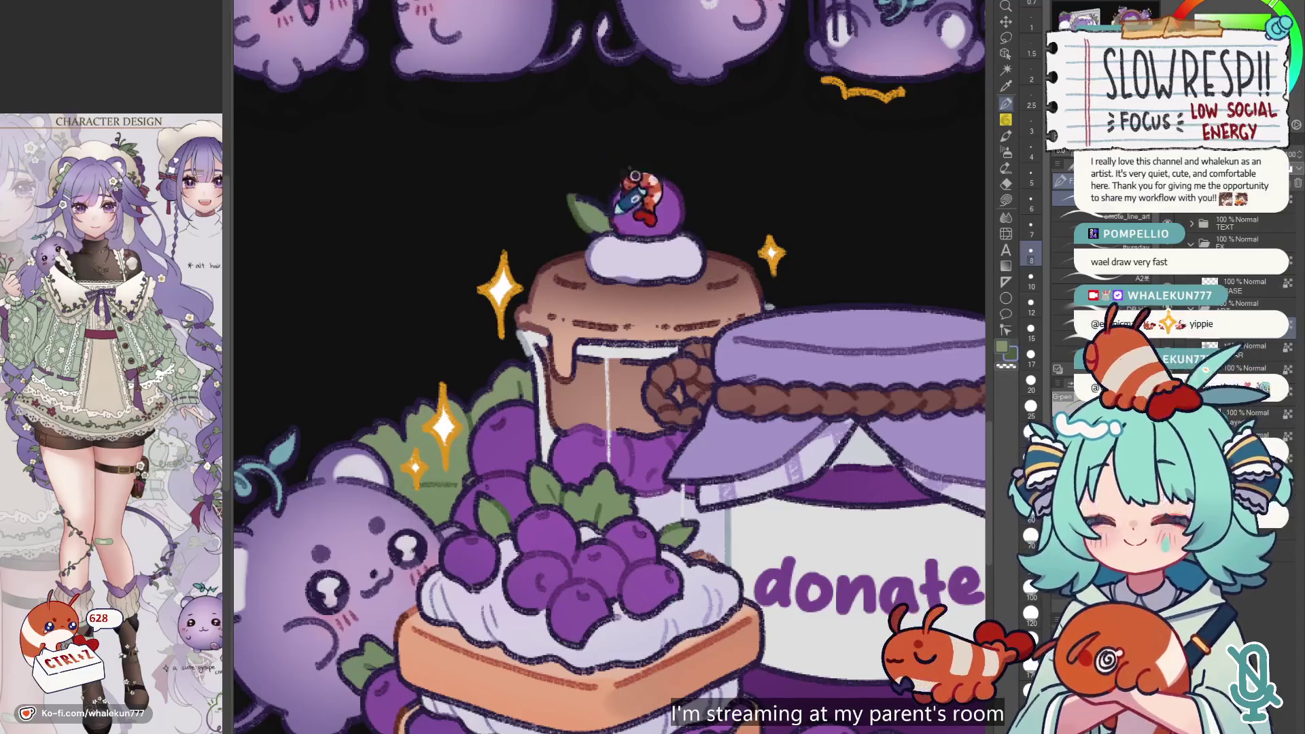
pyautogui.scroll(-5, 629, 198)
pyautogui.scroll(1, 660, 516)
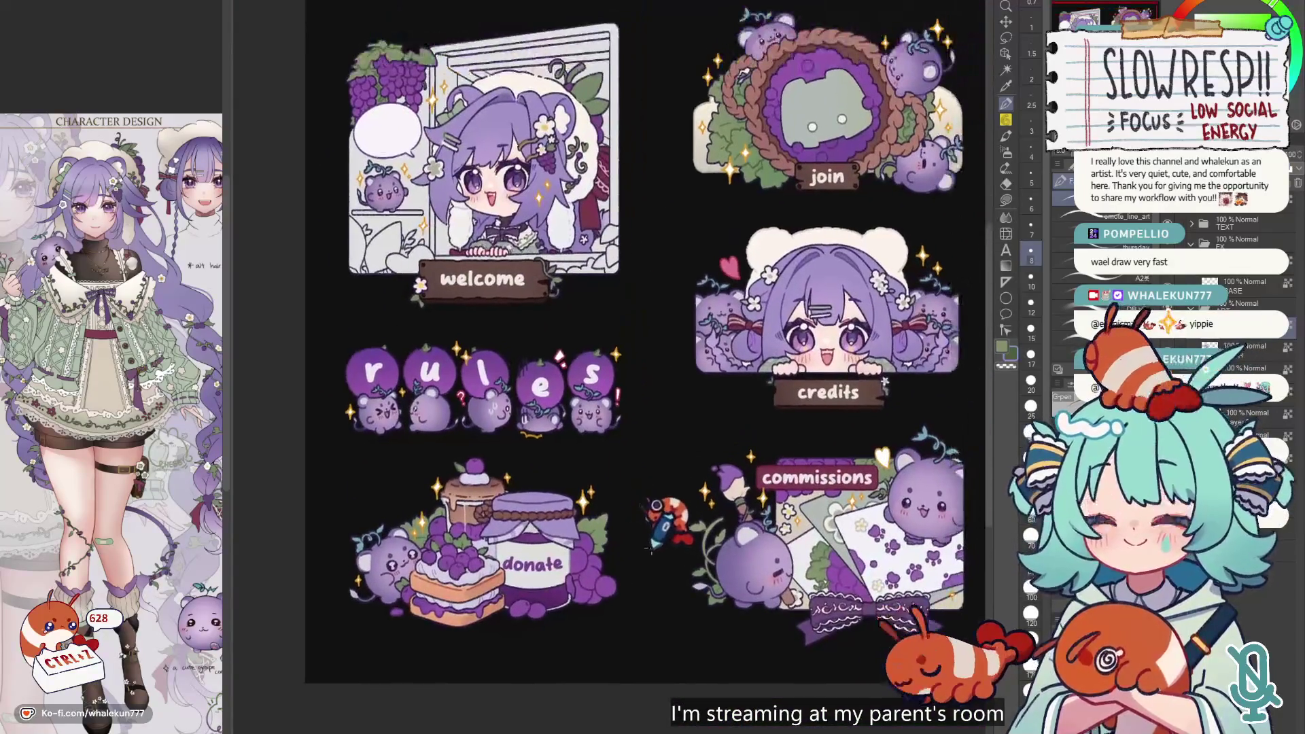
# - Try selecting the join panel's grey interior and sides, then clear the selection
pyautogui.scroll(-5, 669, 539)
pyautogui.scroll(4, 615, 316)
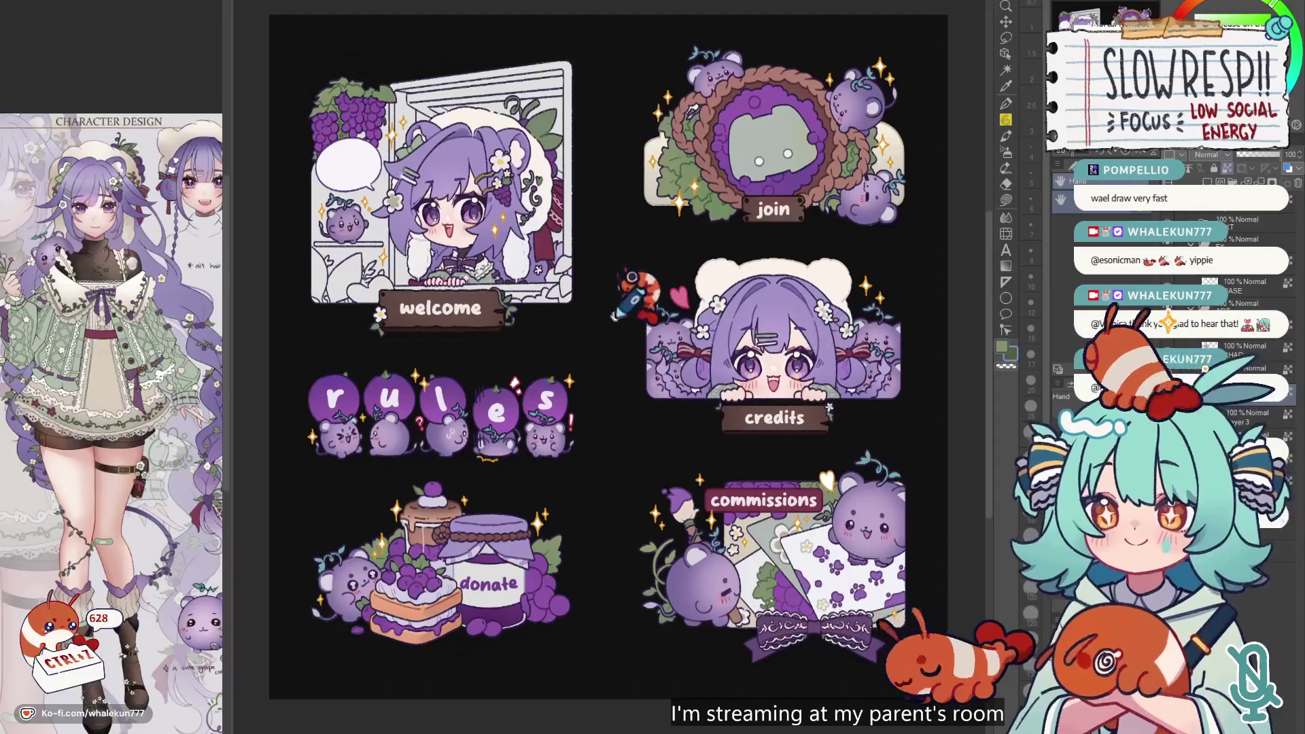
pyautogui.press('w')
pyautogui.click(690, 136)
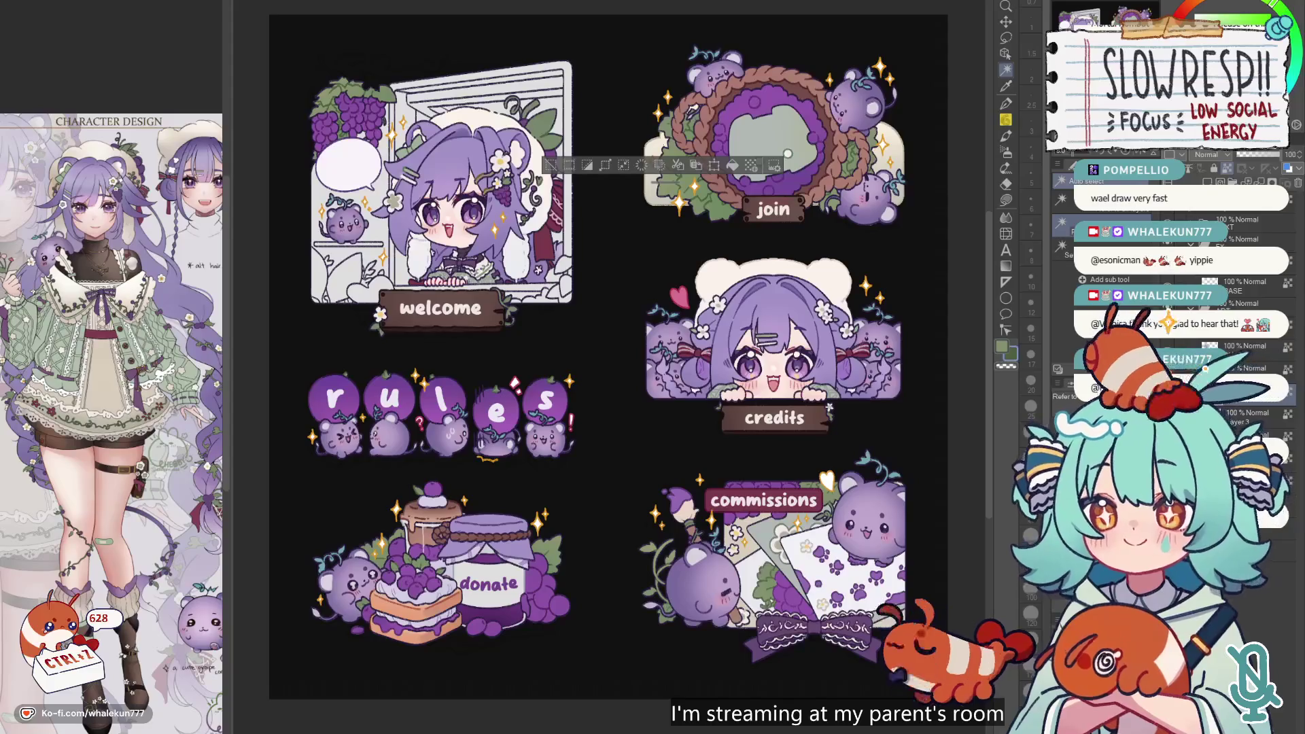
pyautogui.moveTo(693, 85)
pyautogui.mouseDown()
pyautogui.moveTo(619, 142)
pyautogui.moveTo(649, 228)
pyautogui.moveTo(700, 231)
pyautogui.mouseUp()
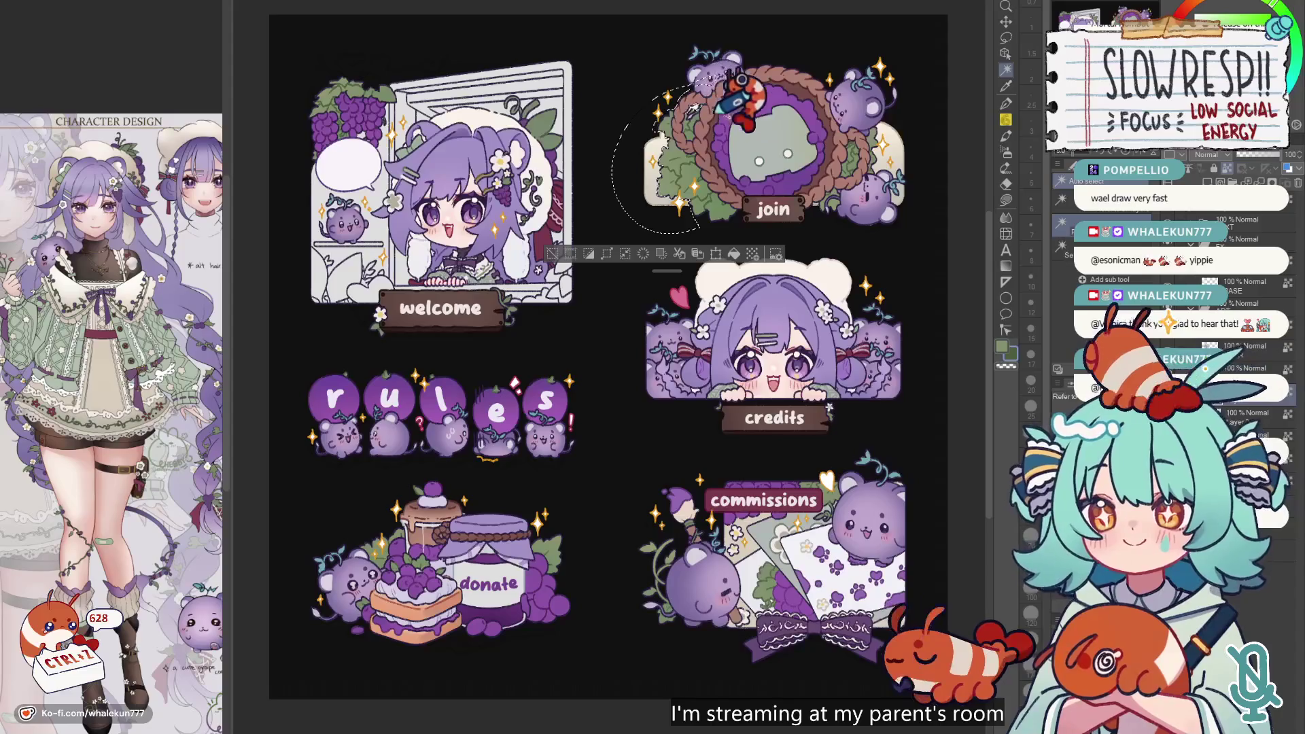
pyautogui.scroll(1, 766, 85)
pyautogui.moveTo(779, 89)
pyautogui.mouseDown()
pyautogui.moveTo(979, 160)
pyautogui.moveTo(951, 276)
pyautogui.moveTo(829, 255)
pyautogui.mouseUp()
pyautogui.click(1006, 201)
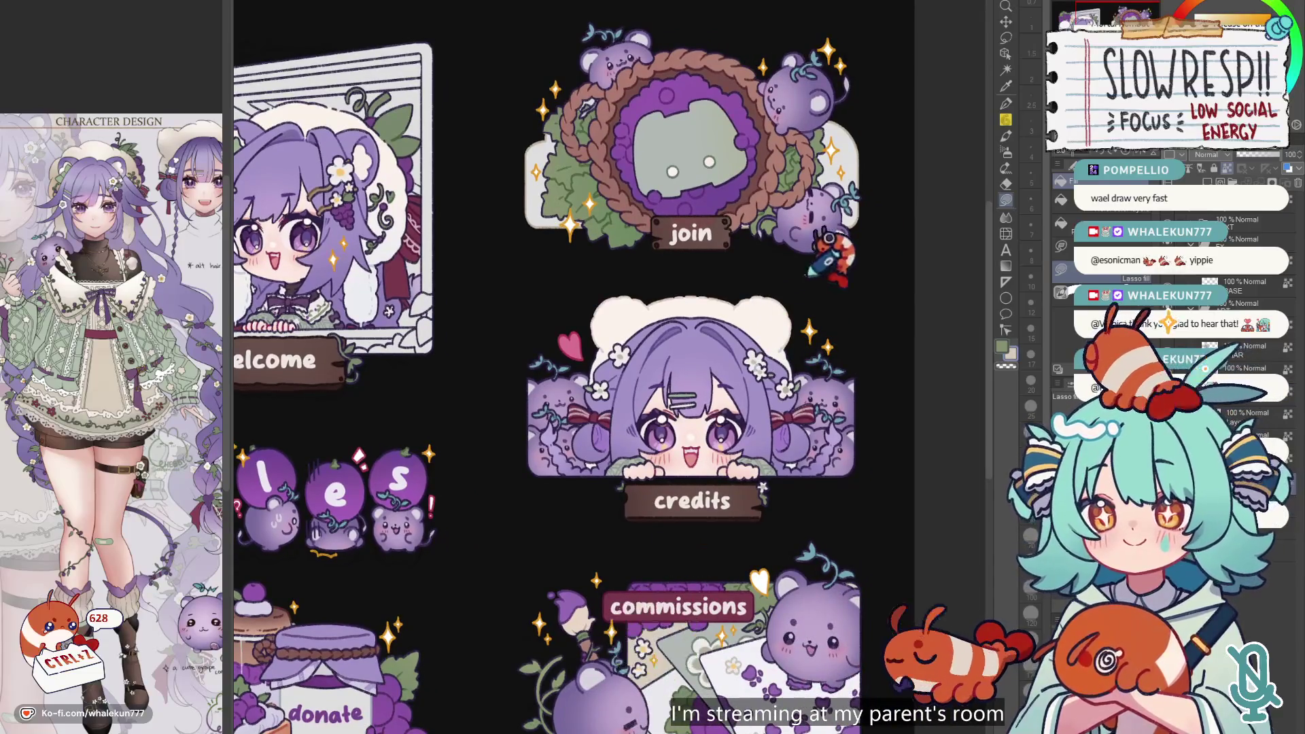
# - Choose the G-pen with a near-black purple at brush size 15, centring the join panel
pyautogui.scroll(-3, 884, 231)
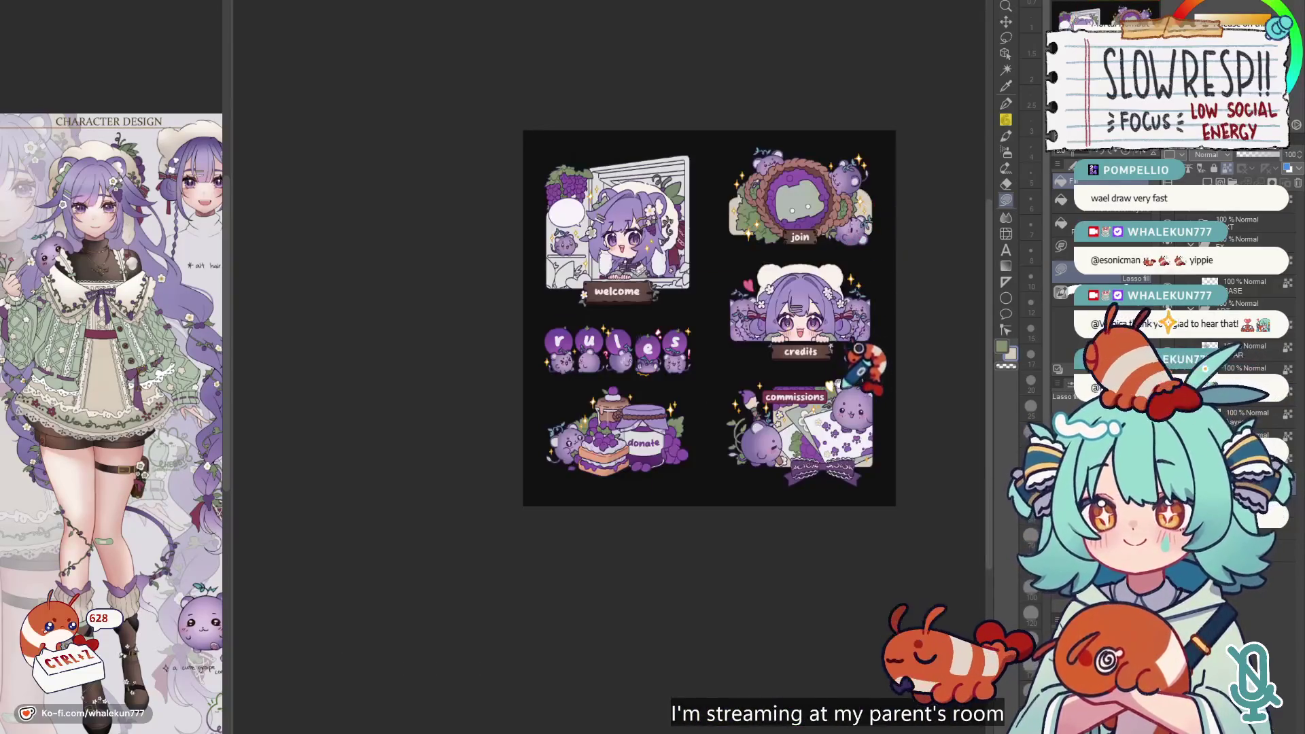
pyautogui.scroll(2, 861, 353)
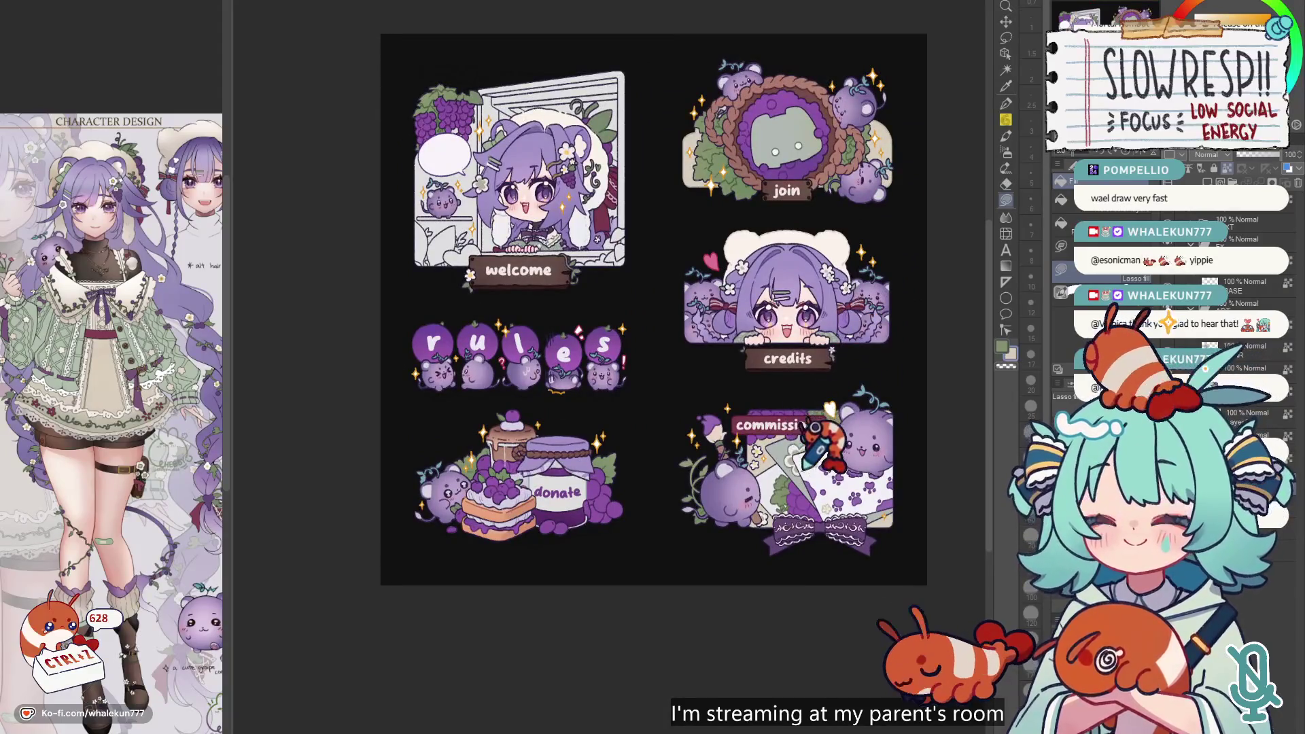
pyautogui.moveTo(789, 408); pyautogui.dragTo(792, 424)
pyautogui.moveTo(748, 86)
pyautogui.mouseDown()
pyautogui.moveTo(788, 227)
pyautogui.moveTo(773, 53)
pyautogui.moveTo(763, 60)
pyautogui.mouseUp()
pyautogui.scroll(1, 911, 211)
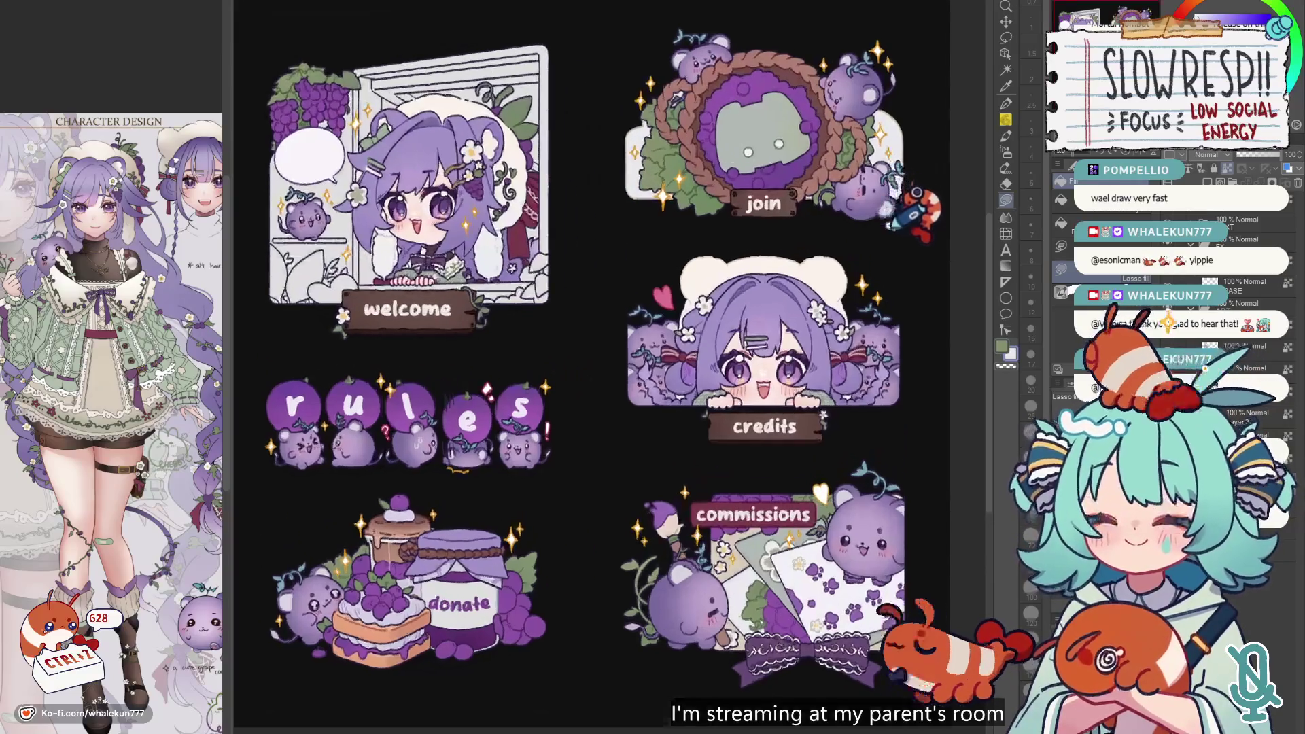
pyautogui.scroll(-3, 914, 211)
pyautogui.scroll(3, 884, 245)
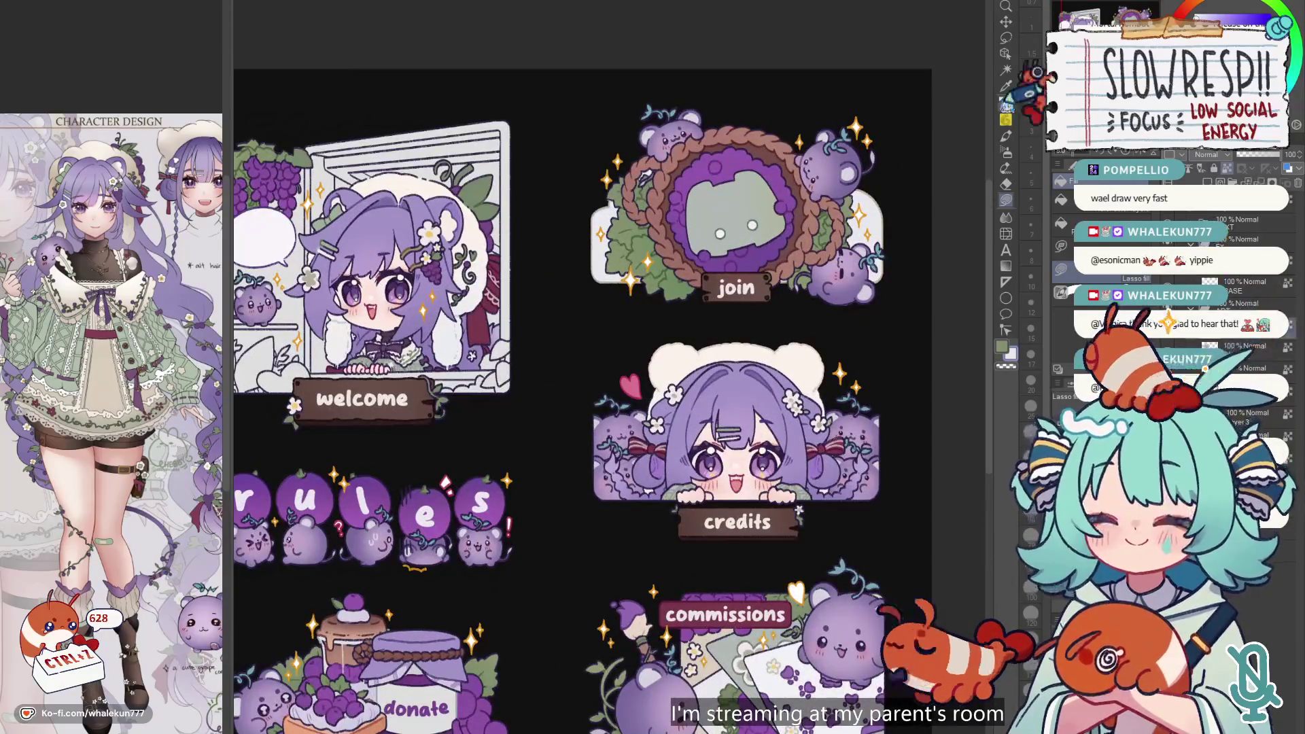
pyautogui.click(1006, 104)
pyautogui.scroll(2, 815, 286)
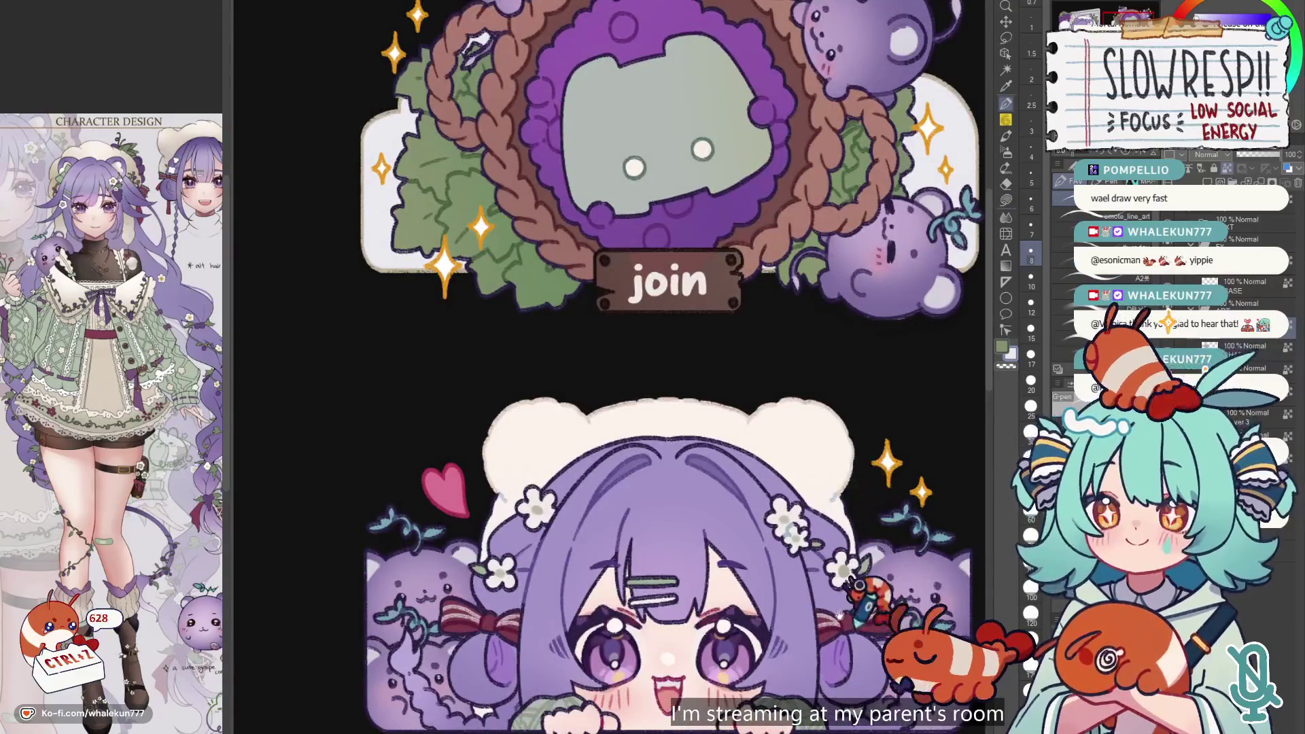
pyautogui.scroll(-10, 859, 584)
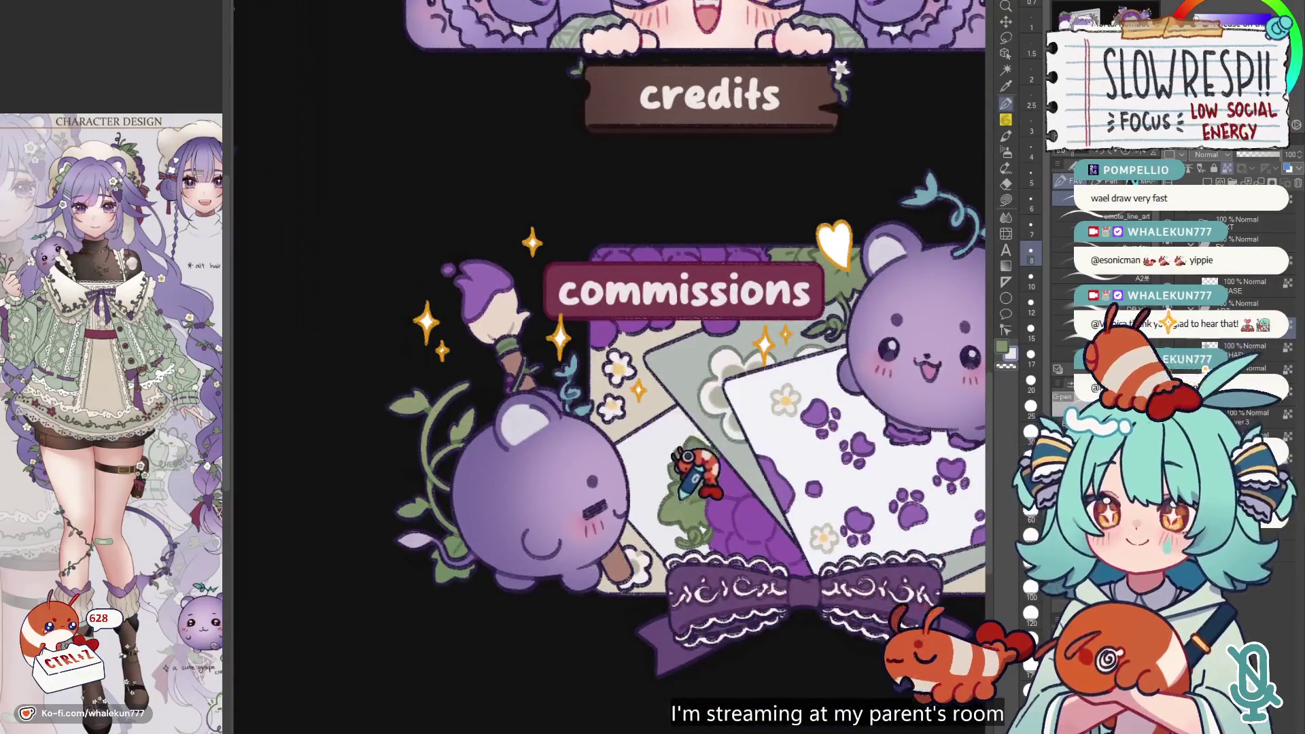
pyautogui.scroll(-3, 687, 475)
pyautogui.scroll(4, 544, 530)
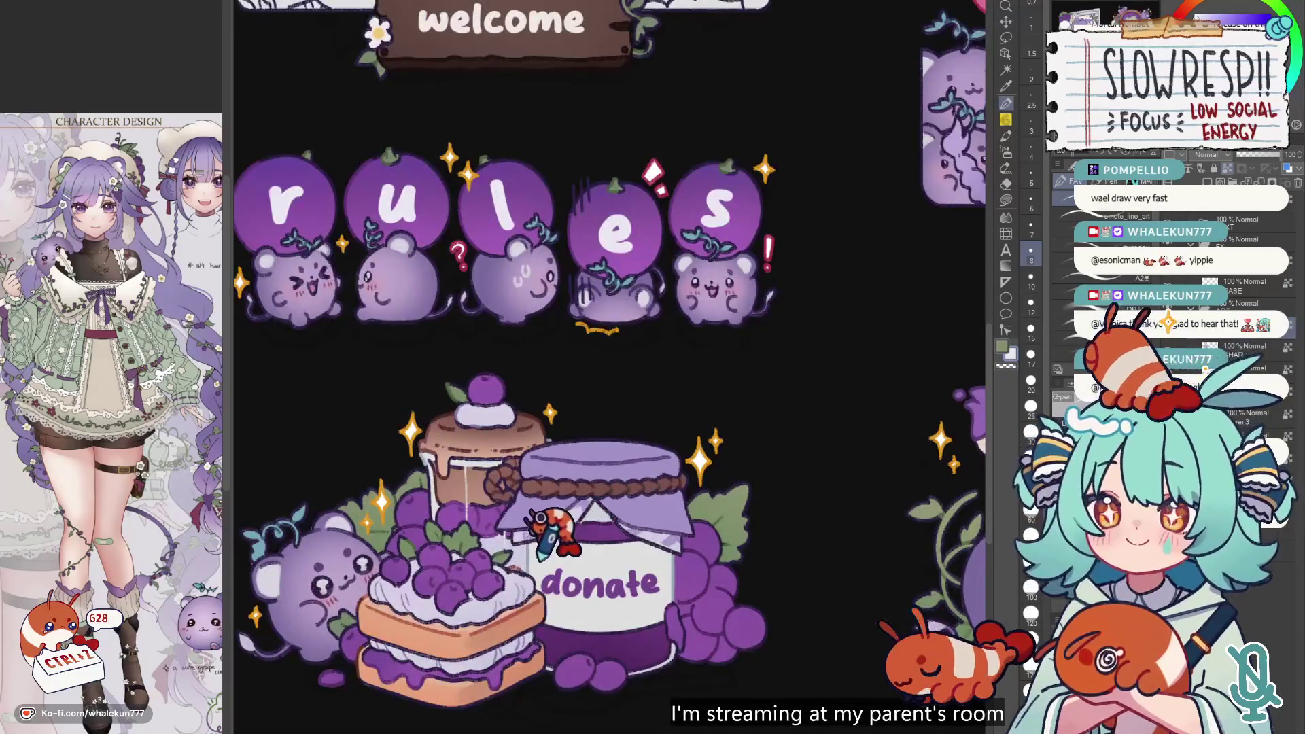
pyautogui.scroll(-5, 542, 509)
pyautogui.scroll(2, 653, 349)
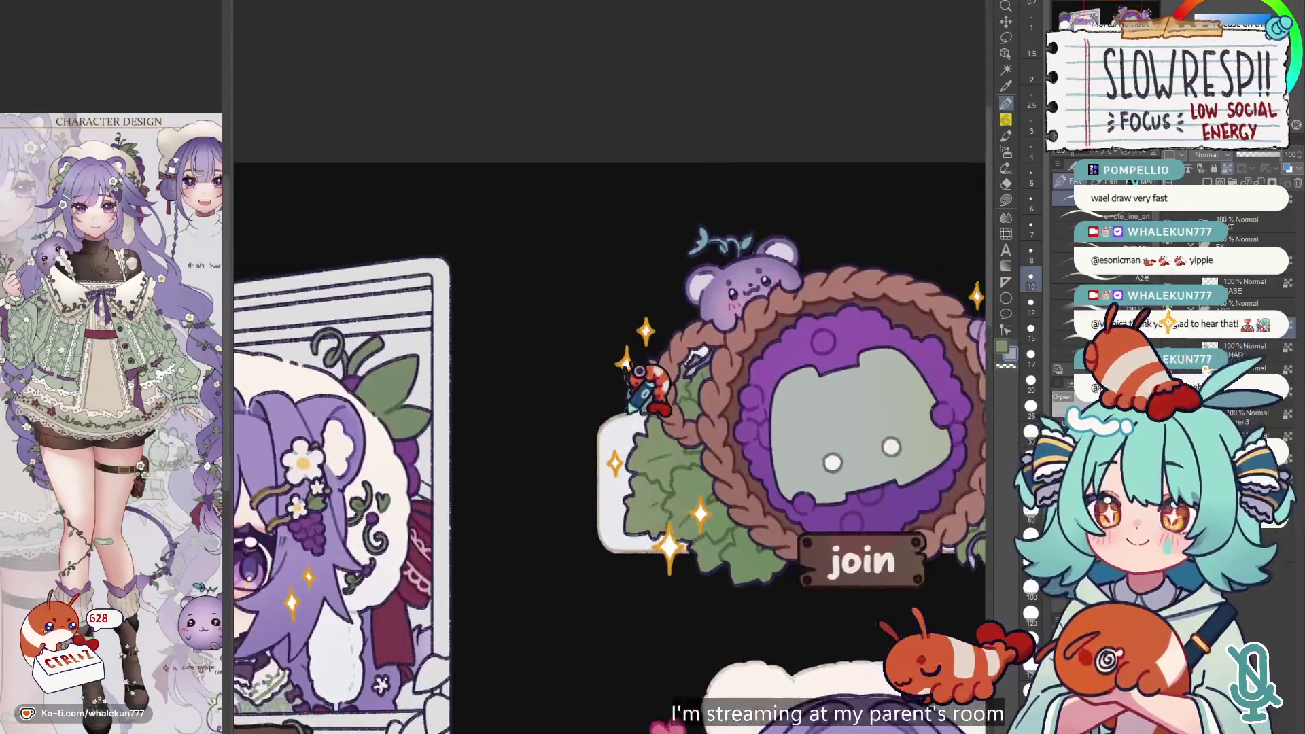
pyautogui.keyDown('alt'); pyautogui.click(632, 408); pyautogui.keyUp('alt')
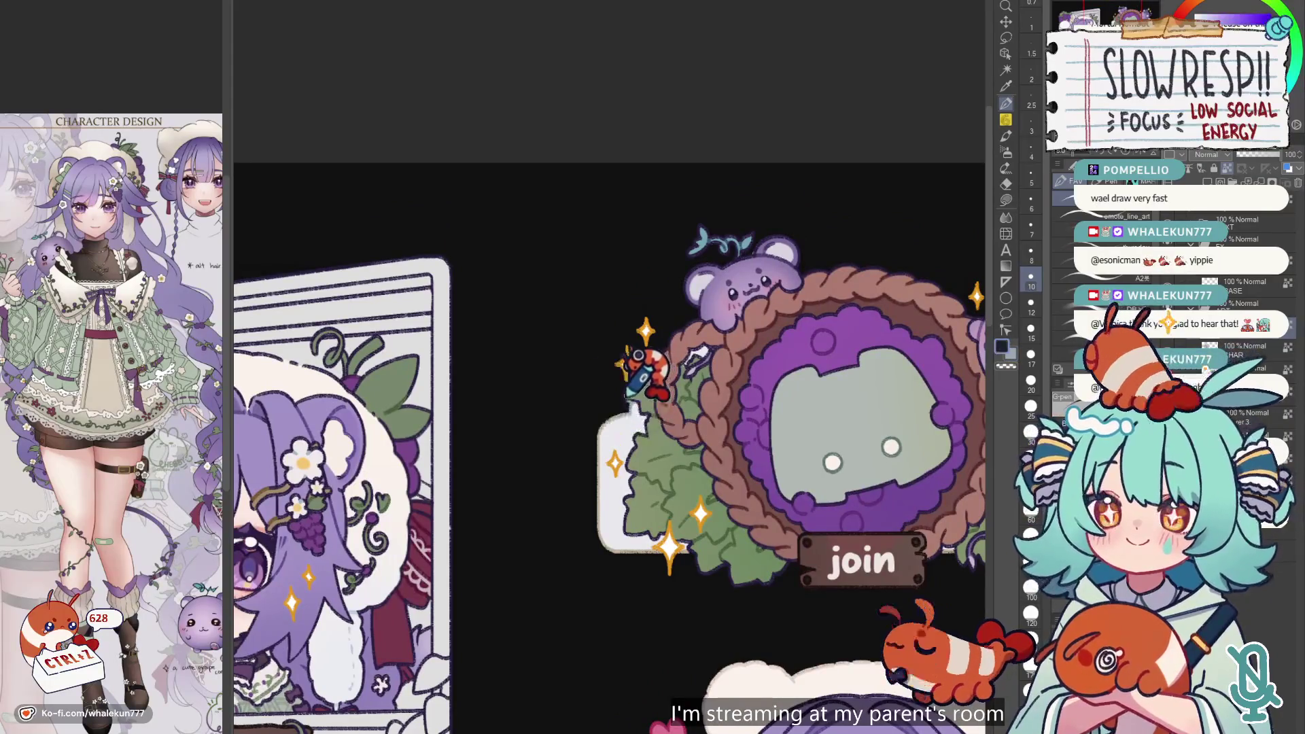
pyautogui.press(']')
pyautogui.press(']')
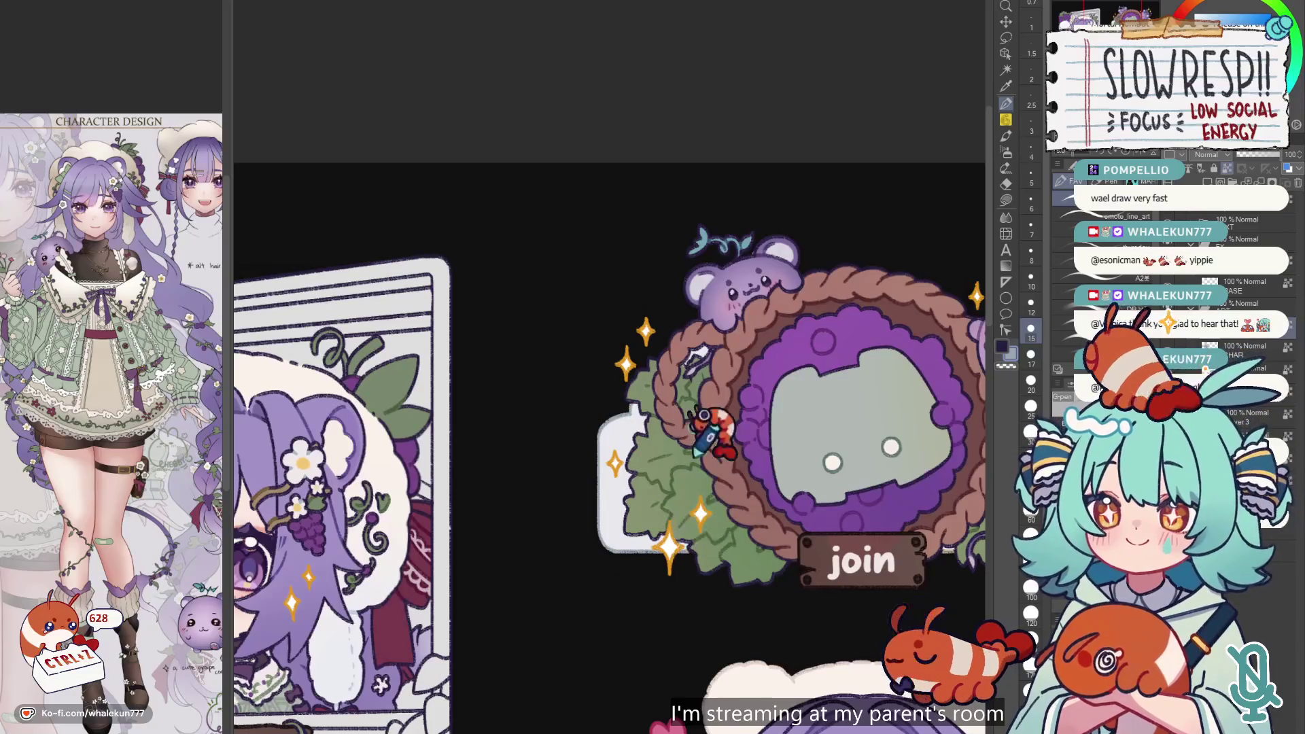
pyautogui.moveTo(781, 299); pyautogui.dragTo(484, 234)
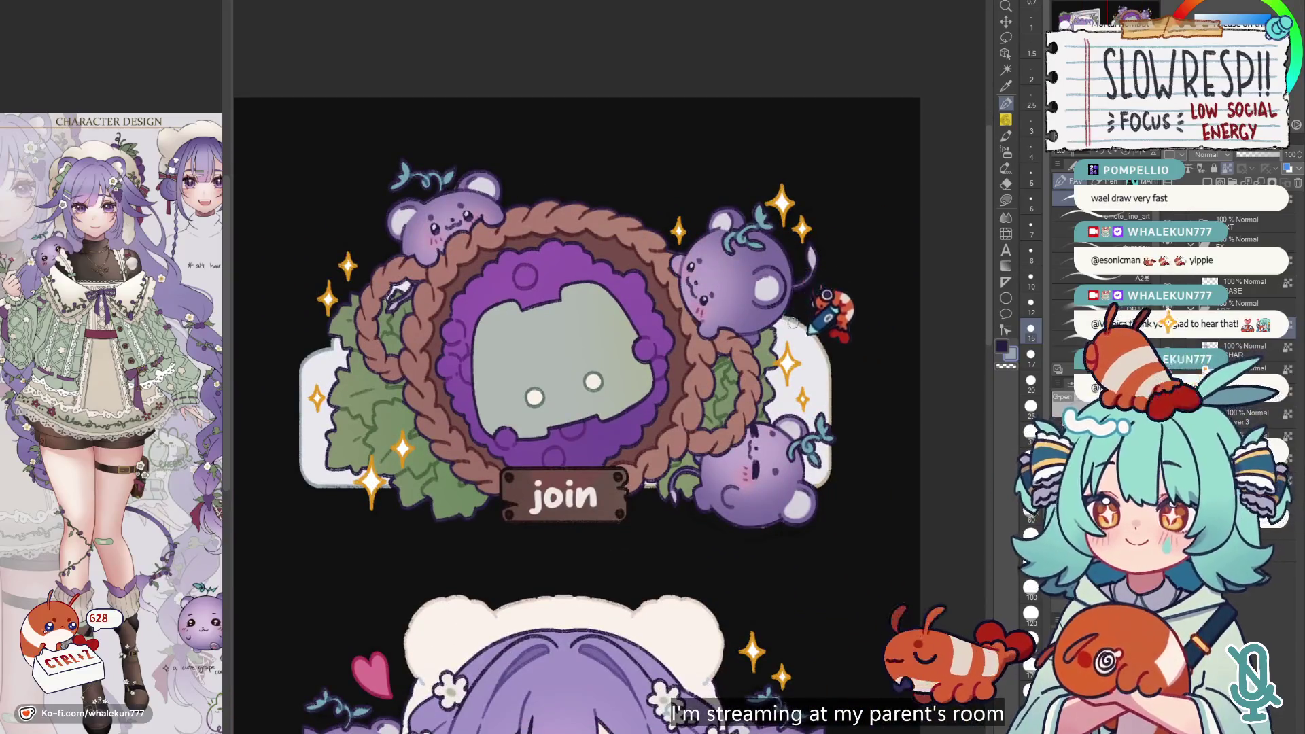
# - Undo the last stroke on the join wreath and switch to the Lasso Fill sub-tool
pyautogui.hotkey('ctrl', 'z')
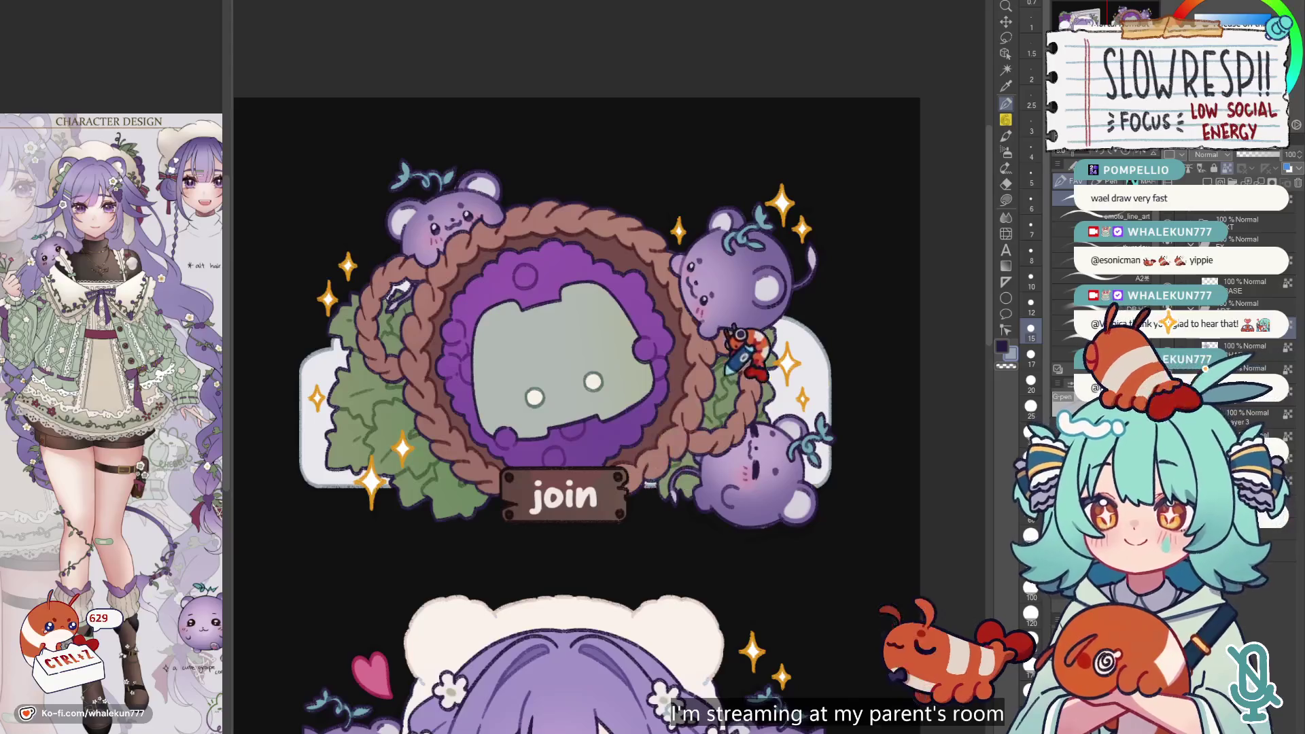
pyautogui.scroll(-3, 734, 326)
pyautogui.scroll(2, 729, 307)
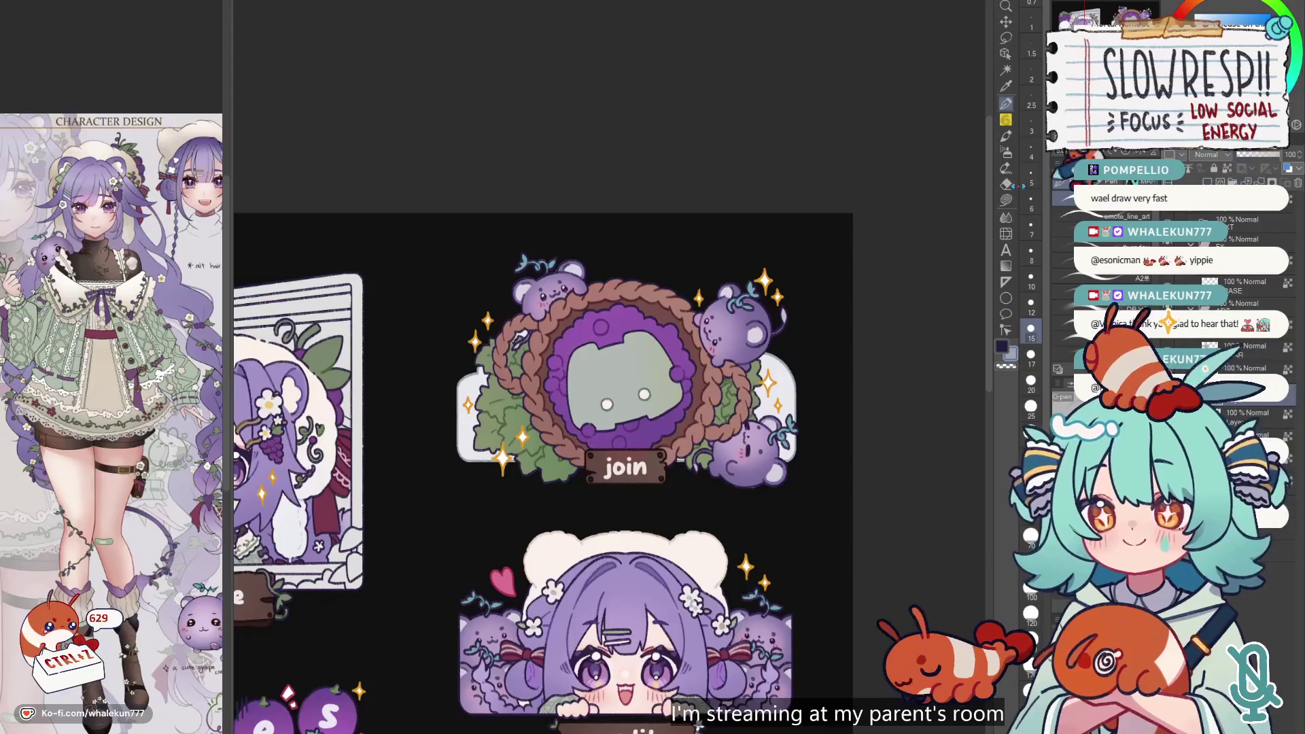
pyautogui.press('g')
pyautogui.scroll(8, 564, 306)
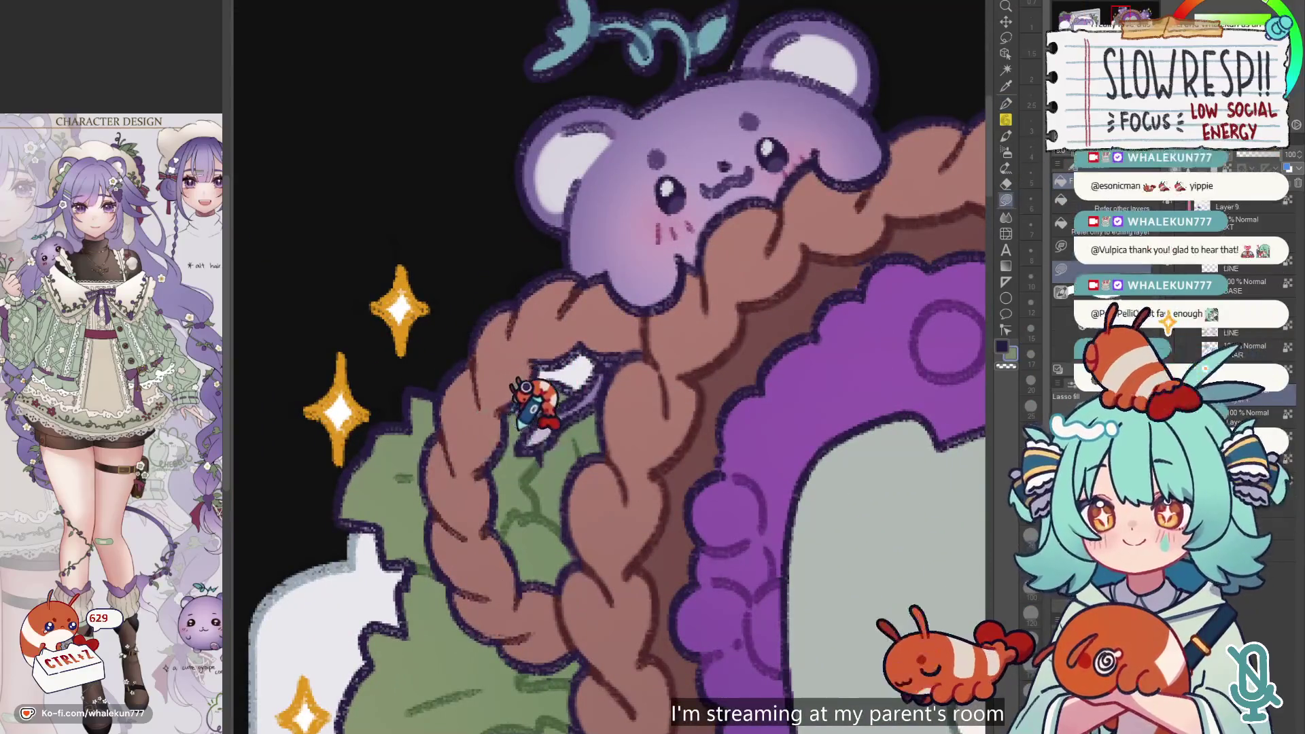
pyautogui.scroll(-8, 524, 408)
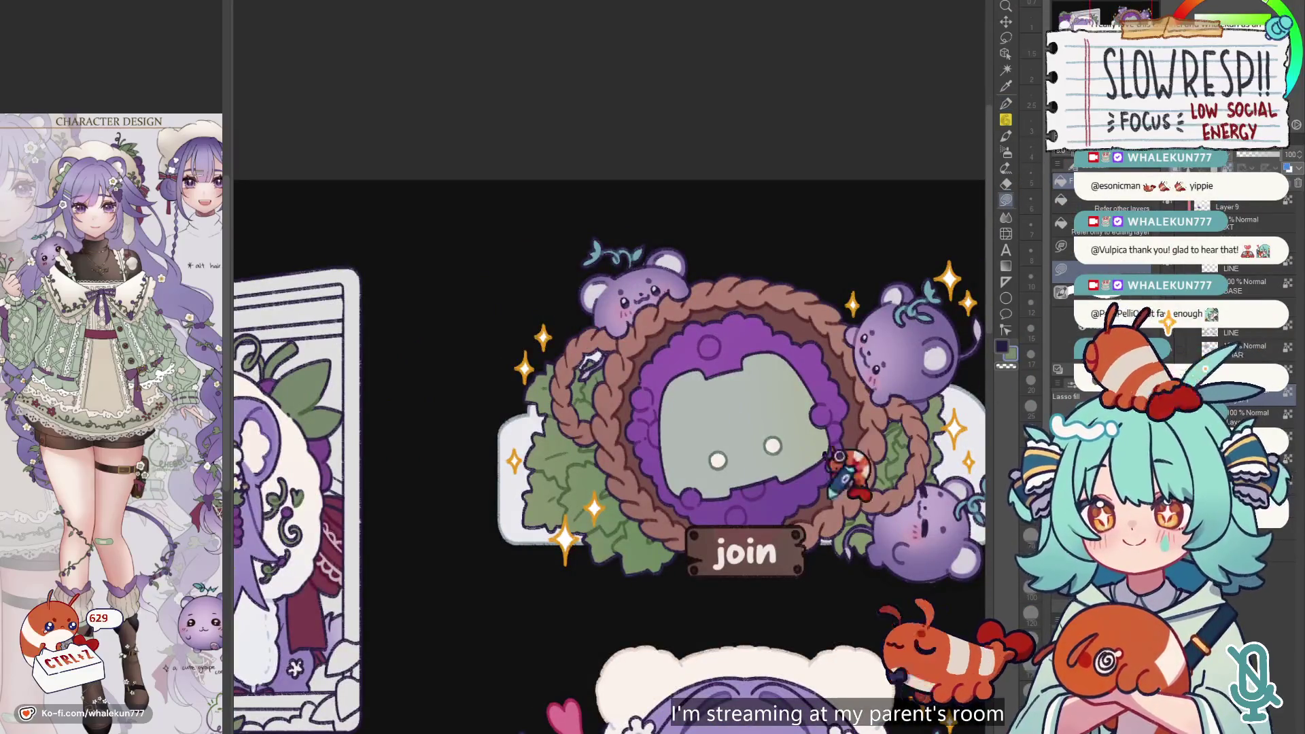
pyautogui.scroll(-3, 843, 450)
pyautogui.scroll(2, 845, 312)
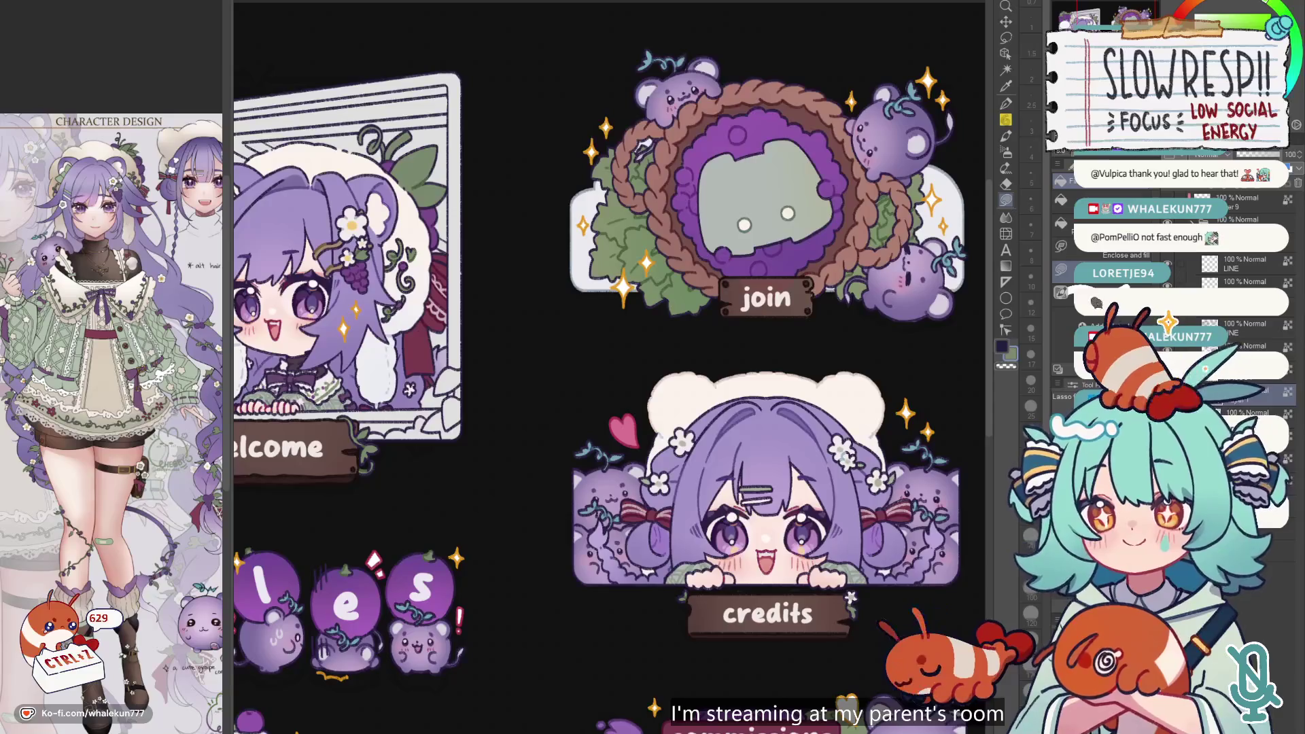
pyautogui.scroll(2, 833, 357)
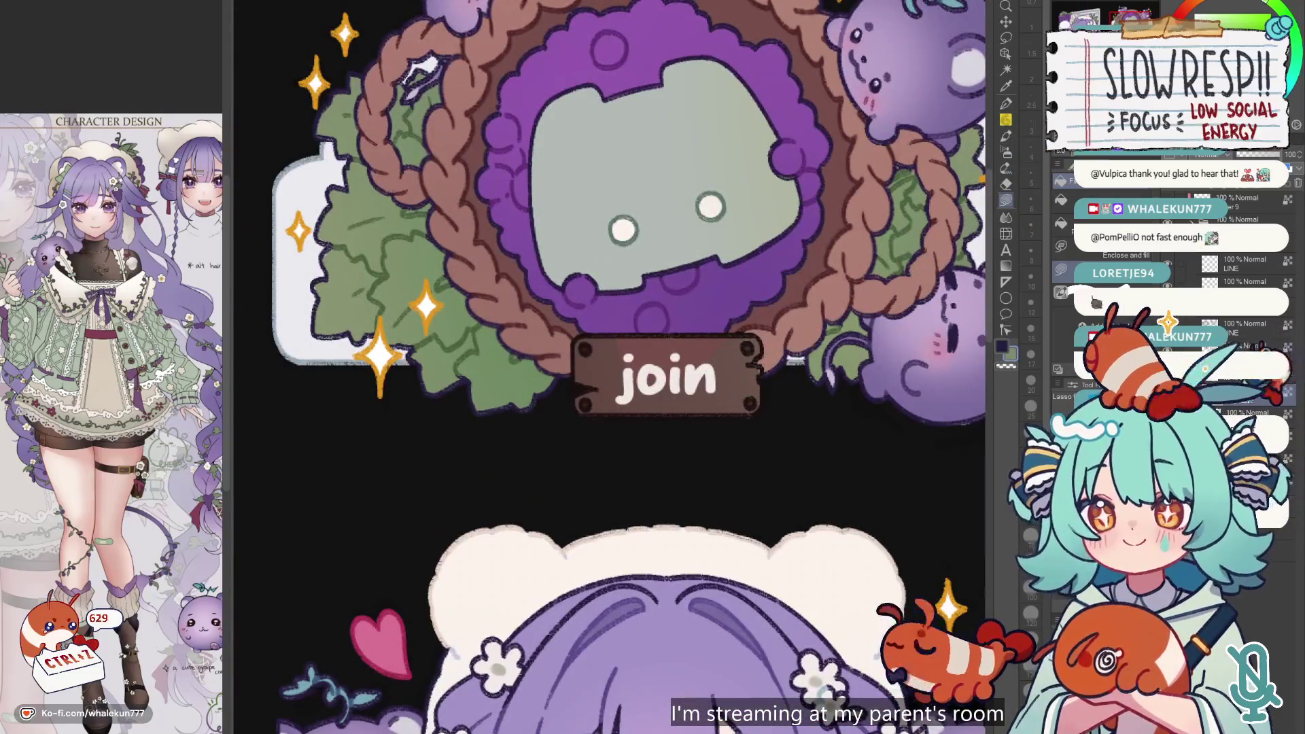
# - Try selecting around the join sign twice, dropping each selection
pyautogui.moveTo(743, 343); pyautogui.dragTo(763, 349)
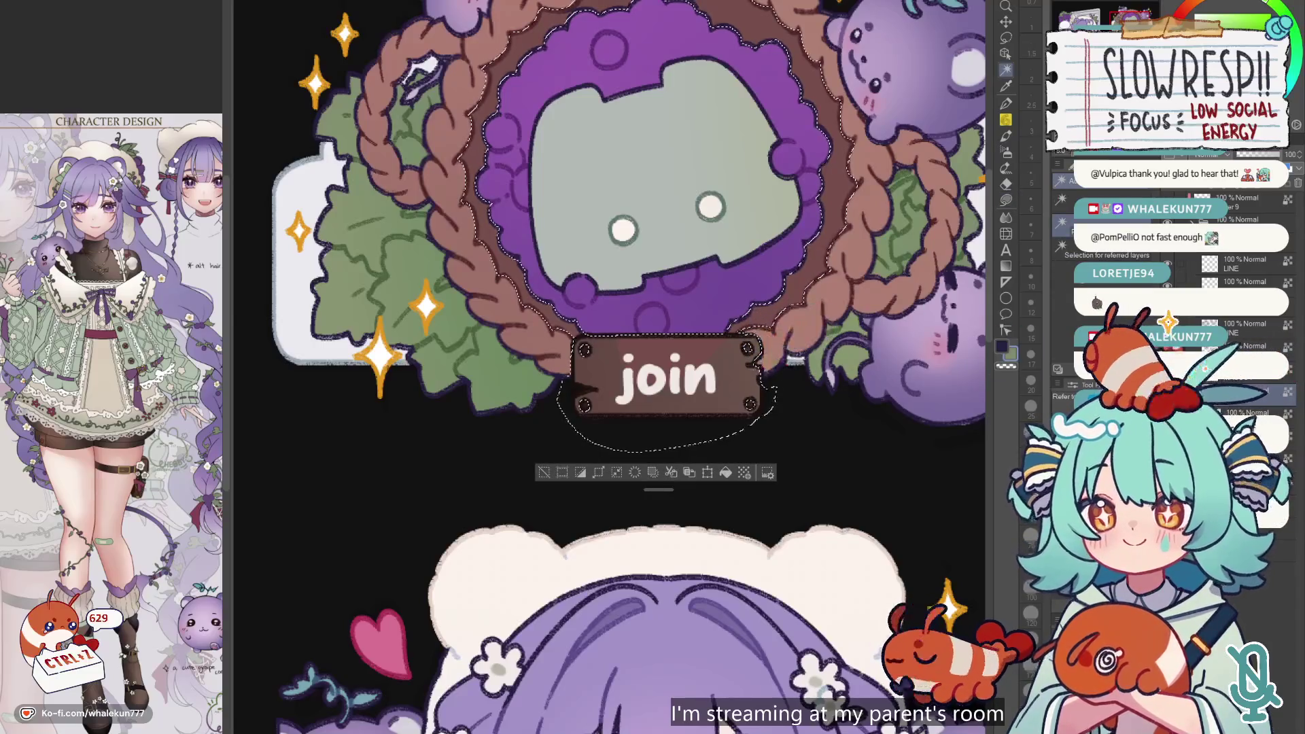
pyautogui.hotkey('ctrl', 'd')
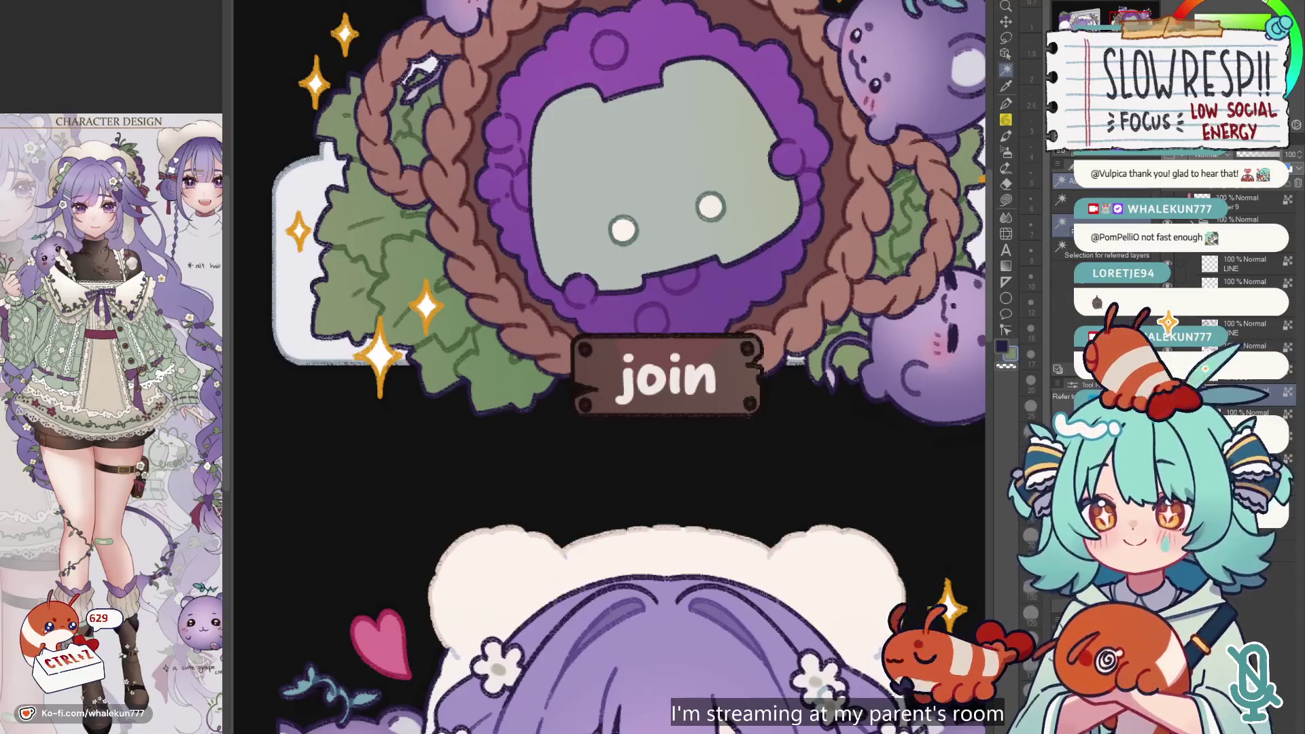
pyautogui.click(751, 365)
pyautogui.hotkey('ctrl', 'd')
pyautogui.click(1006, 200)
# - Enclose-and-fill the area under the join text and along the sign's left and bottom edges
pyautogui.scroll(2, 612, 340)
pyautogui.moveTo(564, 329)
pyautogui.mouseDown()
pyautogui.moveTo(670, 401)
pyautogui.moveTo(797, 358)
pyautogui.mouseUp()
pyautogui.moveTo(807, 299); pyautogui.dragTo(808, 326)
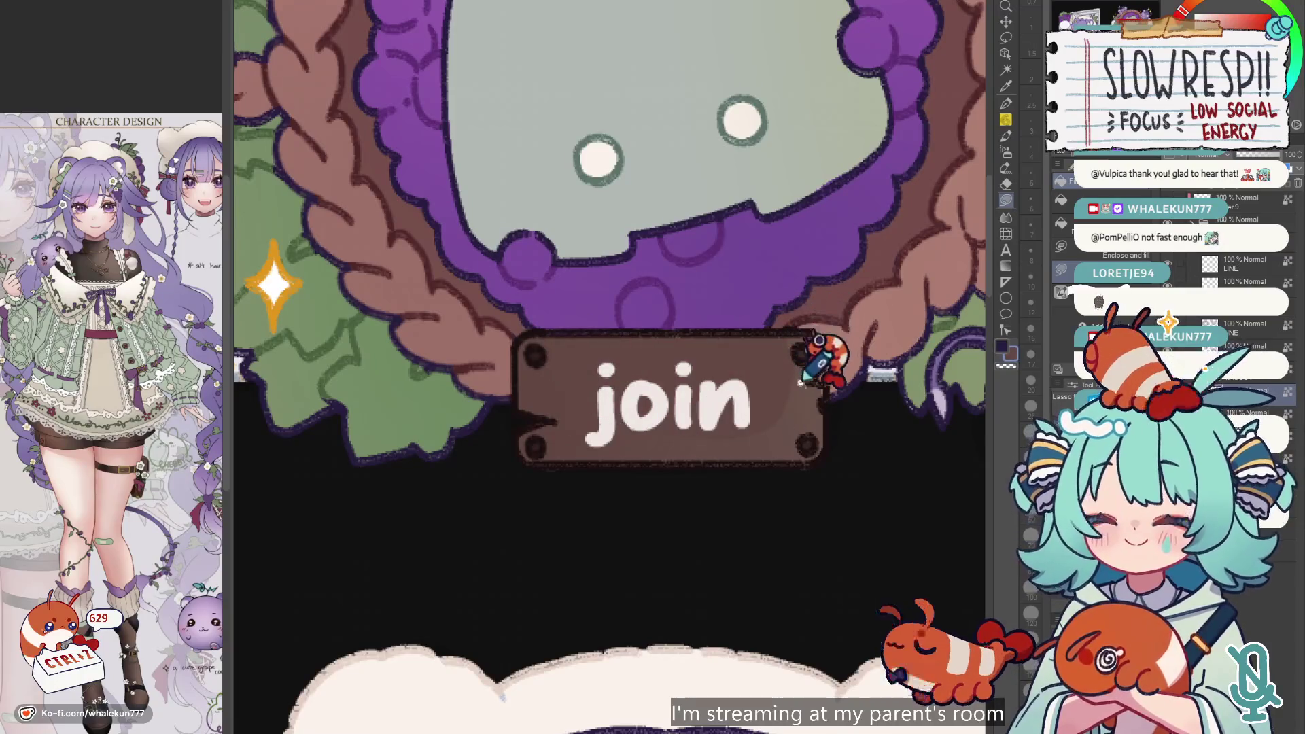
pyautogui.scroll(-1, 824, 364)
pyautogui.scroll(1, 825, 373)
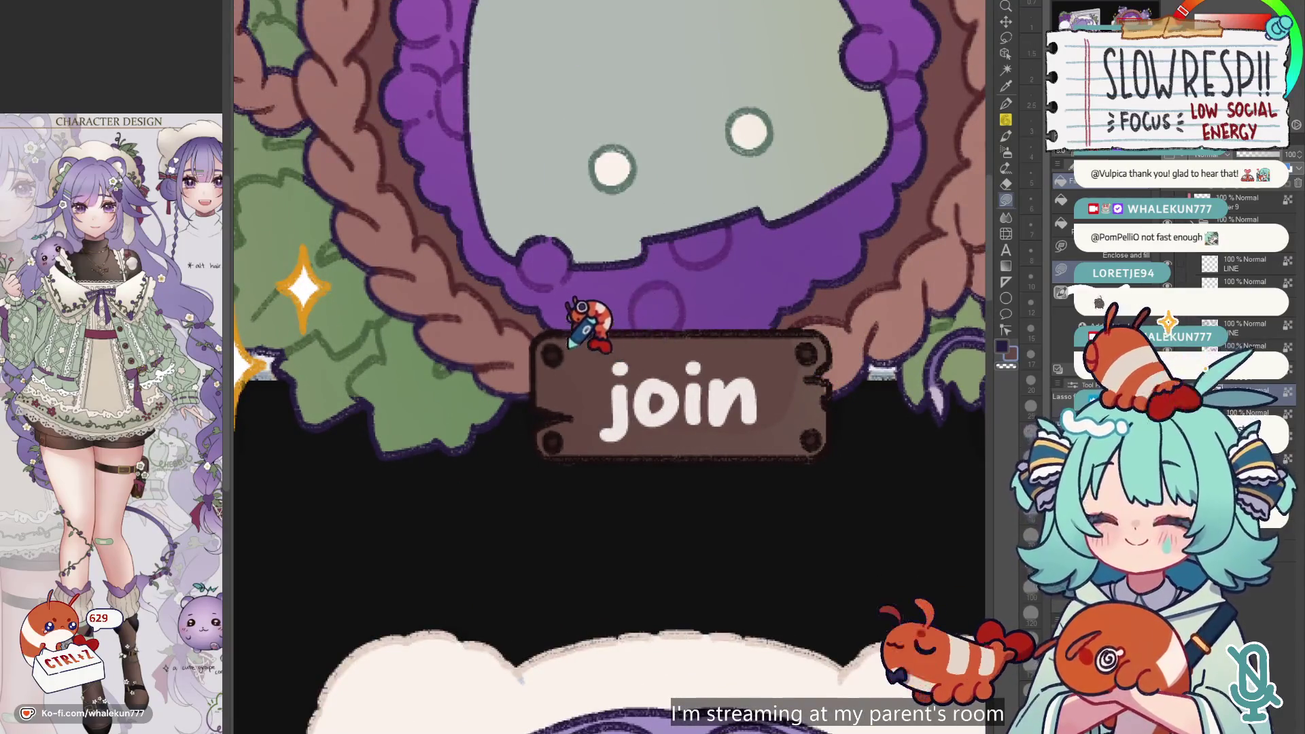
pyautogui.moveTo(586, 333)
pyautogui.mouseDown()
pyautogui.moveTo(544, 411)
pyautogui.moveTo(793, 507)
pyautogui.moveTo(829, 429)
pyautogui.mouseUp()
pyautogui.moveTo(830, 384); pyautogui.dragTo(805, 333)
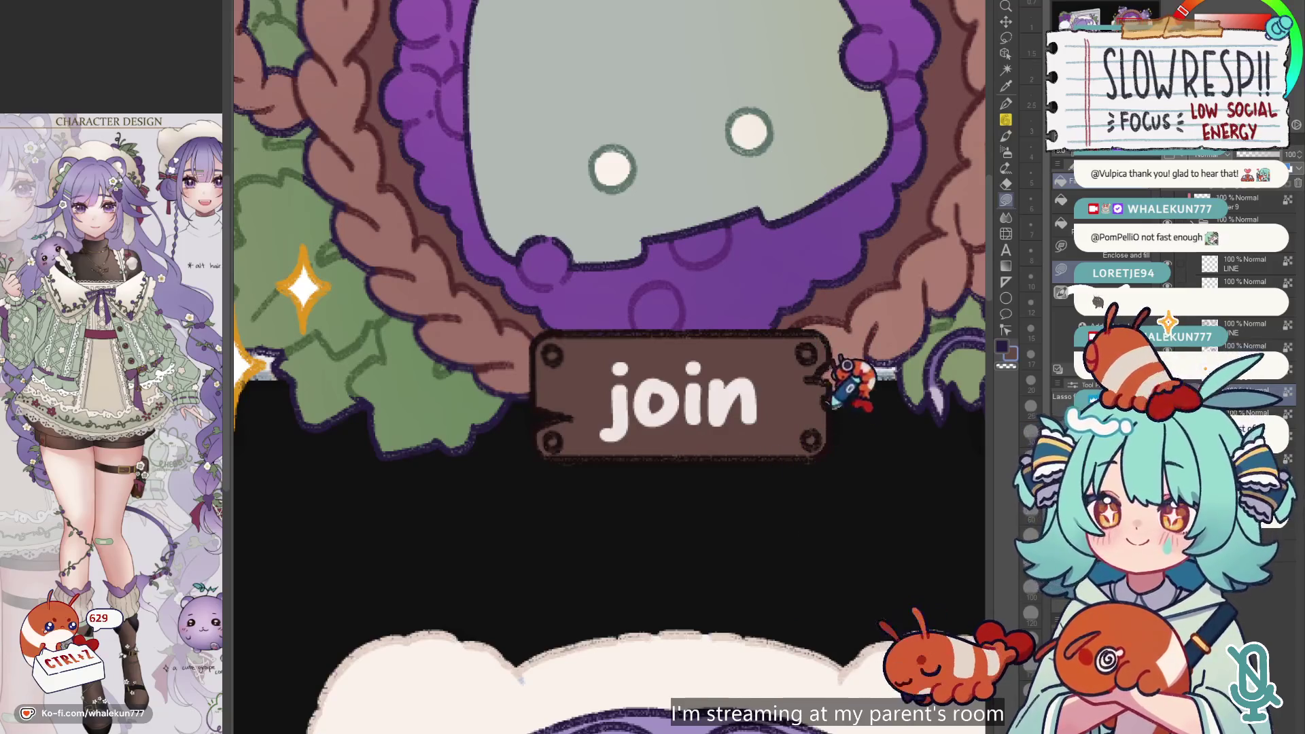
pyautogui.scroll(-5, 778, 473)
pyautogui.scroll(5, 622, 345)
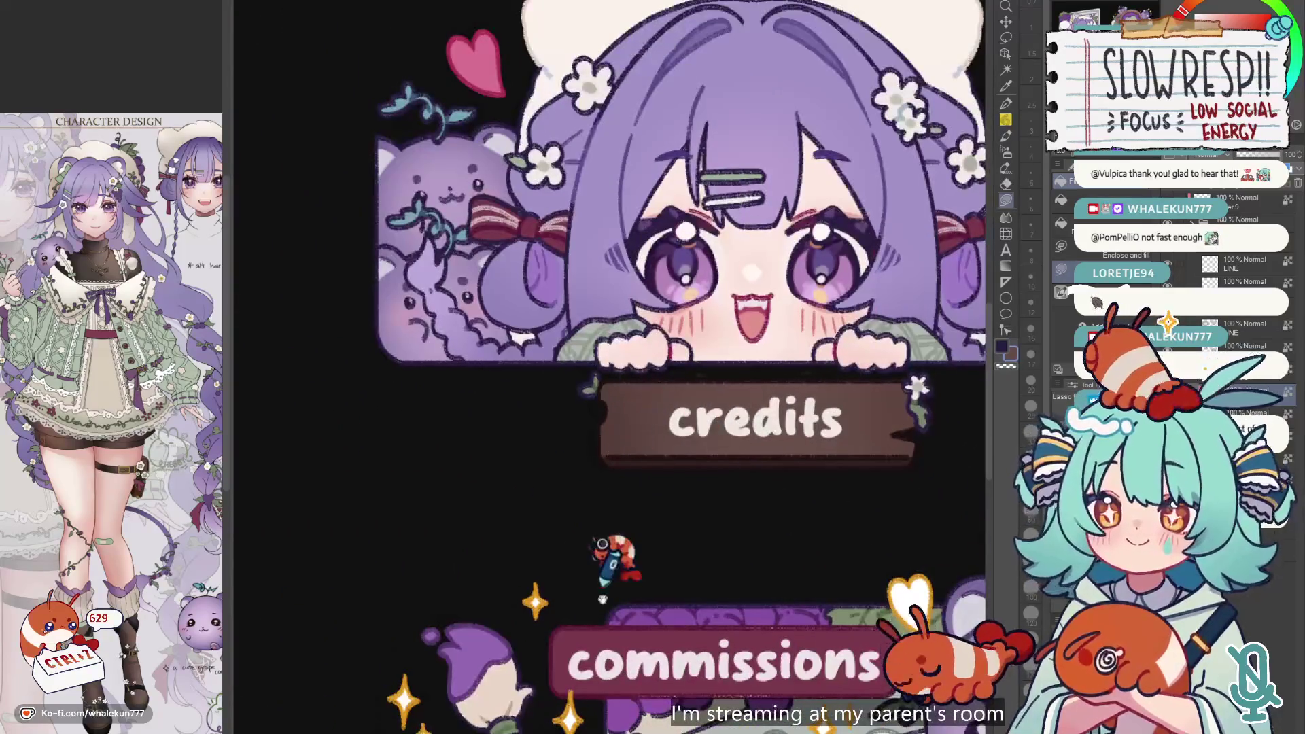
pyautogui.scroll(1, 621, 548)
pyautogui.scroll(10, 635, 451)
pyautogui.scroll(3, 590, 679)
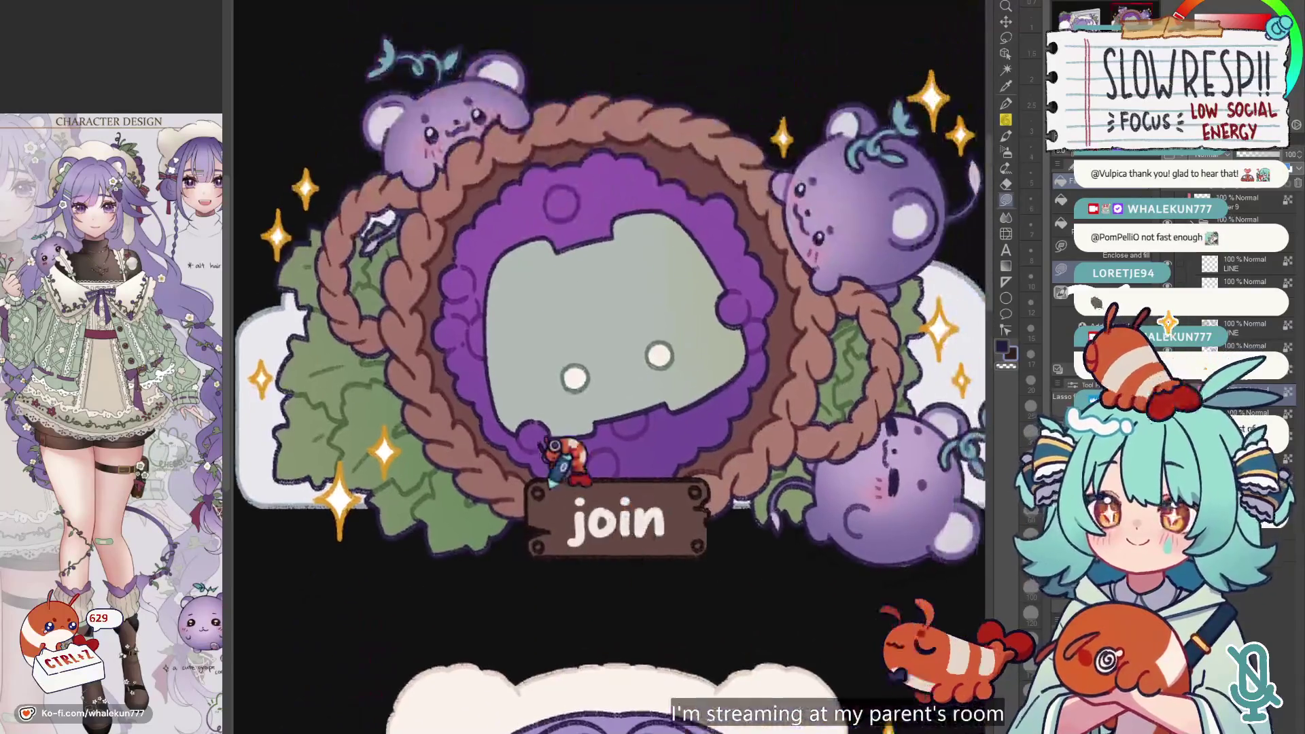
pyautogui.scroll(5, 551, 476)
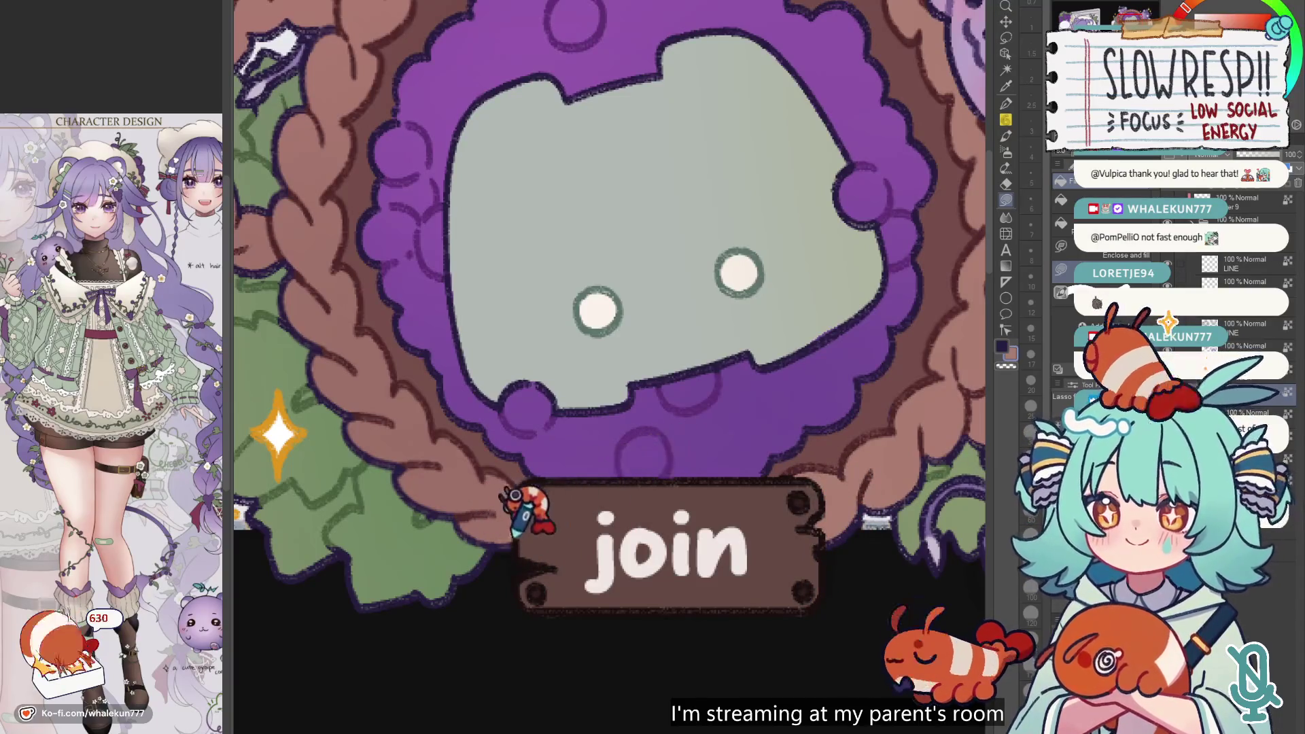
# - Mirror the sheet briefly to check the layout, then zoom in on the welcome panel
pyautogui.scroll(-4, 829, 388)
pyautogui.scroll(-3, 819, 415)
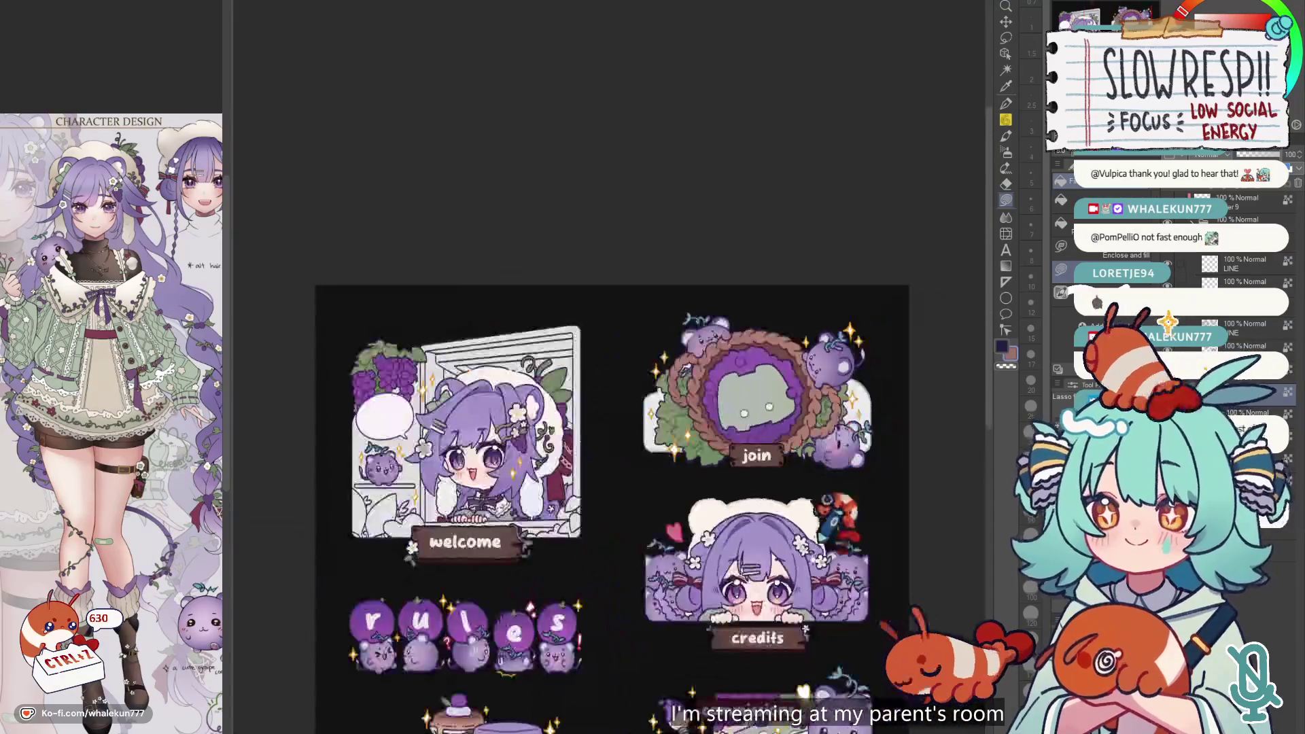
pyautogui.press('h')
pyautogui.press('h')
pyautogui.scroll(-2, 863, 408)
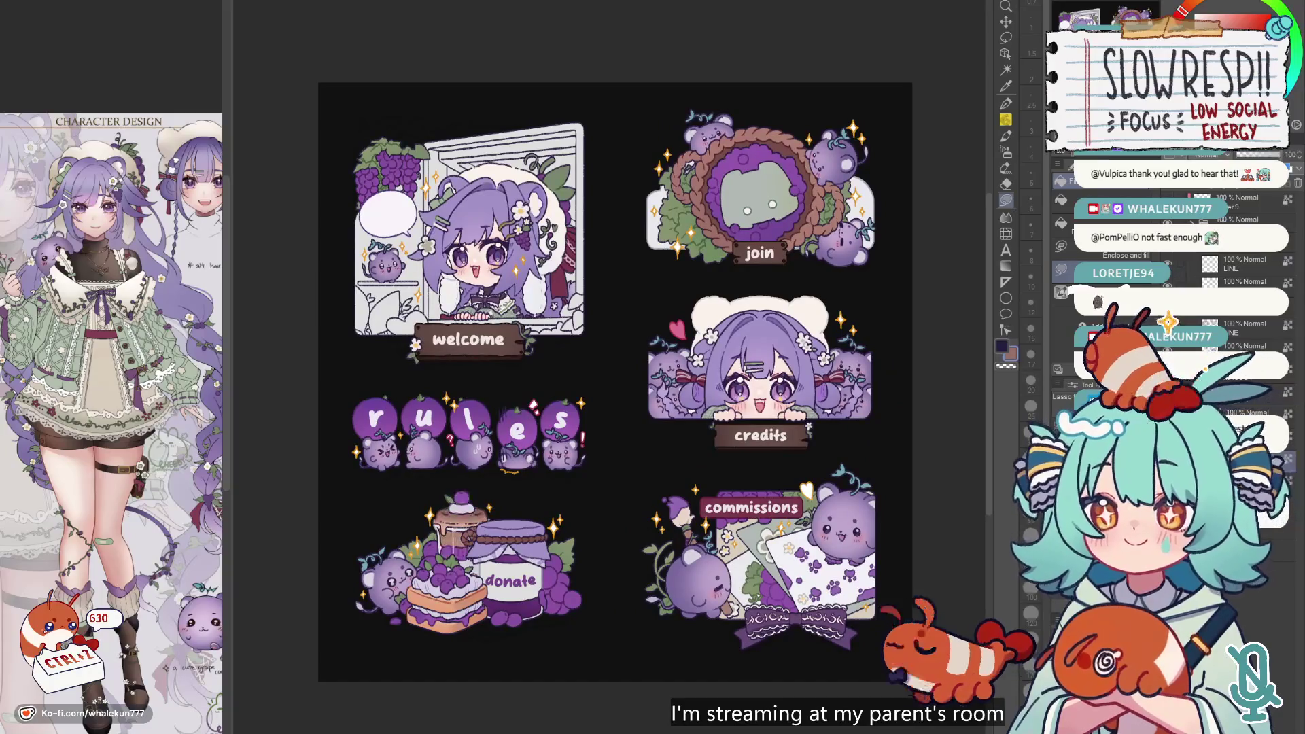
pyautogui.scroll(-4, 850, 476)
pyautogui.scroll(-2, 850, 476)
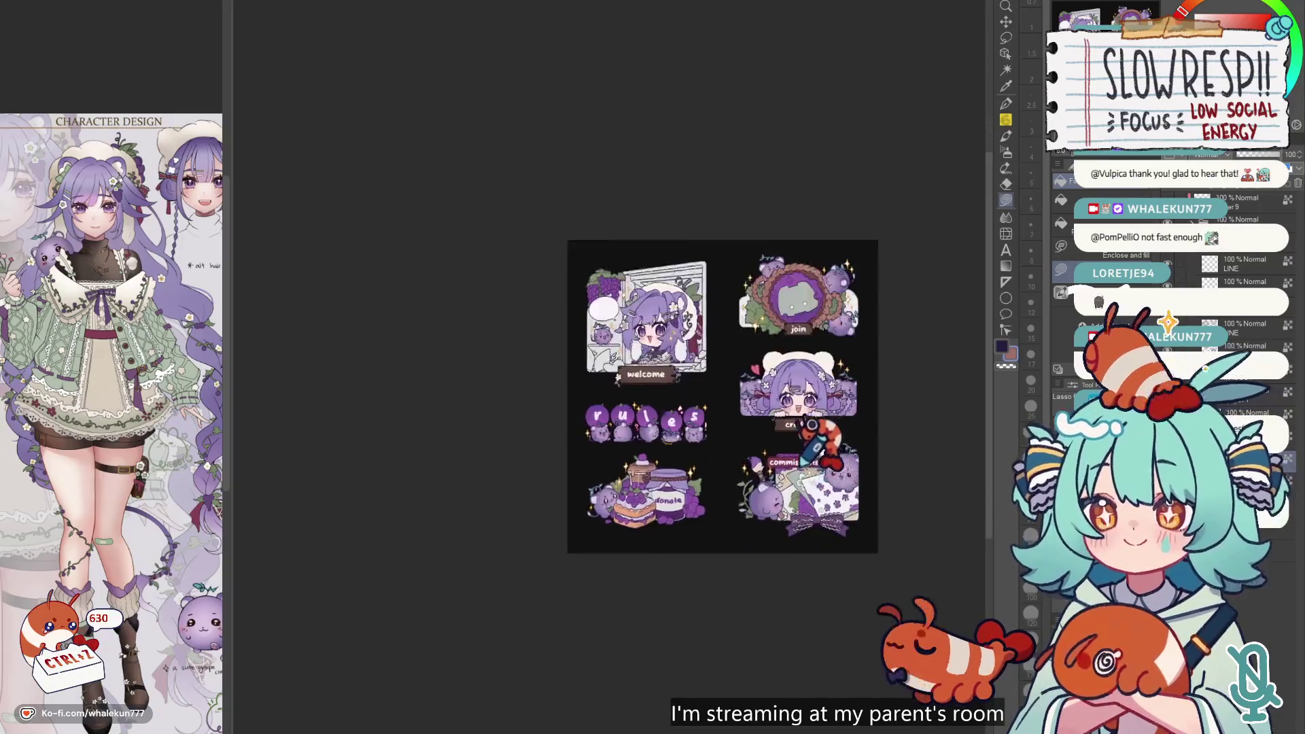
pyautogui.scroll(4, 846, 479)
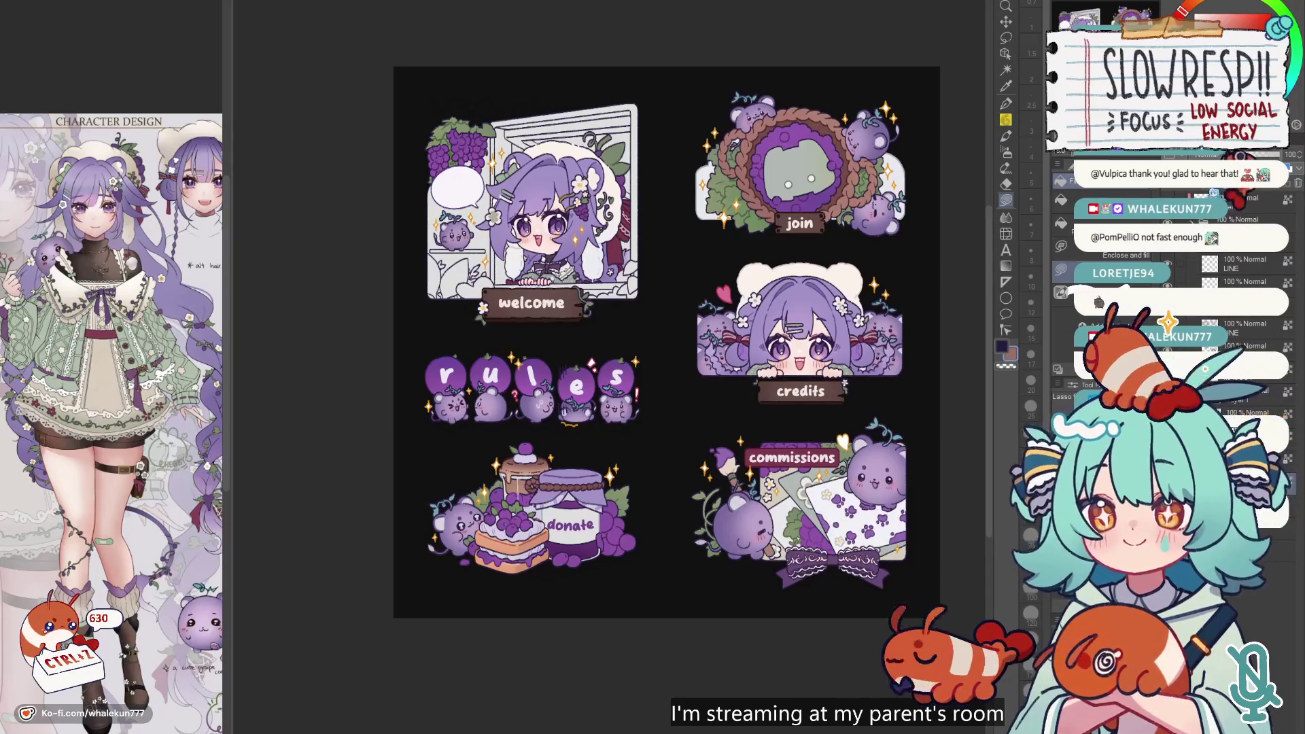
pyautogui.scroll(3, 786, 248)
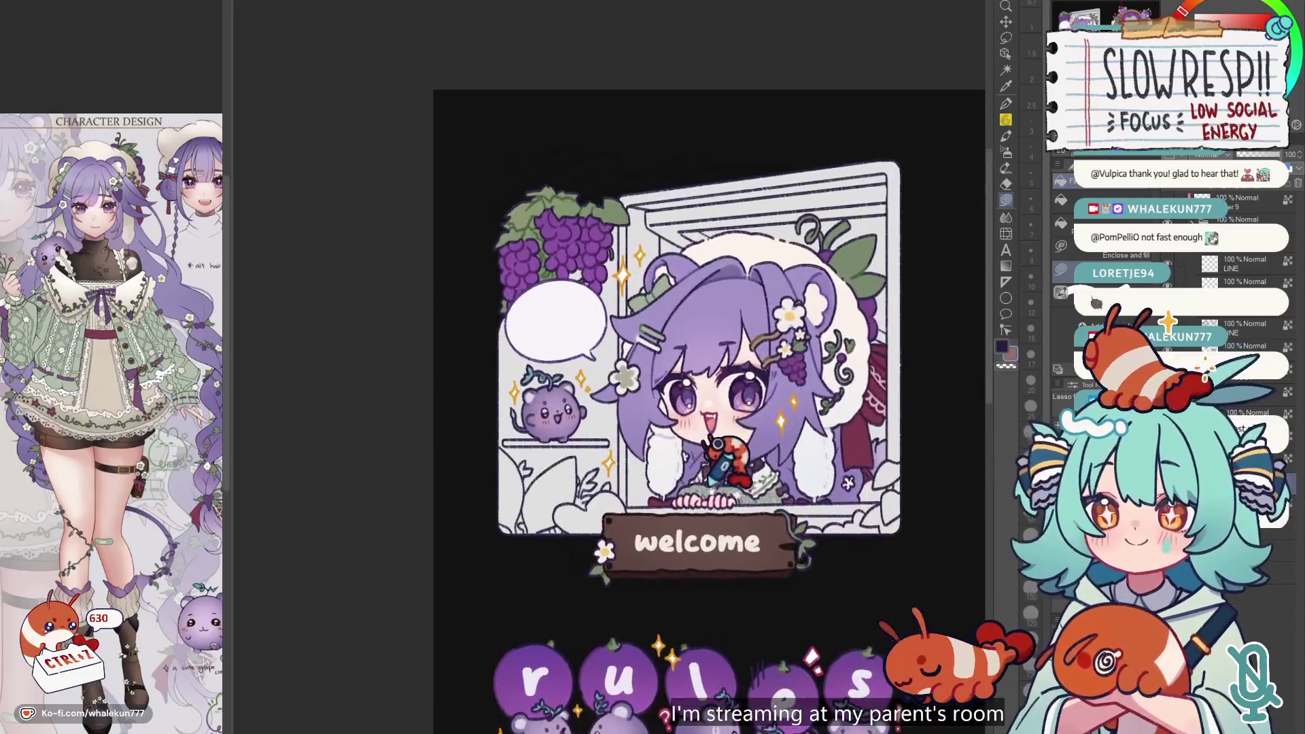
pyautogui.moveTo(606, 415); pyautogui.dragTo(726, 469)
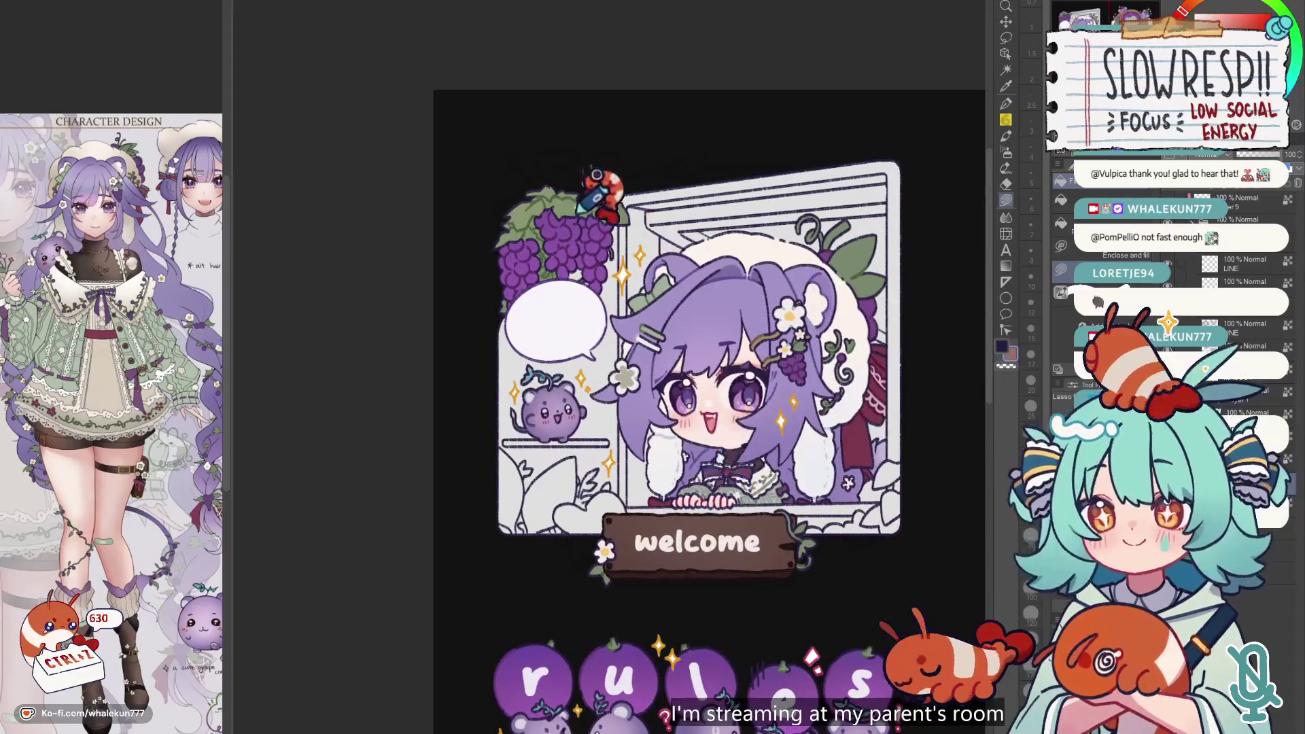
pyautogui.scroll(2, 574, 523)
pyautogui.scroll(2, 510, 401)
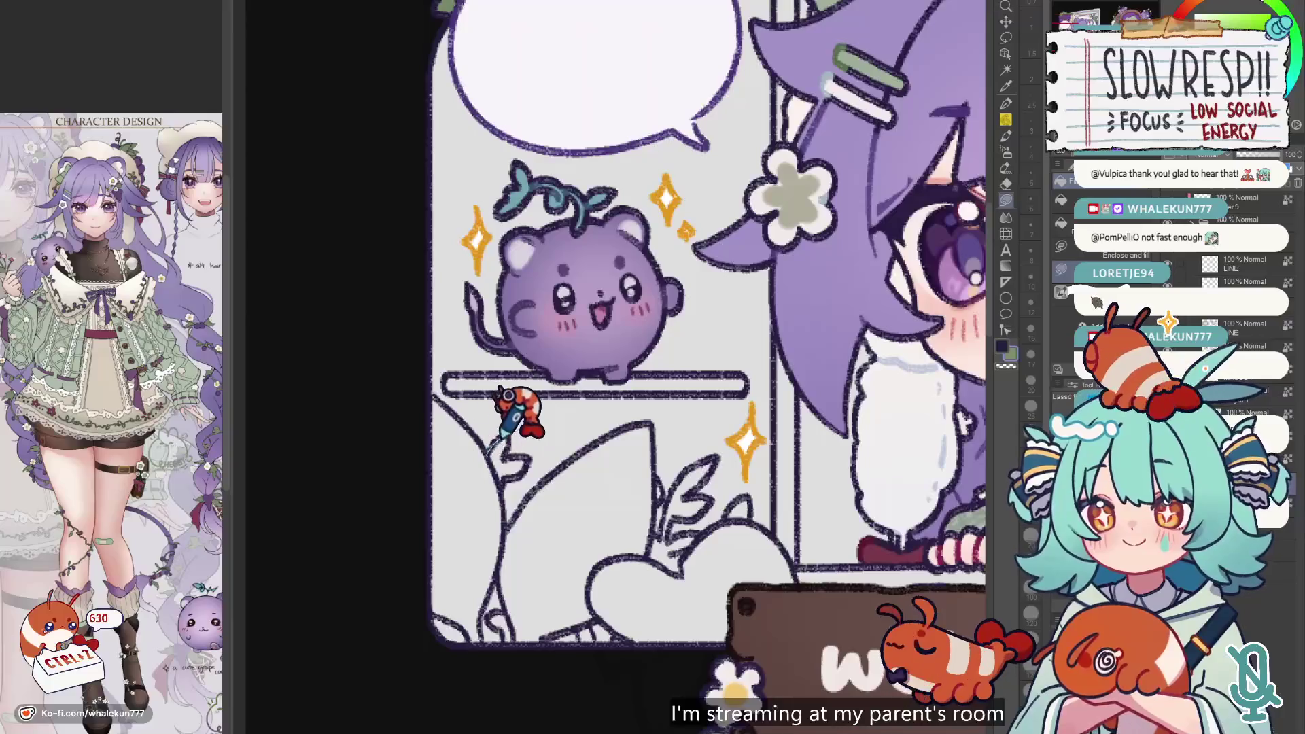
# - Fill the lower-left leaves green down to the panel bottom, closing the white gap beside them
pyautogui.moveTo(517, 455)
pyautogui.mouseDown()
pyautogui.moveTo(408, 431)
pyautogui.moveTo(452, 371)
pyautogui.moveTo(486, 377)
pyautogui.mouseUp()
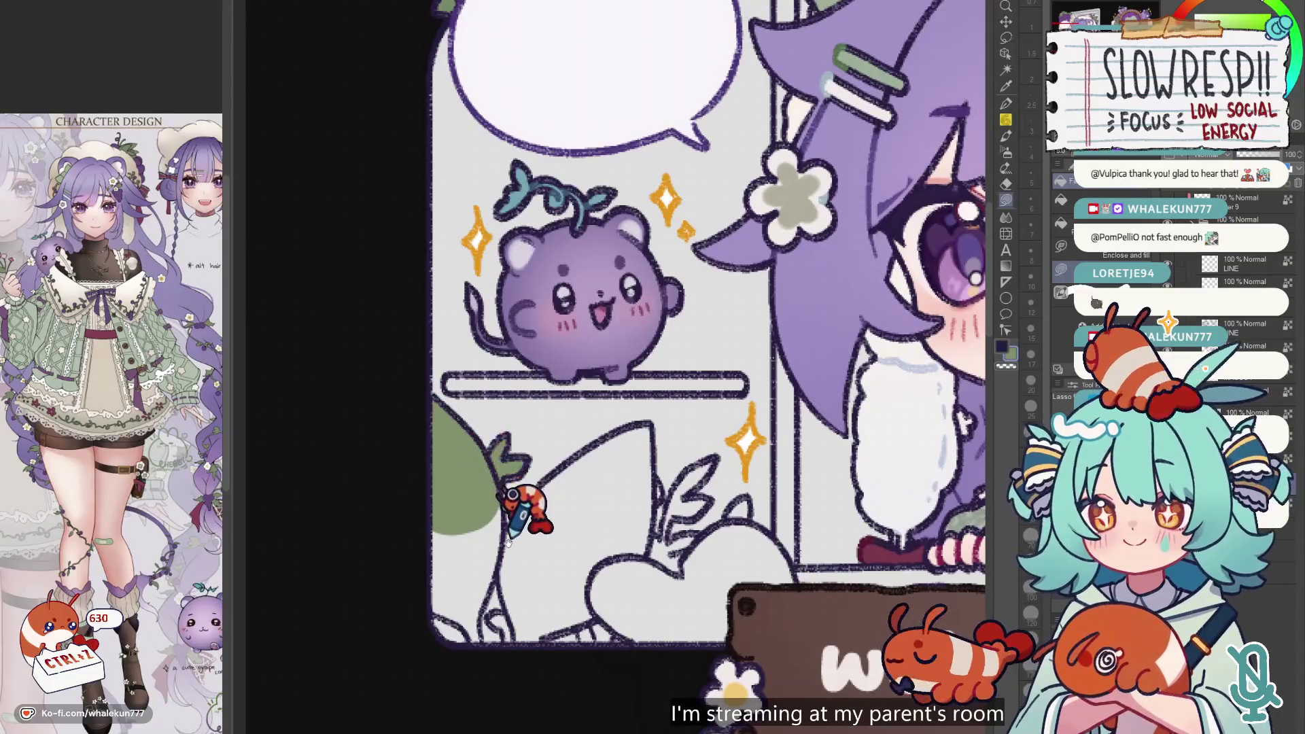
pyautogui.scroll(-1, 513, 462)
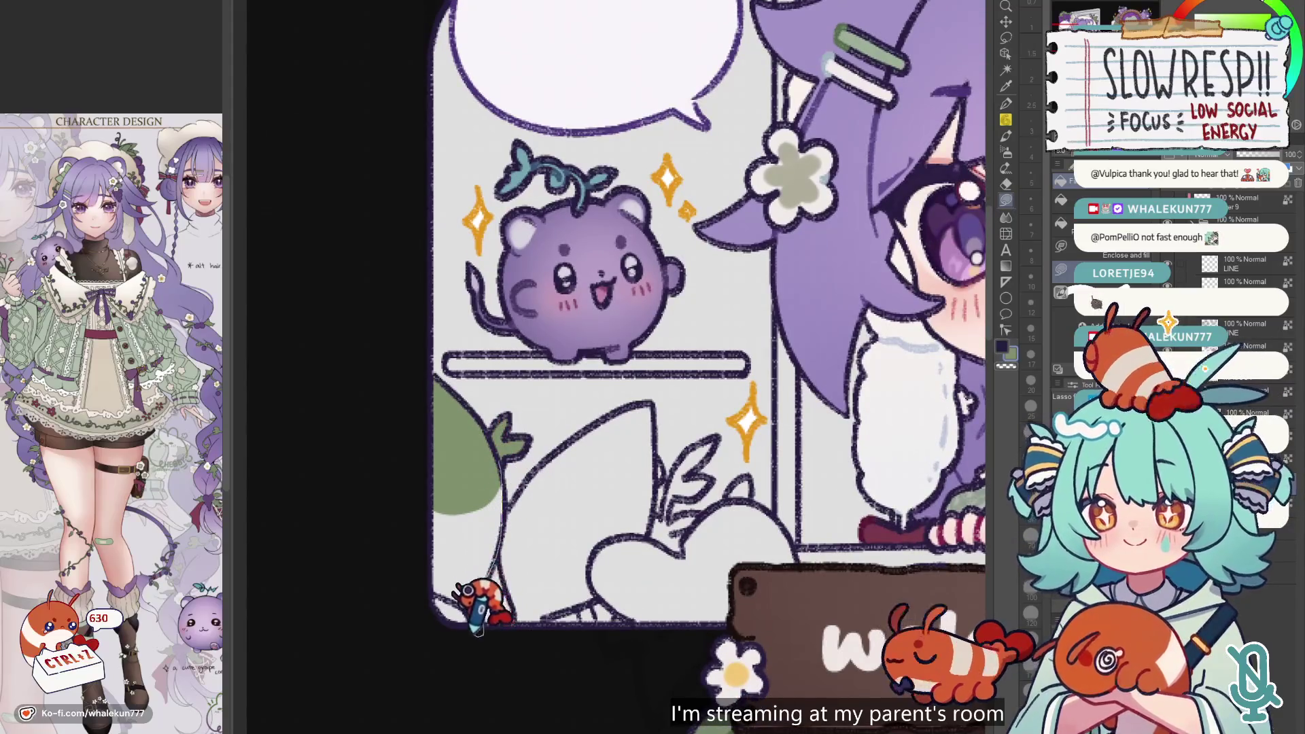
pyautogui.moveTo(446, 558)
pyautogui.mouseDown()
pyautogui.moveTo(518, 466)
pyautogui.moveTo(508, 596)
pyautogui.moveTo(561, 517)
pyautogui.moveTo(527, 481)
pyautogui.moveTo(503, 540)
pyautogui.mouseUp()
pyautogui.moveTo(597, 466); pyautogui.dragTo(454, 500)
pyautogui.moveTo(511, 452)
pyautogui.mouseDown()
pyautogui.moveTo(585, 423)
pyautogui.moveTo(571, 558)
pyautogui.moveTo(537, 615)
pyautogui.mouseUp()
pyautogui.moveTo(592, 534)
pyautogui.mouseDown()
pyautogui.moveTo(554, 554)
pyautogui.moveTo(496, 467)
pyautogui.mouseUp()
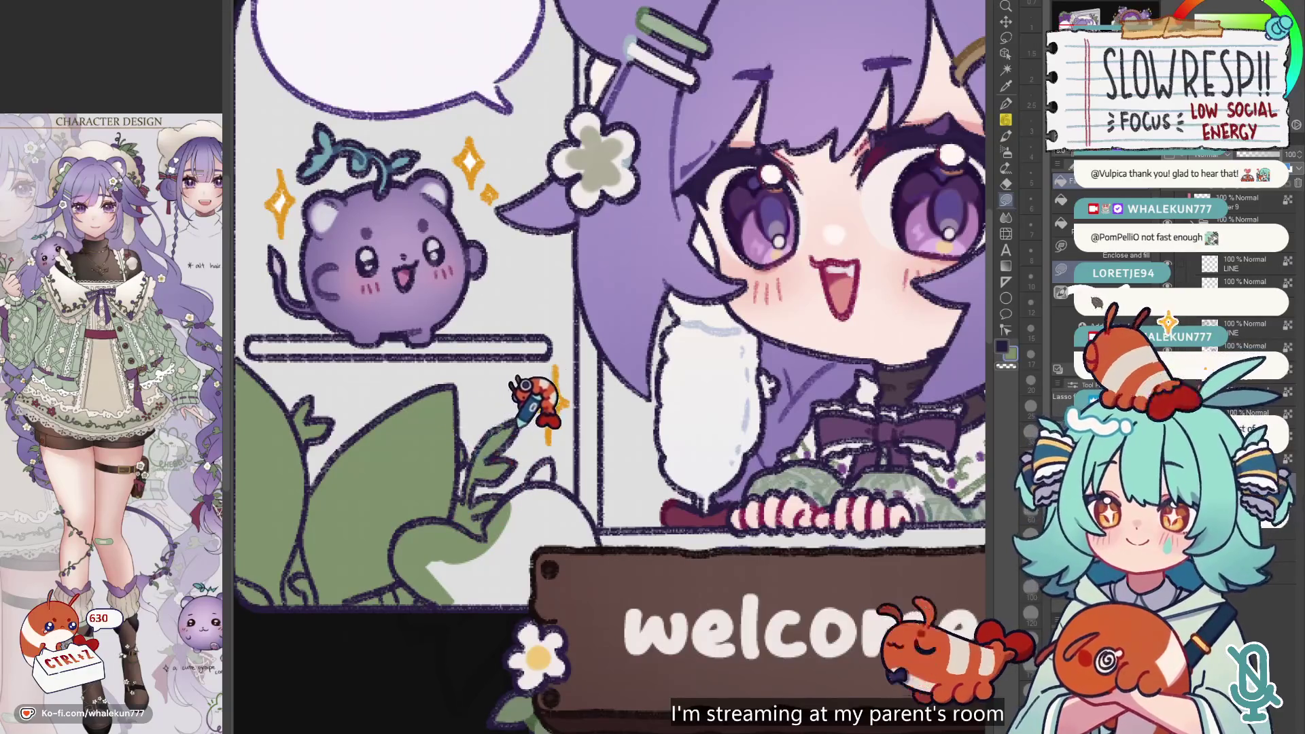
pyautogui.moveTo(522, 433)
pyautogui.mouseDown()
pyautogui.moveTo(539, 417)
pyautogui.moveTo(553, 437)
pyautogui.moveTo(402, 577)
pyautogui.moveTo(515, 454)
pyautogui.mouseUp()
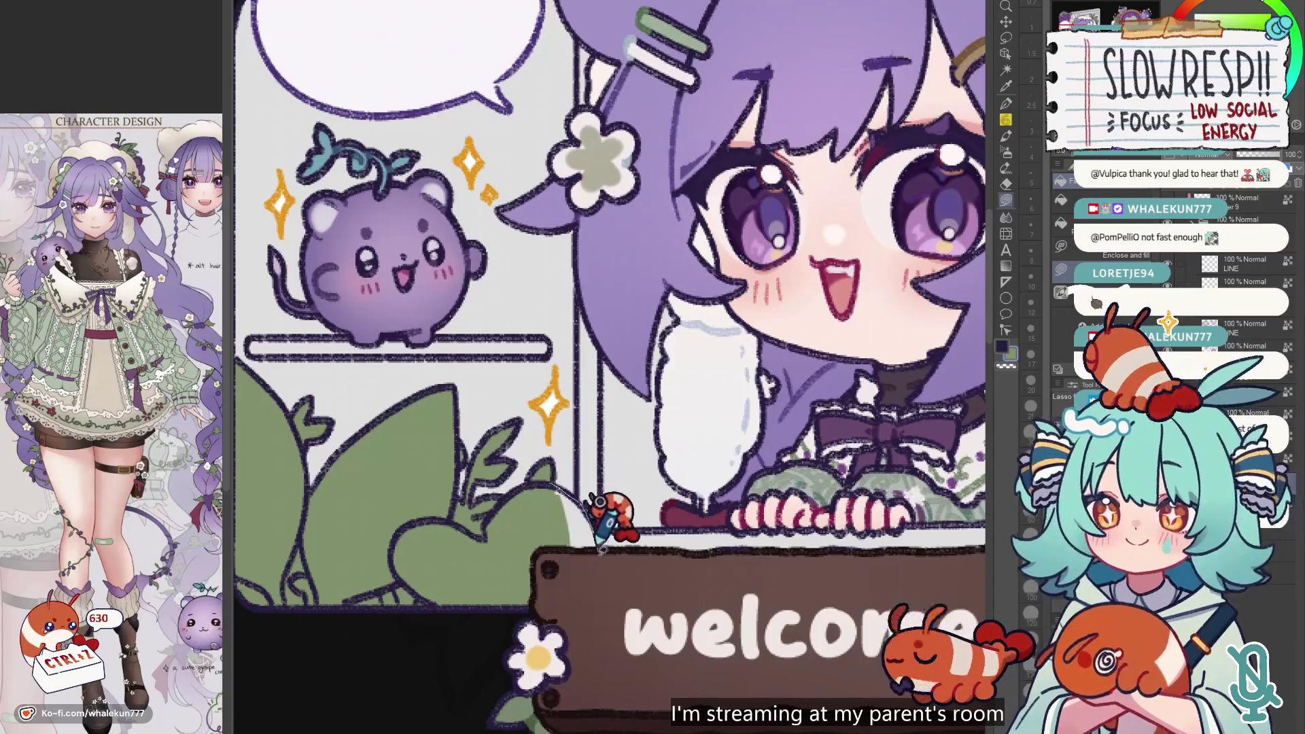
pyautogui.hscroll(5, 568, 533)
# - Trace and fill the leaves along the frame's bottom border with green
pyautogui.scroll(-3, 452, 552)
pyautogui.scroll(3, 621, 451)
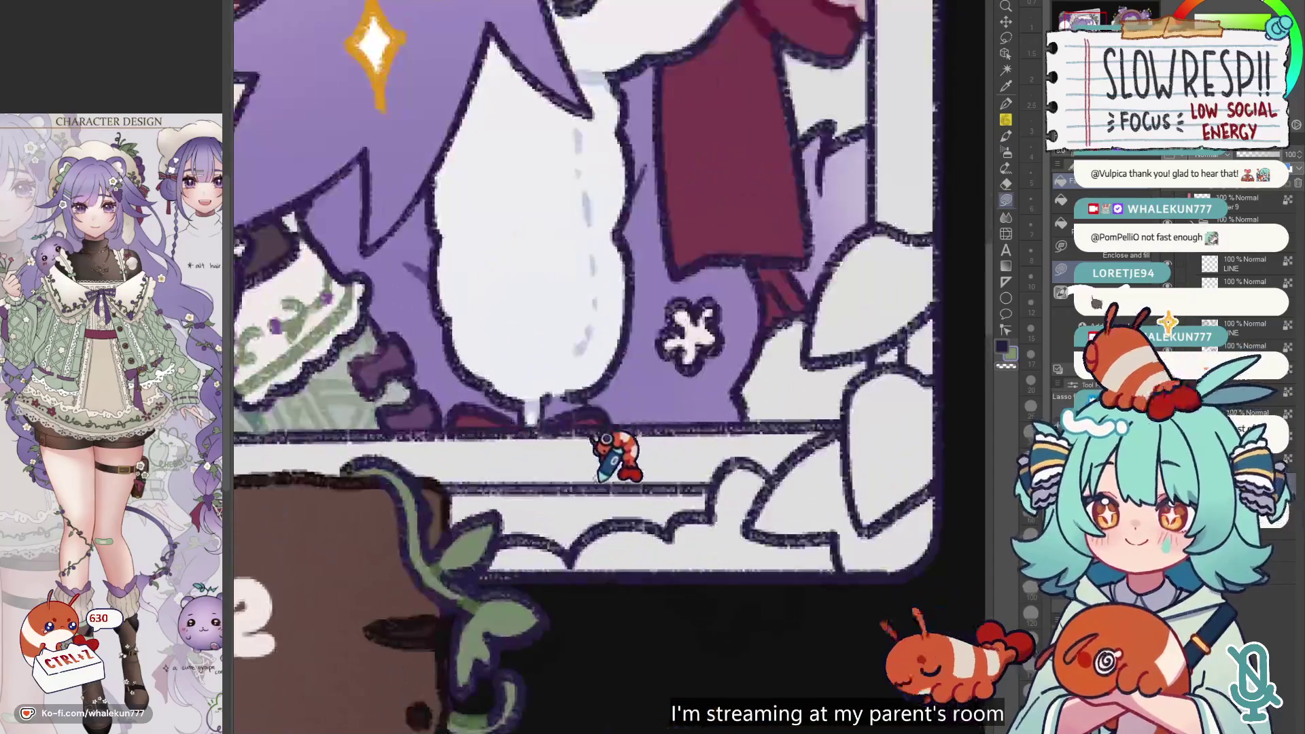
pyautogui.moveTo(462, 582)
pyautogui.mouseDown()
pyautogui.moveTo(586, 559)
pyautogui.moveTo(583, 533)
pyautogui.moveTo(663, 599)
pyautogui.mouseUp()
pyautogui.moveTo(663, 544)
pyautogui.mouseDown()
pyautogui.moveTo(678, 518)
pyautogui.moveTo(710, 517)
pyautogui.moveTo(782, 574)
pyautogui.mouseUp()
pyautogui.hscroll(2, 680, 516)
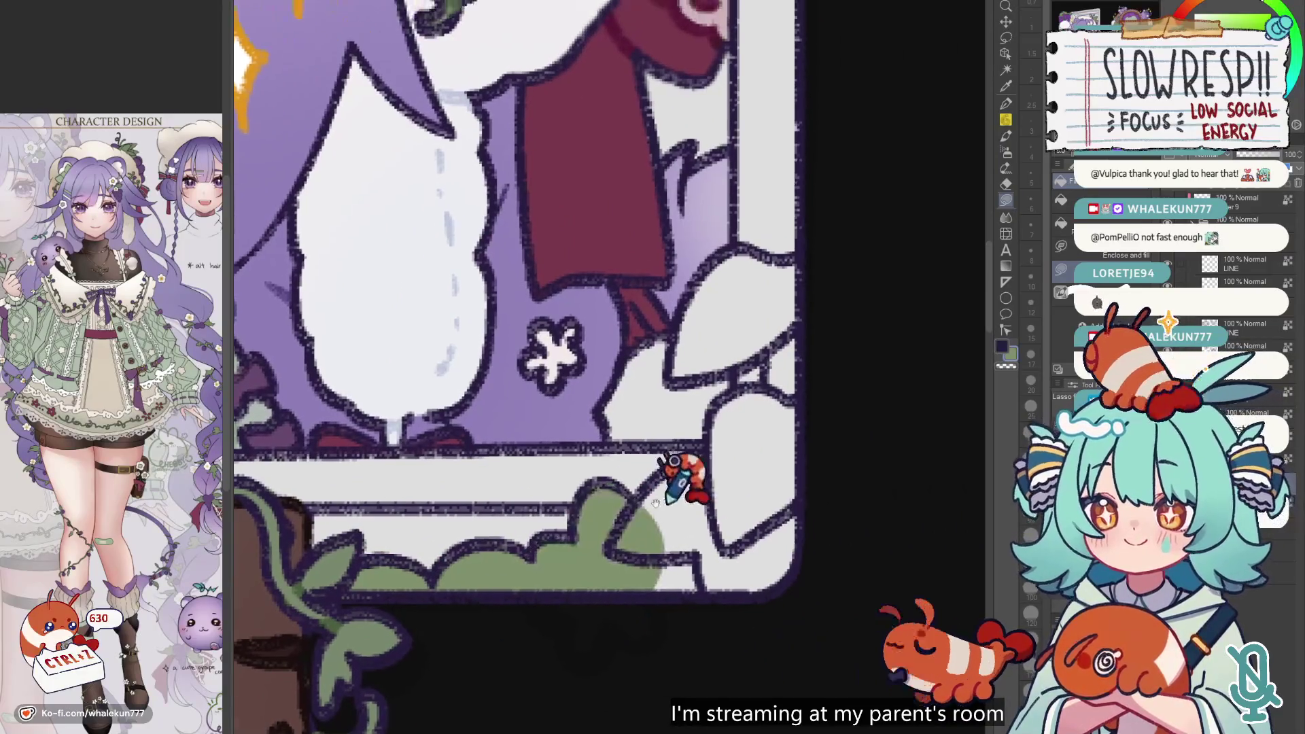
pyautogui.moveTo(714, 449)
pyautogui.mouseDown()
pyautogui.moveTo(742, 658)
pyautogui.moveTo(845, 379)
pyautogui.moveTo(781, 364)
pyautogui.moveTo(696, 437)
pyautogui.moveTo(655, 389)
pyautogui.moveTo(805, 328)
pyautogui.moveTo(748, 340)
pyautogui.mouseUp()
pyautogui.scroll(2, 748, 435)
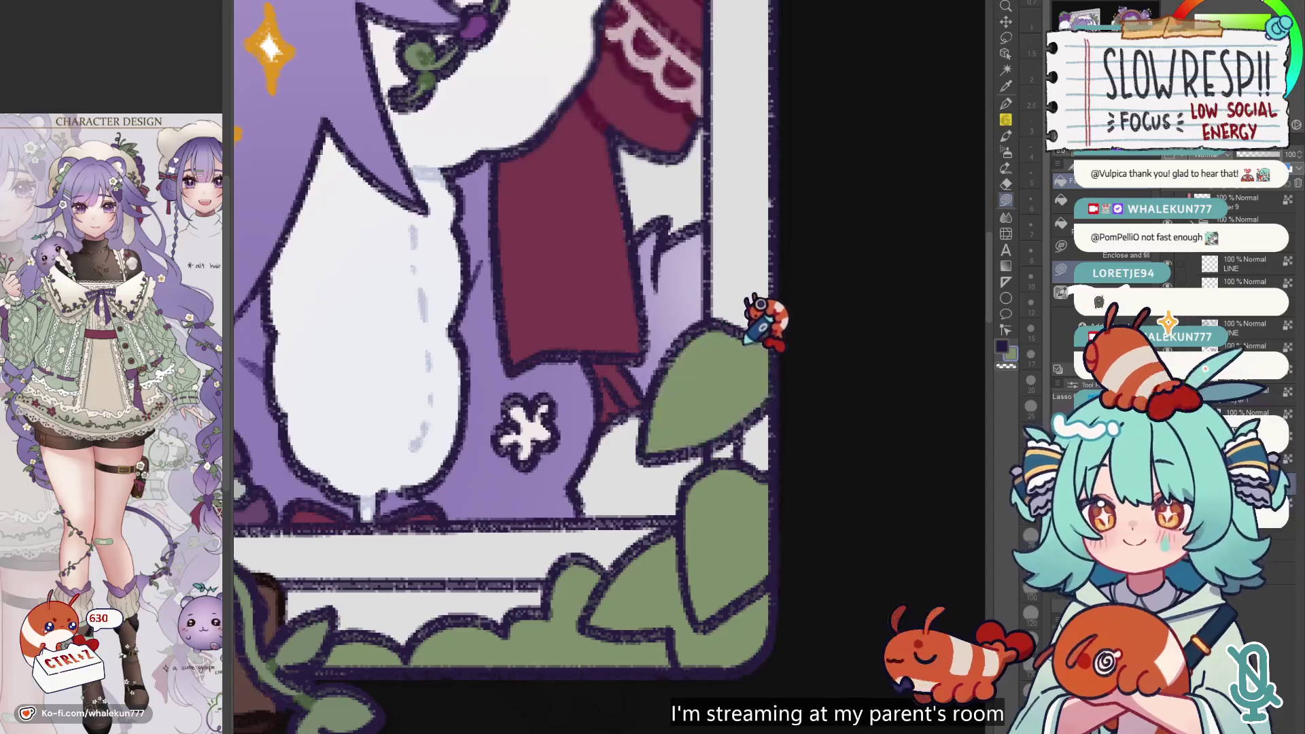
pyautogui.scroll(-5, 782, 312)
pyautogui.scroll(2, 757, 466)
pyautogui.scroll(-2, 685, 484)
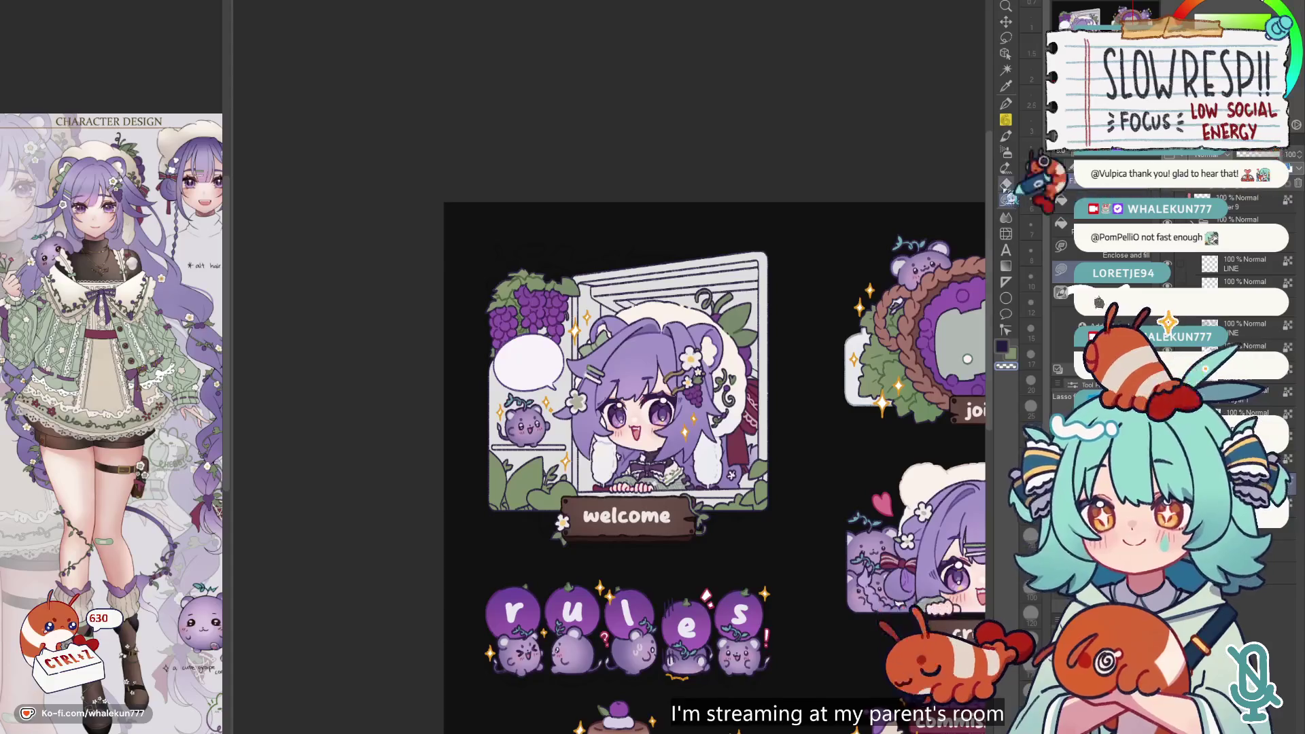
pyautogui.scroll(-2, 680, 441)
pyautogui.scroll(2, 680, 442)
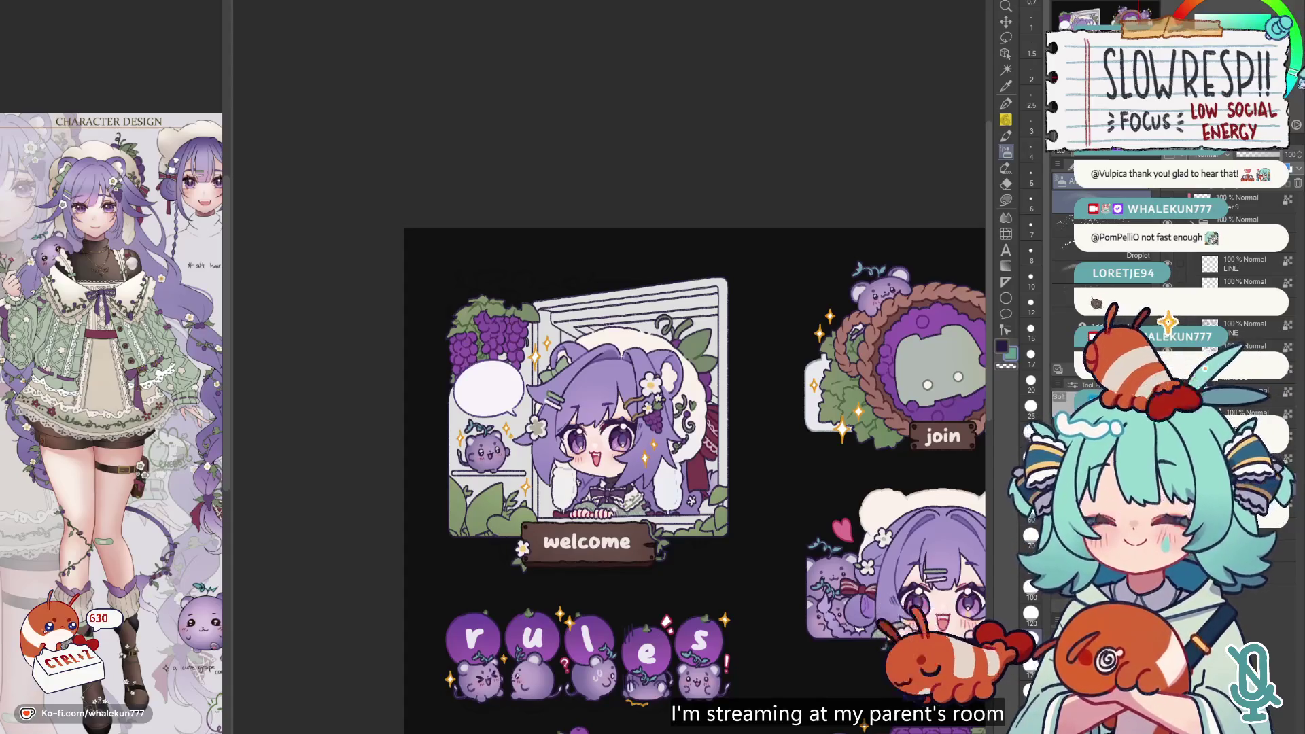
# - Try another Enclose and fill around the leaves, then undo the stray fill
pyautogui.click(1006, 201)
pyautogui.scroll(3, 554, 347)
pyautogui.moveTo(615, 450)
pyautogui.mouseDown()
pyautogui.moveTo(598, 408)
pyautogui.moveTo(686, 367)
pyautogui.moveTo(646, 435)
pyautogui.mouseUp()
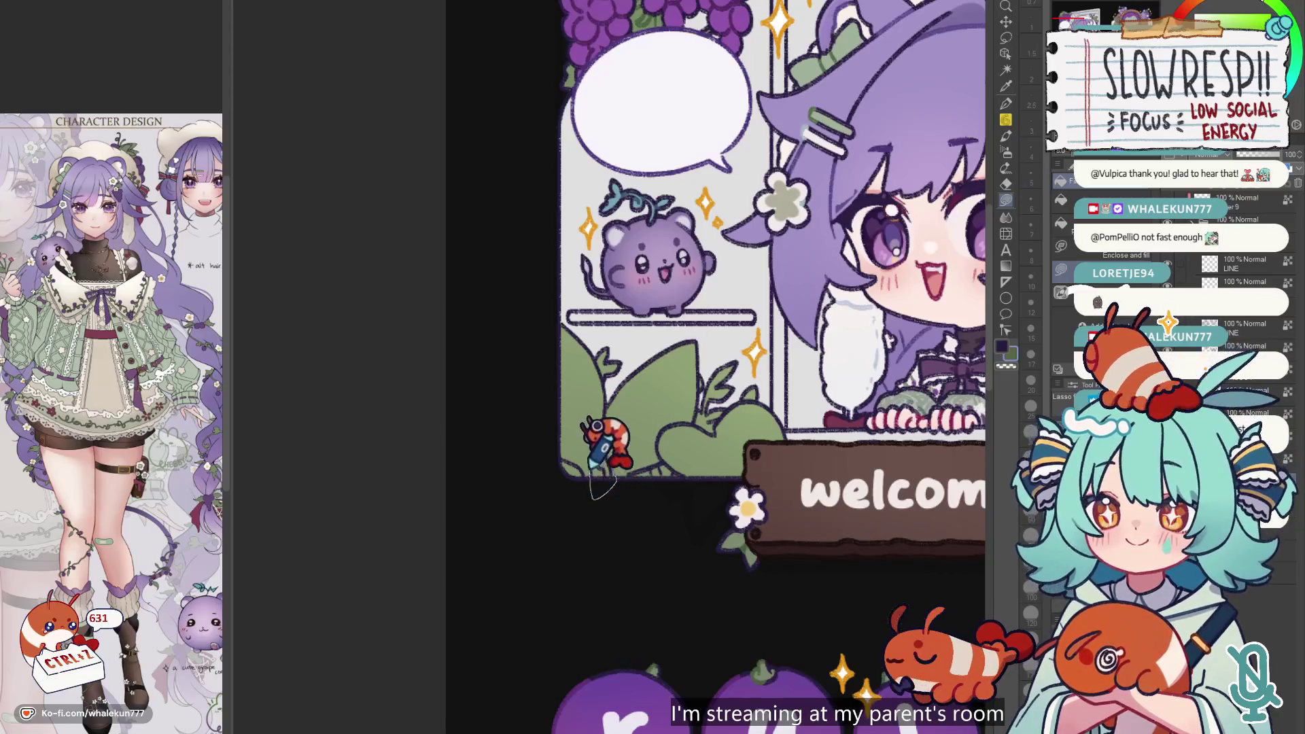
pyautogui.hotkey('ctrl', 'z')
pyautogui.hotkey('ctrl', 'z')
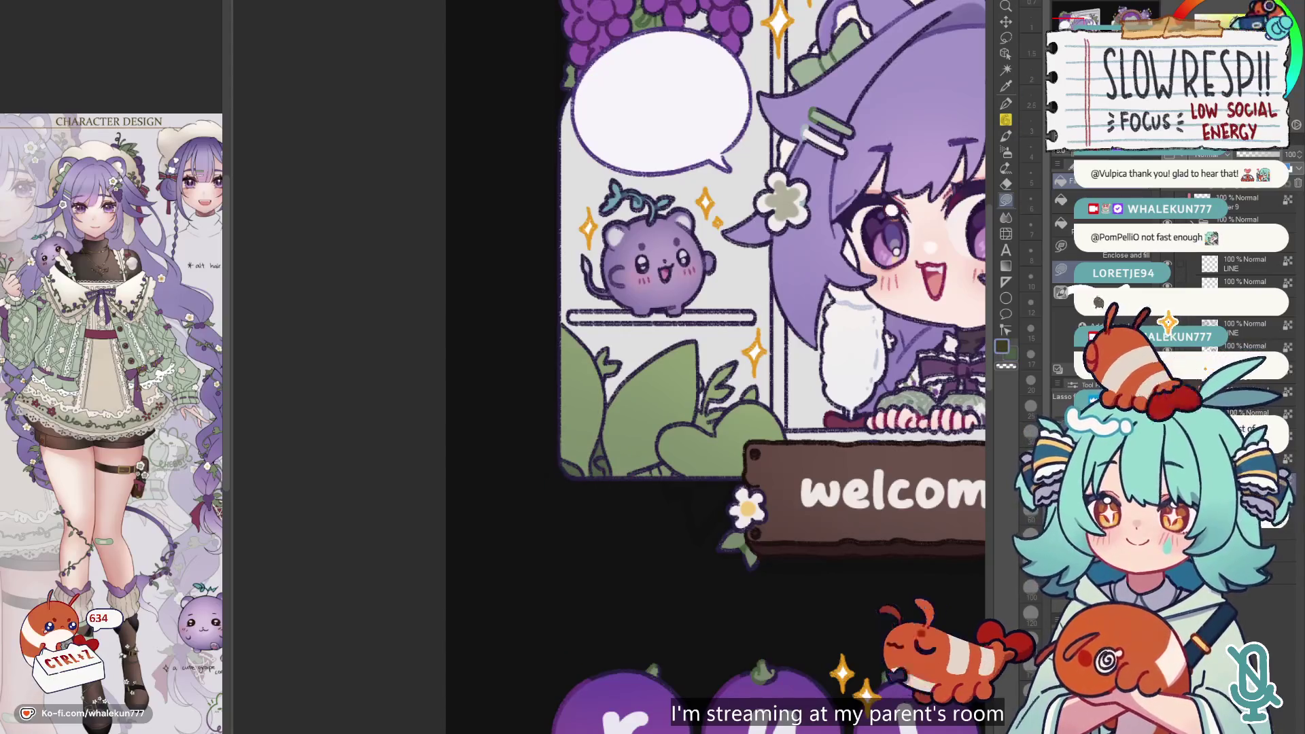
# - Switch to the Blend tool and pan to show more of the sheet
pyautogui.click(1006, 151)
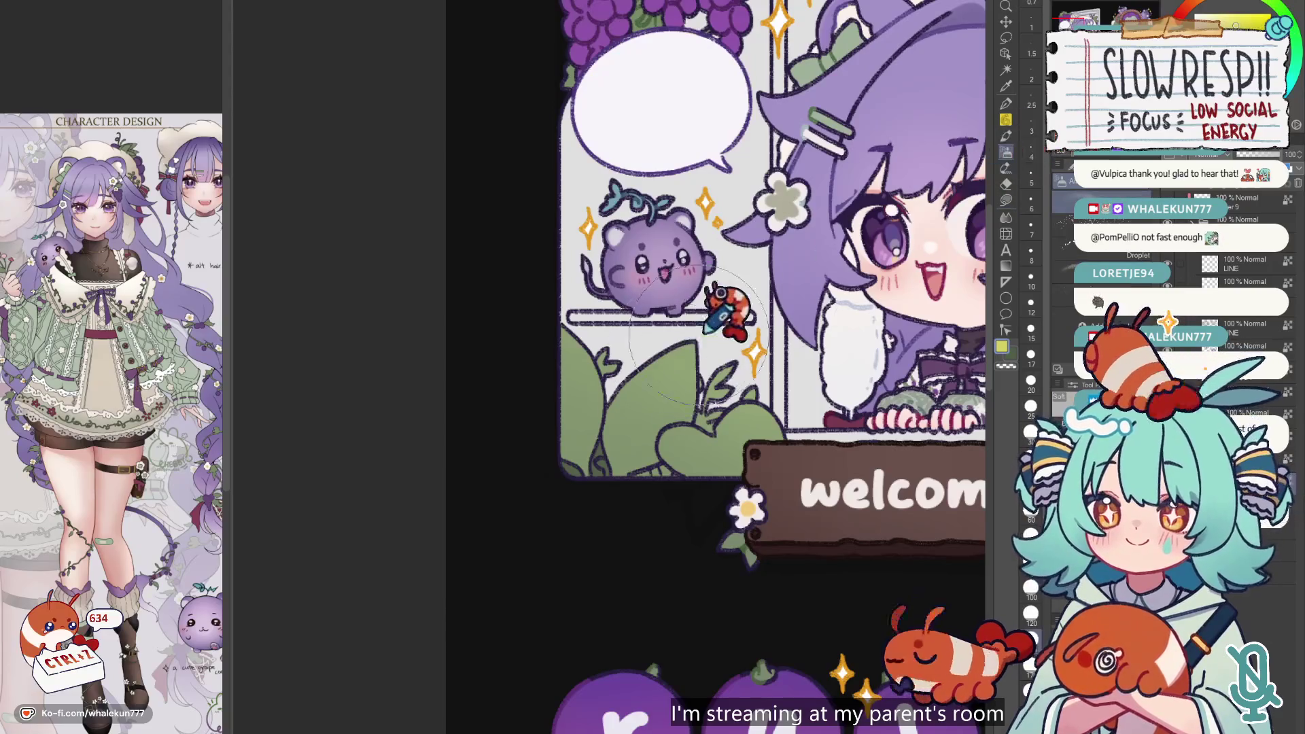
pyautogui.moveTo(766, 392); pyautogui.dragTo(462, 385)
pyautogui.scroll(-5, 911, 347)
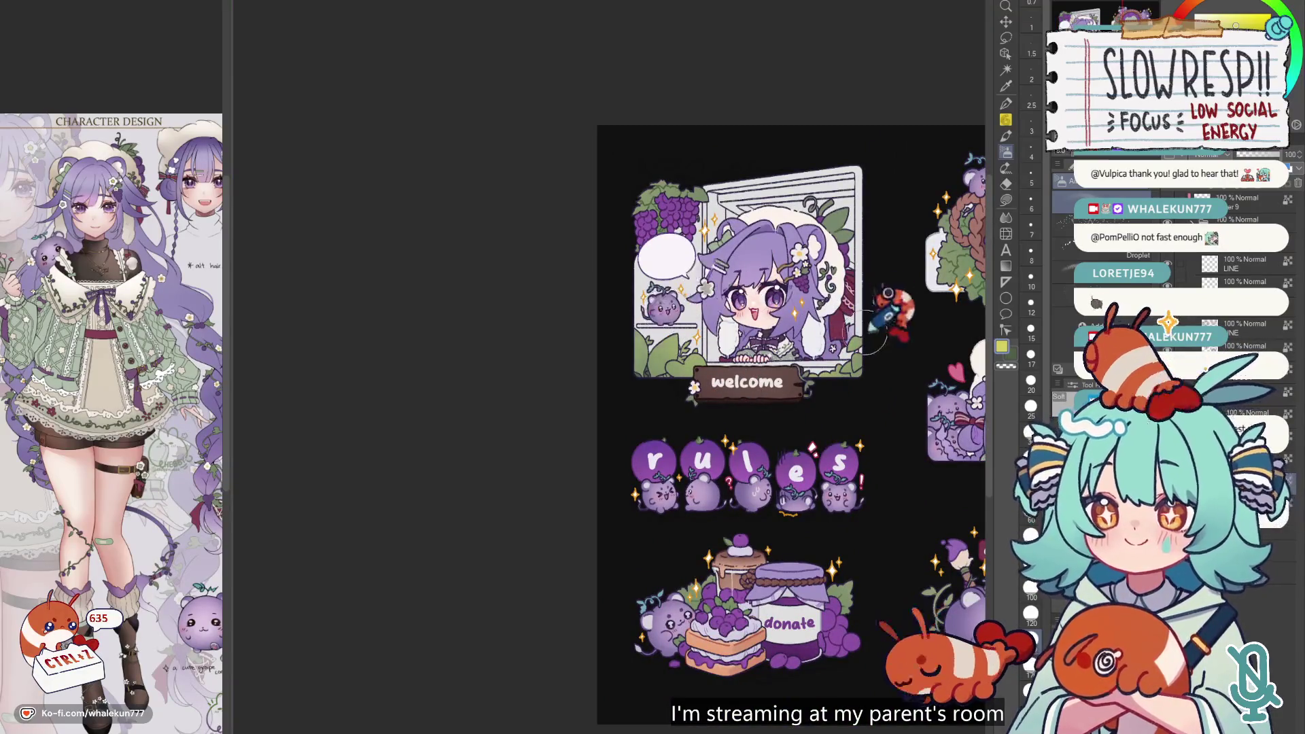
# - Undo the last stroke and return to the Enclose and fill tool
pyautogui.hotkey('ctrl', 'z')
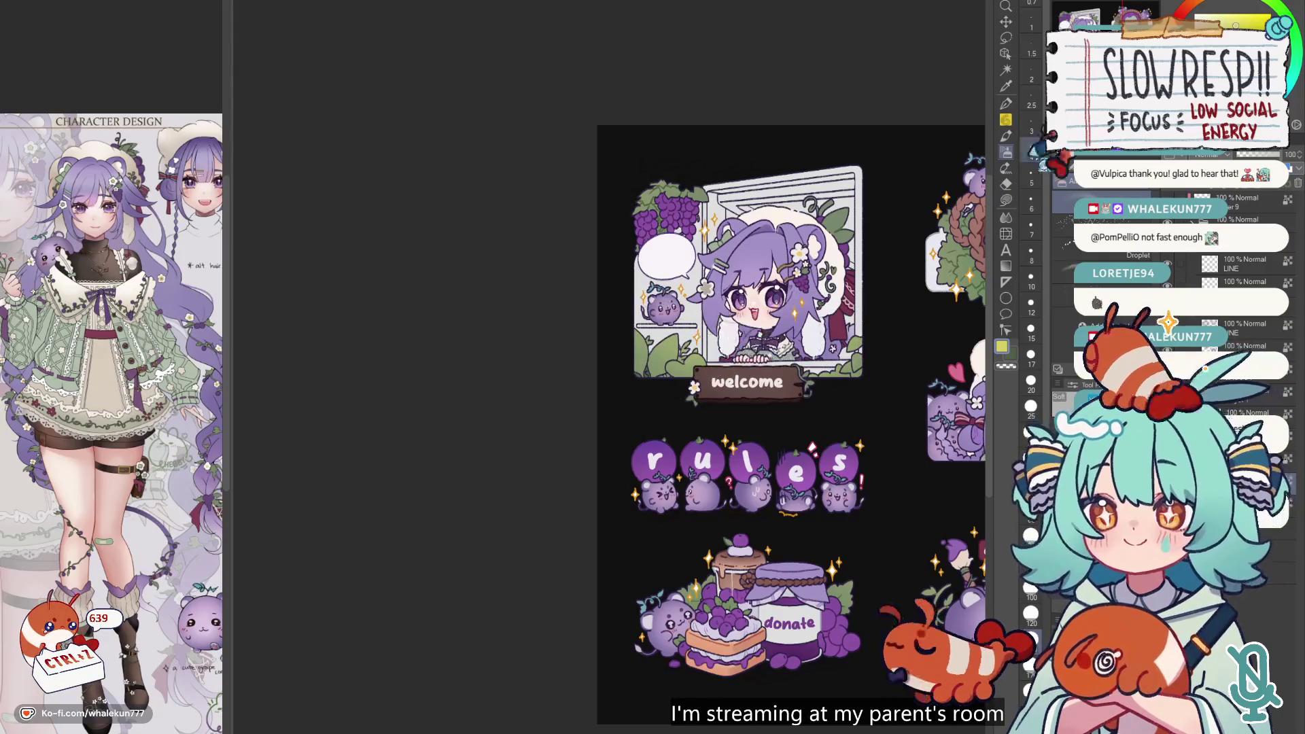
pyautogui.click(1006, 200)
pyautogui.scroll(3, 700, 327)
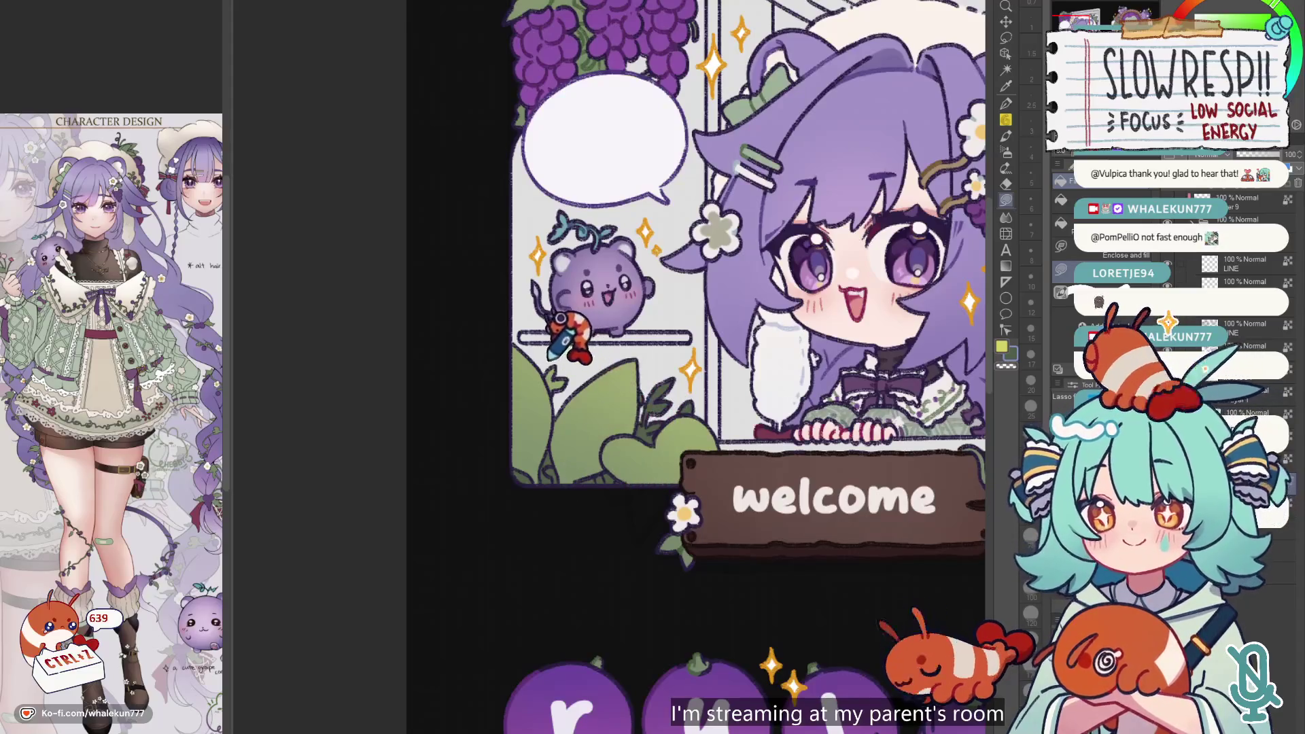
pyautogui.hscroll(5, 747, 364)
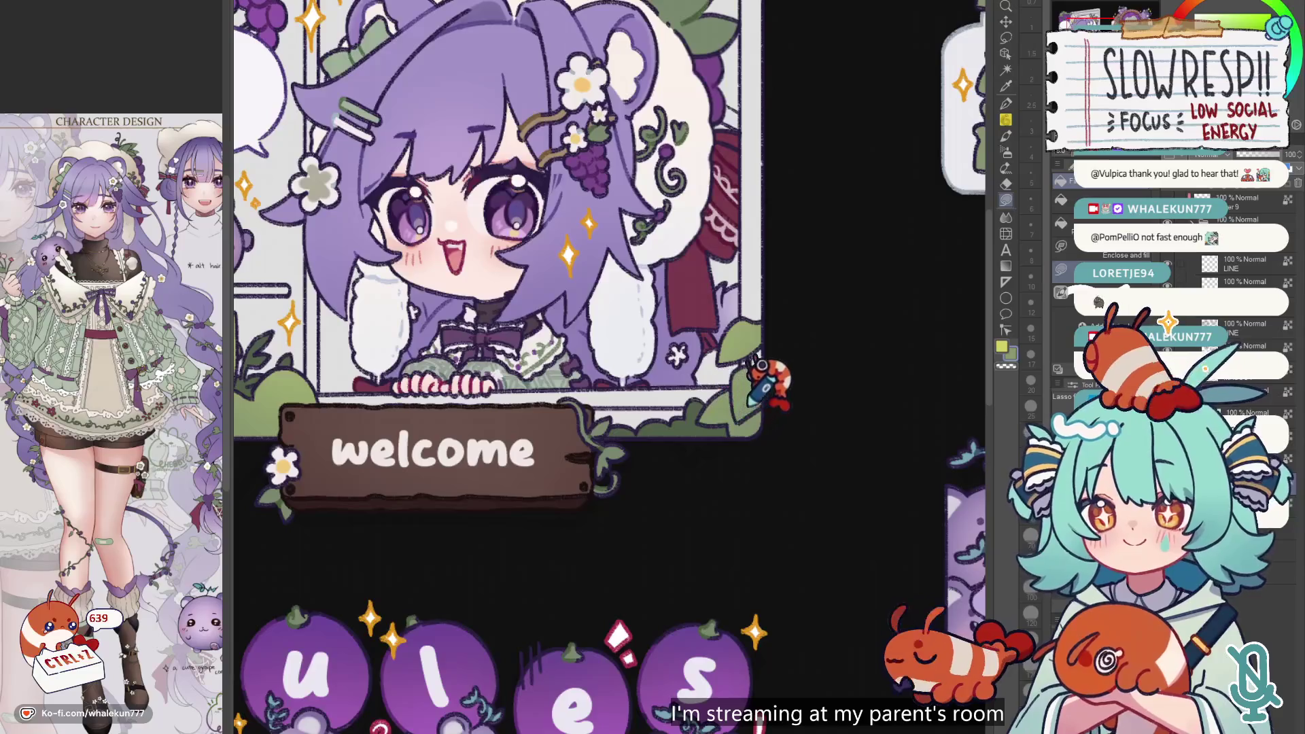
pyautogui.scroll(-3, 758, 367)
pyautogui.scroll(-3, 825, 295)
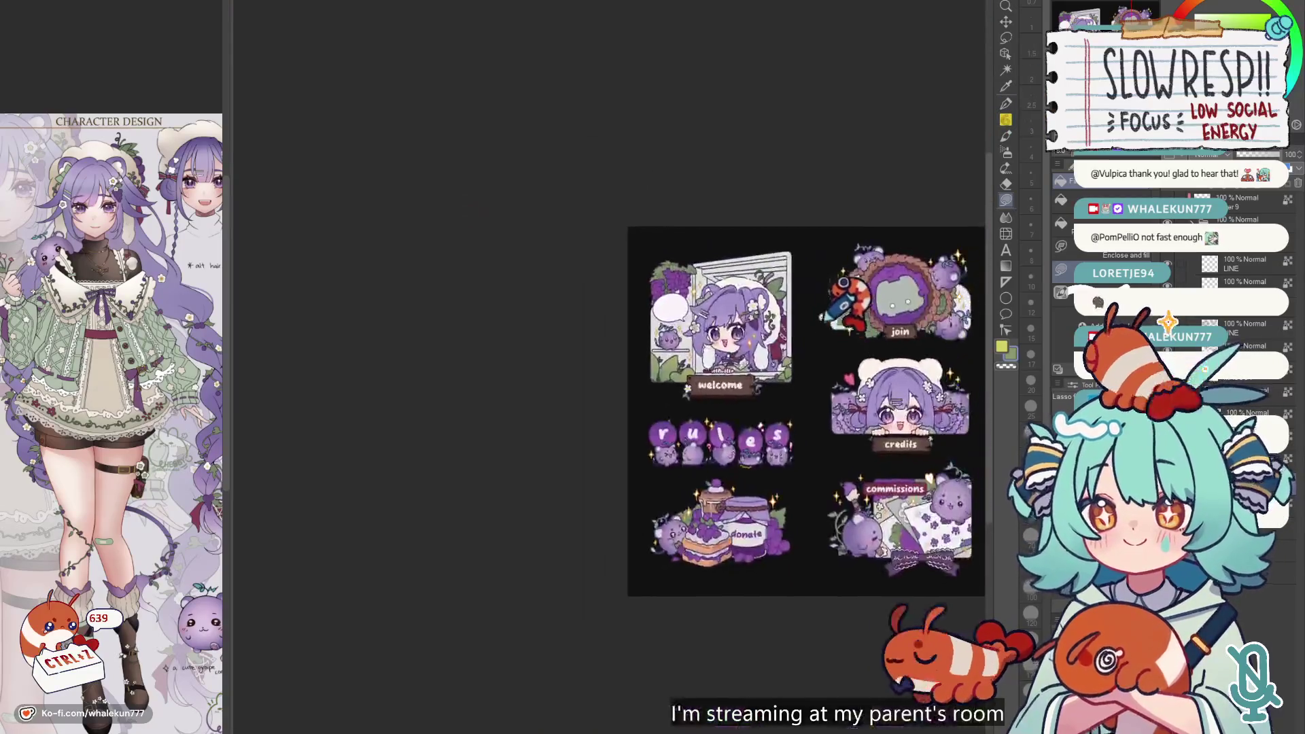
pyautogui.scroll(3, 832, 312)
pyautogui.scroll(3, 734, 366)
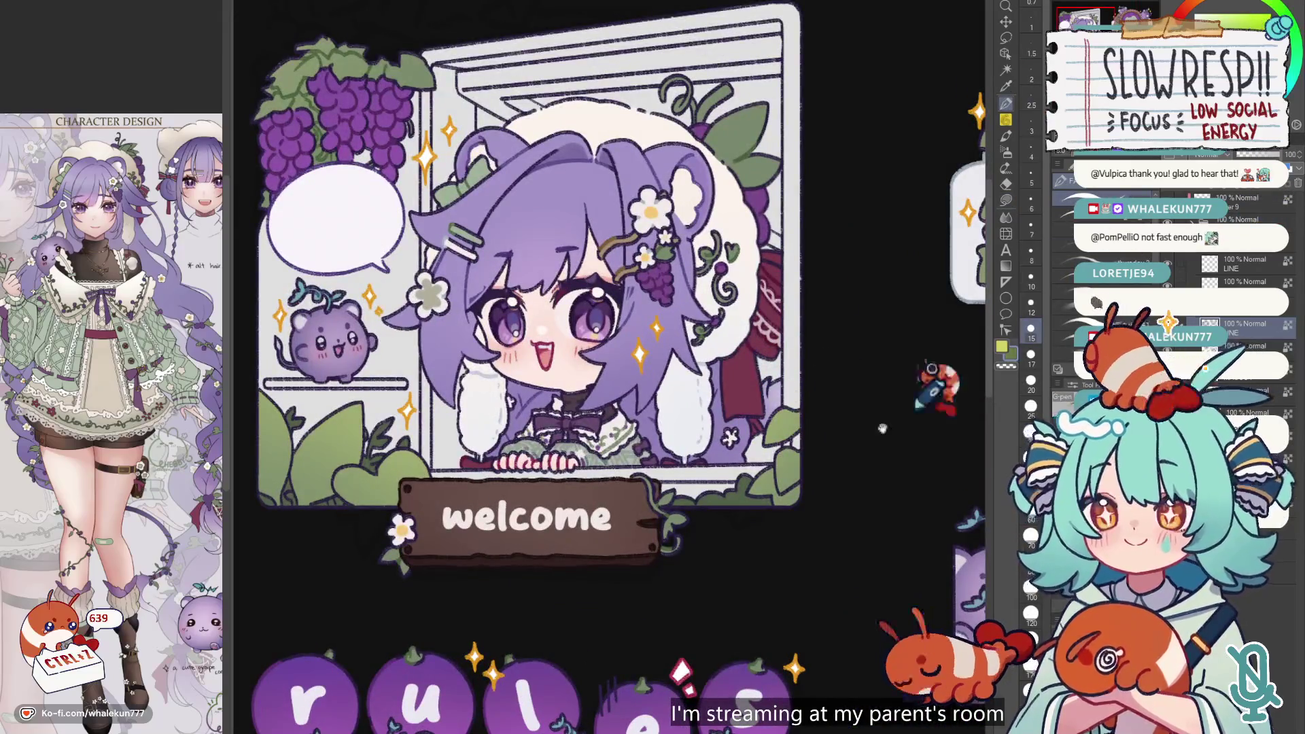
# - Zoom in on the girl, welcome sign and grape creature, then undo one more stroke
pyautogui.moveTo(905, 412); pyautogui.dragTo(849, 294)
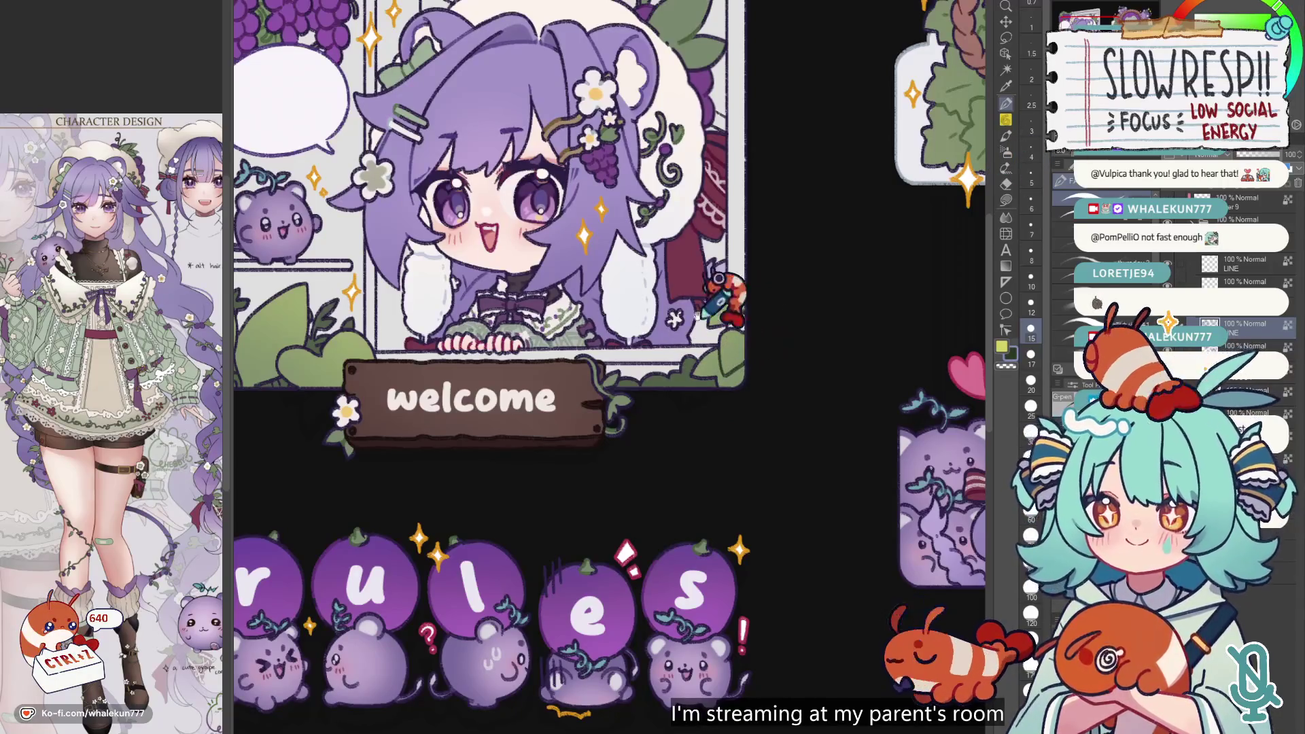
pyautogui.moveTo(756, 346); pyautogui.dragTo(767, 352)
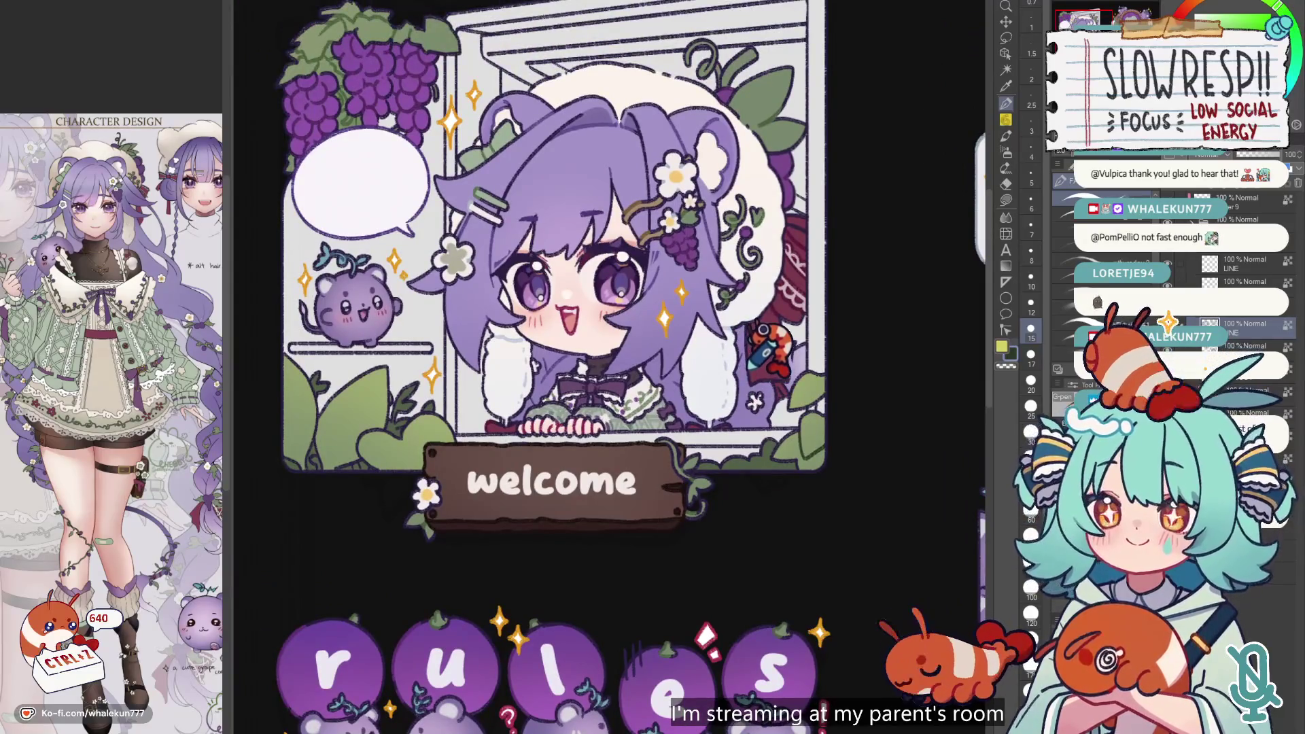
pyautogui.moveTo(767, 352)
pyautogui.mouseDown()
pyautogui.moveTo(740, 352)
pyautogui.moveTo(749, 329)
pyautogui.mouseUp()
pyautogui.scroll(2, 749, 329)
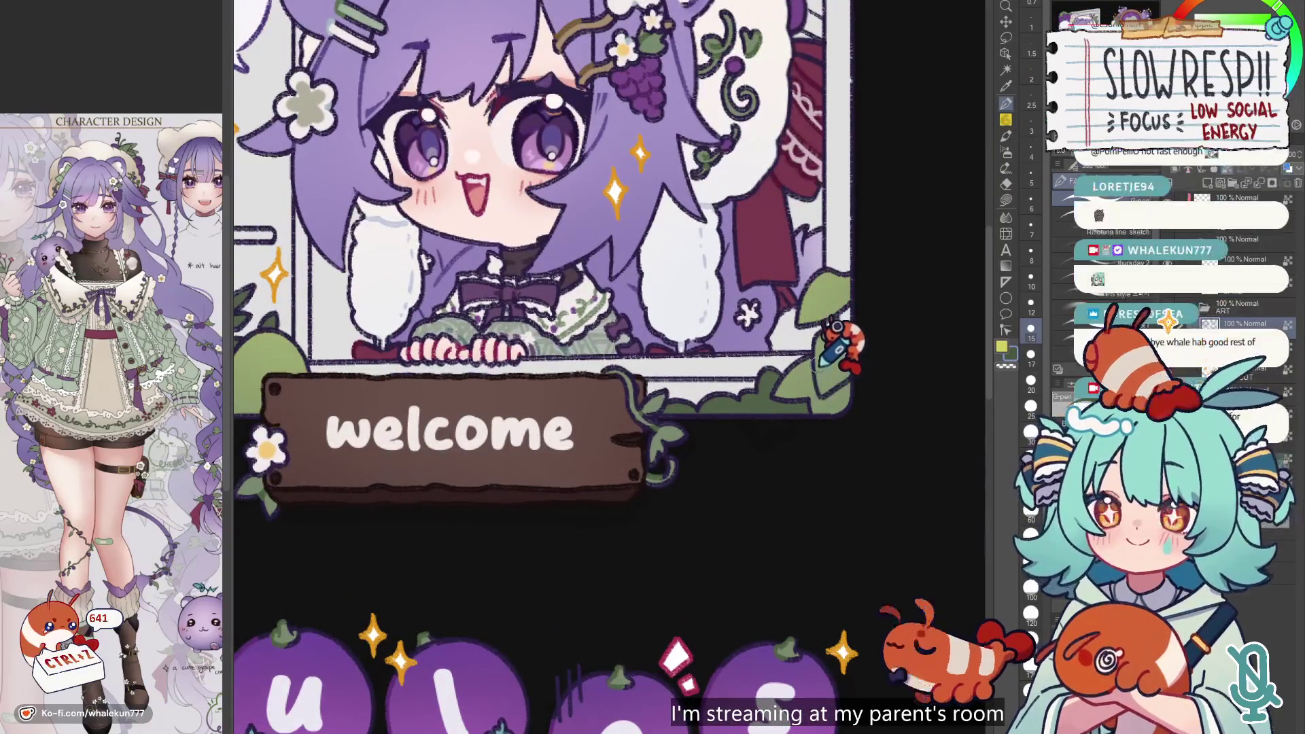
pyautogui.scroll(-2, 841, 375)
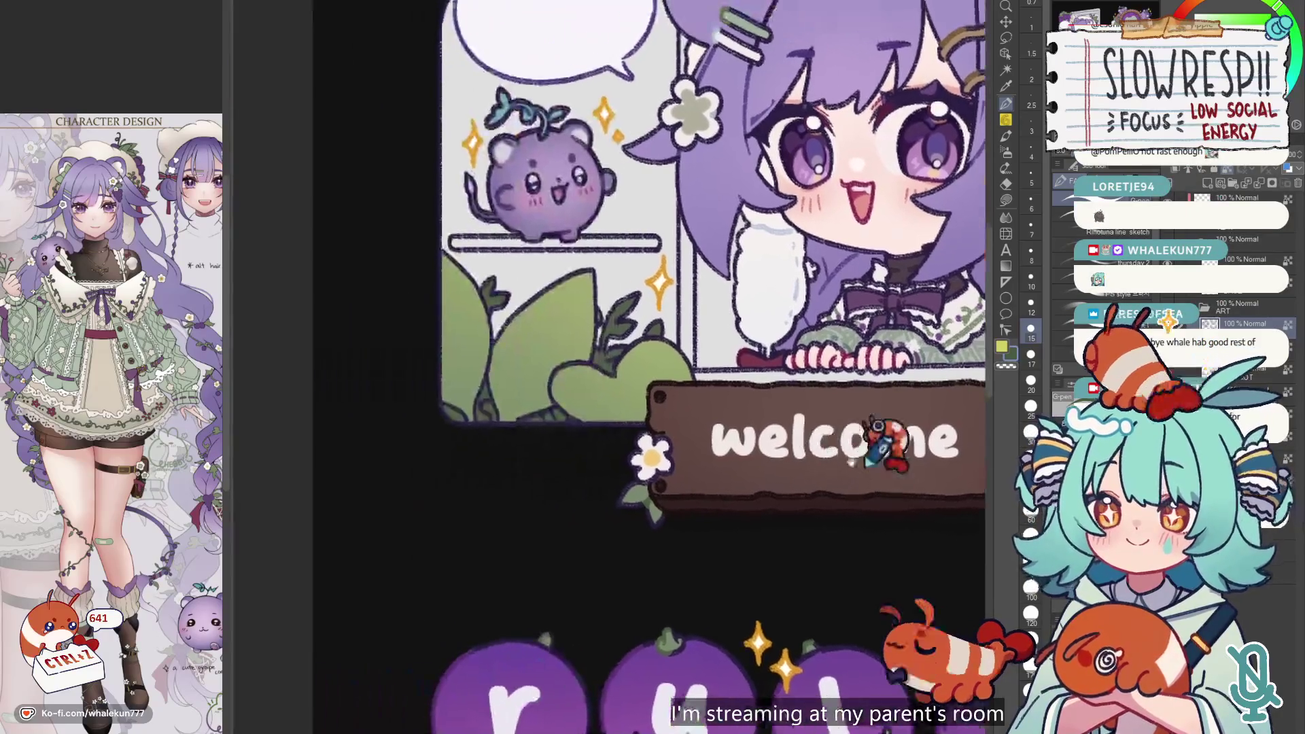
pyautogui.scroll(2, 615, 340)
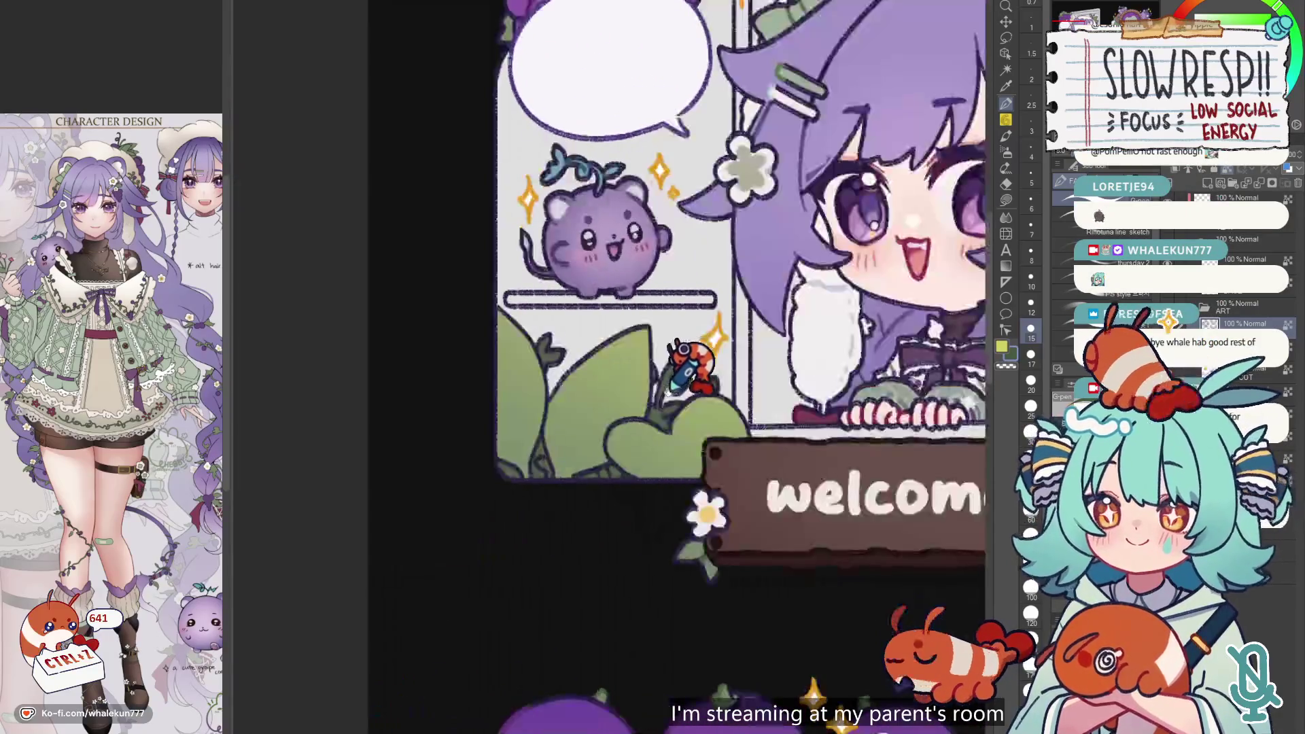
pyautogui.moveTo(676, 371); pyautogui.dragTo(695, 405)
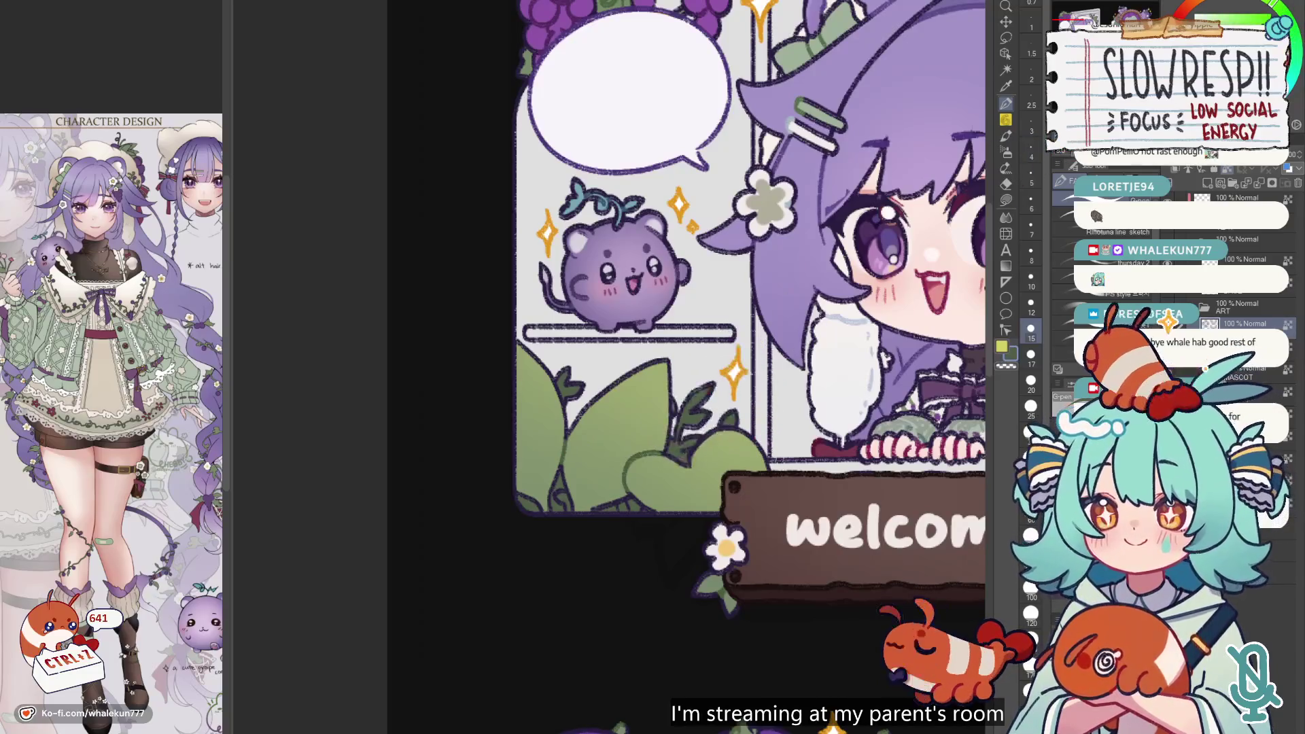
pyautogui.hotkey('ctrl', 'z')
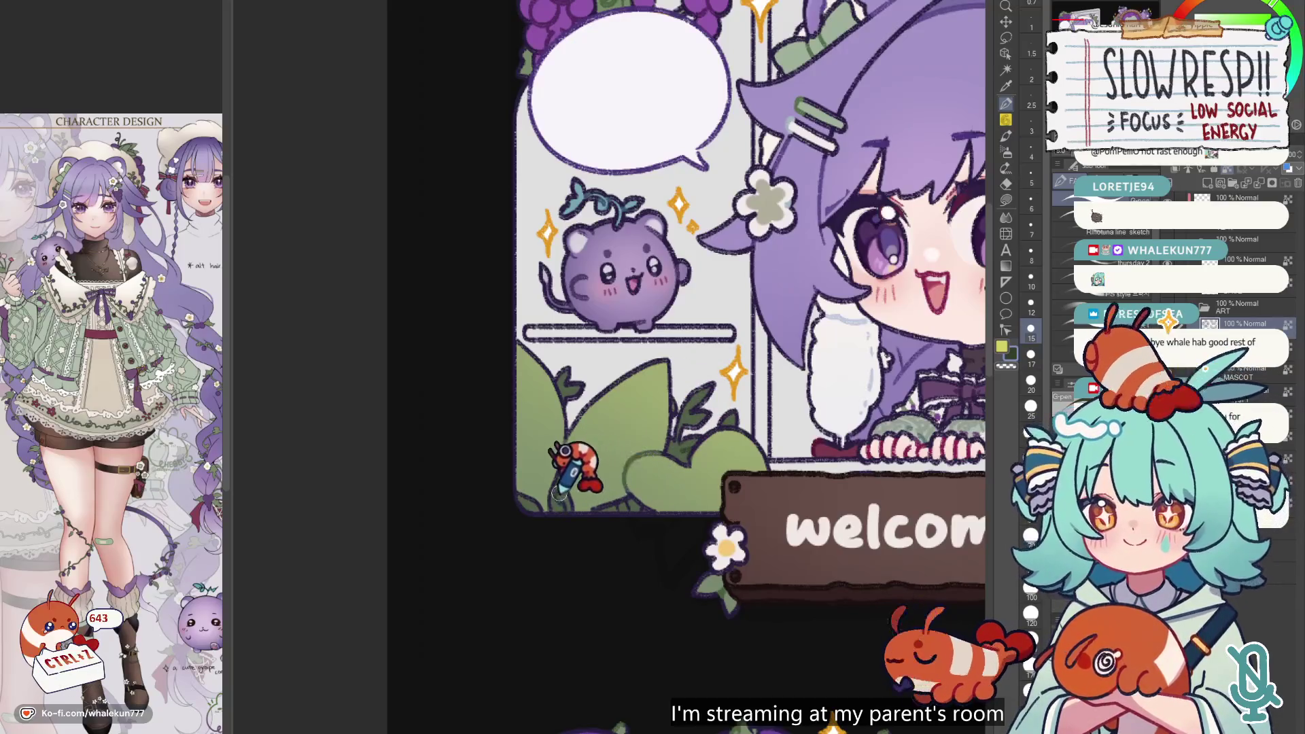
pyautogui.scroll(-4, 630, 503)
pyautogui.scroll(2, 747, 428)
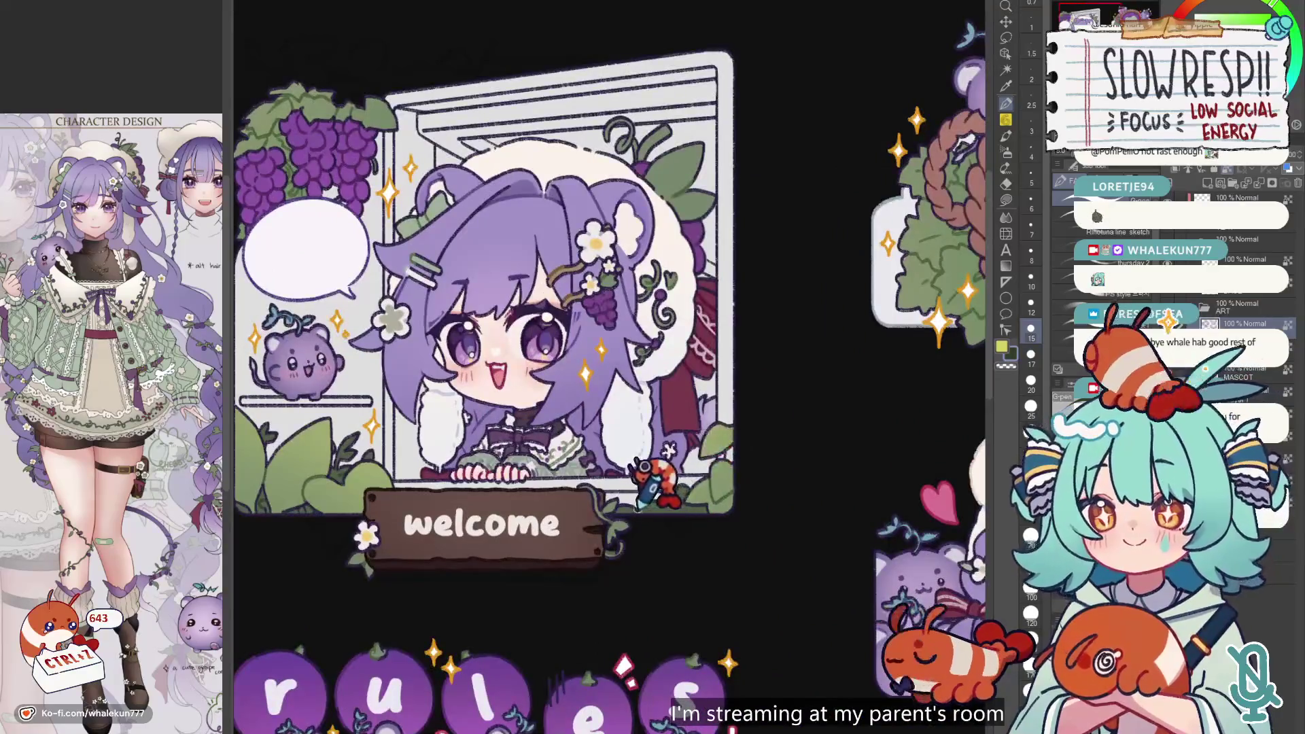
pyautogui.scroll(-3, 660, 498)
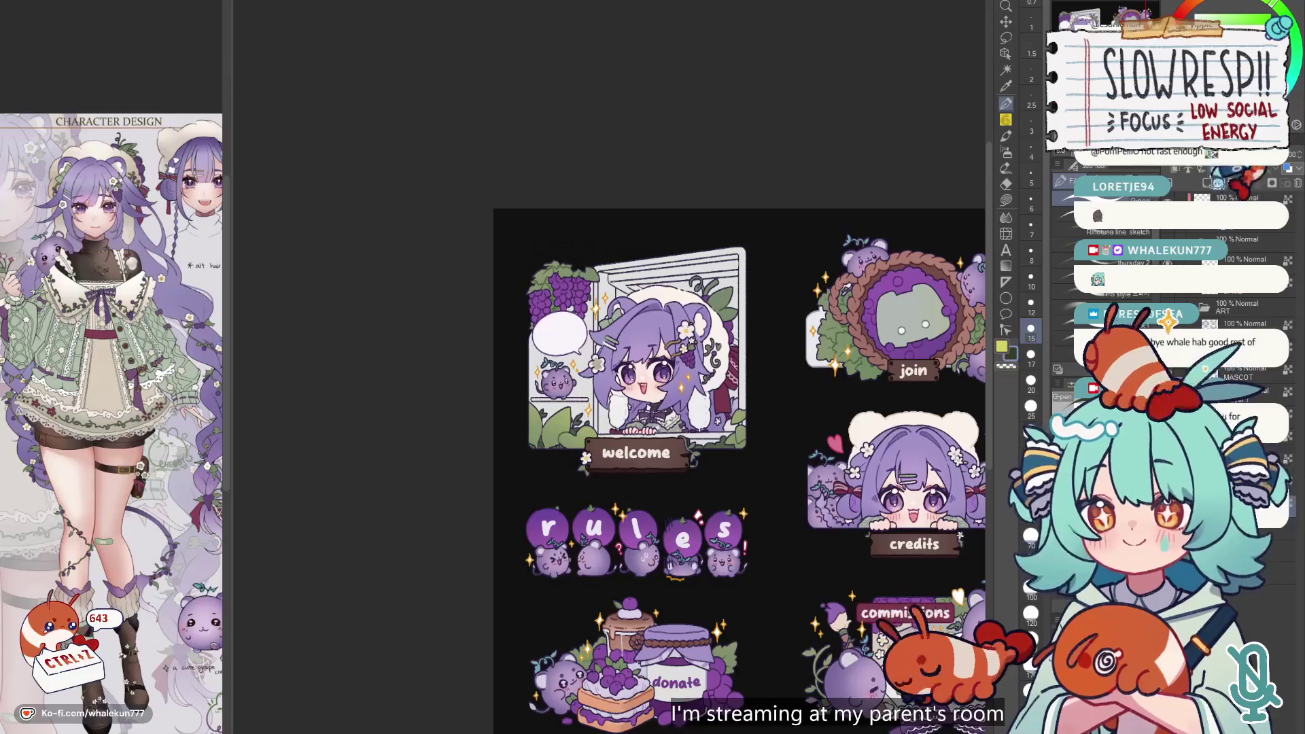
pyautogui.click(1007, 201)
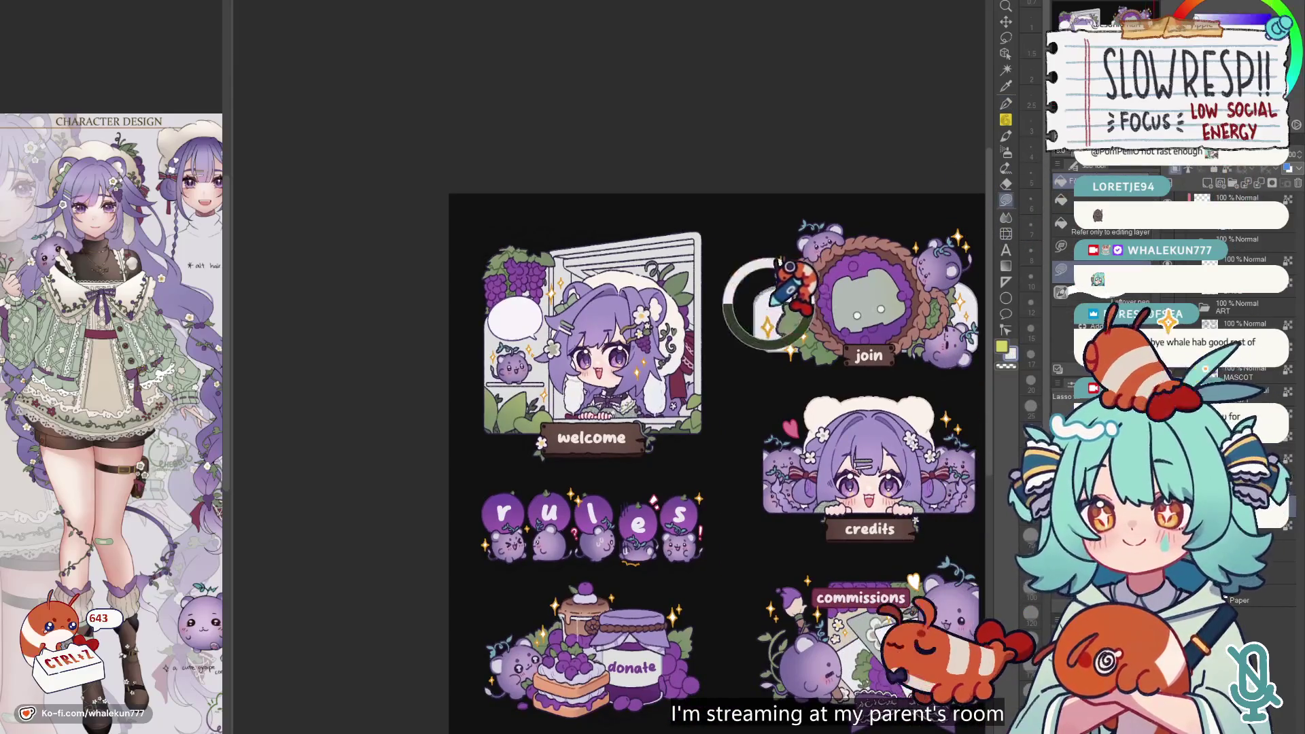
pyautogui.moveTo(700, 493)
pyautogui.mouseDown()
pyautogui.moveTo(729, 243)
pyautogui.moveTo(474, 430)
pyautogui.moveTo(700, 492)
pyautogui.mouseUp()
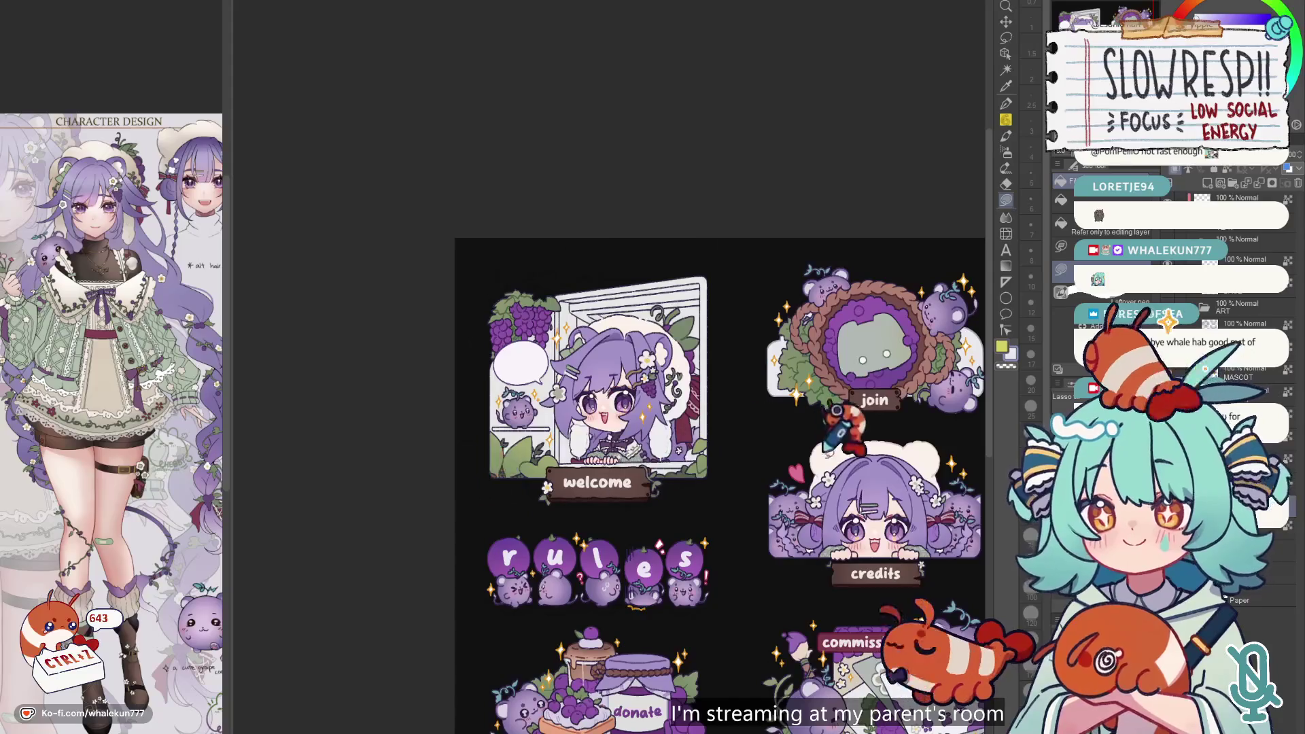
pyautogui.moveTo(845, 415); pyautogui.dragTo(759, 279)
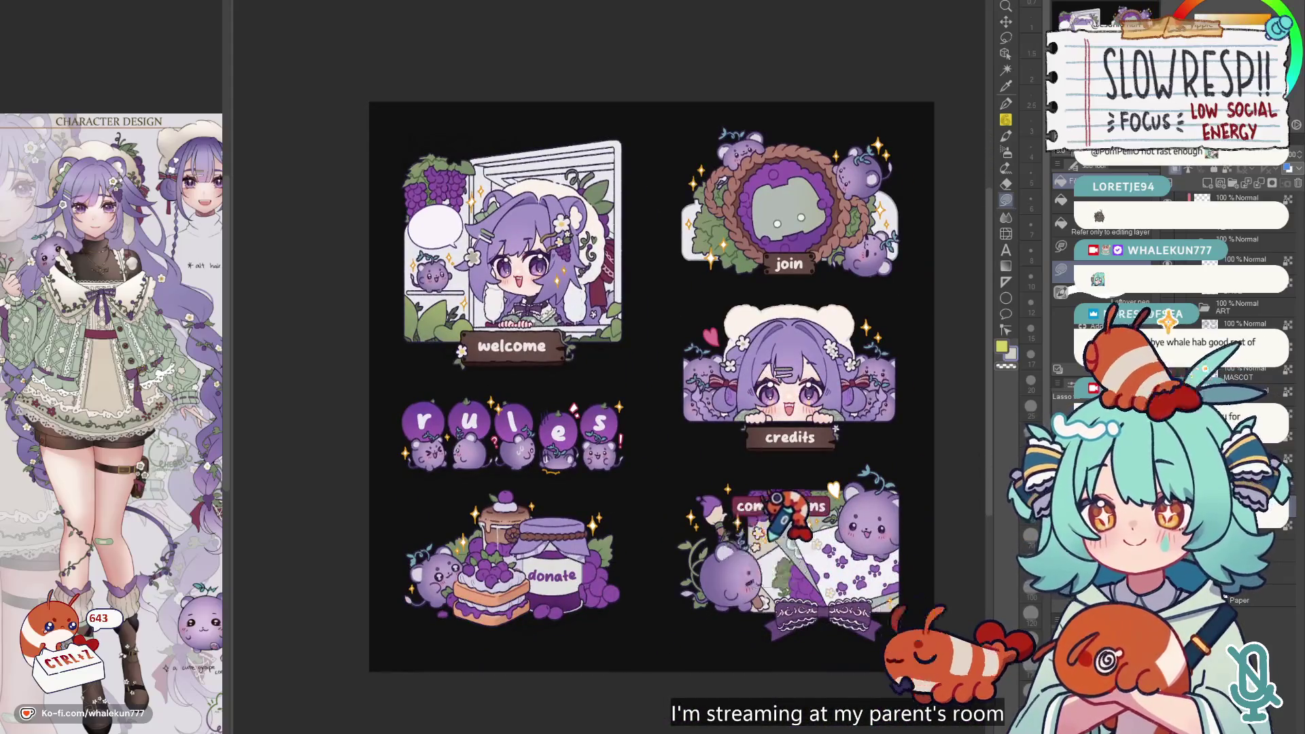
pyautogui.scroll(3, 626, 262)
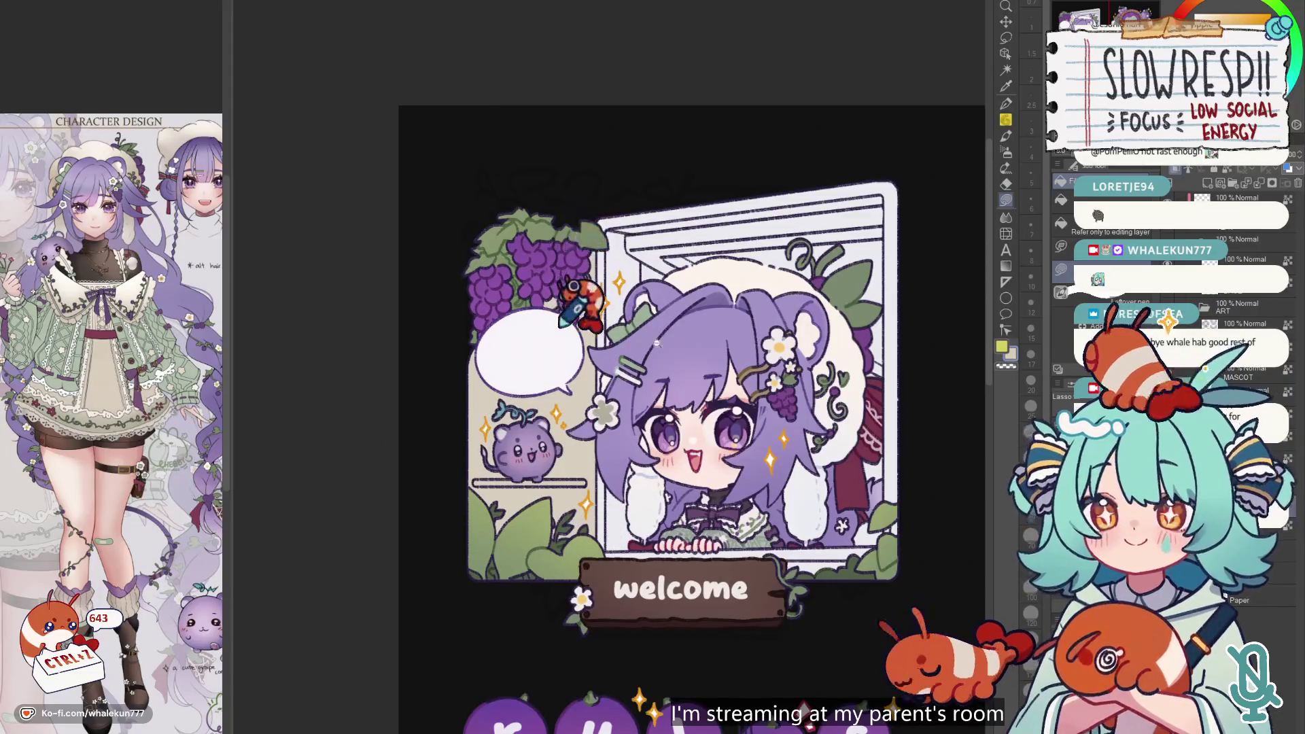
pyautogui.scroll(-3, 559, 325)
pyautogui.press('m')
pyautogui.moveTo(491, 319); pyautogui.dragTo(552, 395)
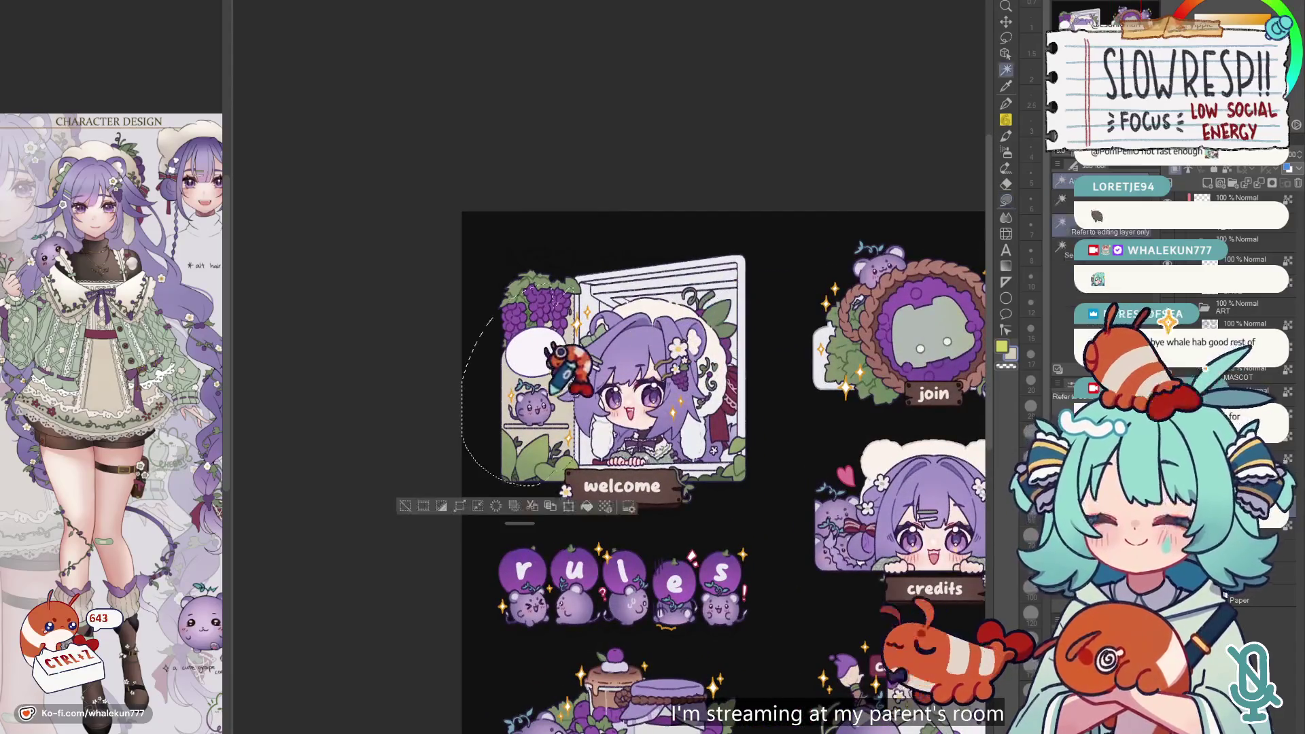
pyautogui.click(1005, 151)
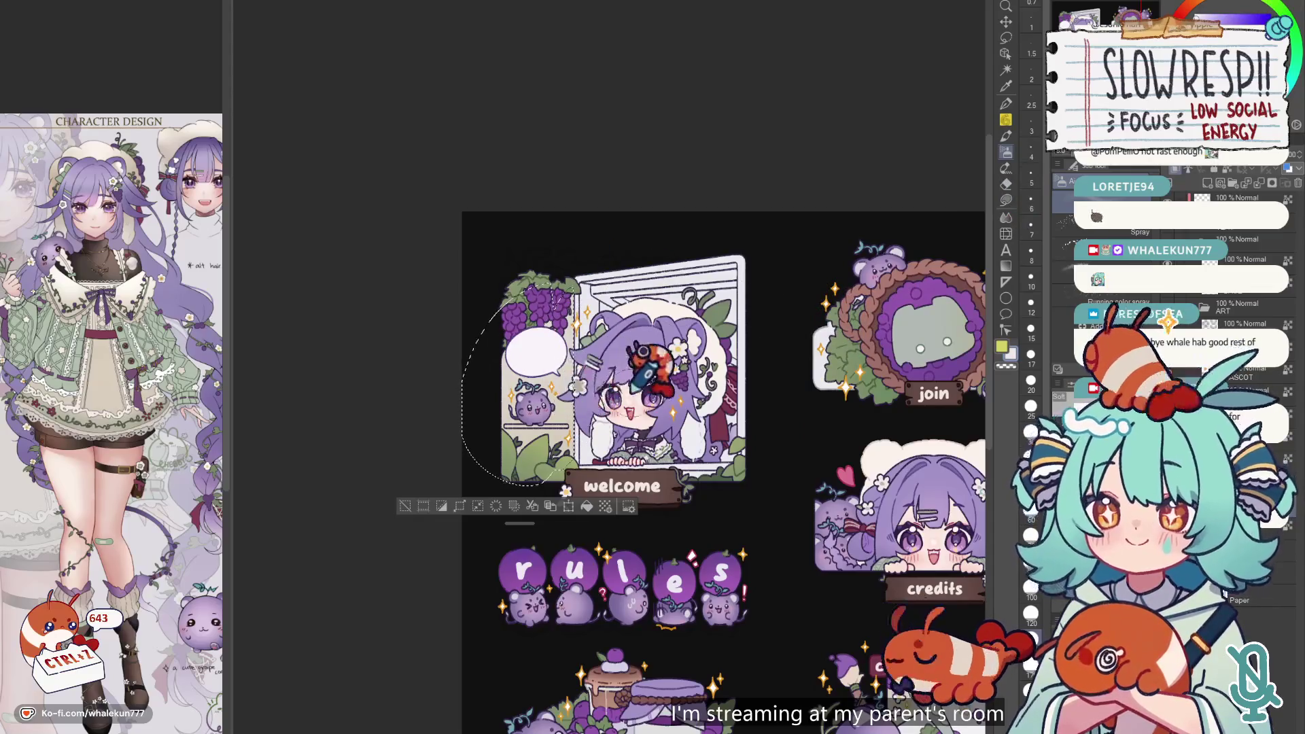
pyautogui.click(1006, 201)
pyautogui.hotkey('ctrl', 'd')
pyautogui.scroll(1, 890, 291)
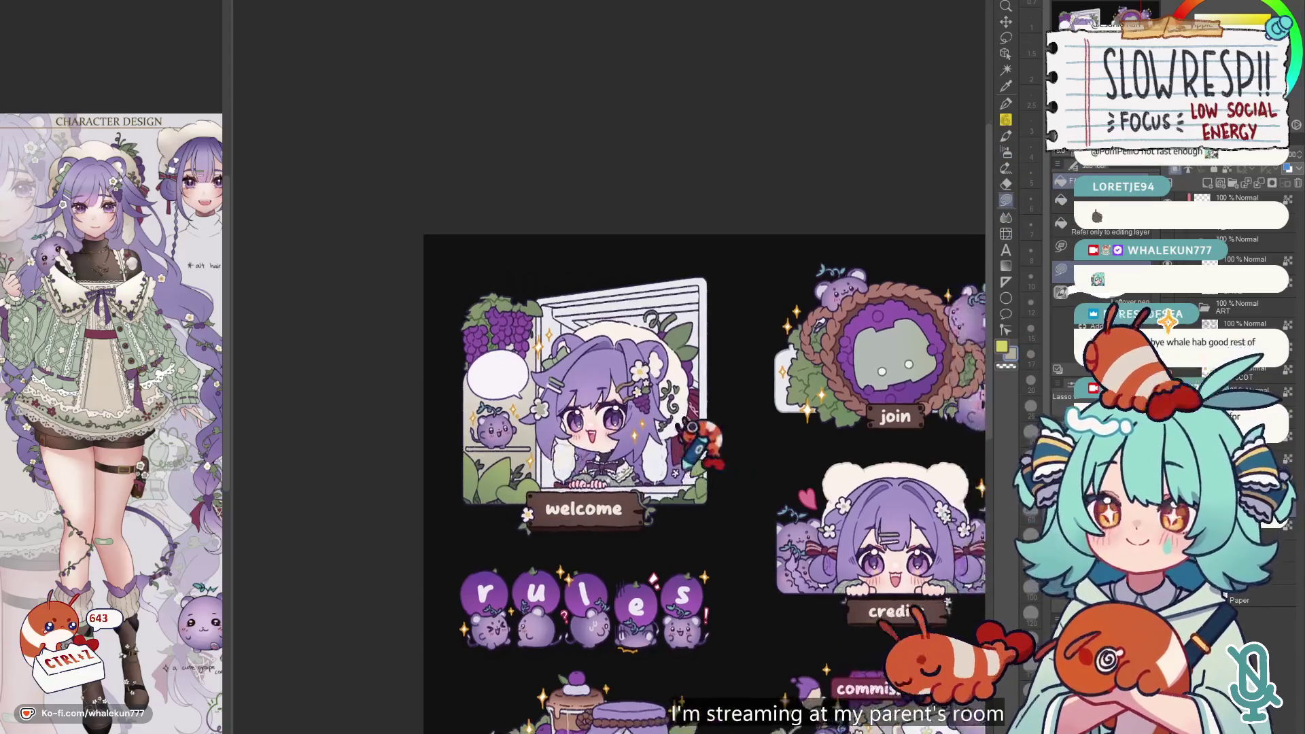
pyautogui.scroll(2, 556, 413)
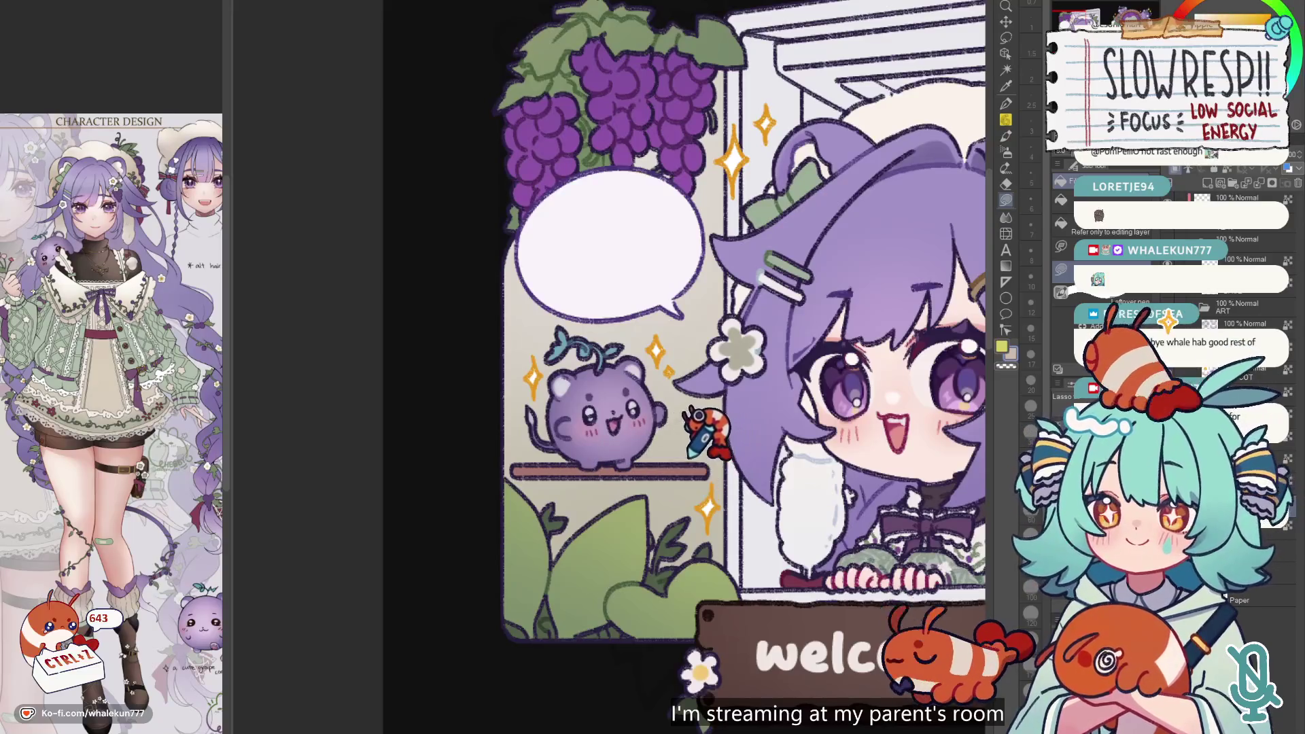
pyautogui.click(700, 470)
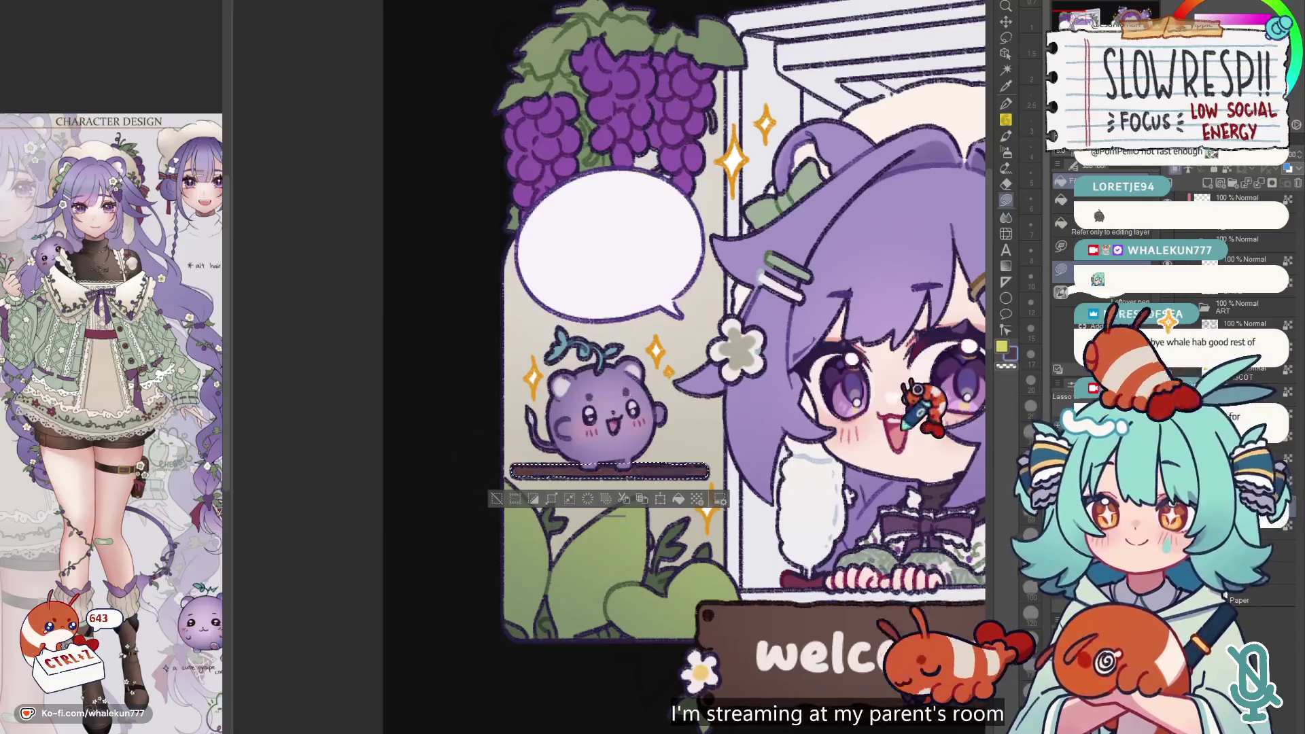
pyautogui.scroll(-4, 908, 415)
pyautogui.scroll(2, 645, 476)
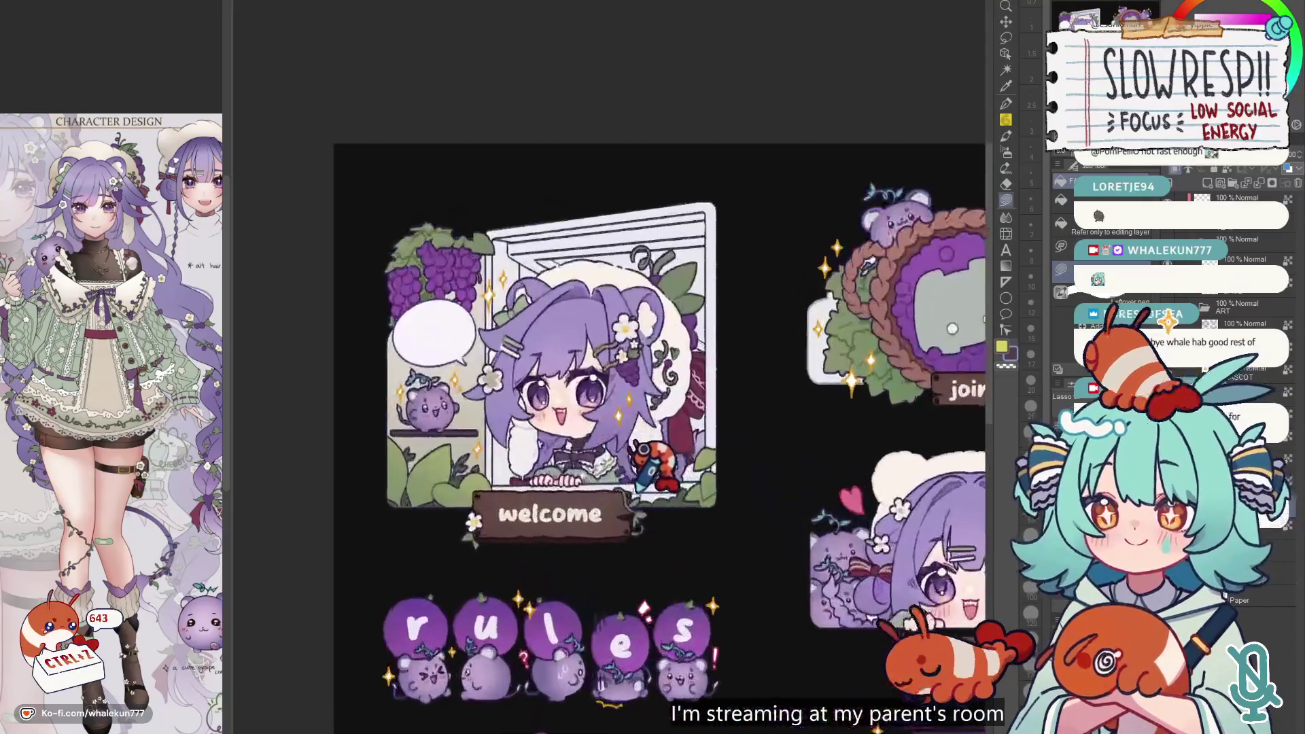
pyautogui.press('w')
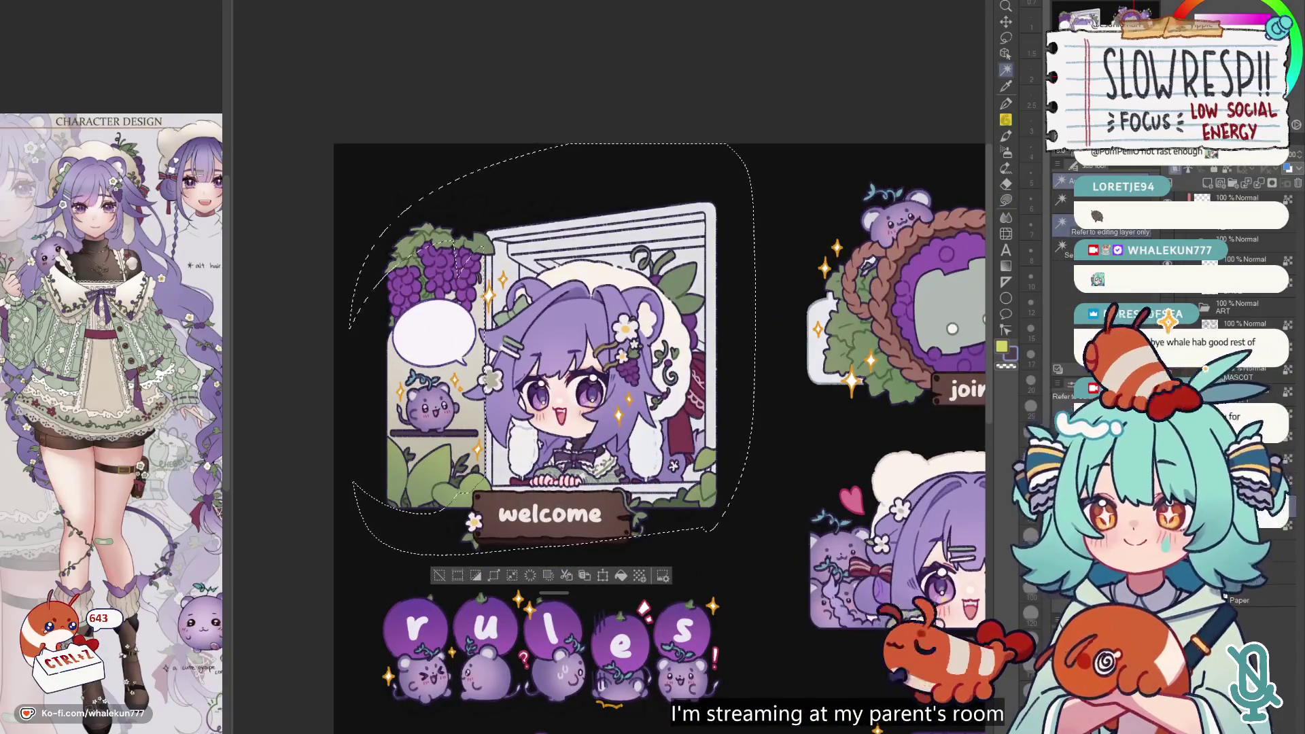
pyautogui.hotkey('ctrl', 'd')
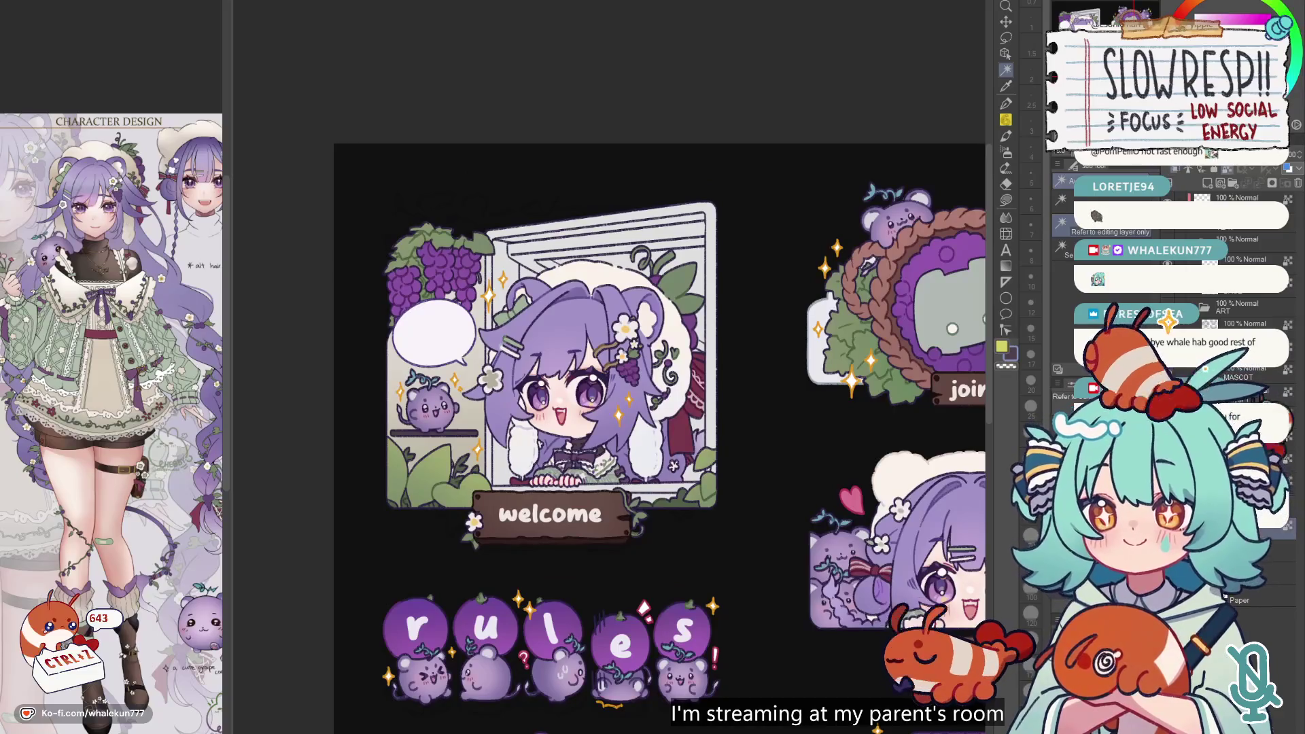
pyautogui.click(1006, 201)
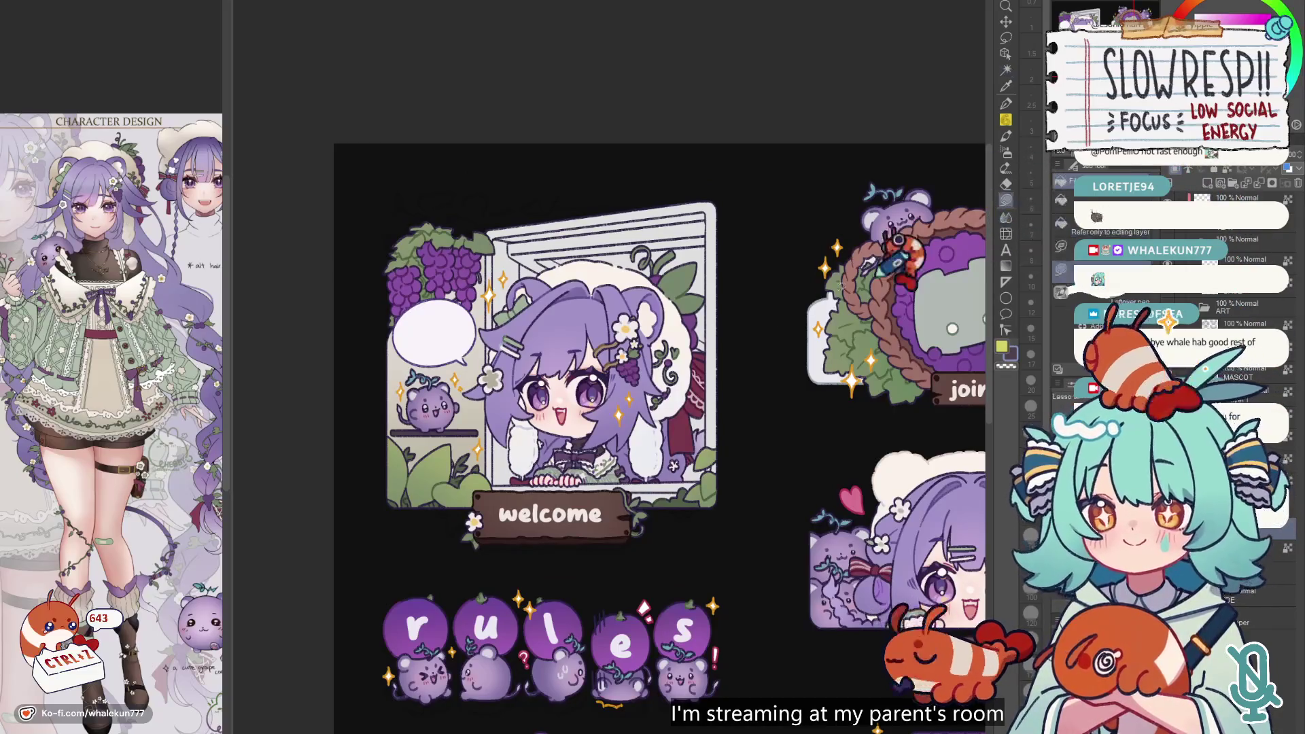
pyautogui.moveTo(660, 373); pyautogui.dragTo(724, 393)
pyautogui.scroll(-4, 731, 415)
pyautogui.moveTo(747, 435); pyautogui.dragTo(669, 350)
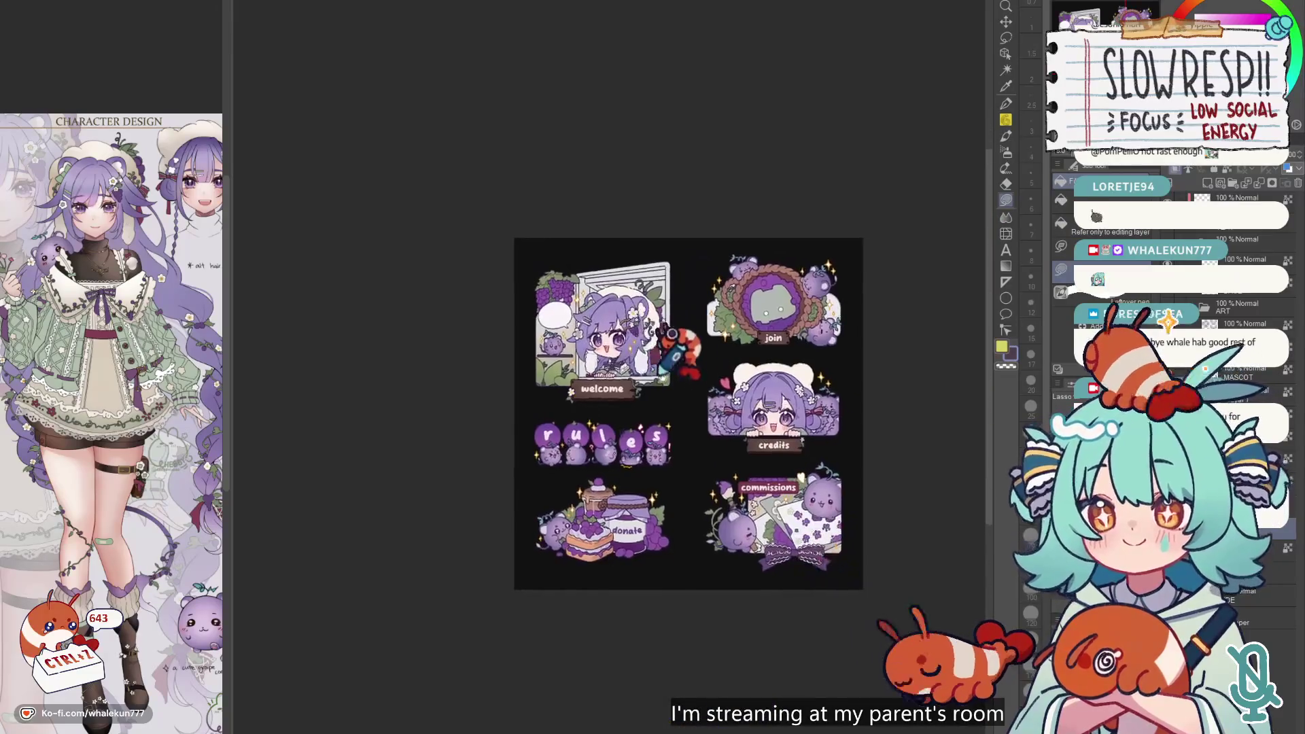
pyautogui.moveTo(687, 401); pyautogui.dragTo(624, 385)
pyautogui.scroll(3, 646, 418)
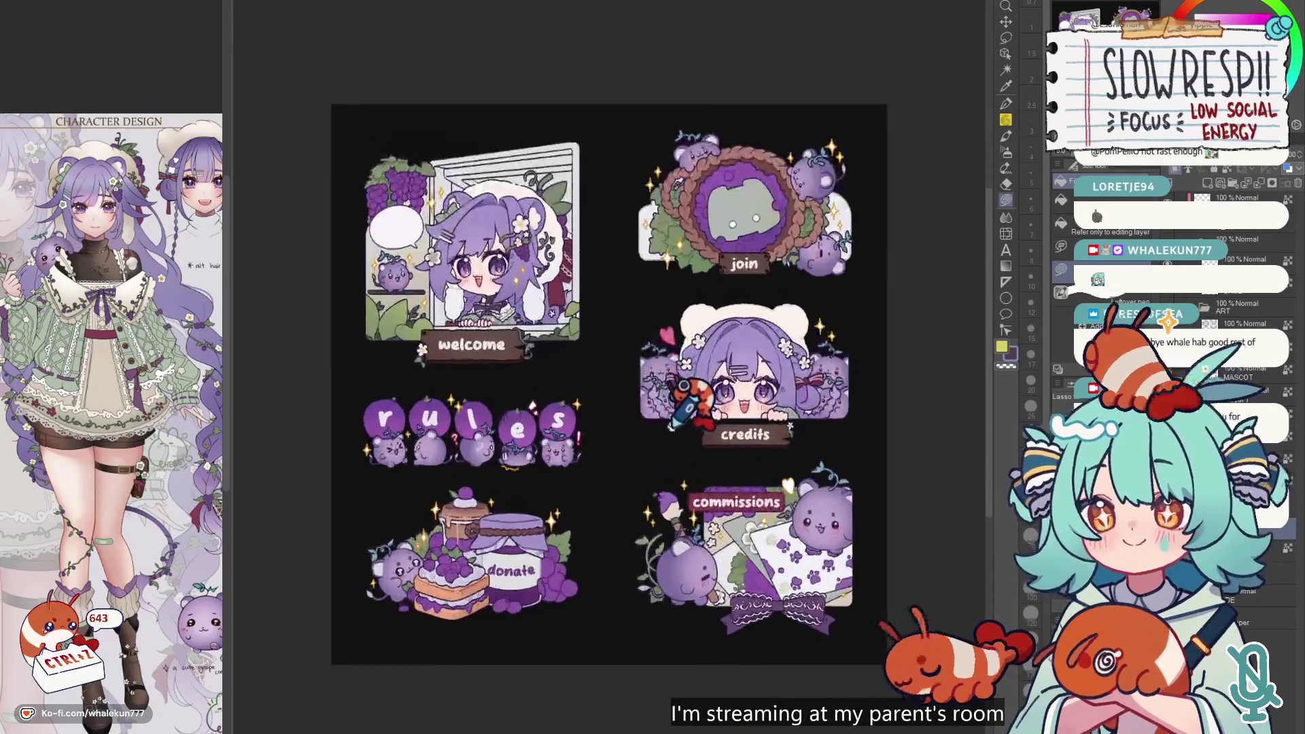
pyautogui.moveTo(685, 429)
pyautogui.mouseDown()
pyautogui.moveTo(718, 479)
pyautogui.moveTo(745, 440)
pyautogui.mouseUp()
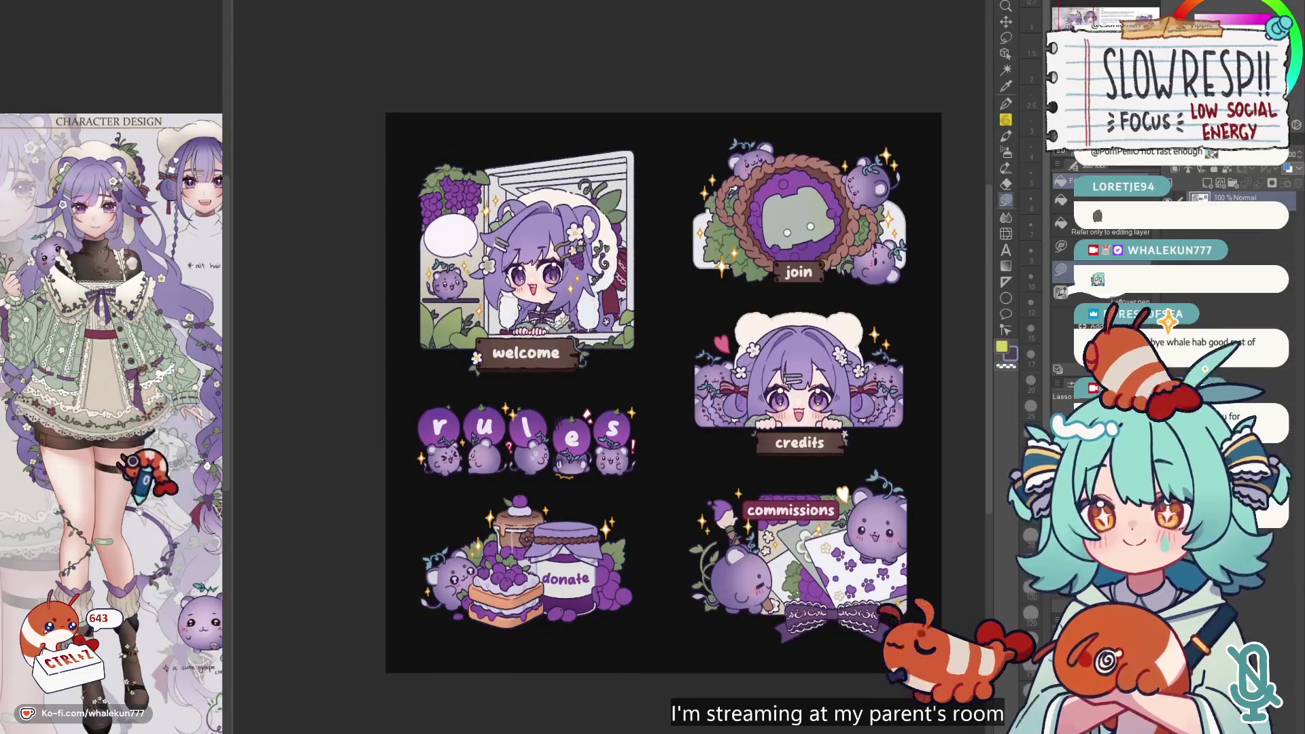
pyautogui.moveTo(250, 544); pyautogui.dragTo(234, 562)
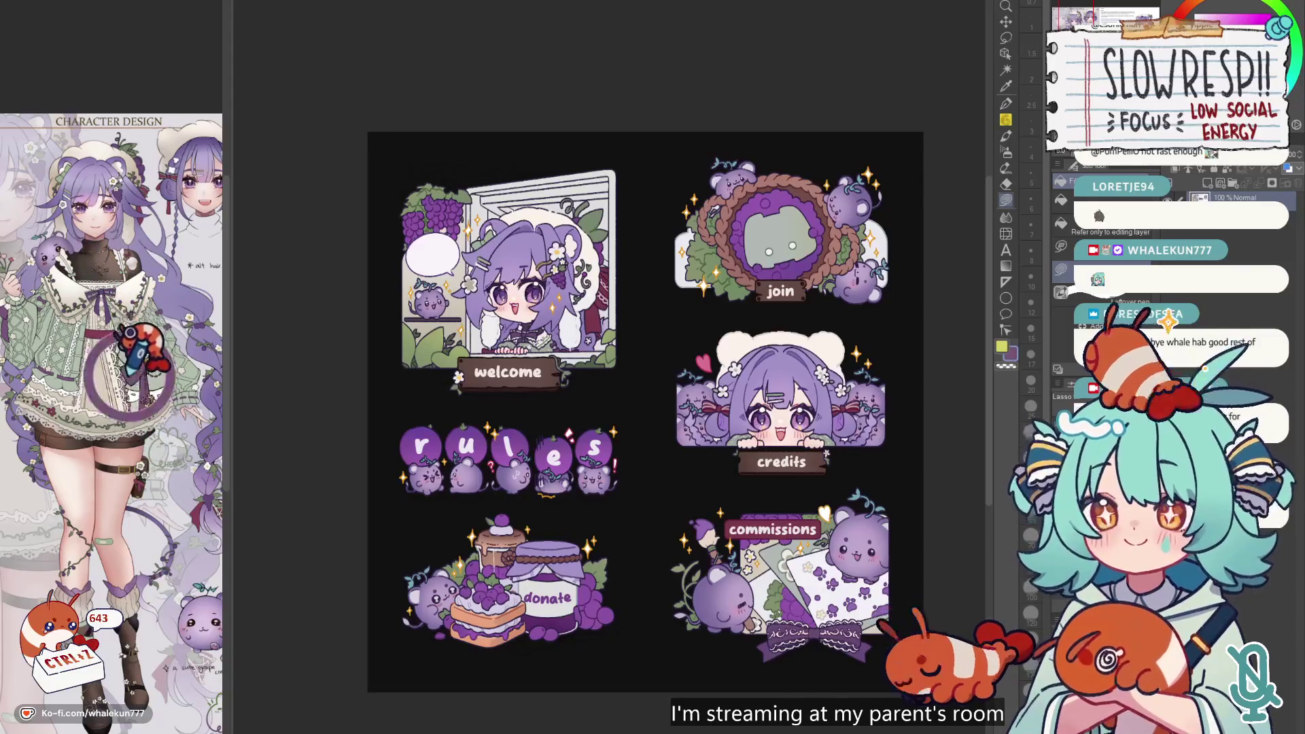
pyautogui.scroll(3, 421, 155)
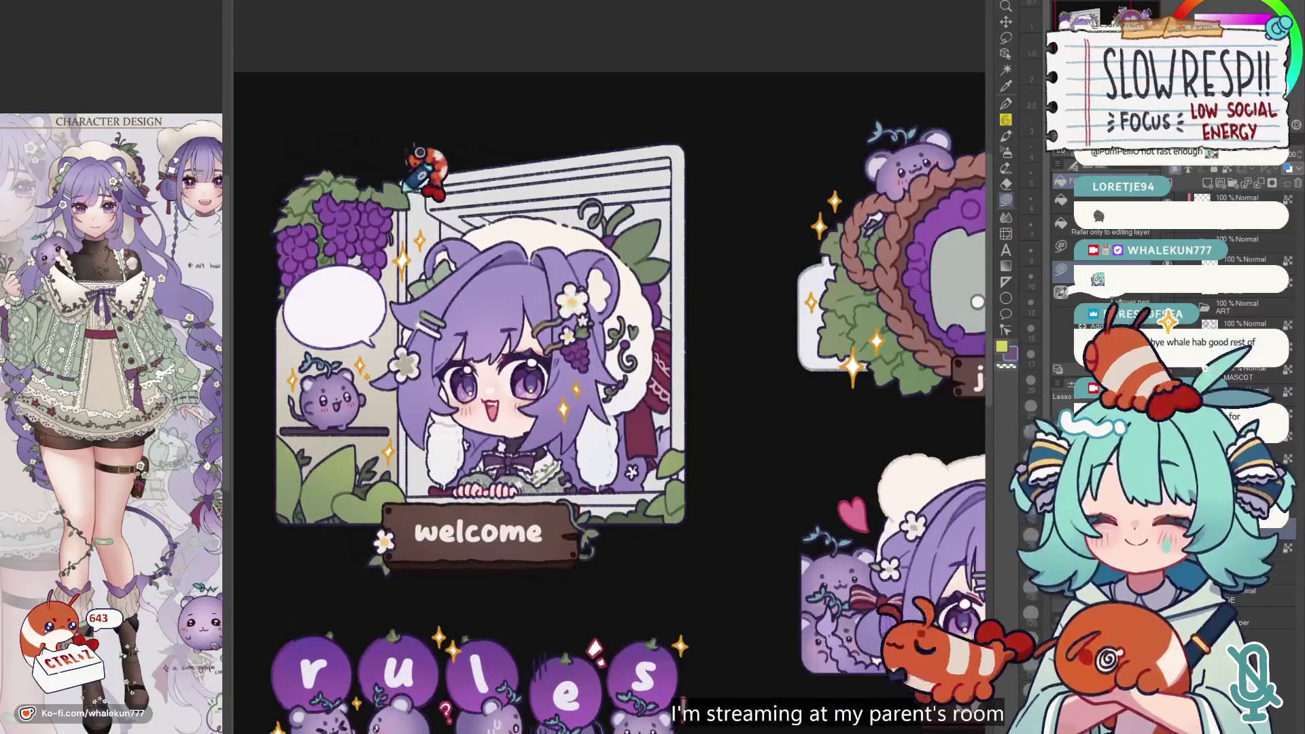
pyautogui.moveTo(416, 142)
pyautogui.mouseDown()
pyautogui.moveTo(476, 184)
pyautogui.moveTo(469, 476)
pyautogui.moveTo(408, 448)
pyautogui.mouseUp()
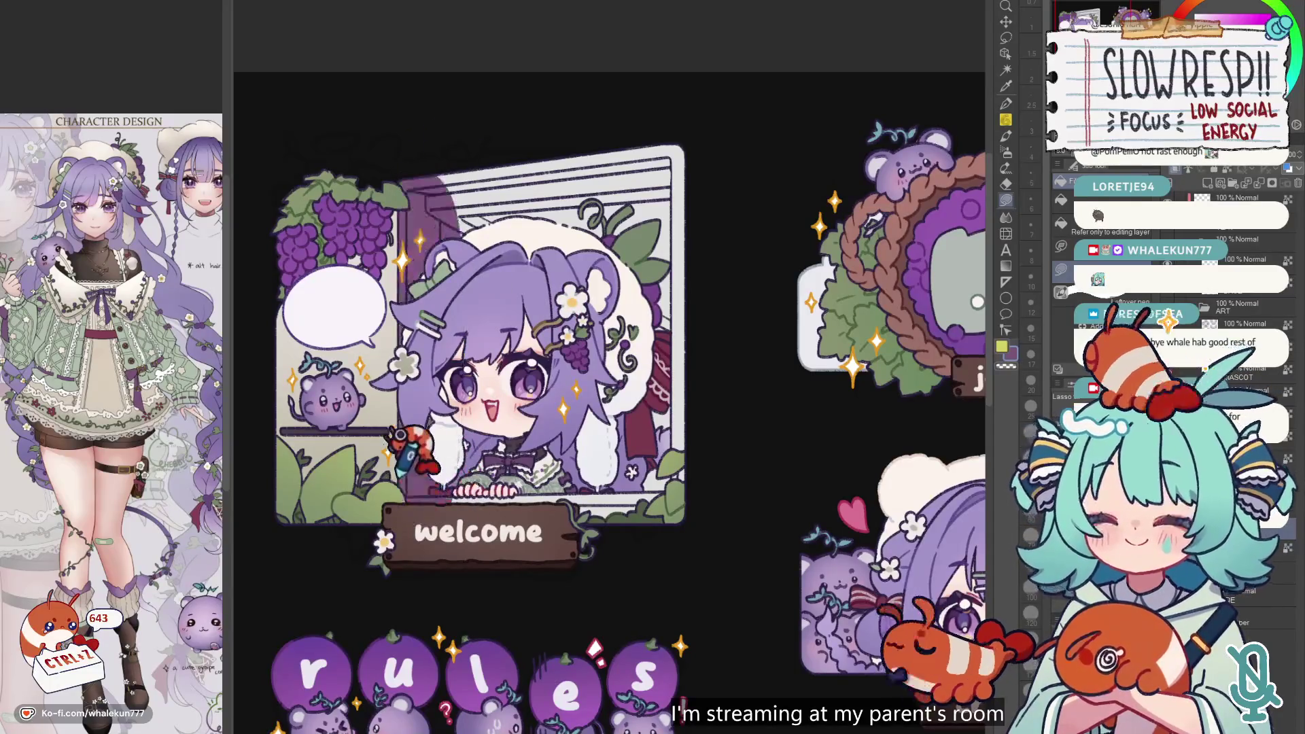
pyautogui.moveTo(476, 178)
pyautogui.mouseDown()
pyautogui.moveTo(598, 537)
pyautogui.moveTo(562, 23)
pyautogui.moveTo(503, 136)
pyautogui.mouseUp()
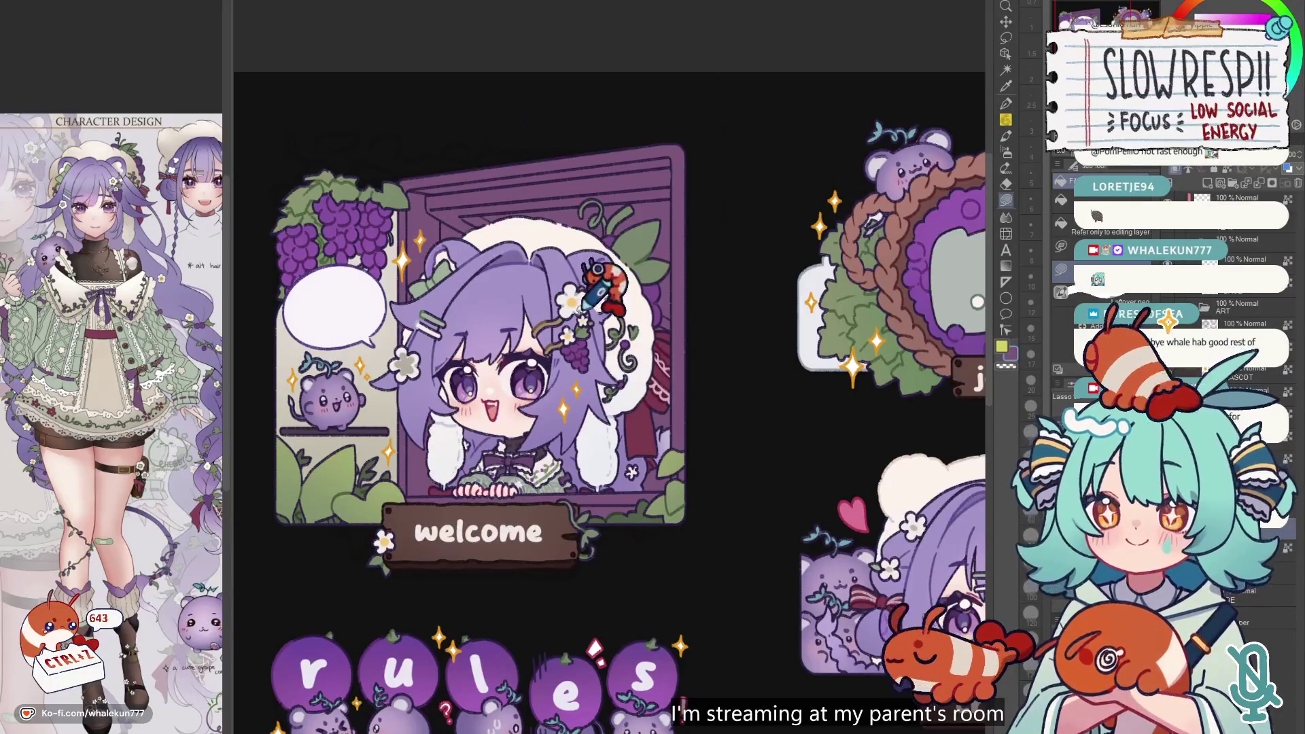
pyautogui.scroll(2, 635, 380)
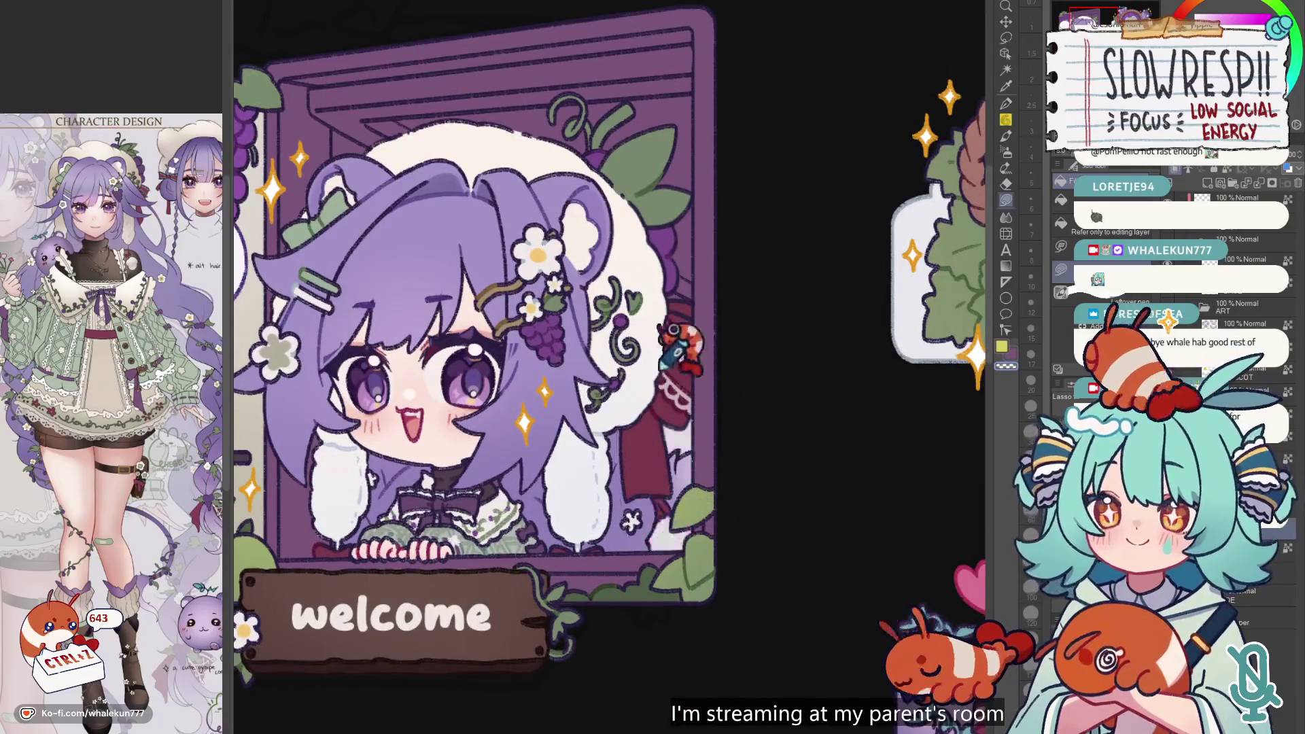
pyautogui.scroll(3, 691, 367)
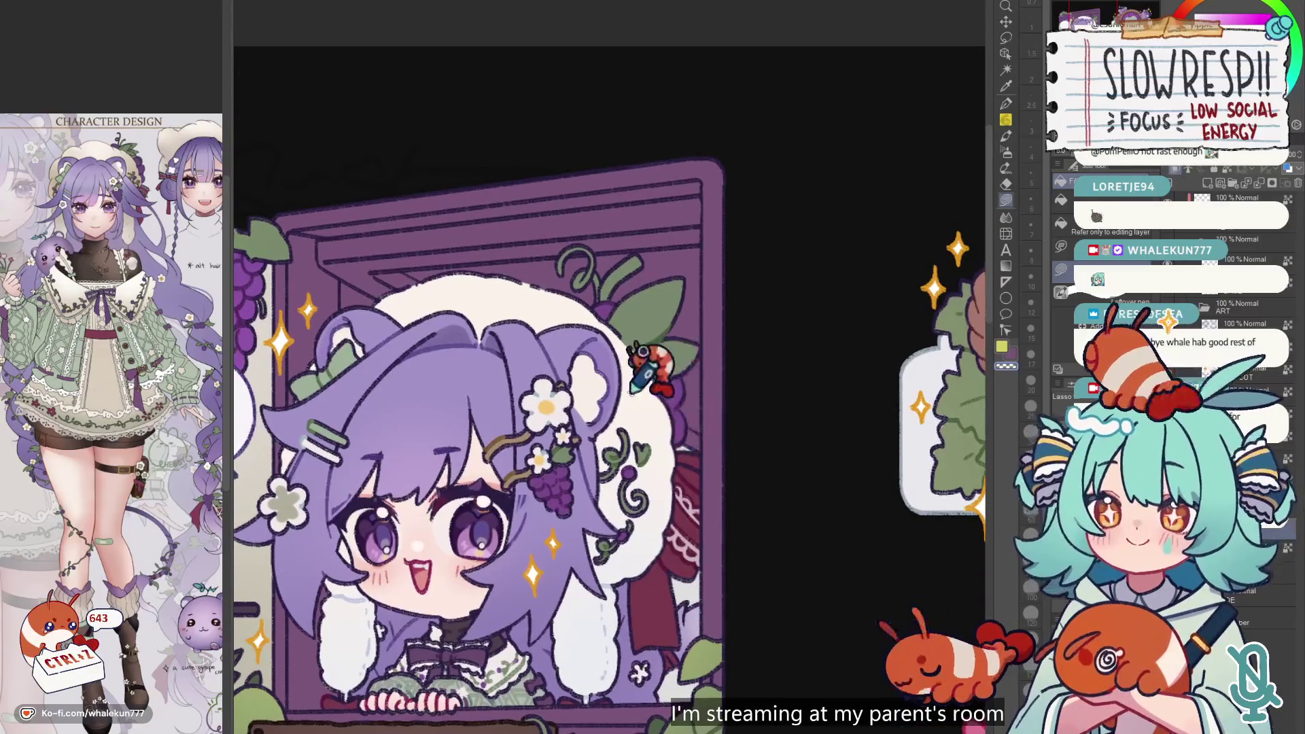
pyautogui.scroll(2, 597, 366)
pyautogui.hscroll(-3, 597, 367)
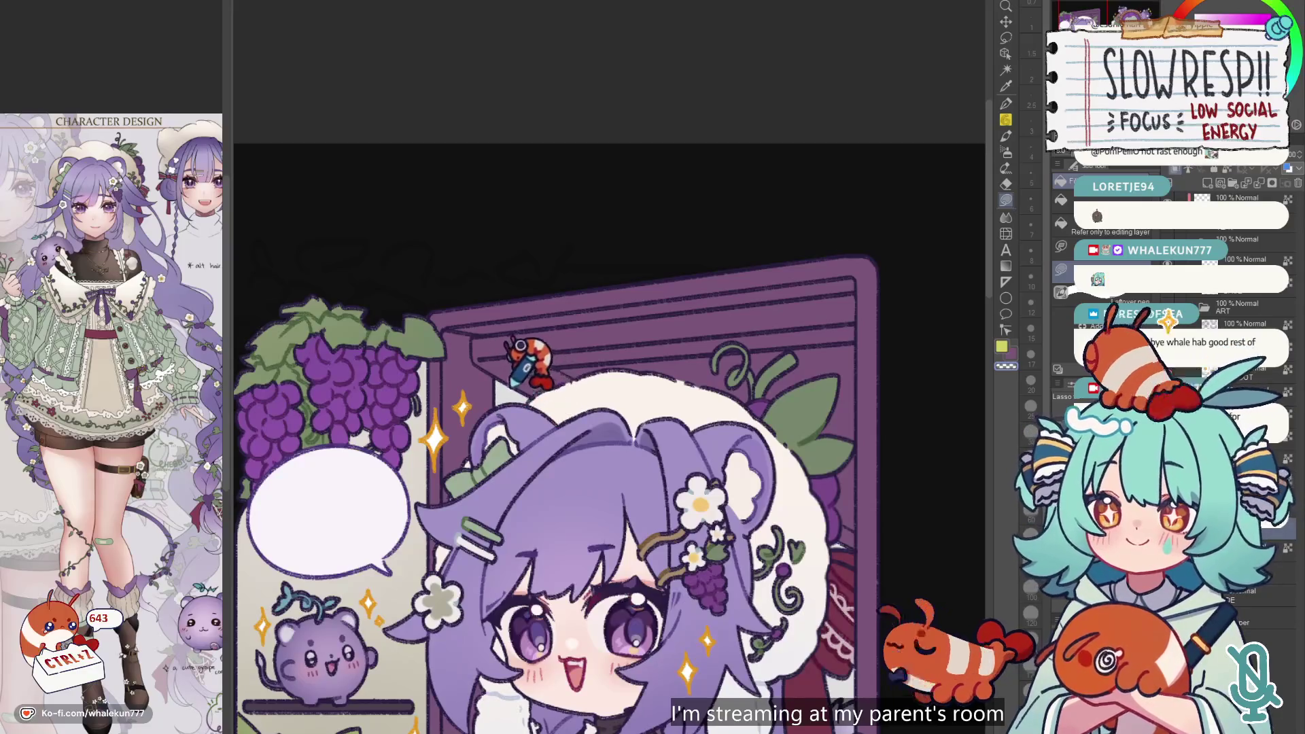
pyautogui.scroll(-5, 553, 372)
pyautogui.scroll(6, 552, 372)
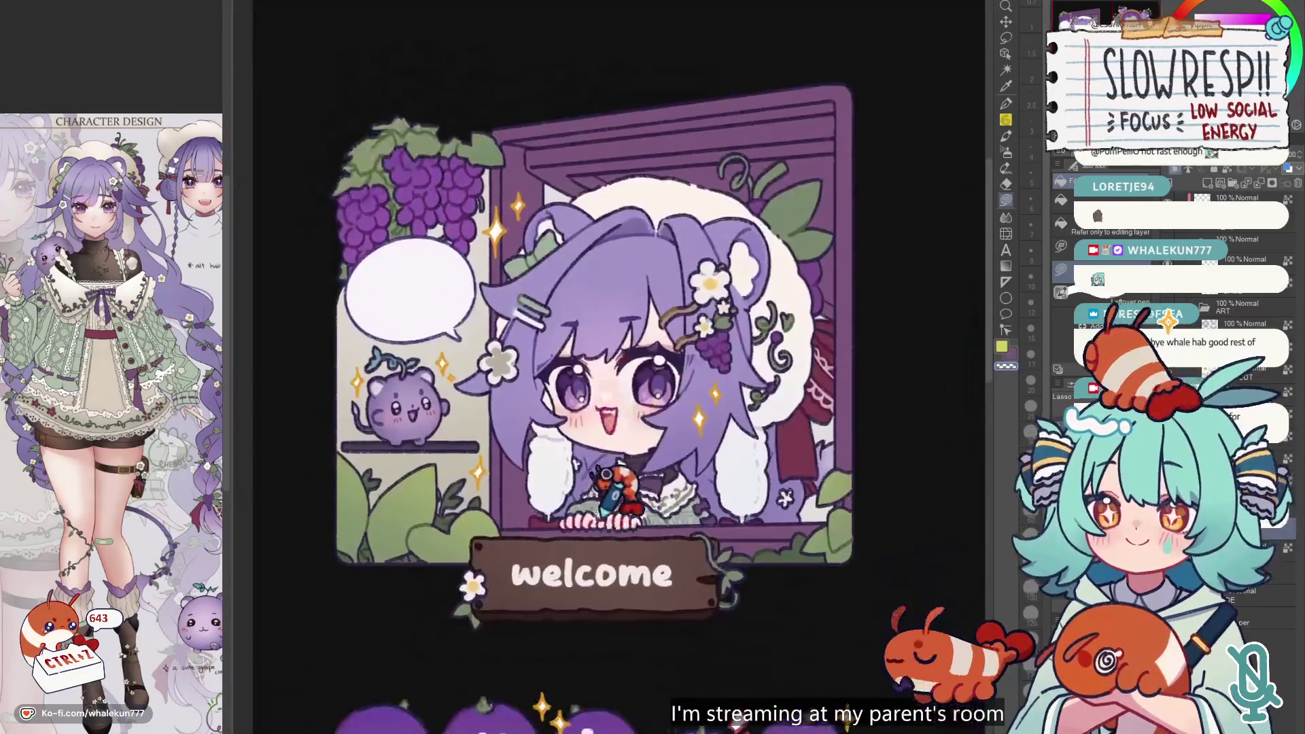
pyautogui.scroll(-5, 567, 490)
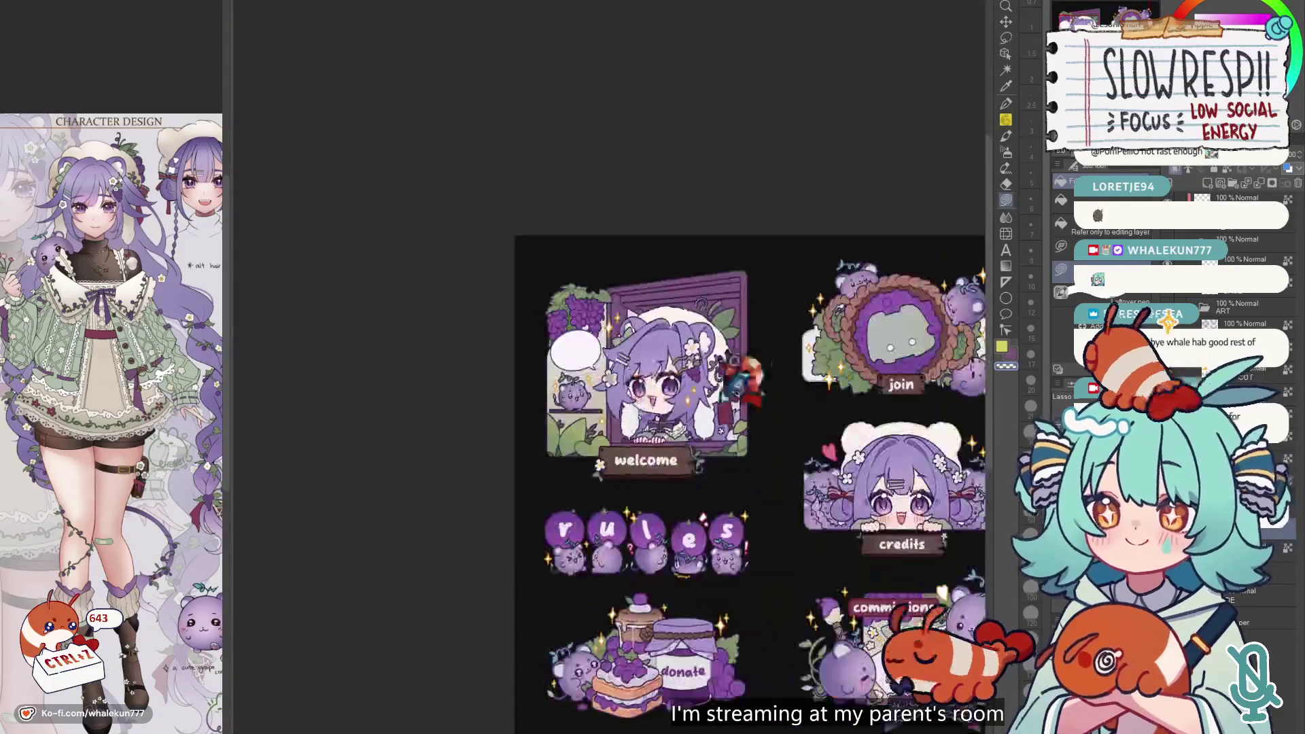
# - Zoom in on the welcome panel and switch the reference viewer to the commission brief
pyautogui.scroll(3, 589, 508)
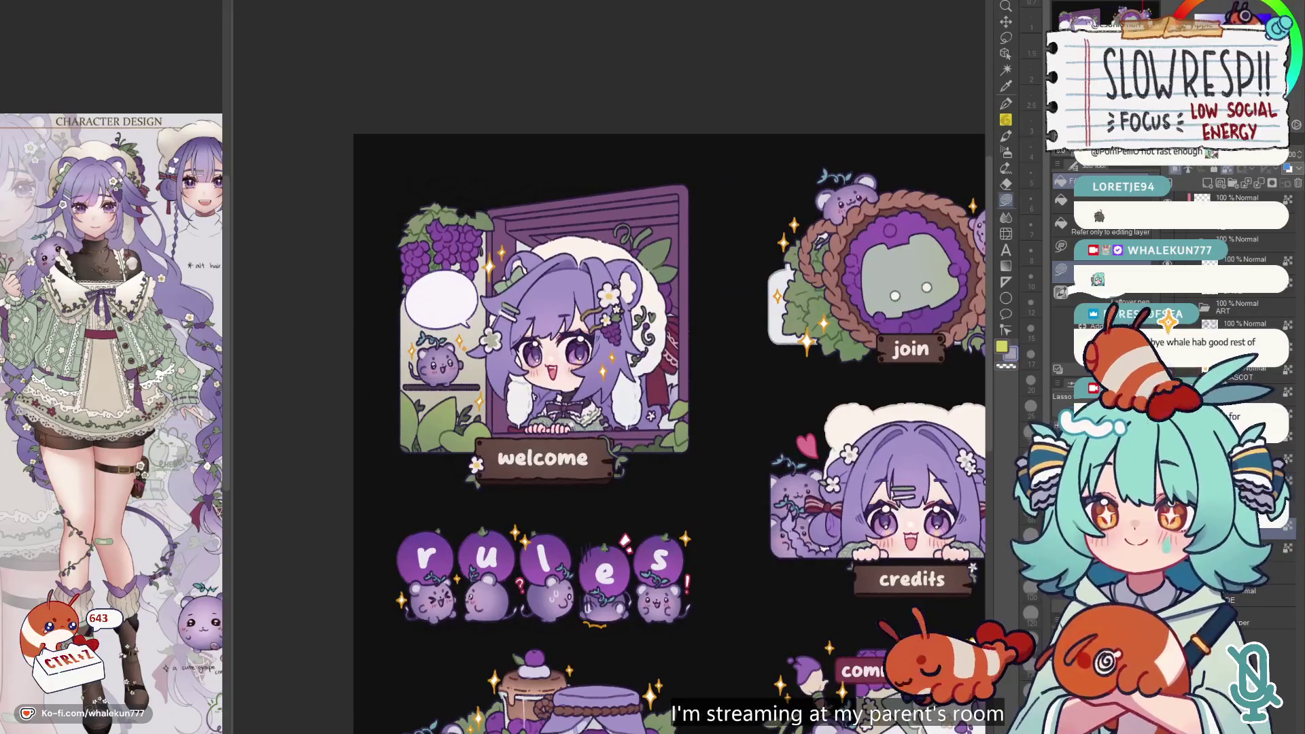
pyautogui.scroll(-5, 897, 359)
pyautogui.scroll(5, 605, 382)
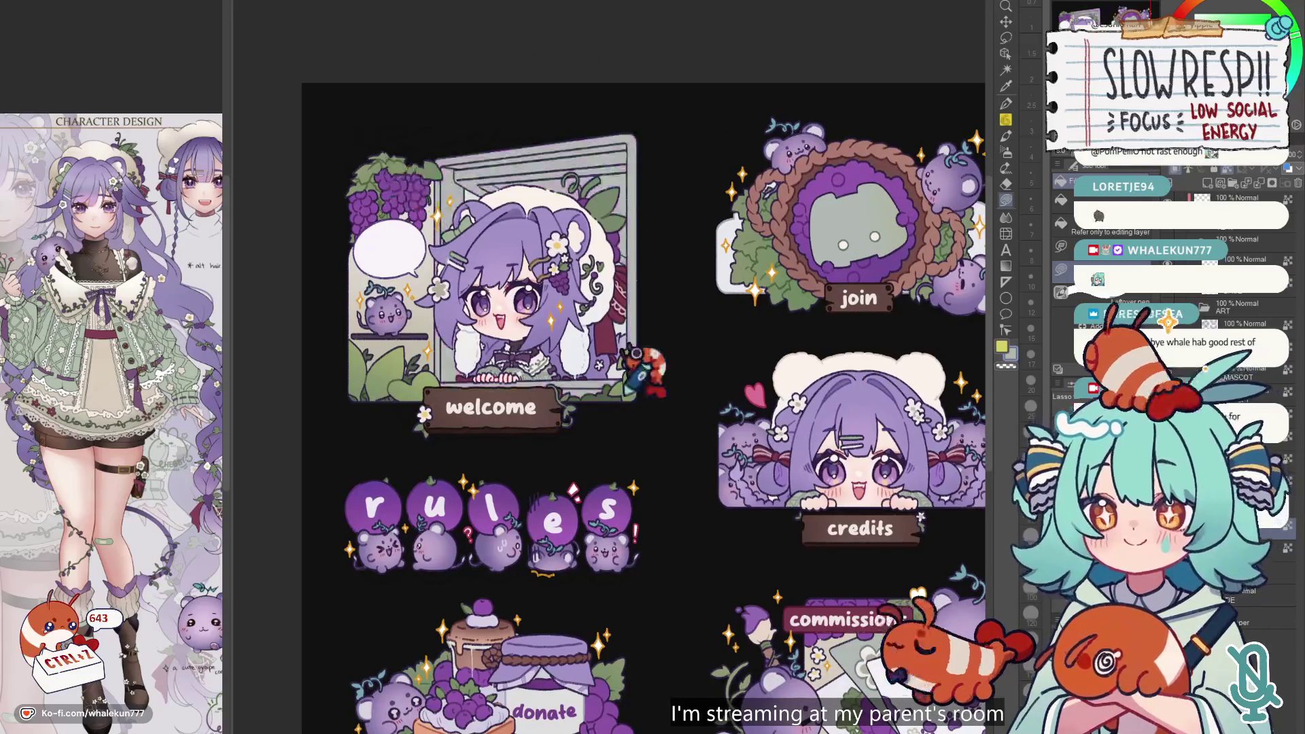
pyautogui.scroll(-1, 646, 373)
pyautogui.scroll(1, 690, 370)
pyautogui.scroll(-5, 686, 367)
pyautogui.scroll(6, 701, 352)
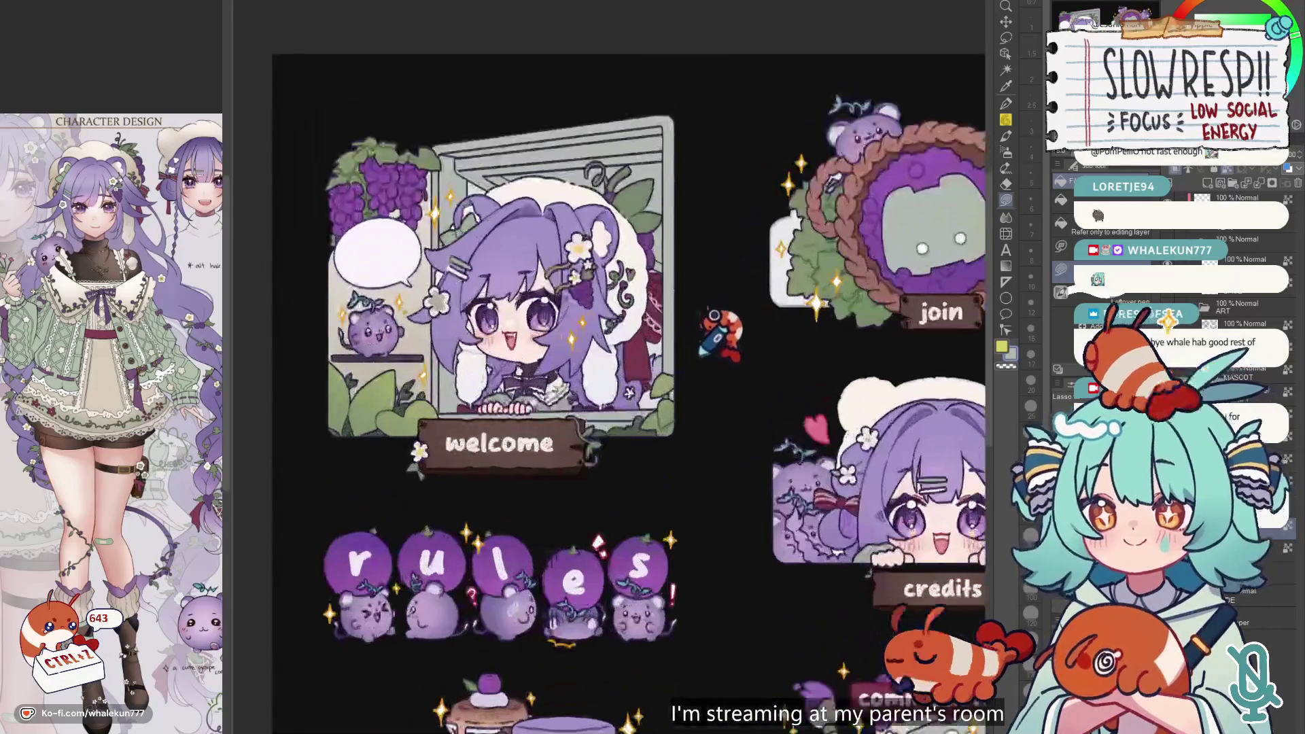
pyautogui.scroll(4, 476, 224)
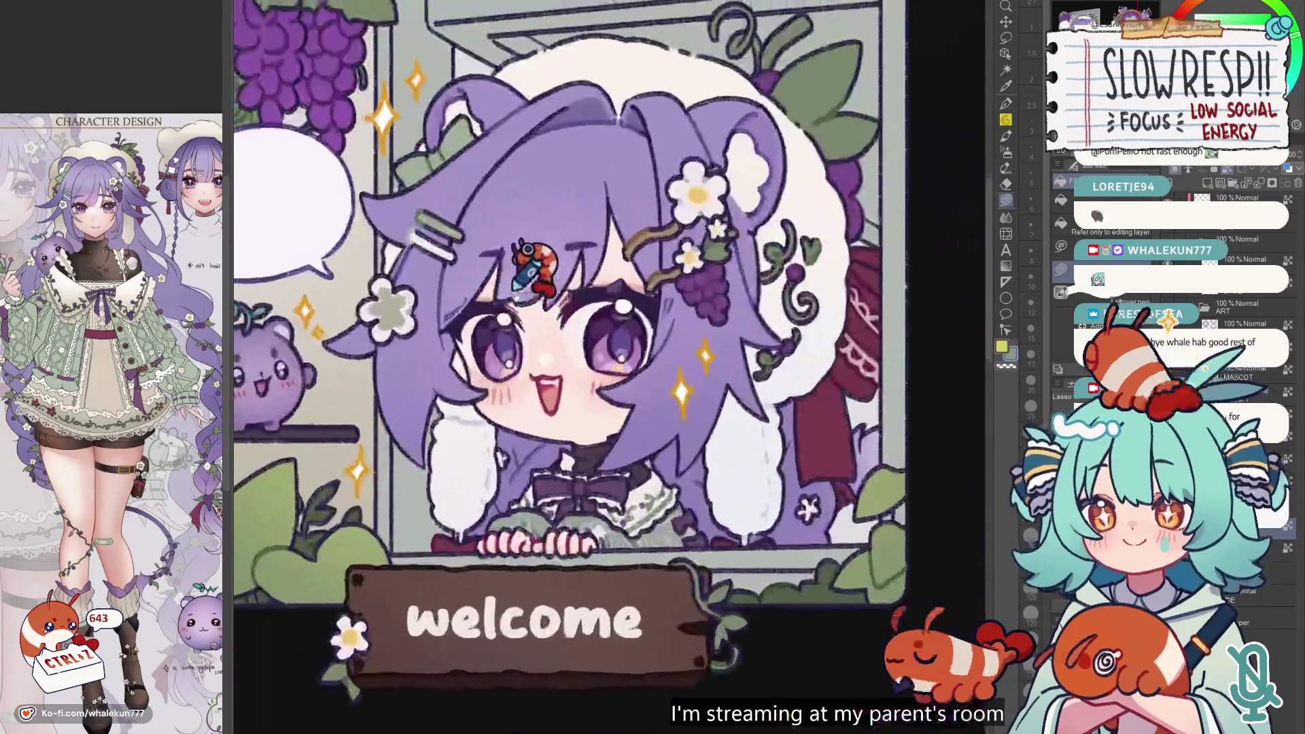
pyautogui.click(168, 486)
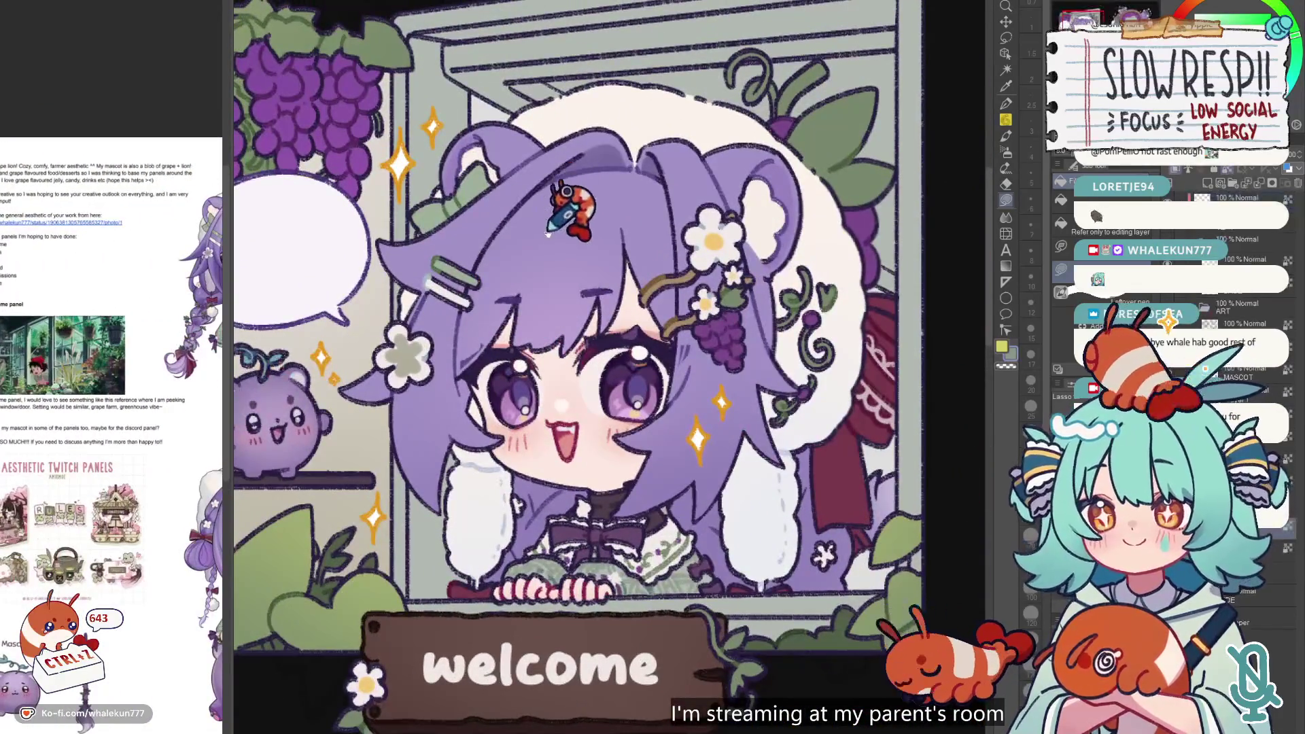
pyautogui.scroll(-2, 486, 128)
pyautogui.scroll(2, 488, 45)
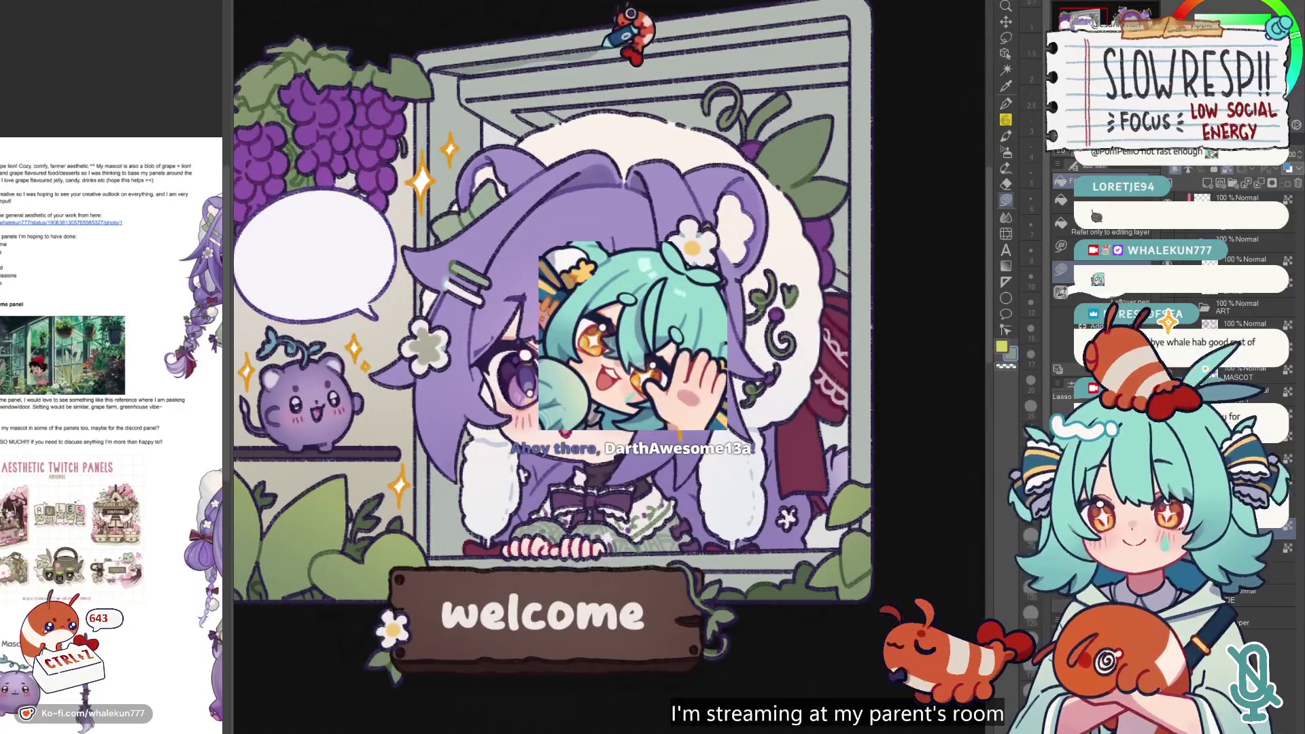
pyautogui.moveTo(626, 34); pyautogui.dragTo(626, 265)
pyautogui.scroll(2, 466, 283)
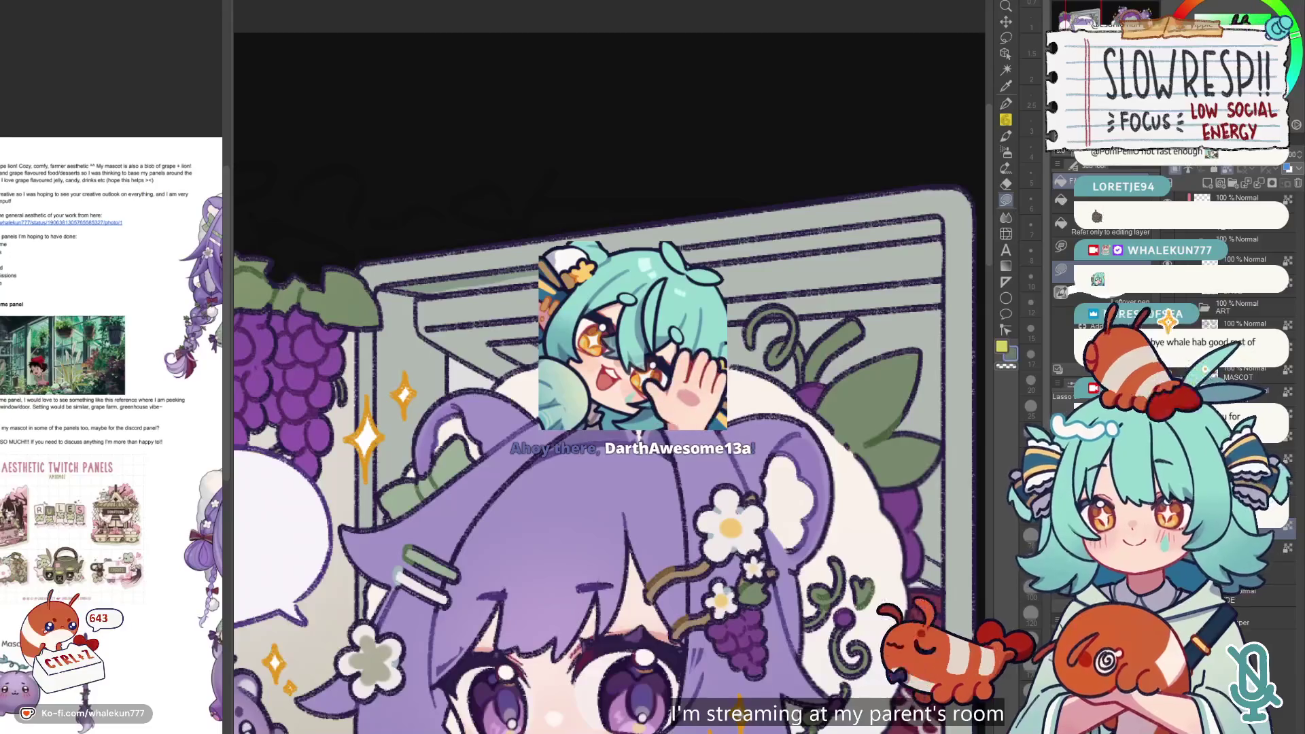
pyautogui.moveTo(416, 262); pyautogui.dragTo(408, 364)
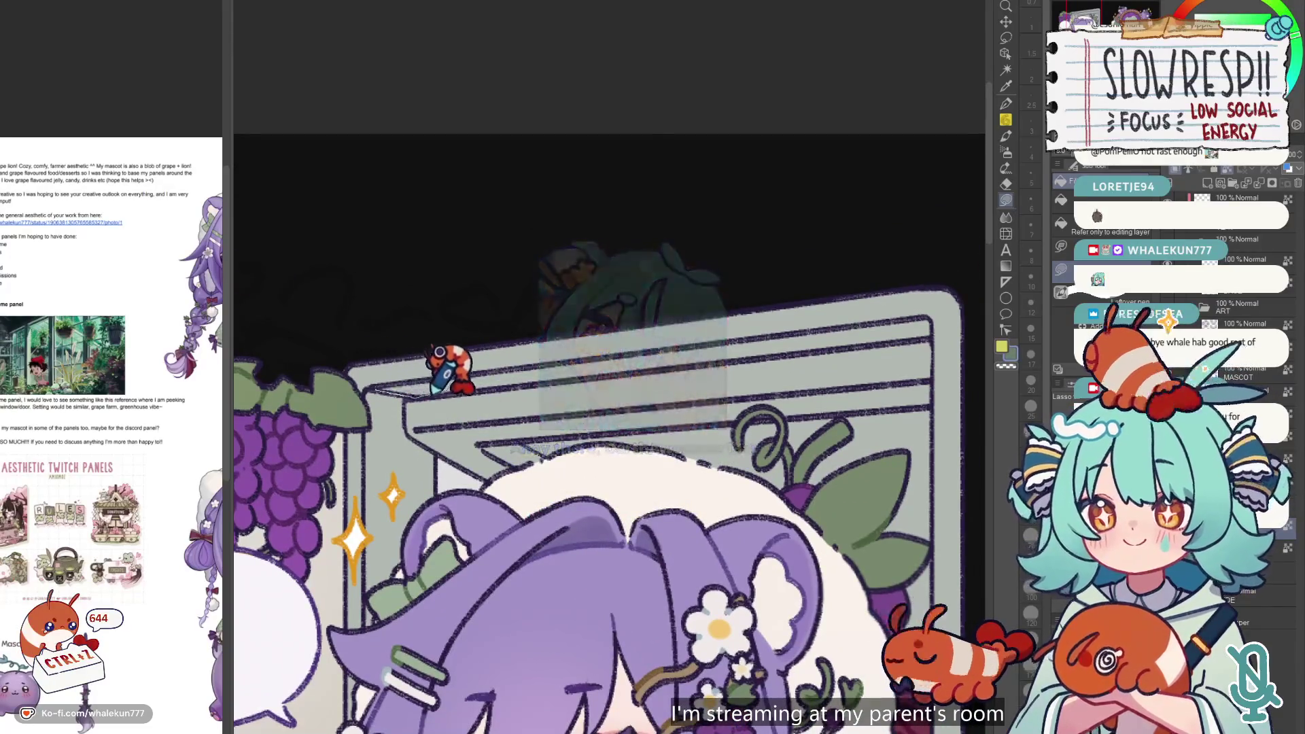
pyautogui.moveTo(670, 326)
pyautogui.mouseDown()
pyautogui.moveTo(918, 300)
pyautogui.moveTo(680, 345)
pyautogui.mouseUp()
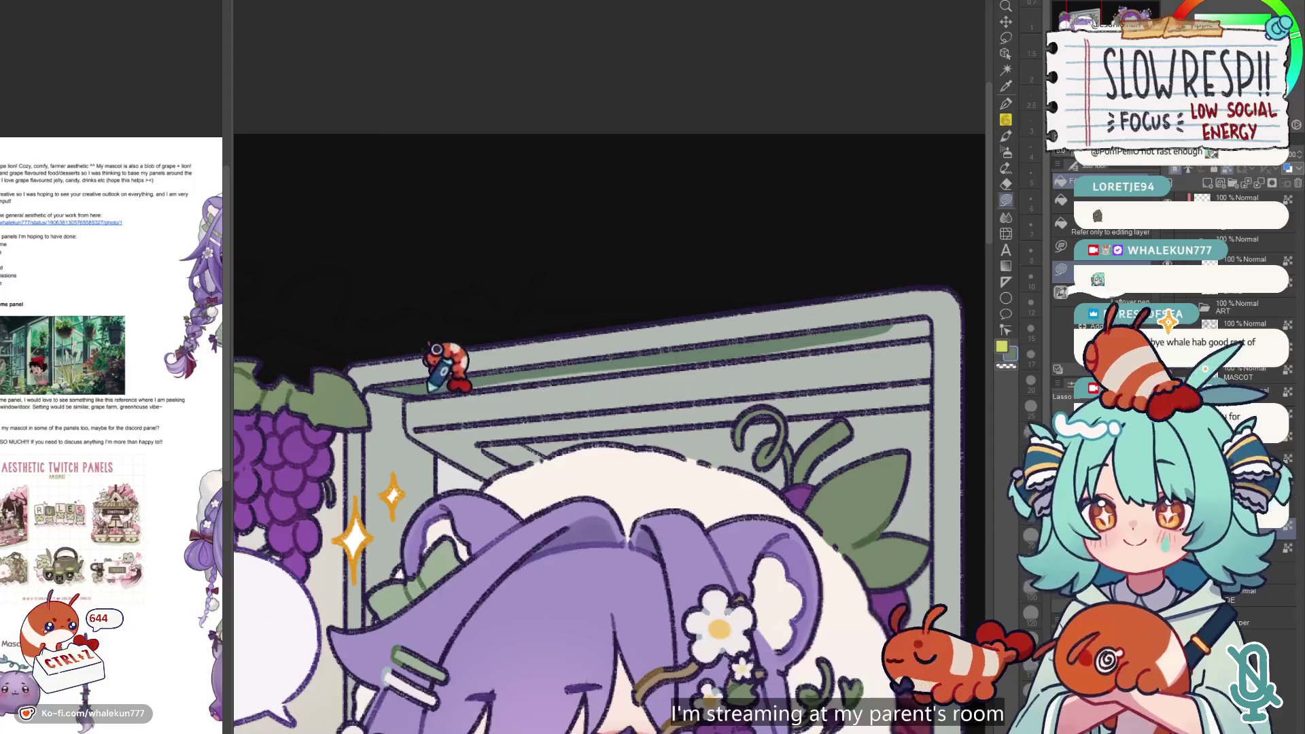
pyautogui.moveTo(586, 360)
pyautogui.mouseDown()
pyautogui.moveTo(904, 321)
pyautogui.moveTo(914, 335)
pyautogui.mouseUp()
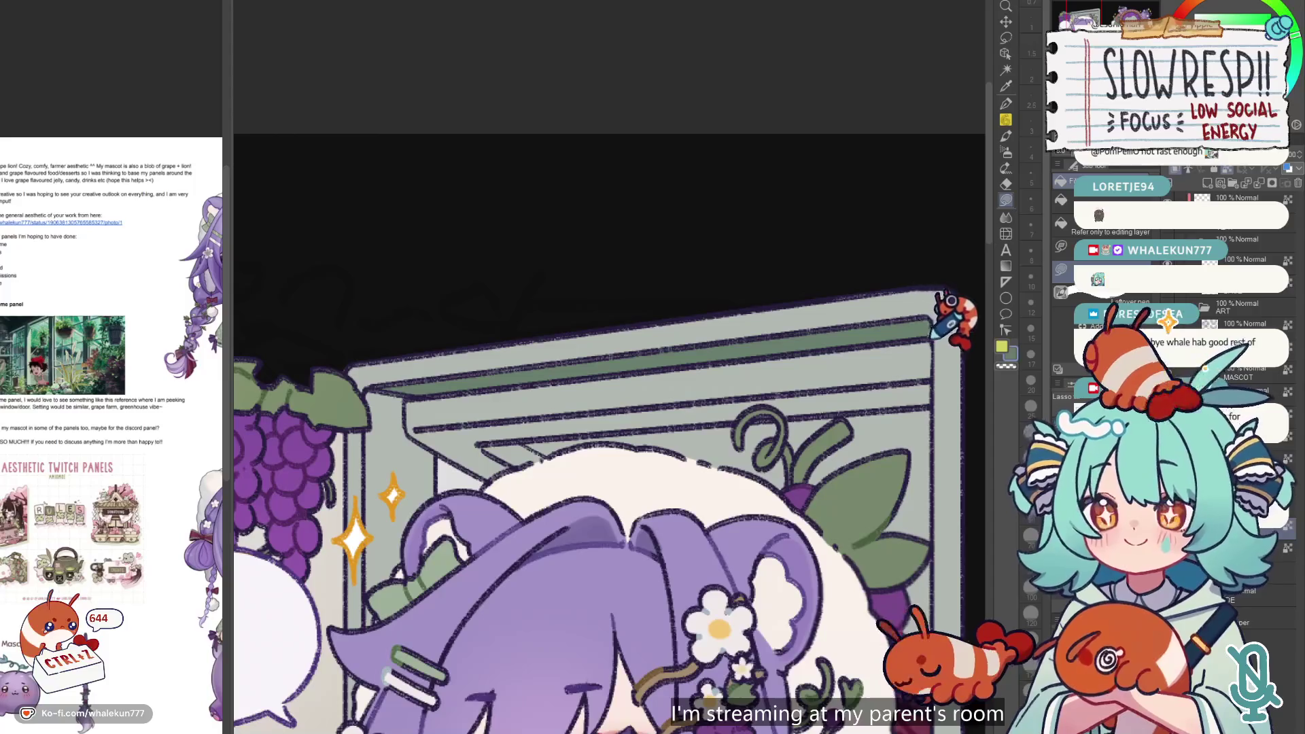
pyautogui.press('w')
pyautogui.click(924, 325)
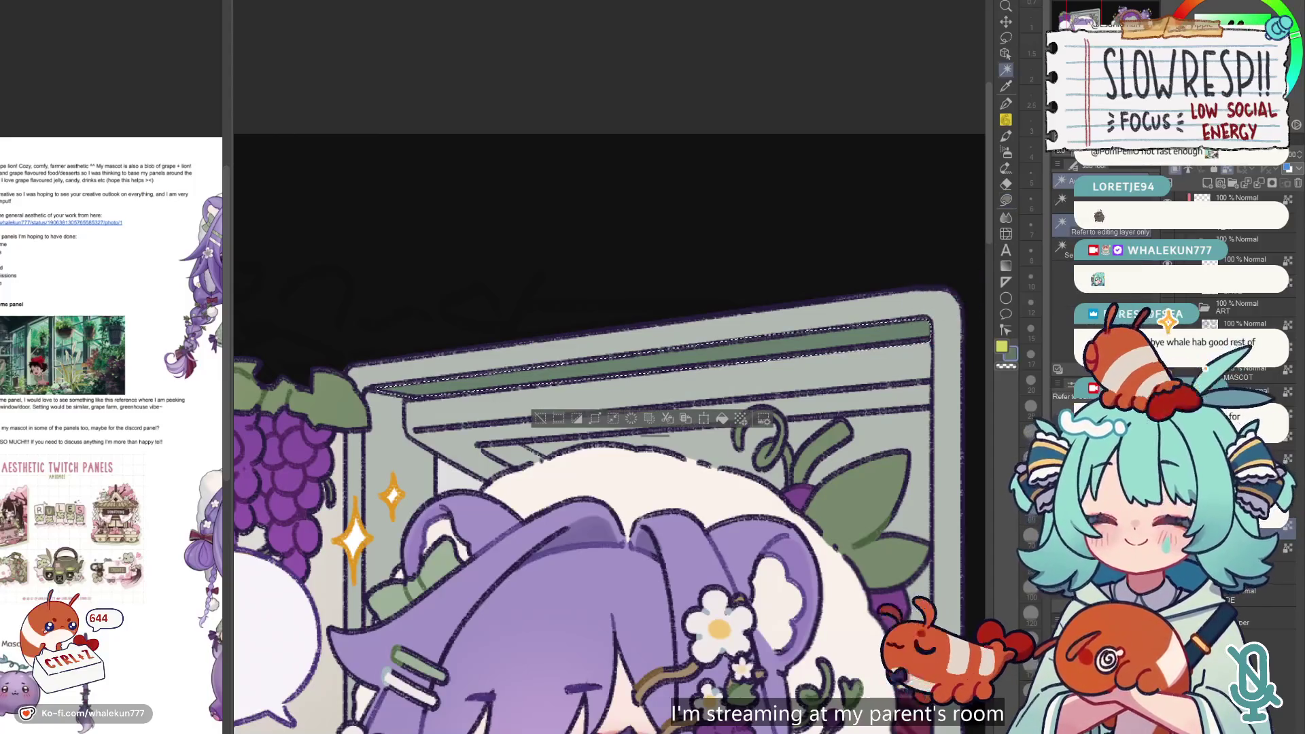
pyautogui.hotkey('ctrl', 'd')
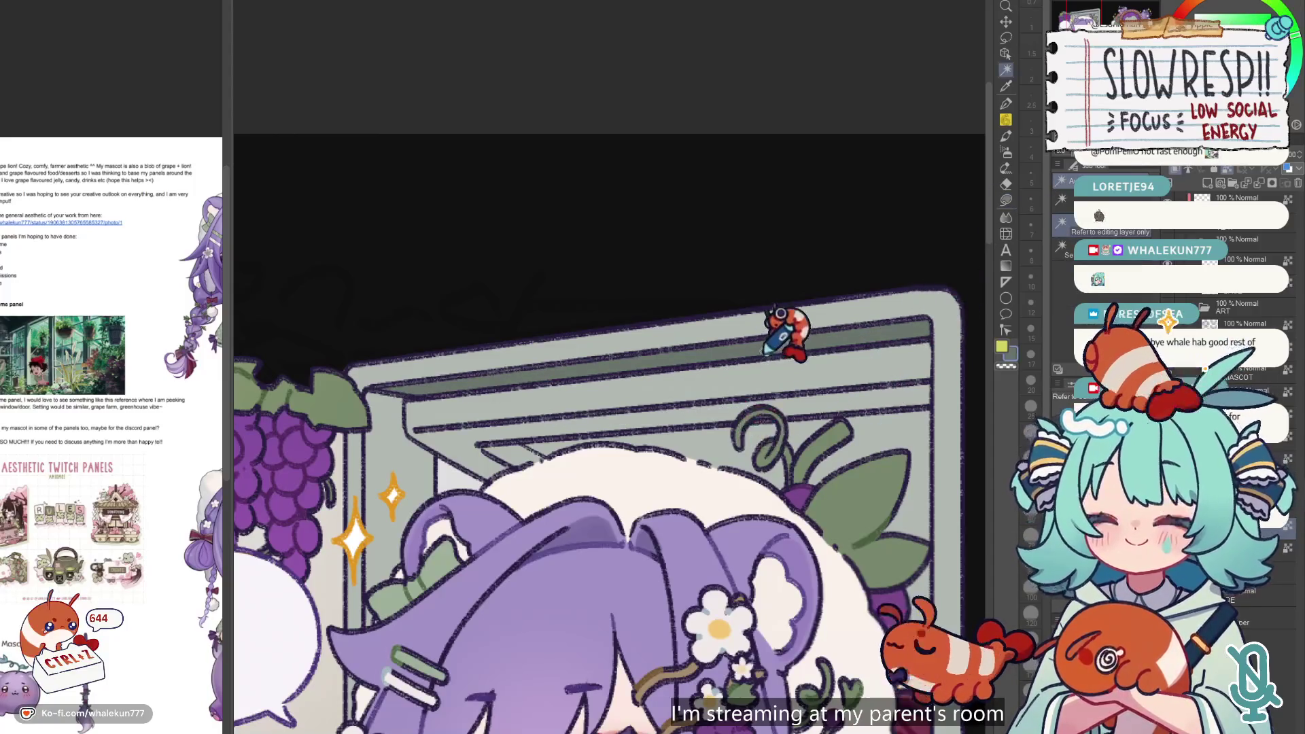
pyautogui.press('g')
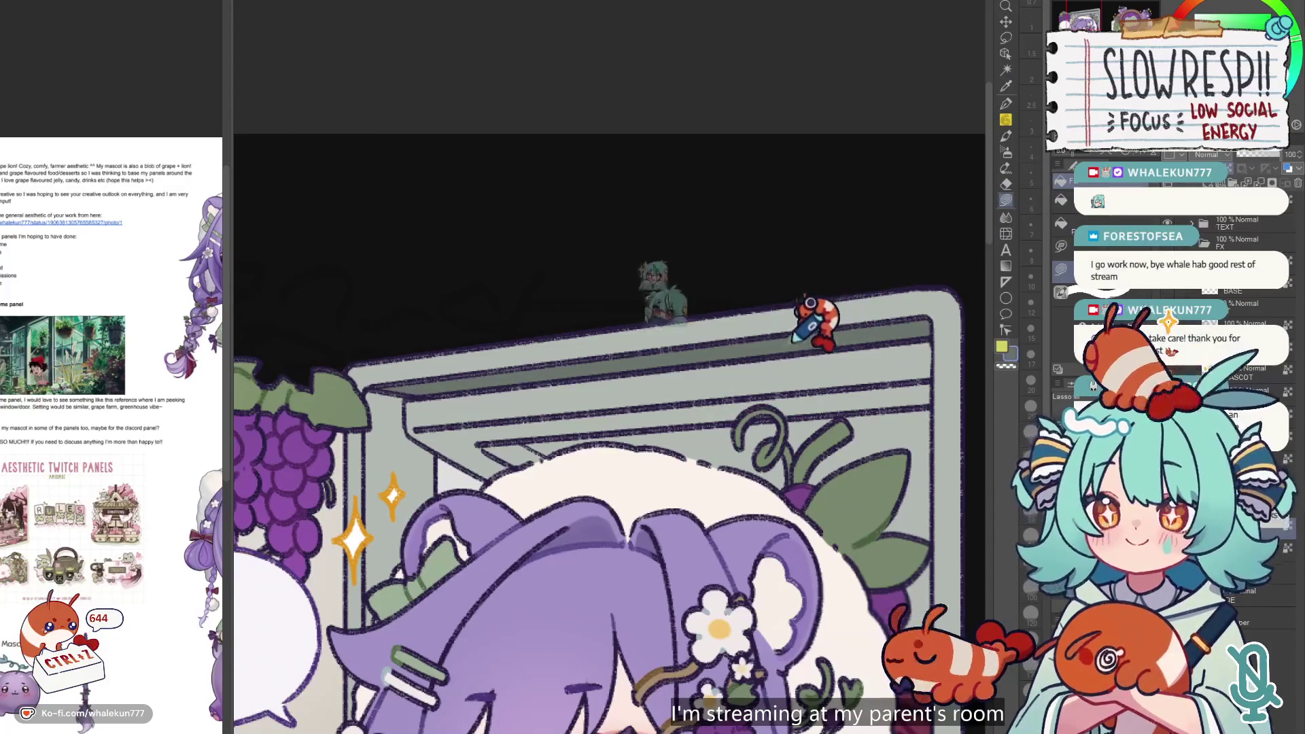
pyautogui.hotkey('ctrl', '-')
pyautogui.hotkey('ctrl', '-')
pyautogui.hotkey('ctrl', '-')
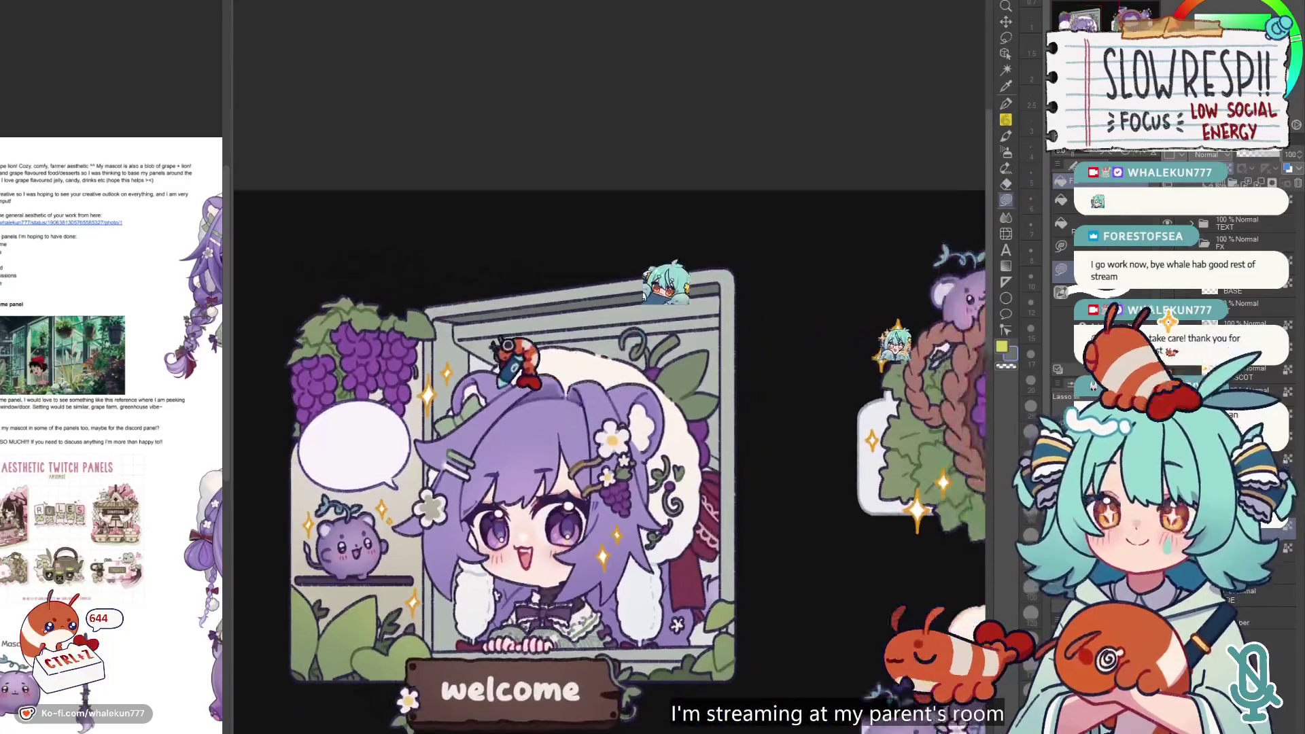
pyautogui.scroll(3, 511, 358)
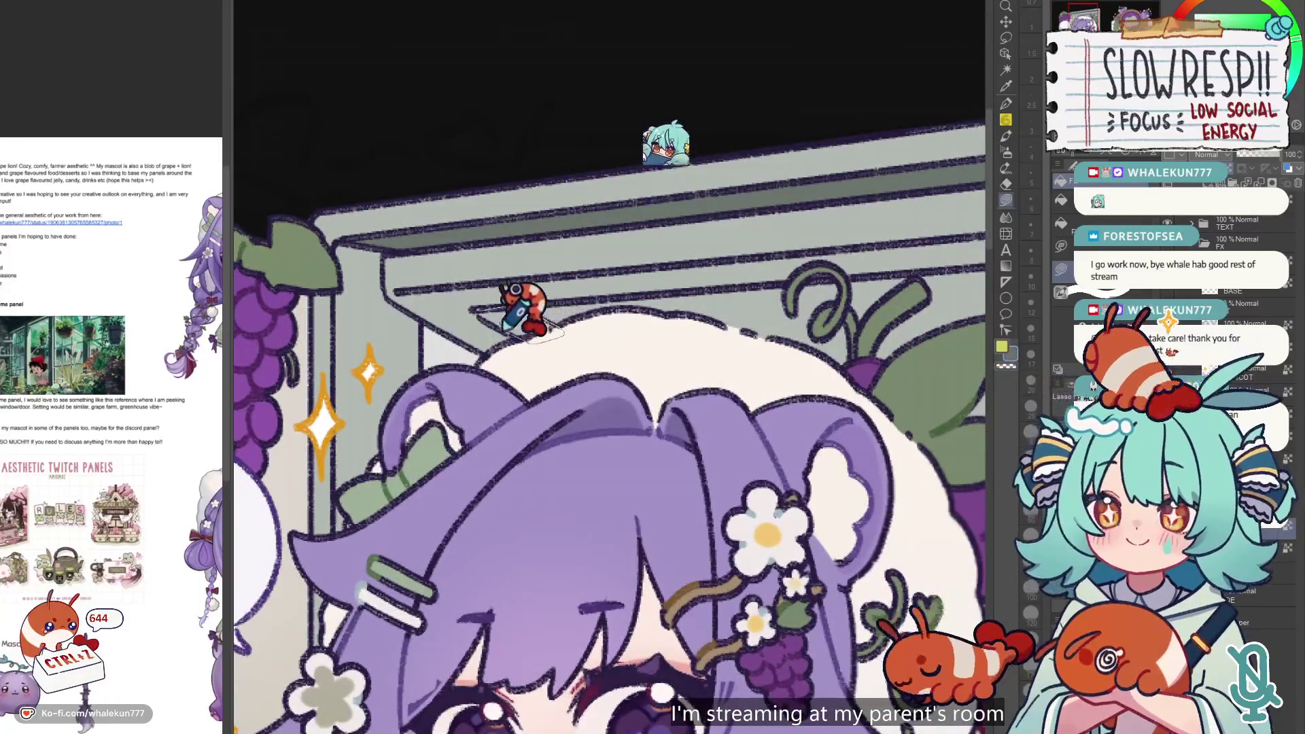
pyautogui.scroll(2, 496, 353)
pyautogui.hscroll(1, 482, 374)
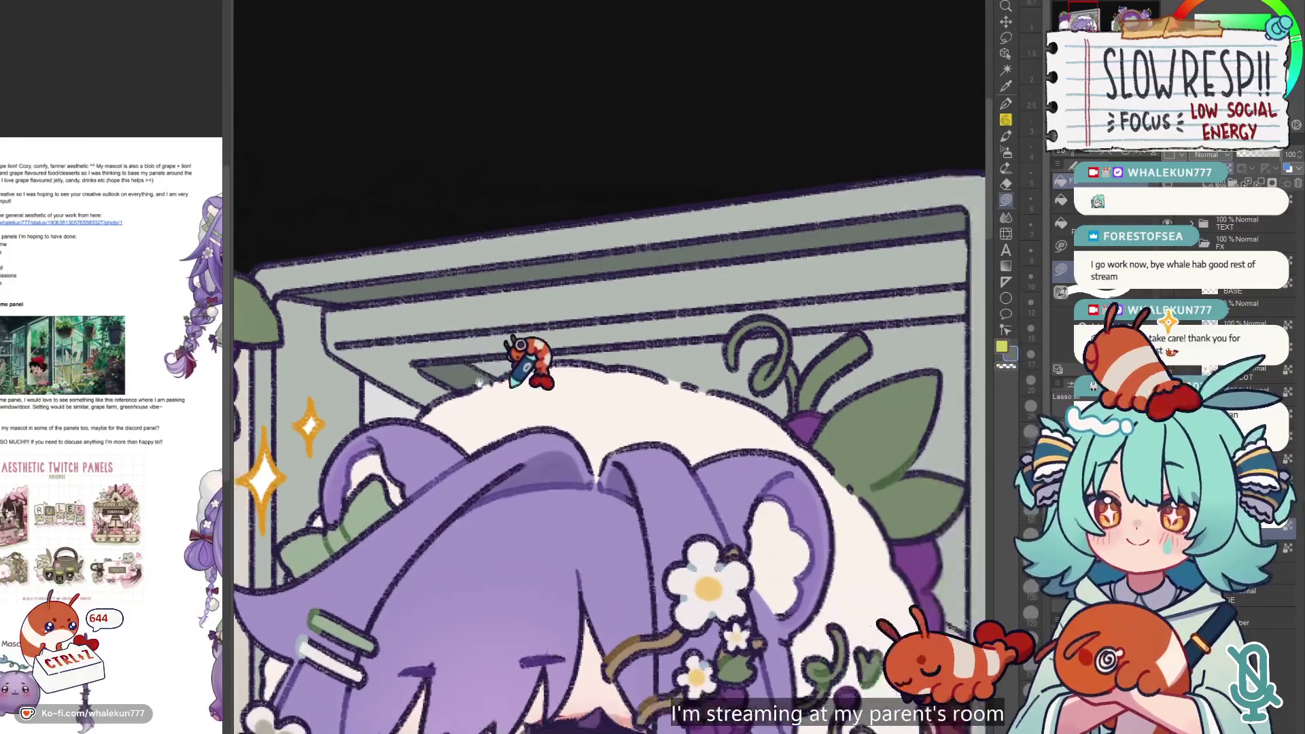
pyautogui.scroll(-3, 496, 385)
pyautogui.scroll(4, 603, 373)
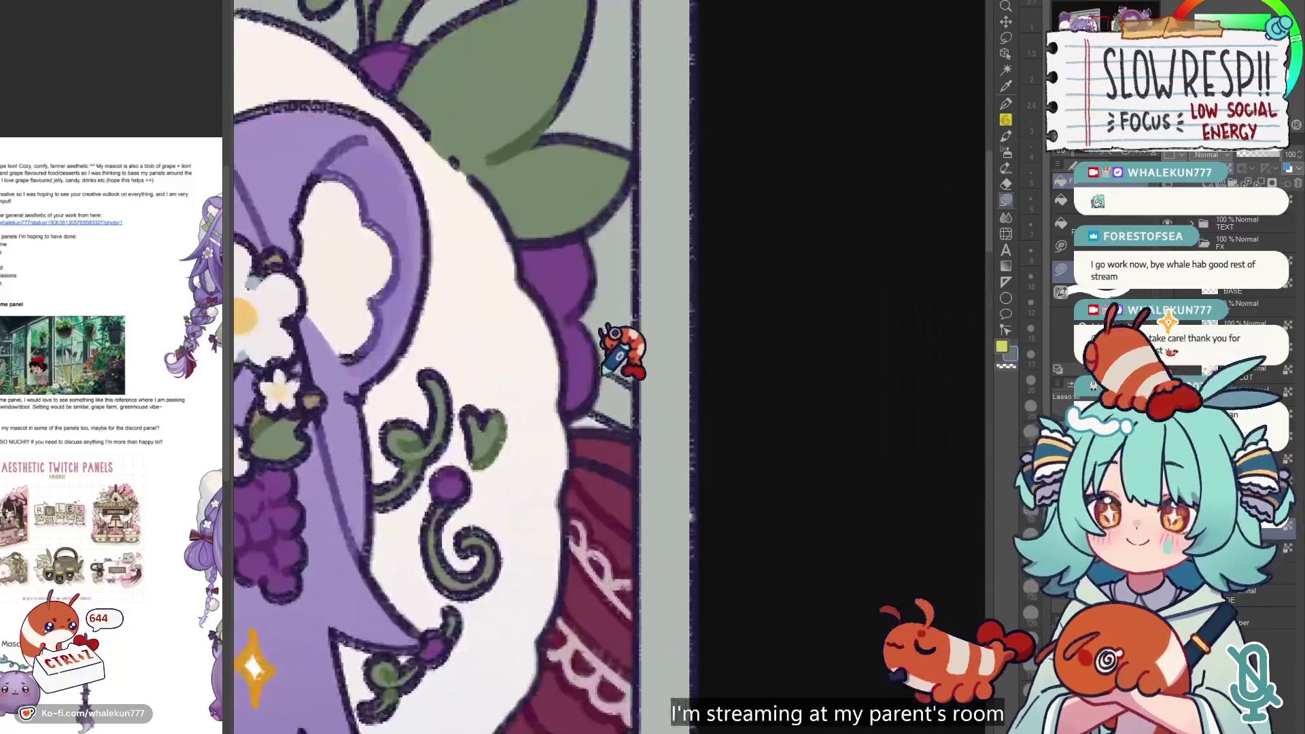
pyautogui.scroll(-3, 652, 360)
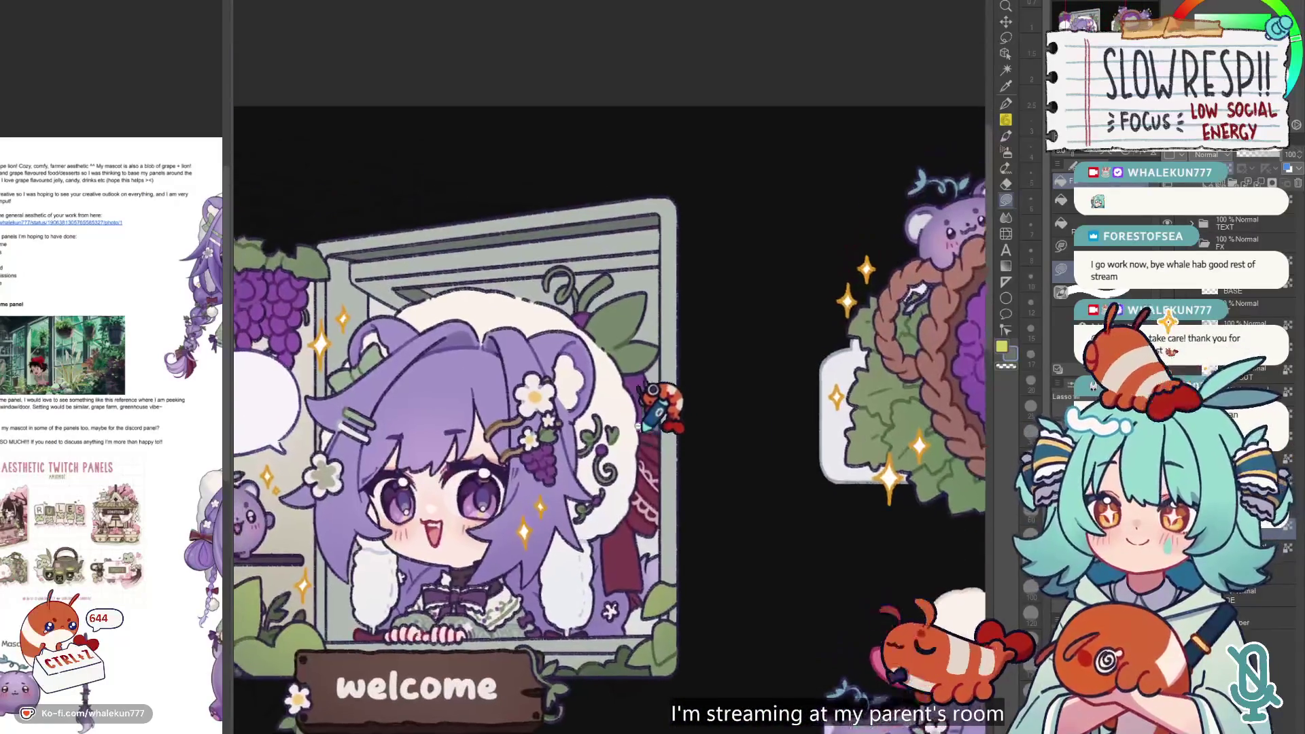
pyautogui.scroll(3, 673, 380)
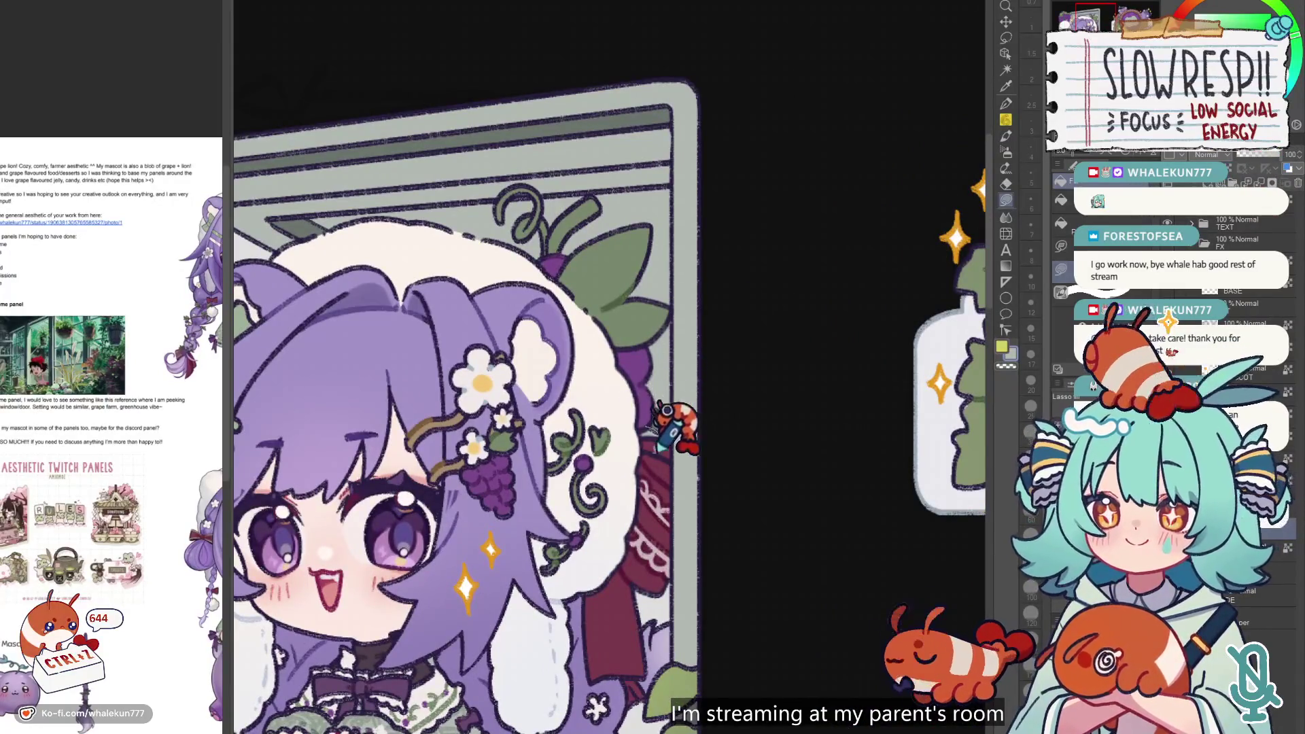
pyautogui.scroll(-3, 677, 367)
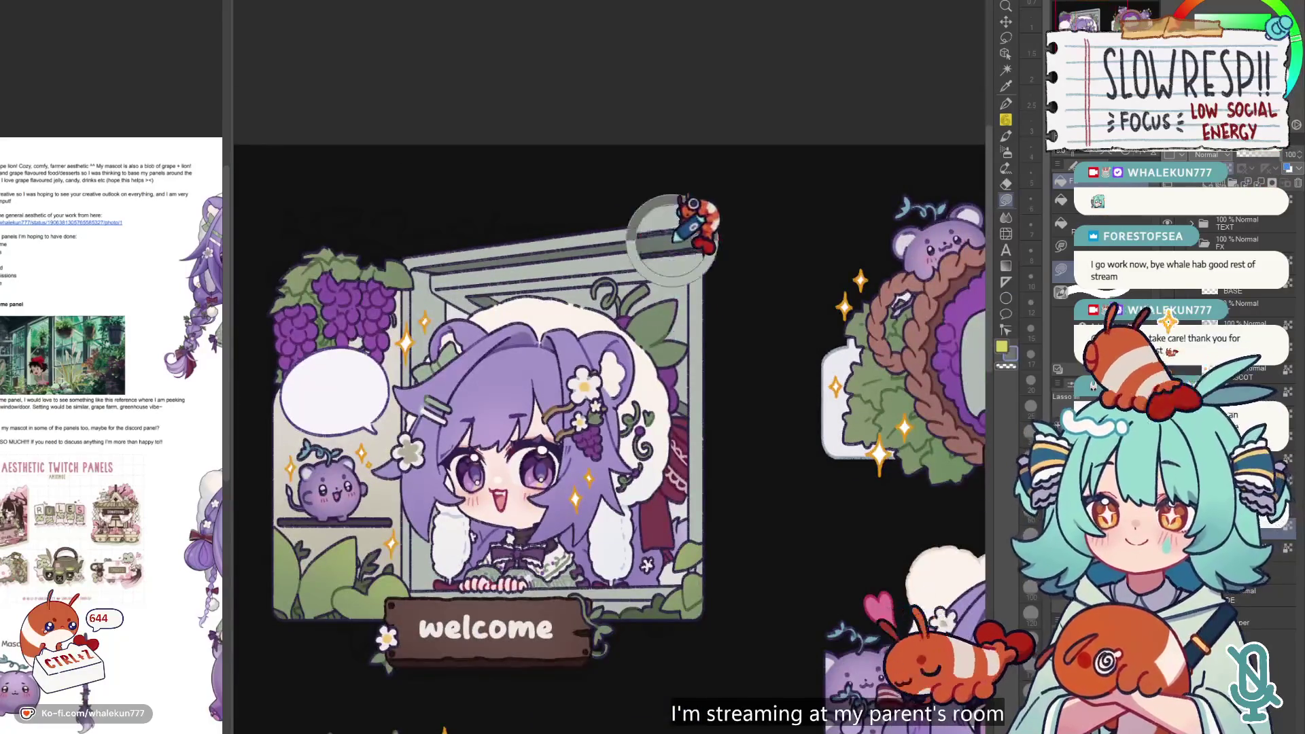
pyautogui.scroll(2, 530, 435)
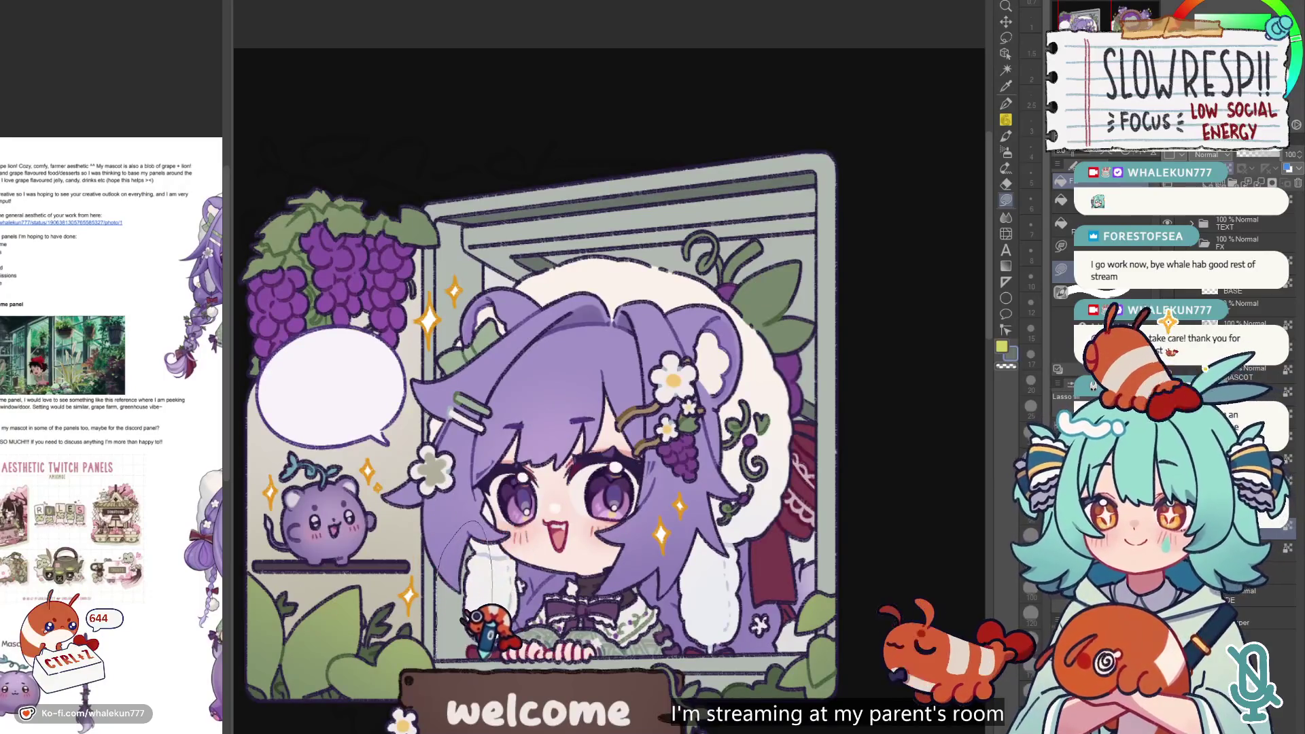
pyautogui.scroll(3, 464, 340)
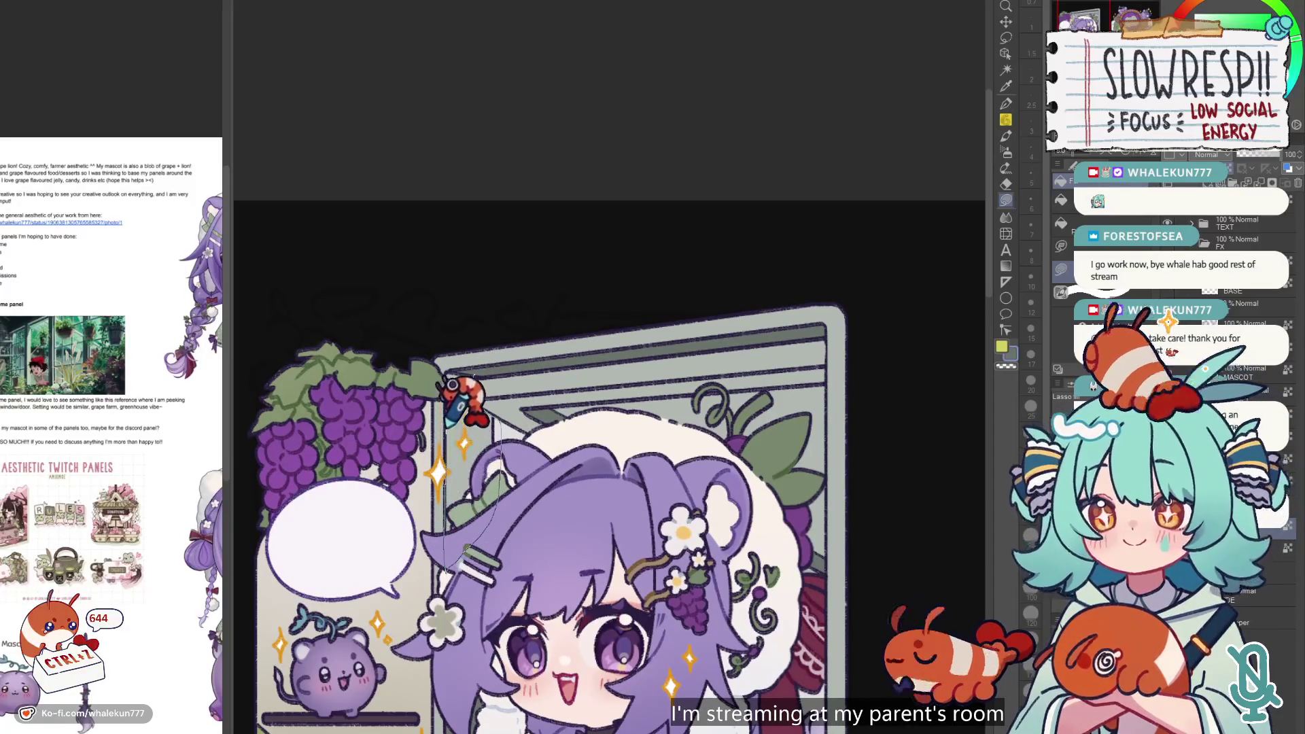
pyautogui.moveTo(448, 372); pyautogui.dragTo(469, 370)
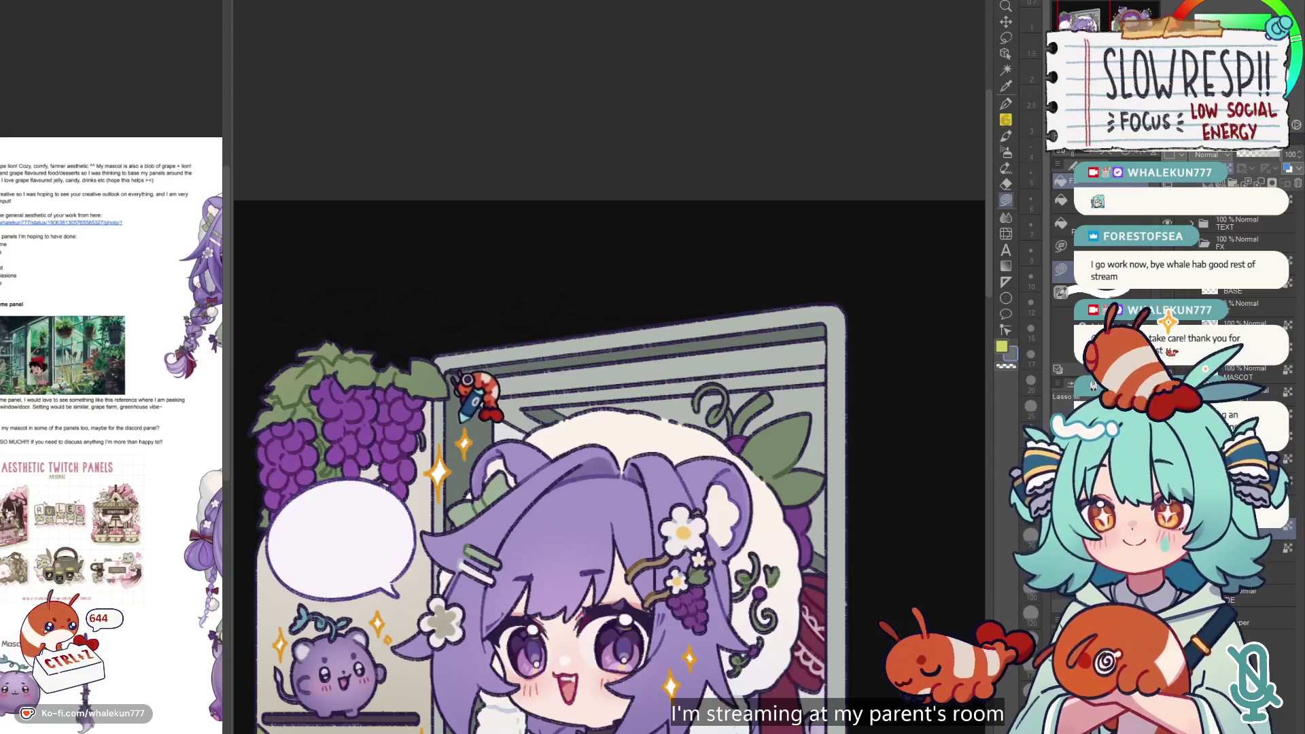
pyautogui.scroll(-3, 554, 415)
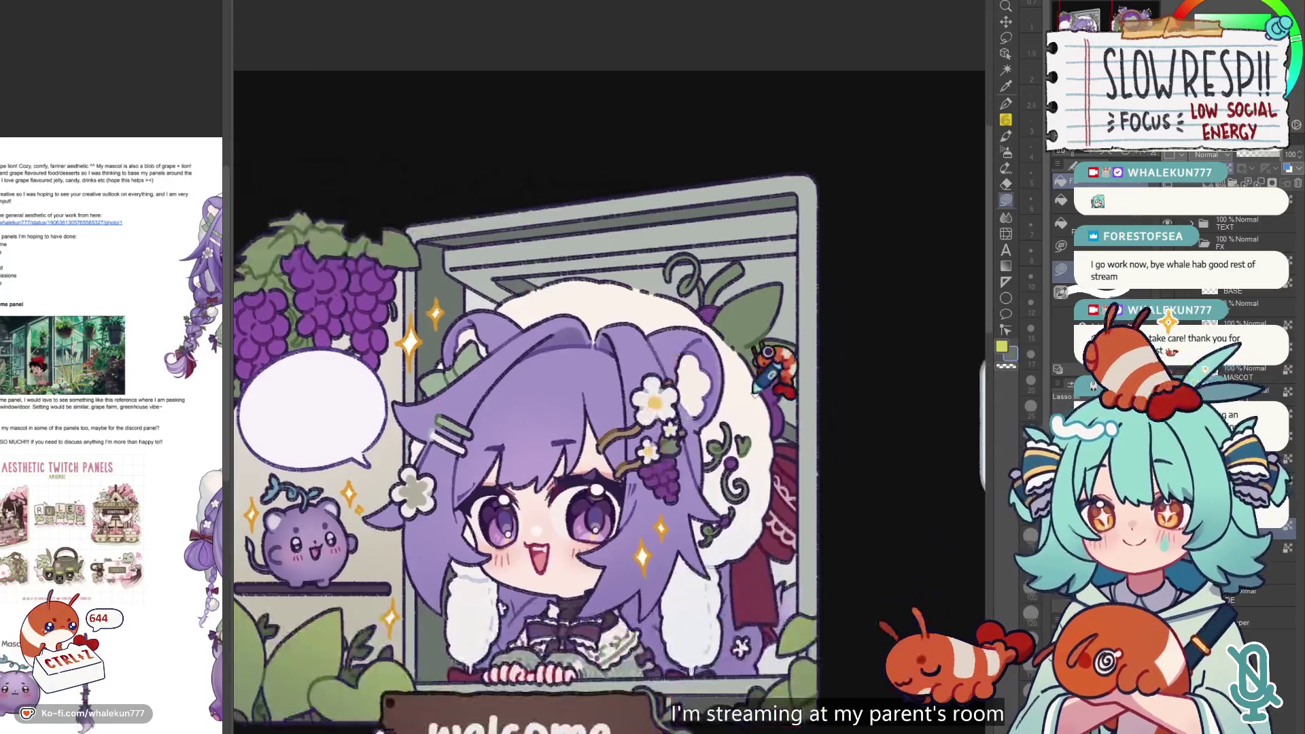
pyautogui.scroll(2, 754, 401)
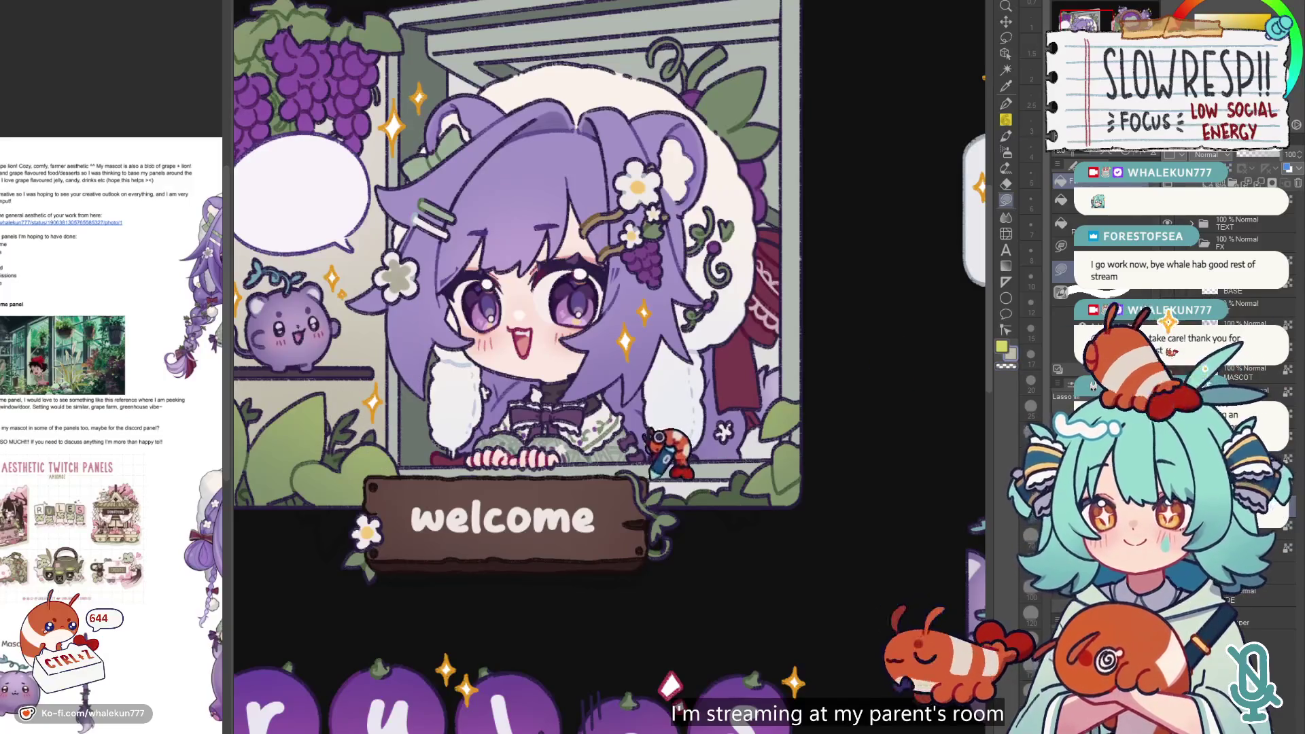
pyautogui.moveTo(649, 497); pyautogui.dragTo(744, 479)
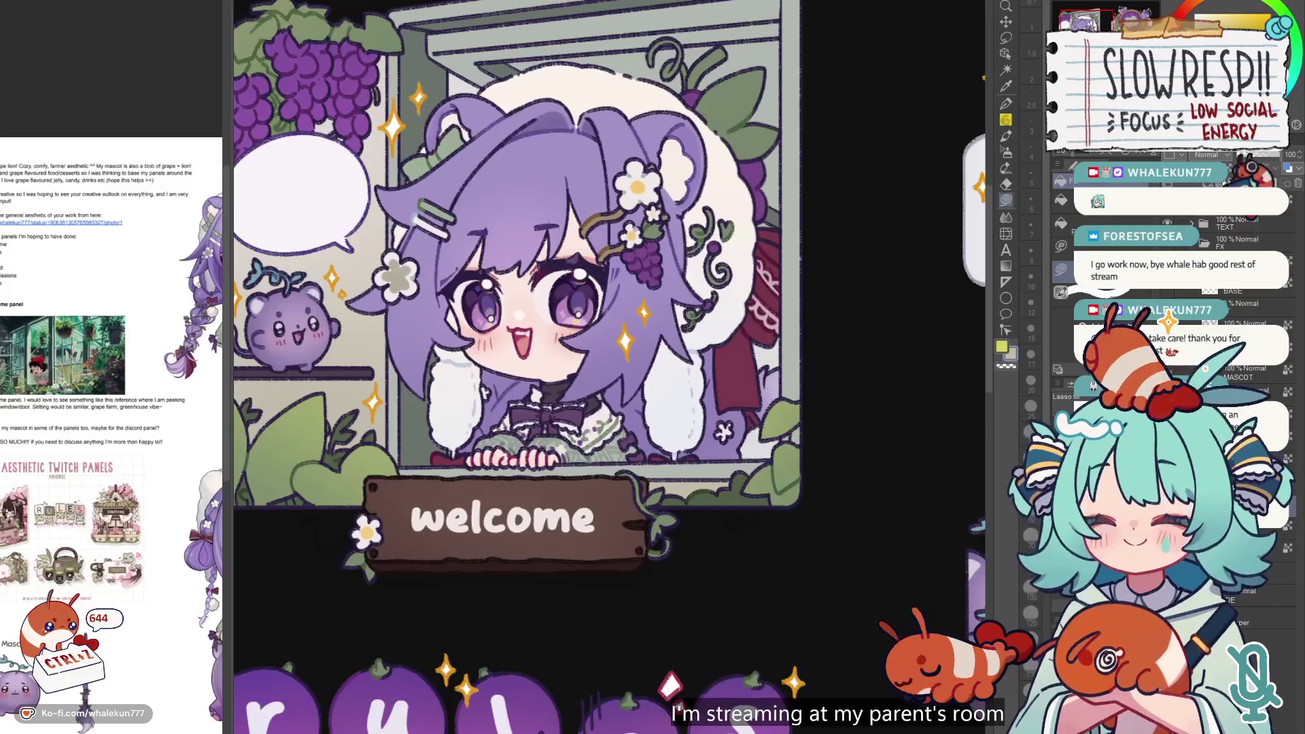
pyautogui.moveTo(779, 313); pyautogui.dragTo(735, 413)
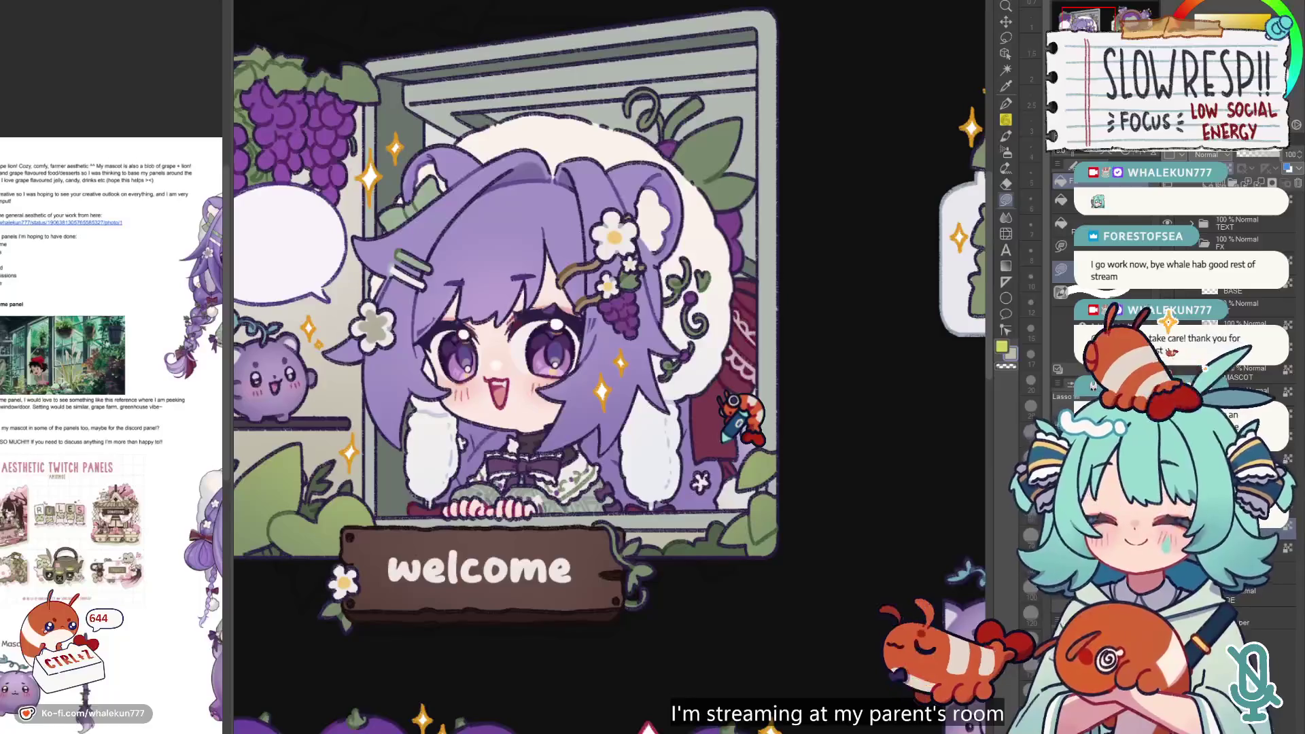
pyautogui.scroll(-3, 737, 418)
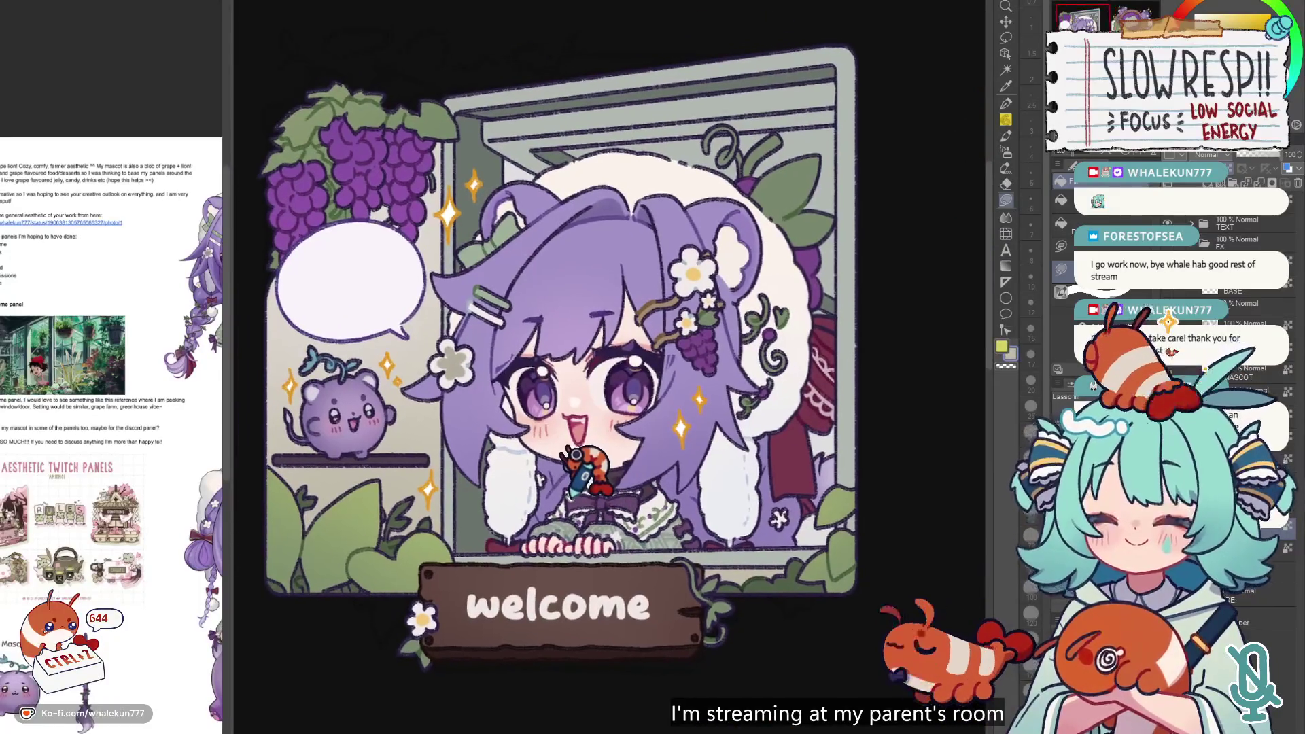
pyautogui.scroll(-2, 663, 523)
pyautogui.scroll(3, 662, 523)
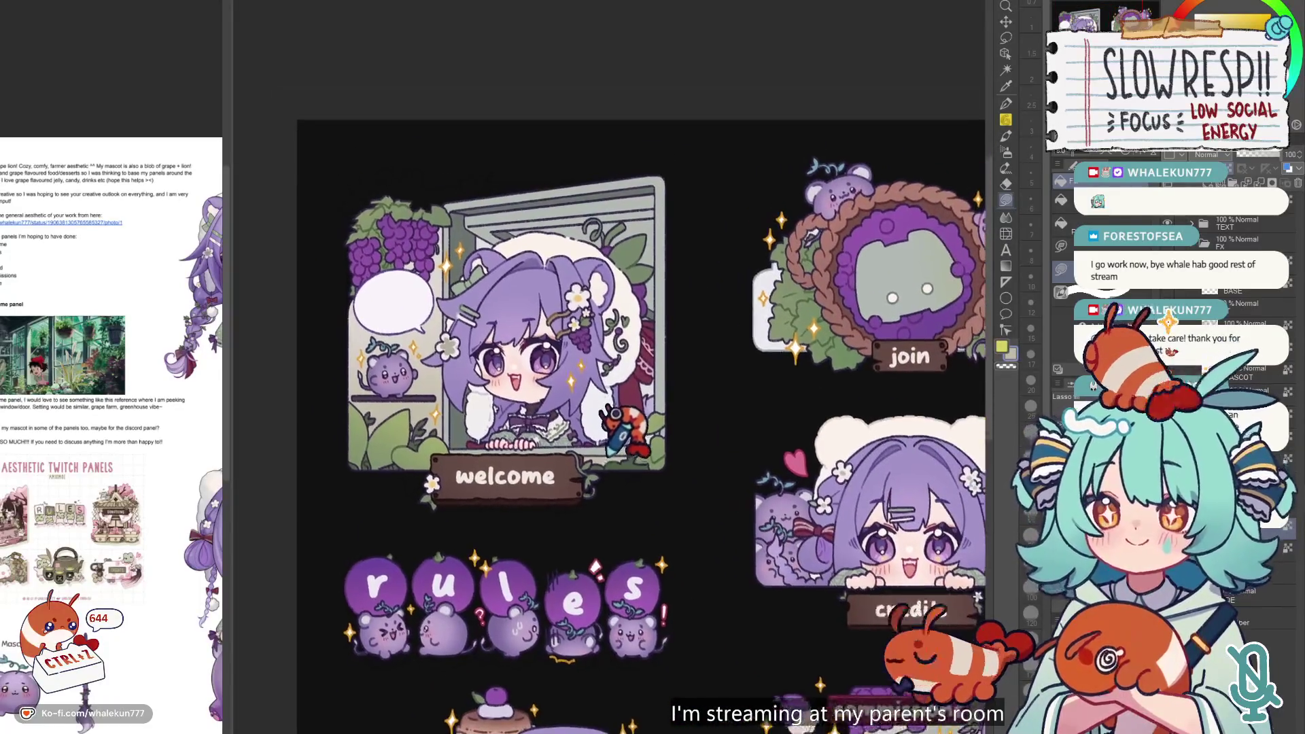
pyautogui.moveTo(674, 543); pyautogui.dragTo(679, 563)
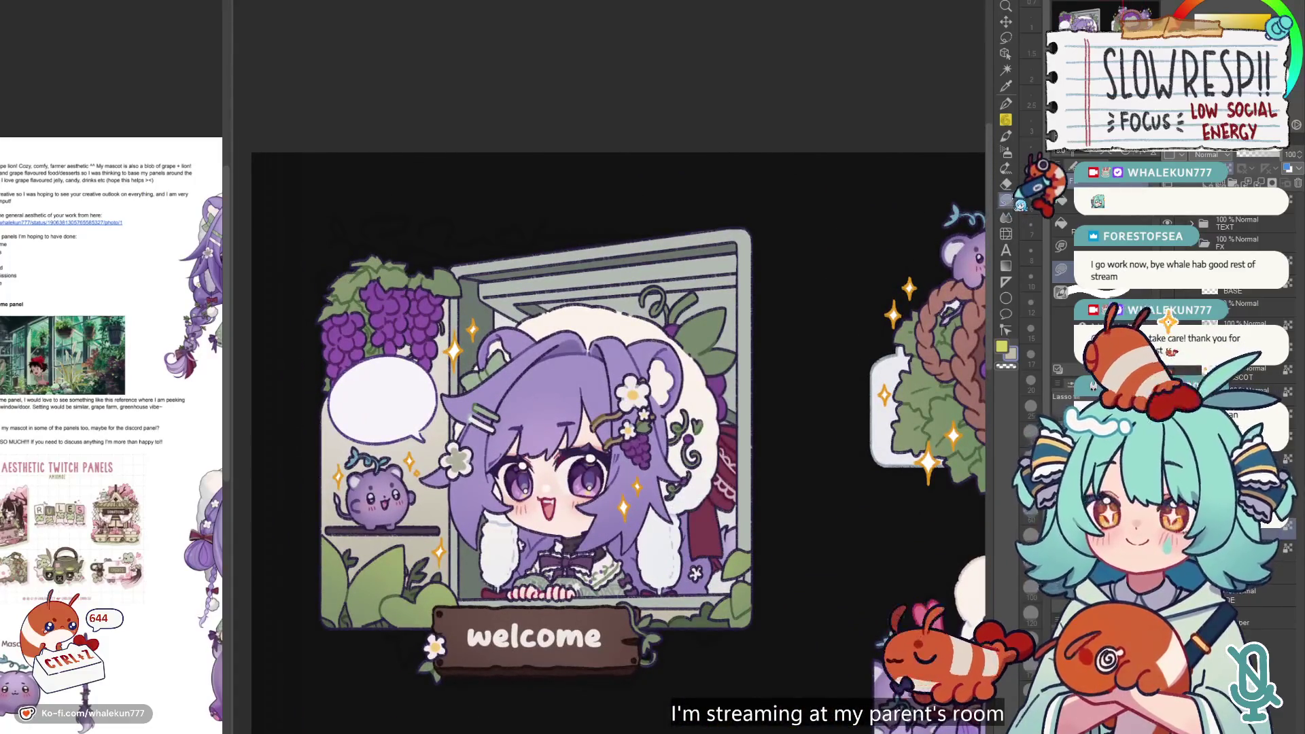
pyautogui.moveTo(778, 456); pyautogui.dragTo(753, 479)
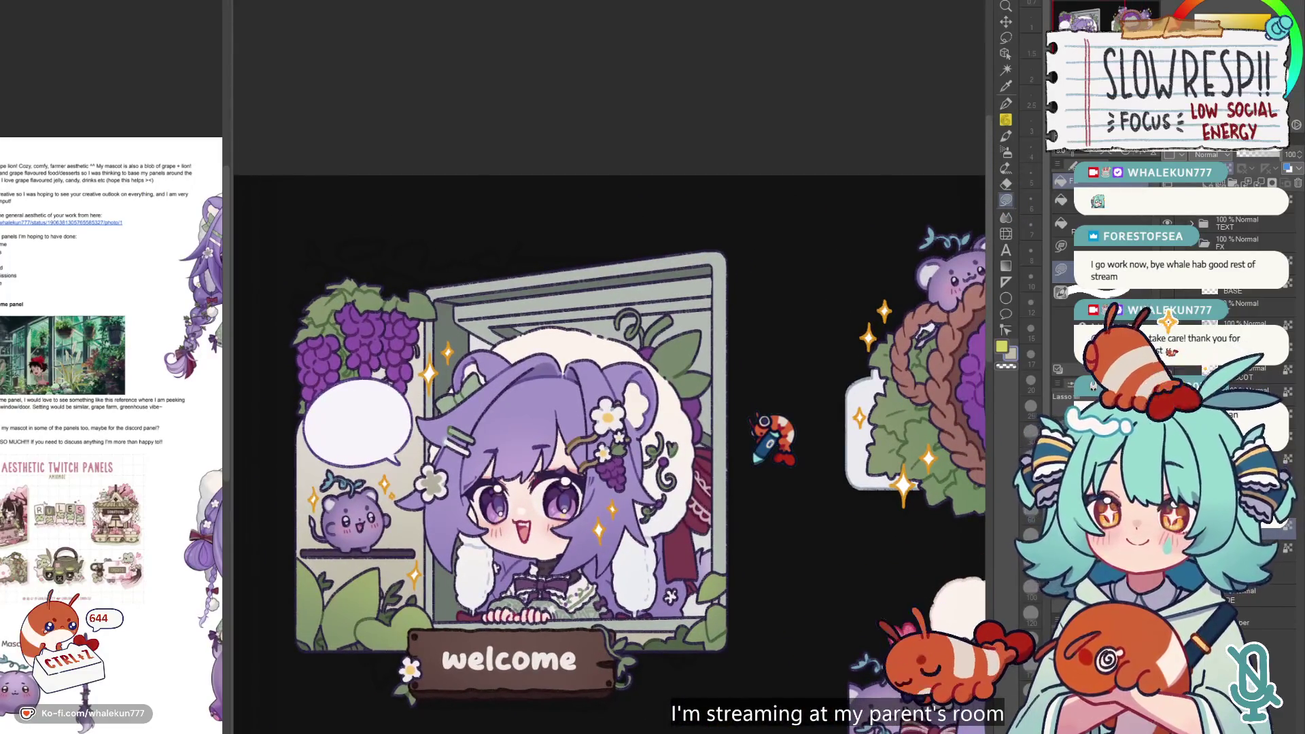
pyautogui.scroll(-3, 649, 528)
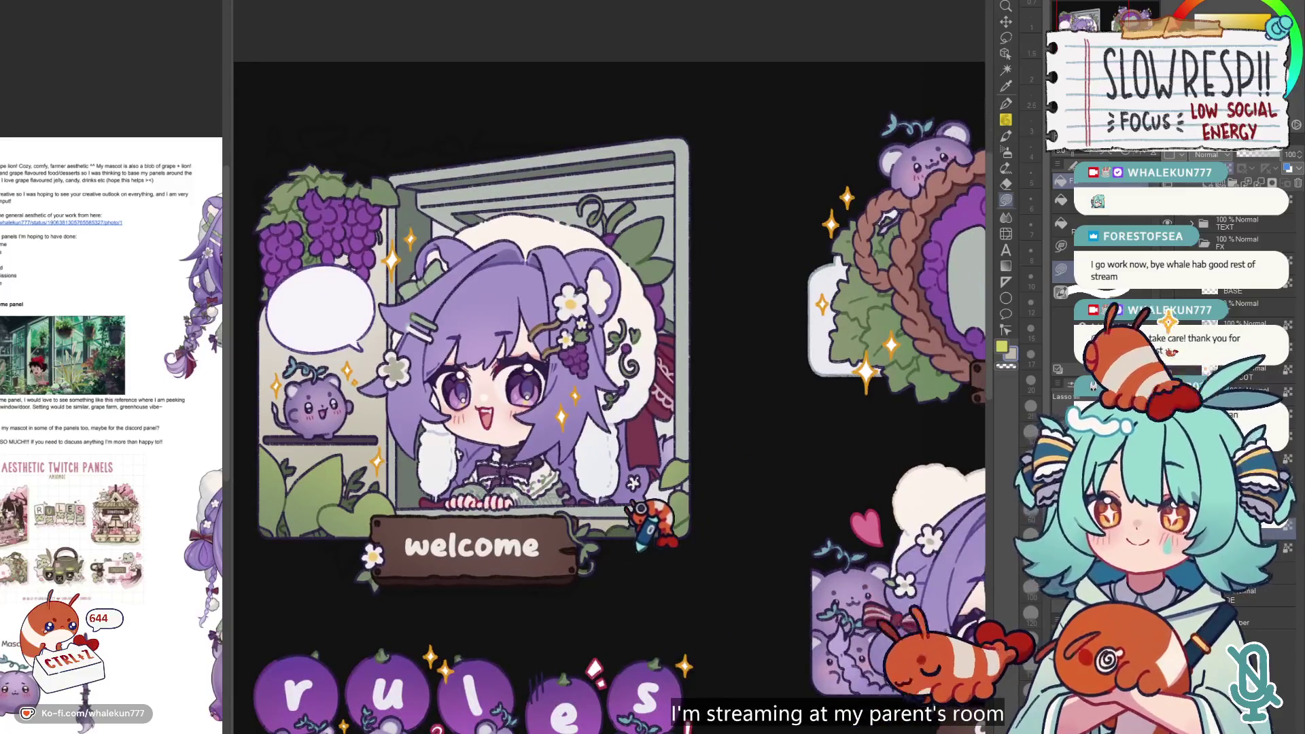
pyautogui.scroll(-3, 664, 184)
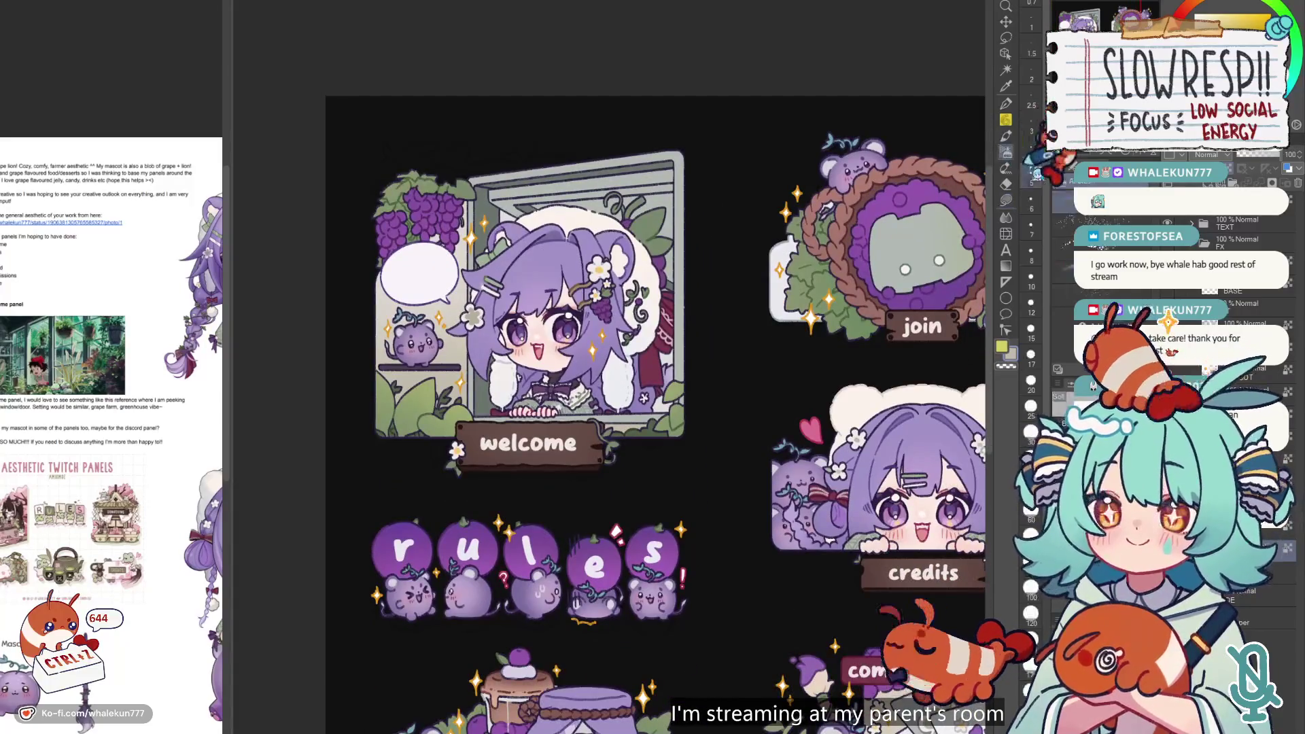
# - Pick the Lasso tool and purple colour, then undo four recent edits
pyautogui.click(1008, 198)
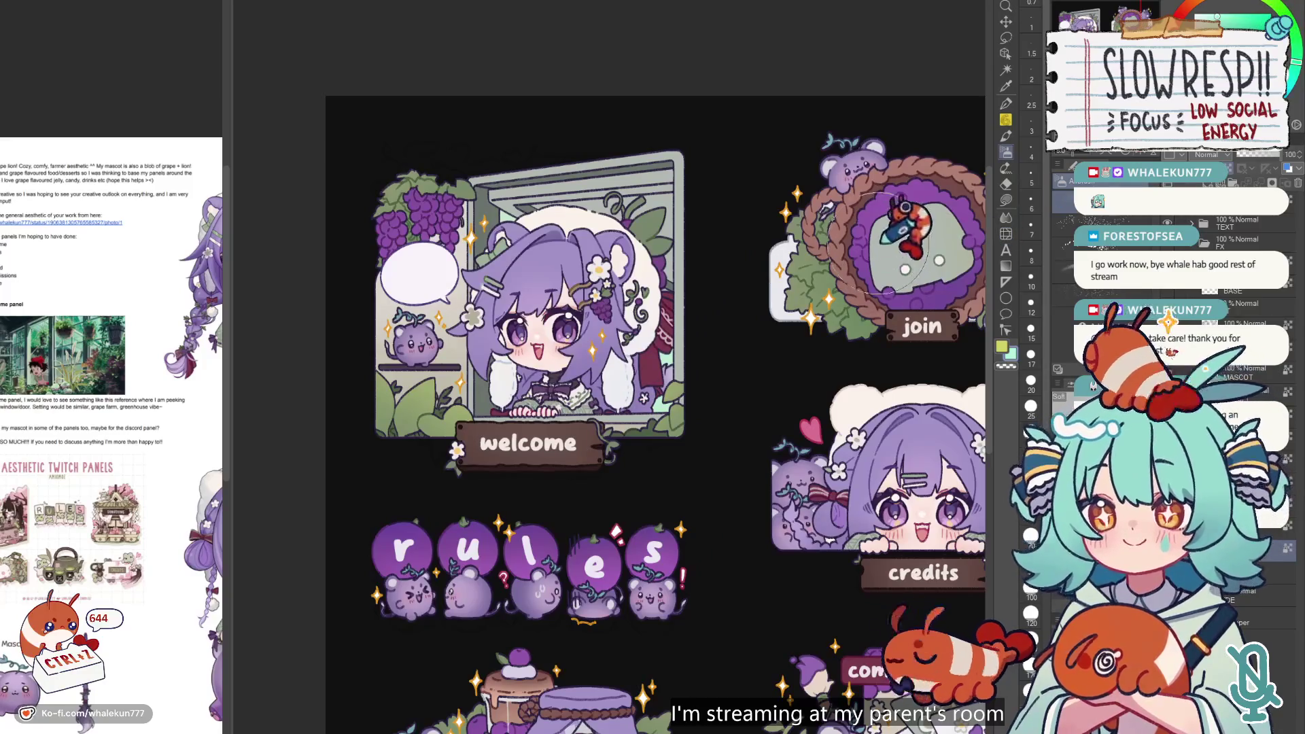
pyautogui.keyDown('alt'); pyautogui.click(976, 143); pyautogui.keyUp('alt')
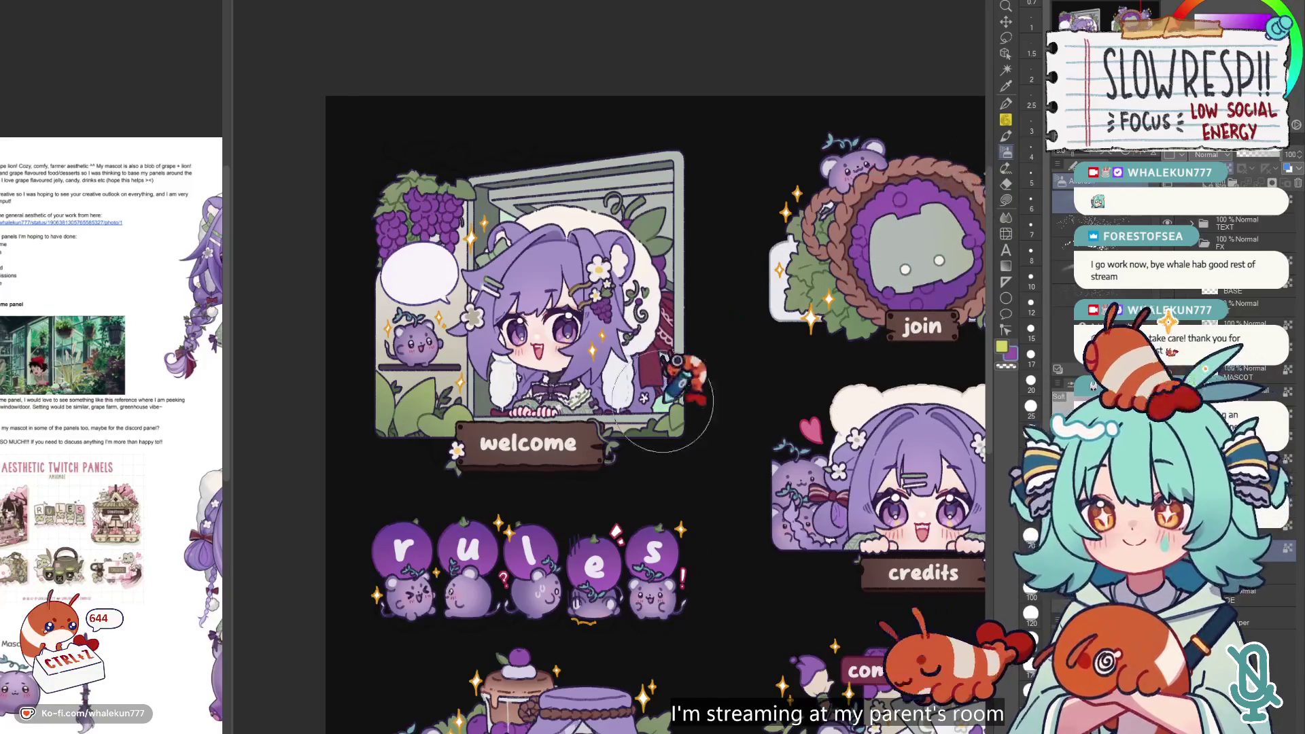
pyautogui.hotkey('ctrl', 'z')
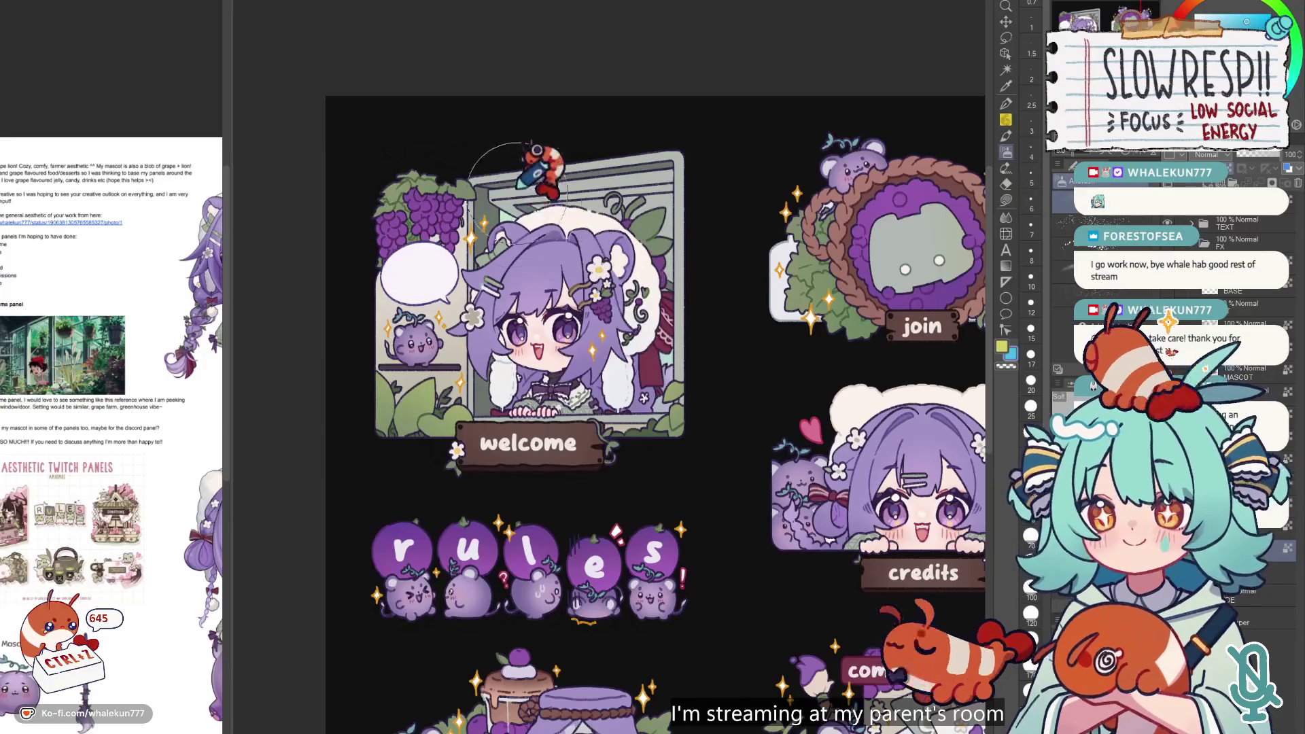
pyautogui.scroll(-3, 792, 226)
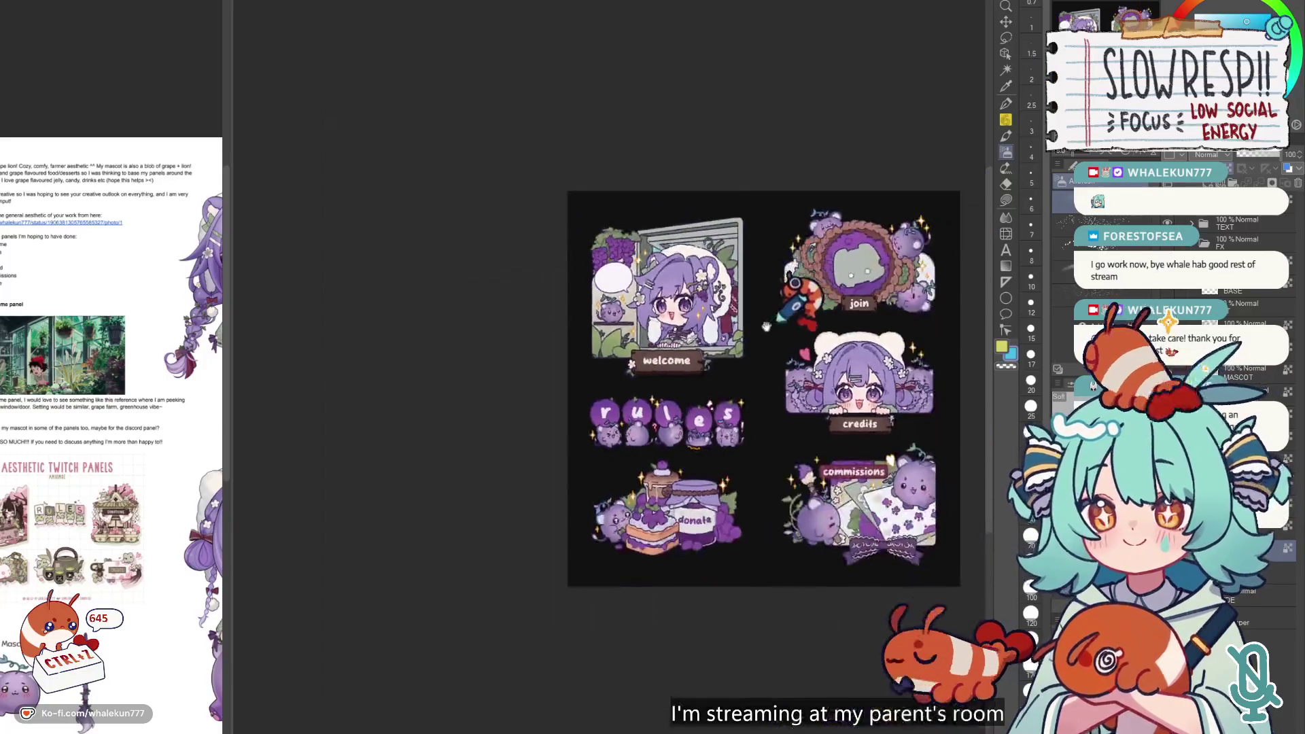
pyautogui.scroll(2, 761, 454)
pyautogui.hotkey('ctrl', 'z')
pyautogui.hotkey('ctrl', 'z')
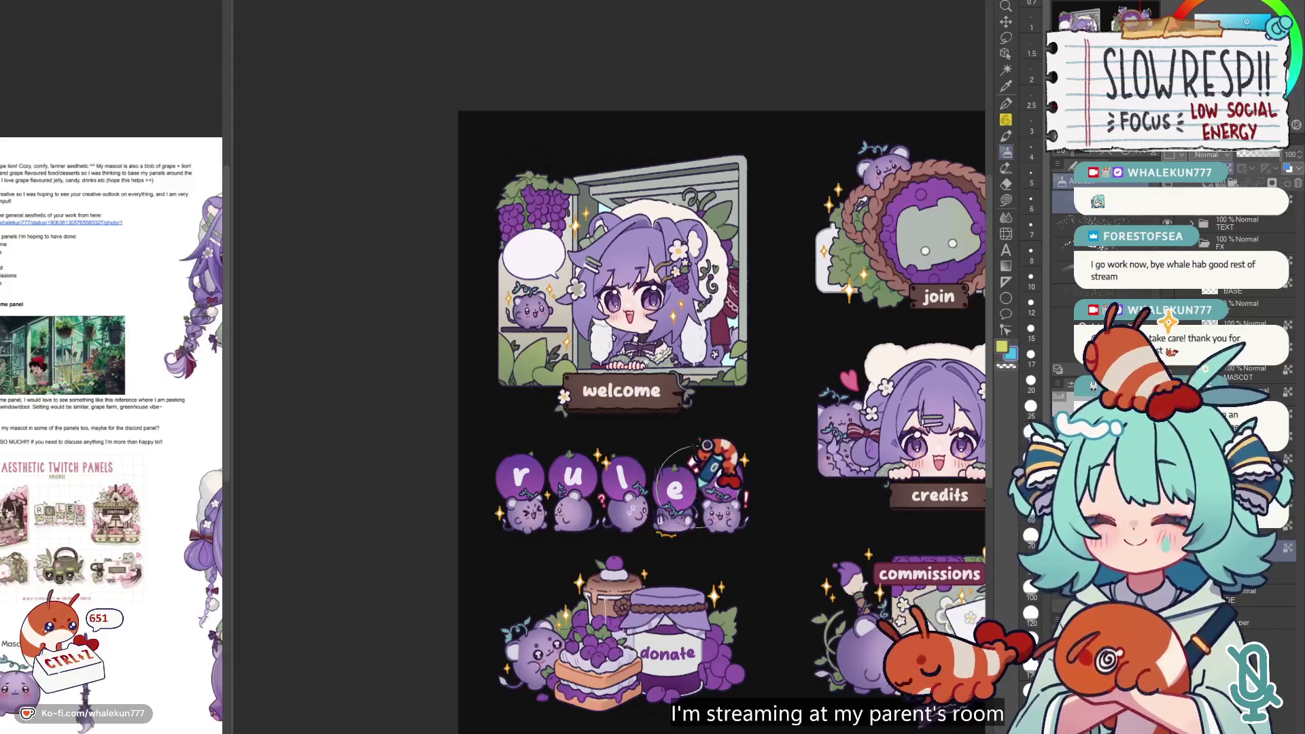
pyautogui.hotkey('ctrl', 'z')
pyautogui.hotkey('ctrl', 'z')
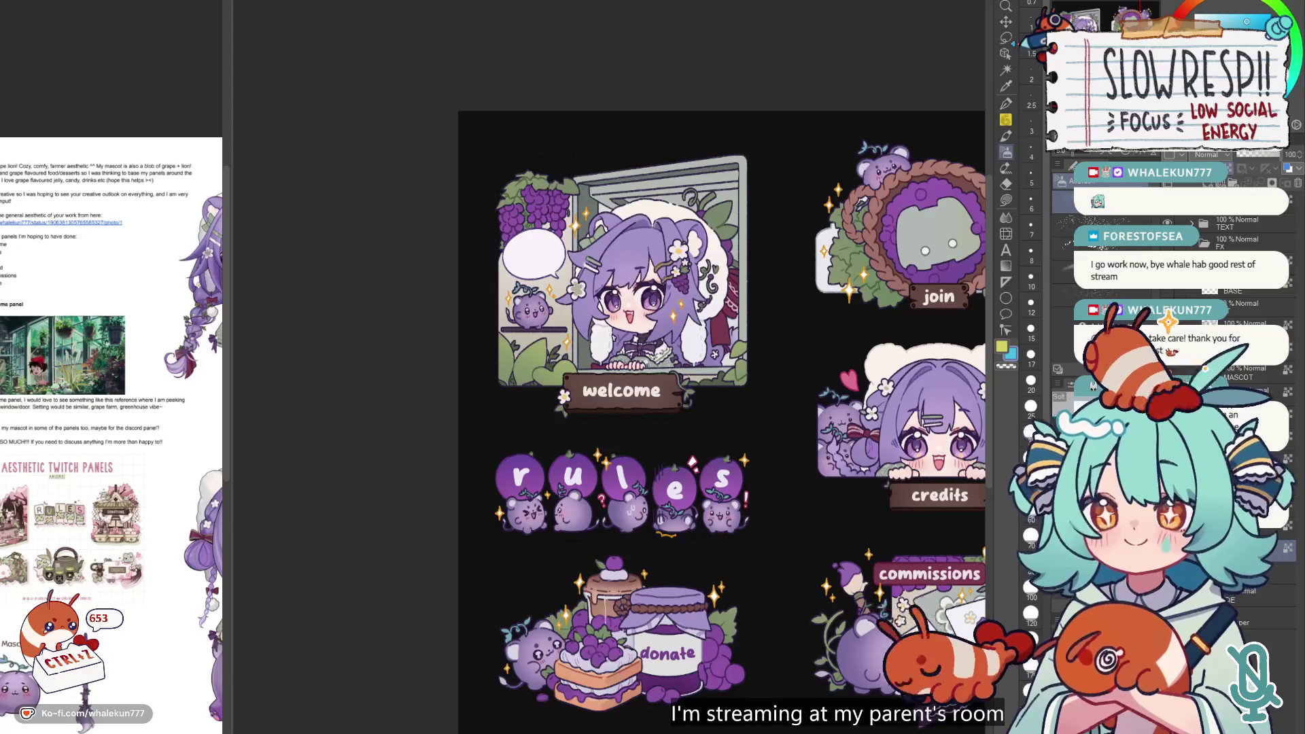
# - Lasso the top of the window frame, then flip the view to check the composition
pyautogui.click(1006, 200)
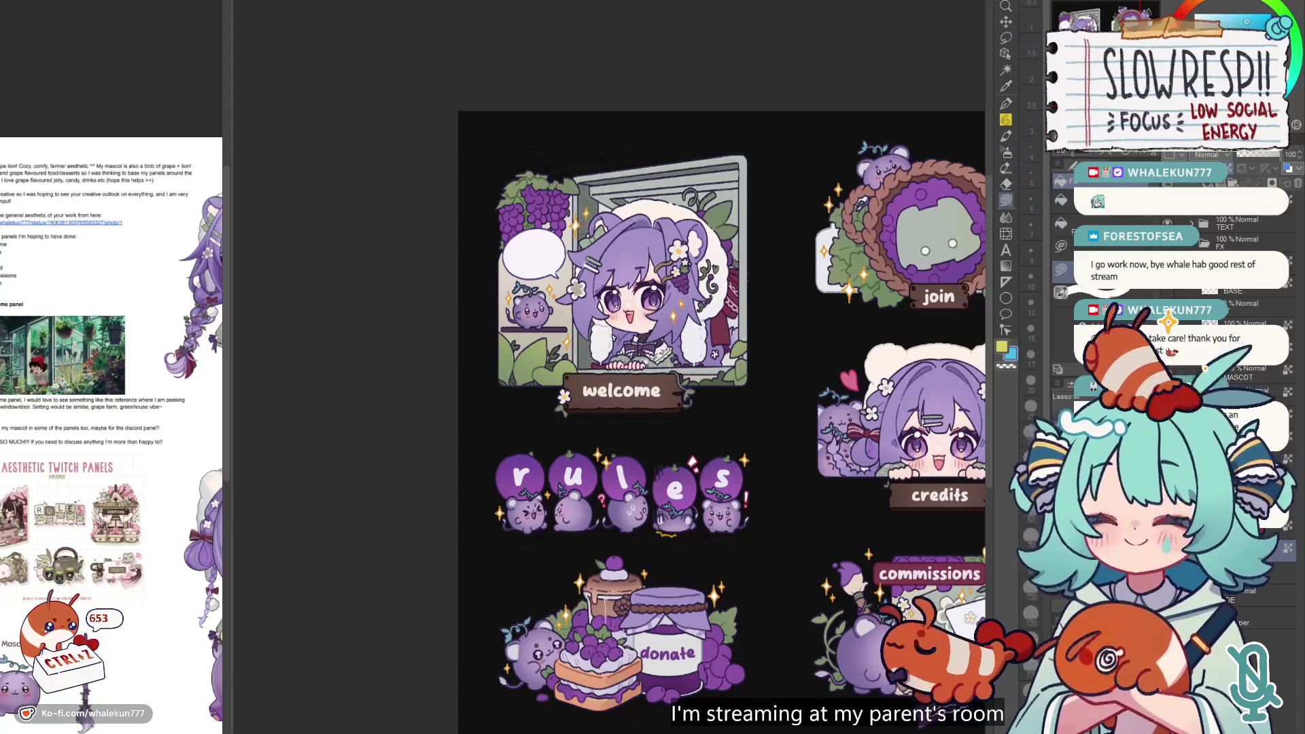
pyautogui.scroll(5, 478, 299)
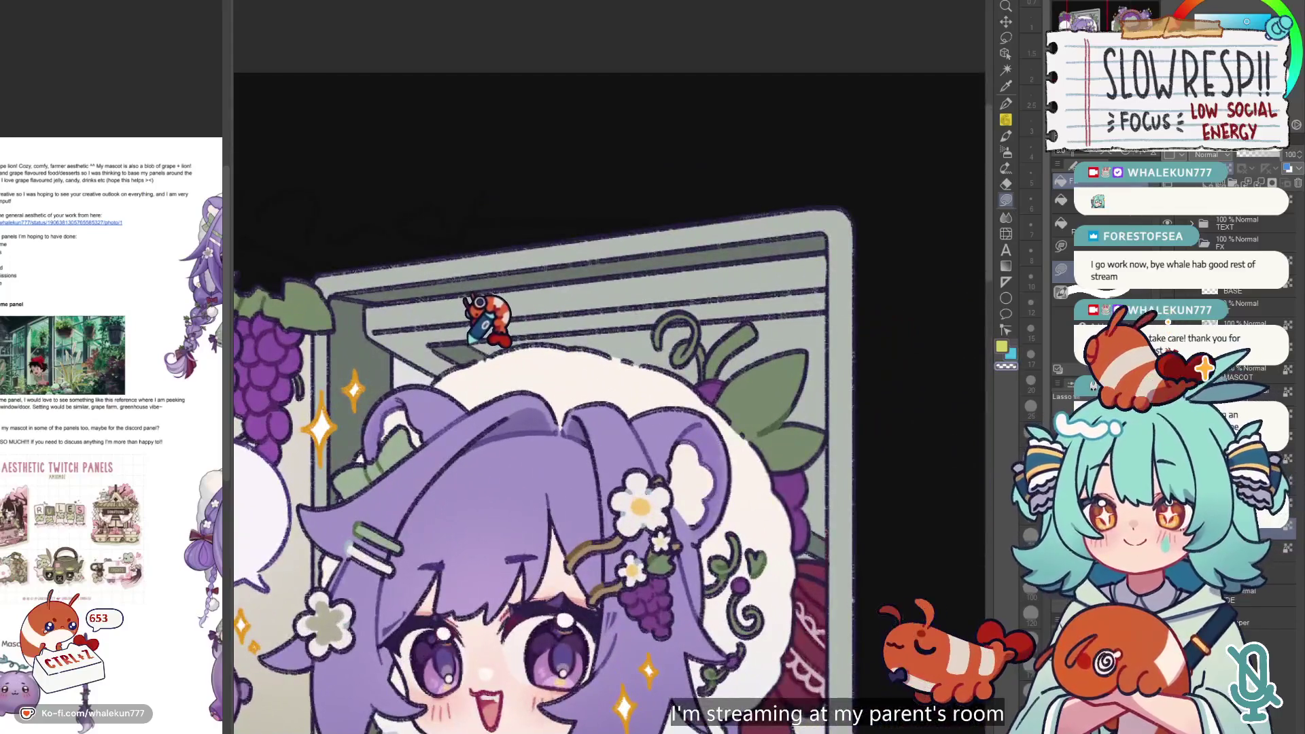
pyautogui.moveTo(479, 320)
pyautogui.mouseDown()
pyautogui.moveTo(568, 365)
pyautogui.moveTo(816, 291)
pyautogui.moveTo(574, 333)
pyautogui.moveTo(822, 326)
pyautogui.moveTo(829, 421)
pyautogui.moveTo(602, 374)
pyautogui.moveTo(807, 496)
pyautogui.moveTo(802, 514)
pyautogui.moveTo(821, 537)
pyautogui.moveTo(818, 391)
pyautogui.moveTo(812, 442)
pyautogui.moveTo(553, 372)
pyautogui.mouseUp()
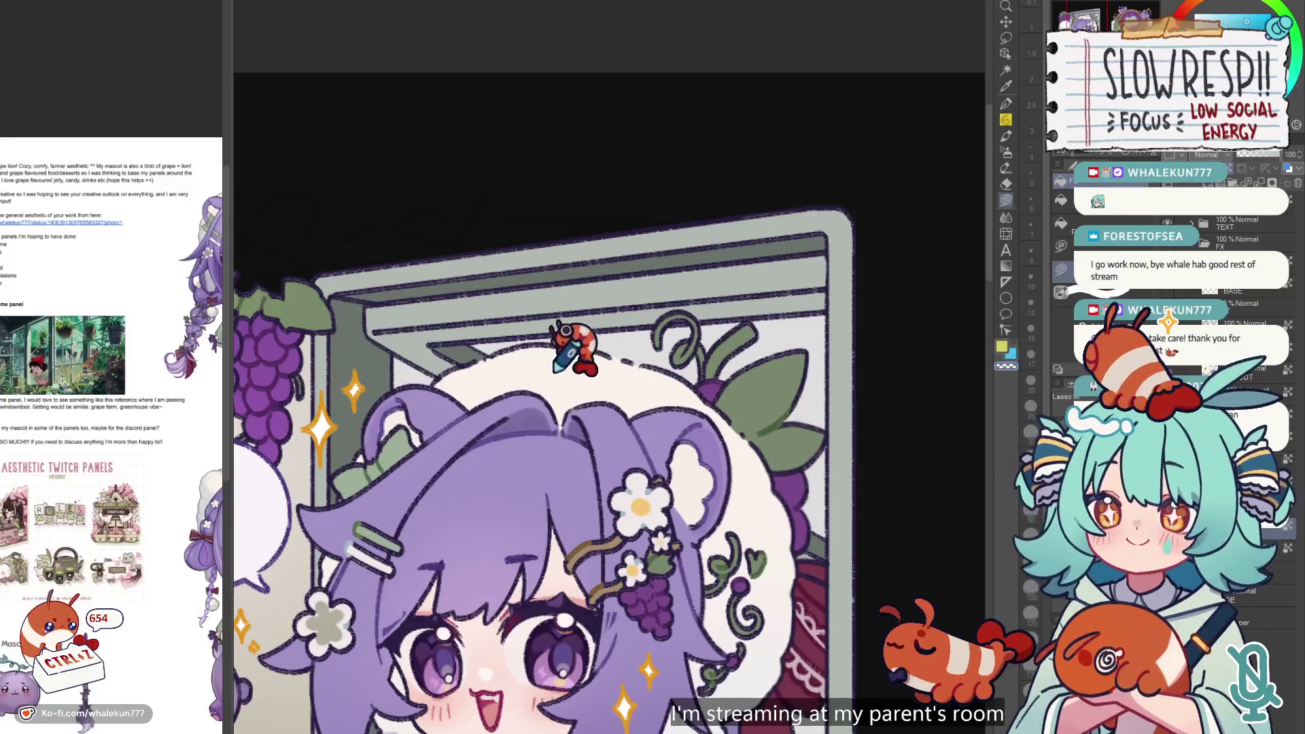
pyautogui.scroll(-5, 738, 384)
pyautogui.moveTo(734, 413); pyautogui.dragTo(649, 371)
pyautogui.press('h')
pyautogui.press('h')
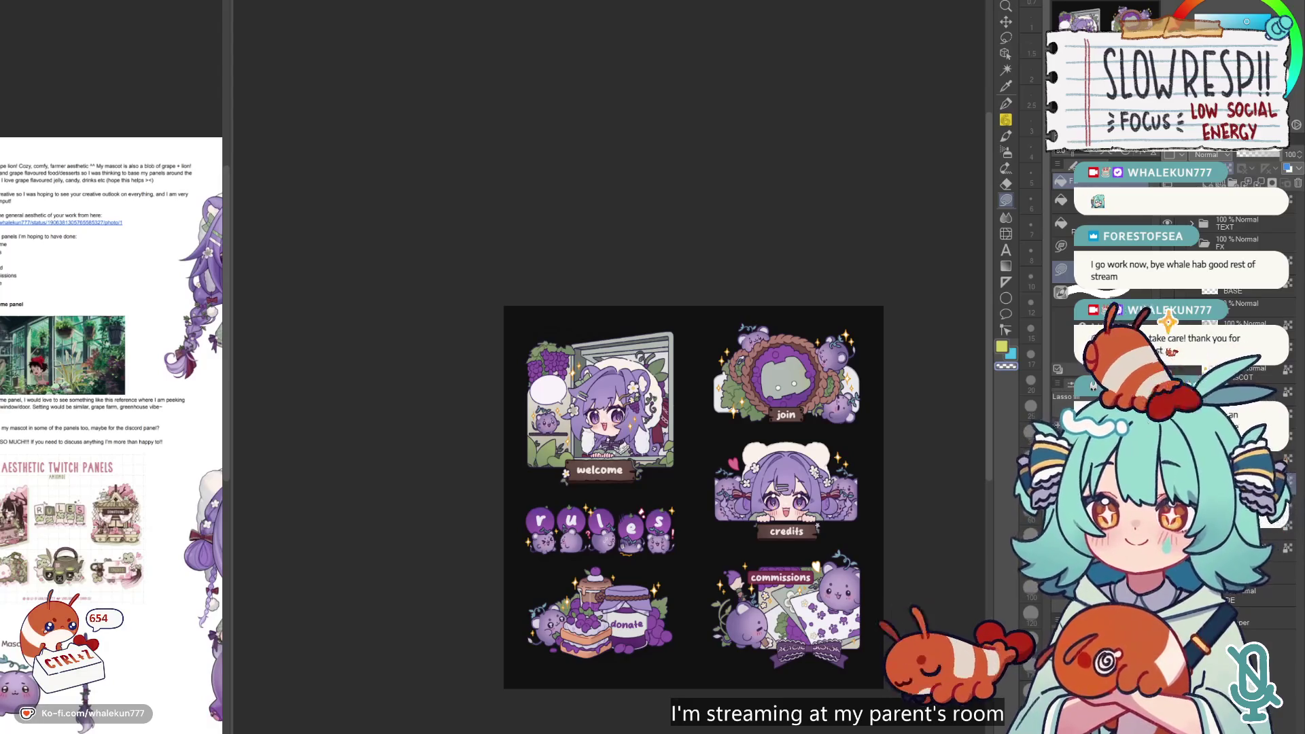
# - Lasso the speech bubble, deselect and restore it, then select the whole canvas
pyautogui.moveTo(571, 352); pyautogui.dragTo(507, 435)
pyautogui.scroll(2, 599, 379)
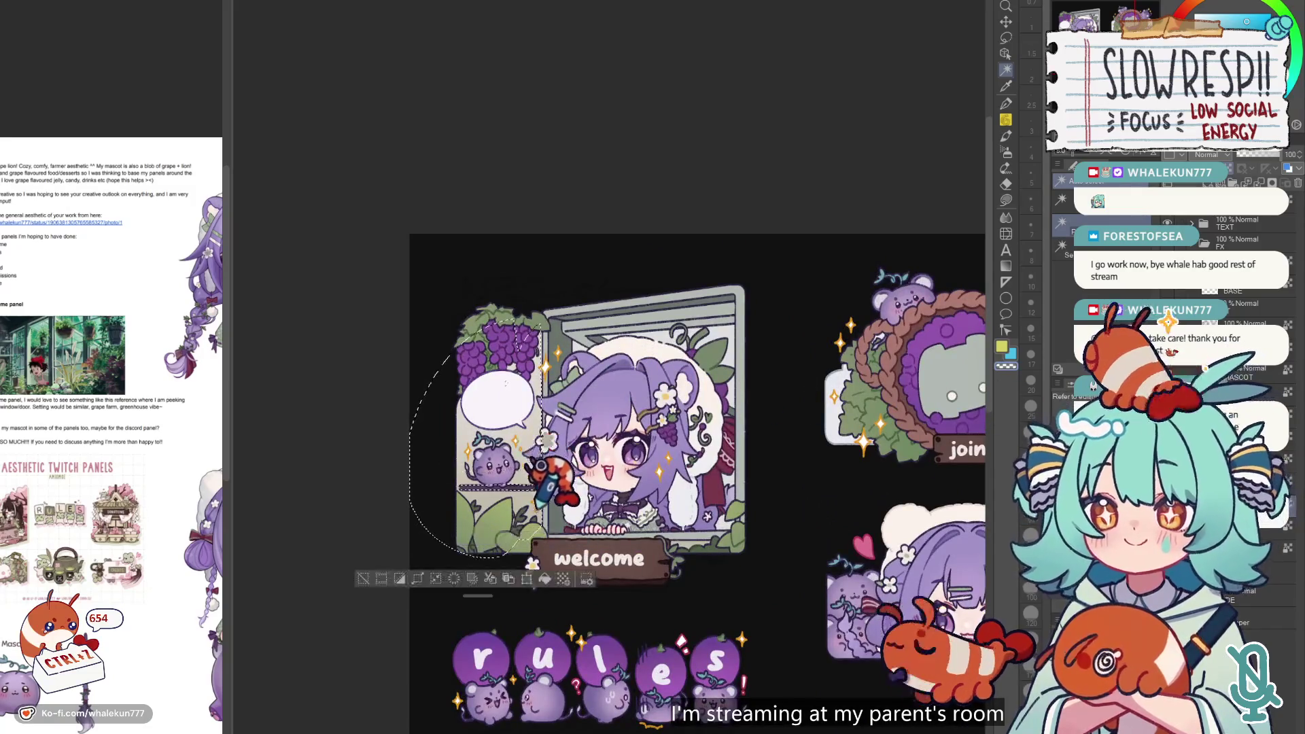
pyautogui.hotkey('ctrl', 'd')
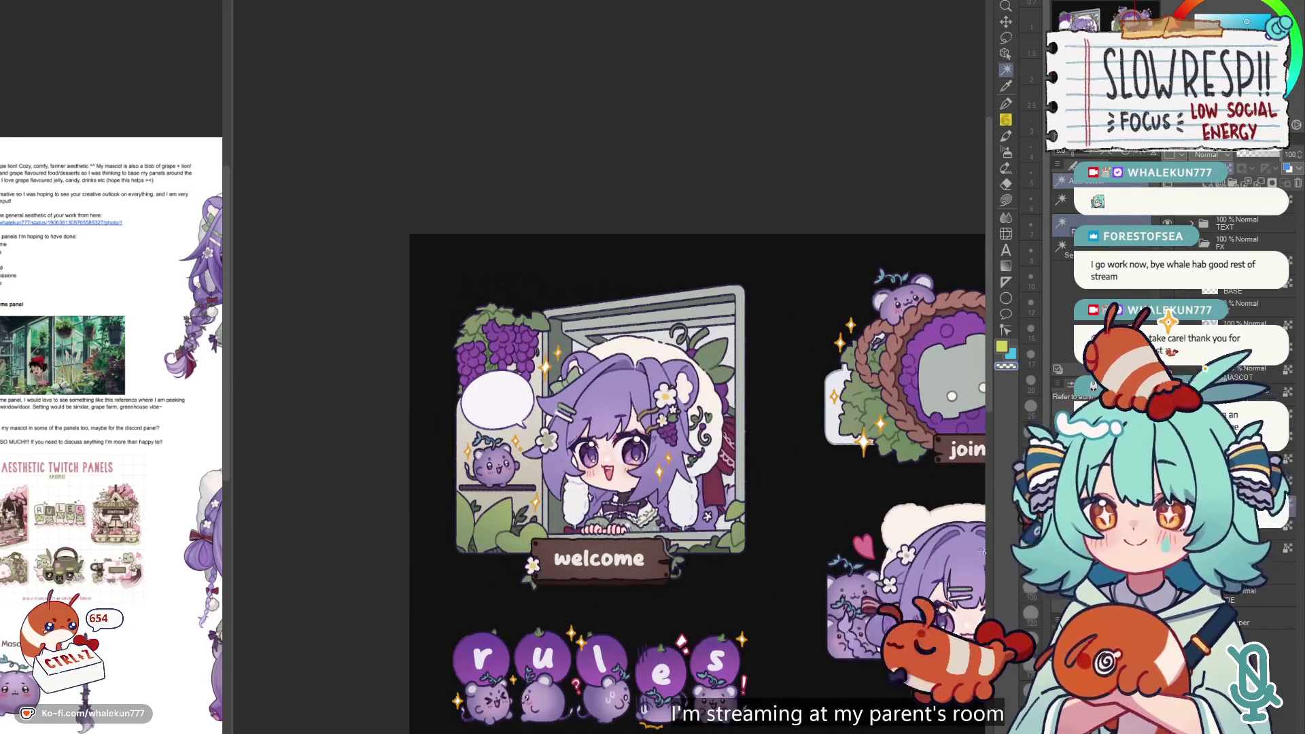
pyautogui.hotkey('ctrl', 'z')
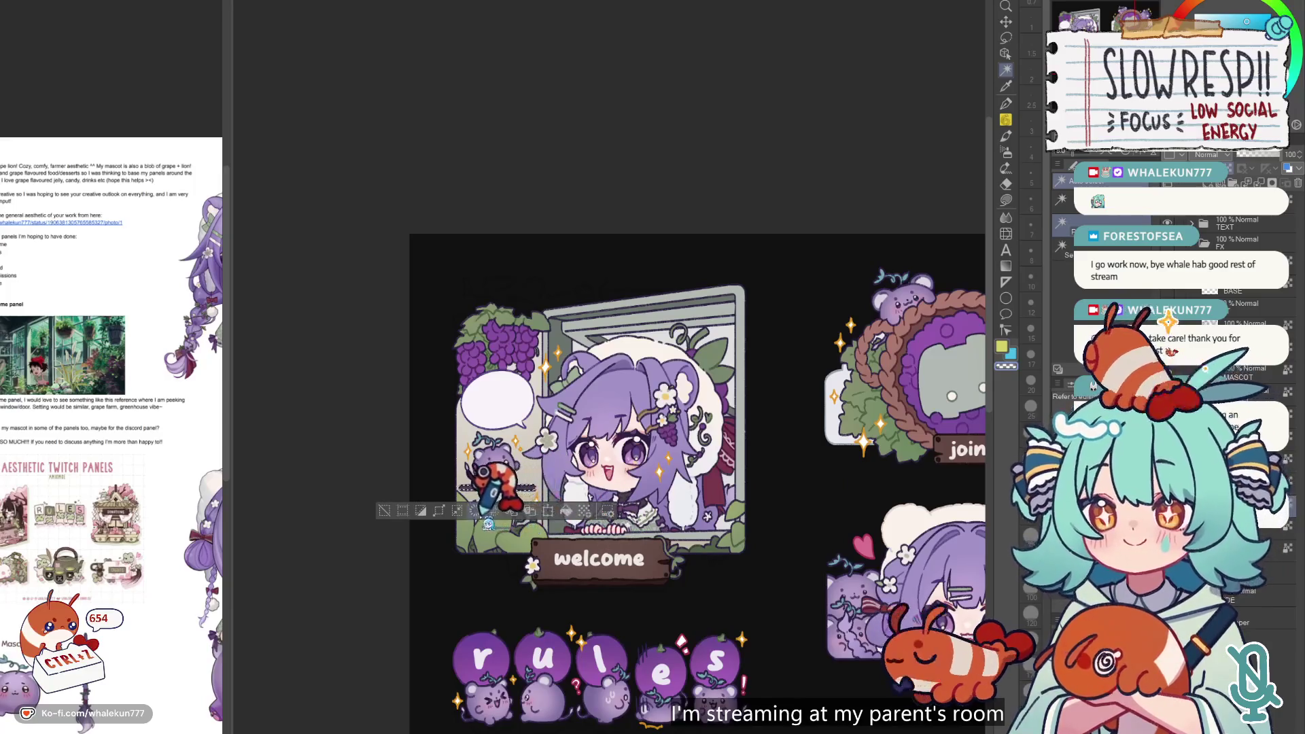
pyautogui.hotkey('ctrl', 'a')
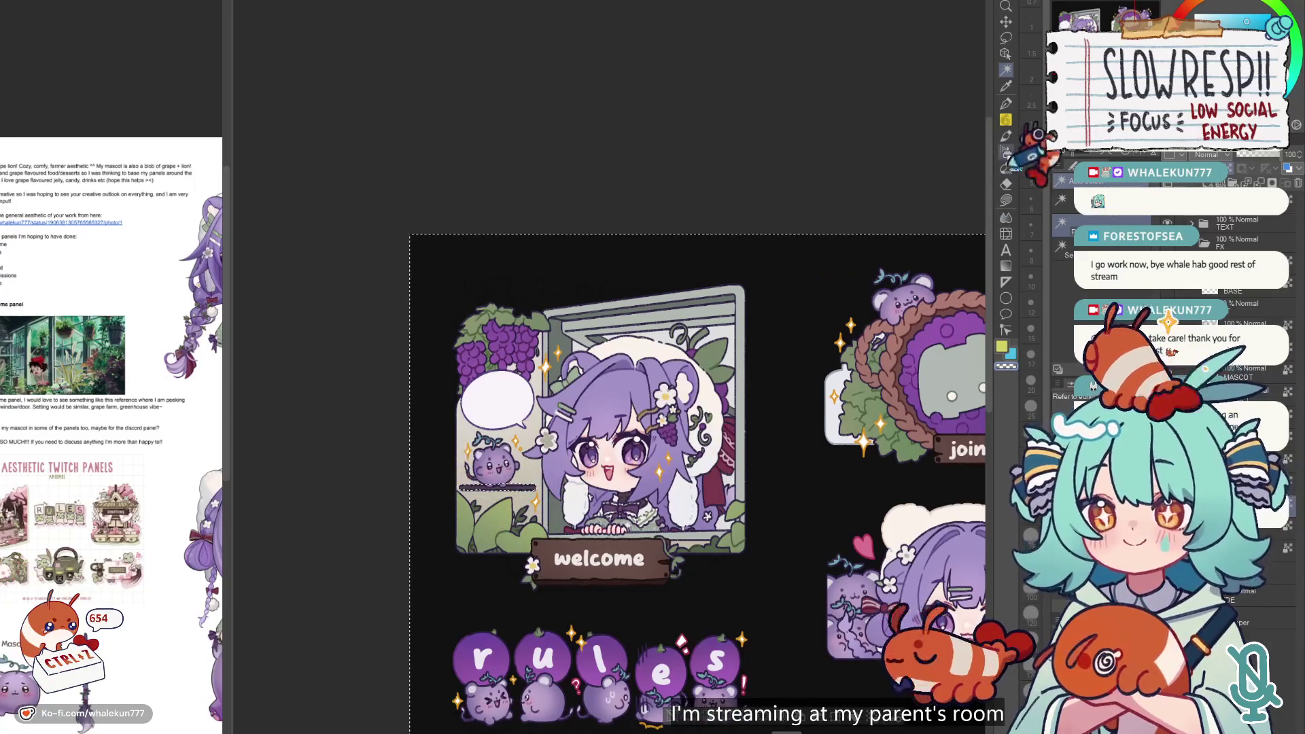
# - Choose the Pen tool on a lower layer and undo the last edit
pyautogui.click(1006, 103)
pyautogui.click(1064, 307)
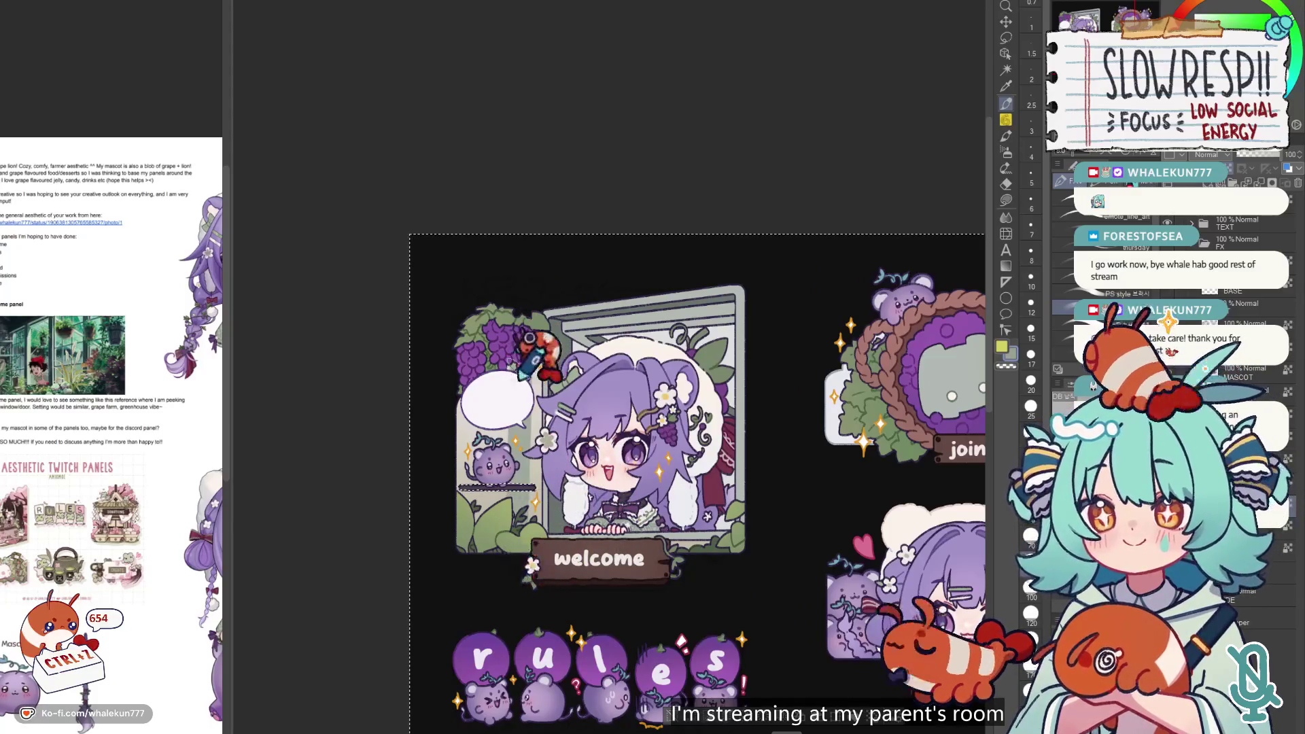
pyautogui.moveTo(530, 340); pyautogui.dragTo(620, 346)
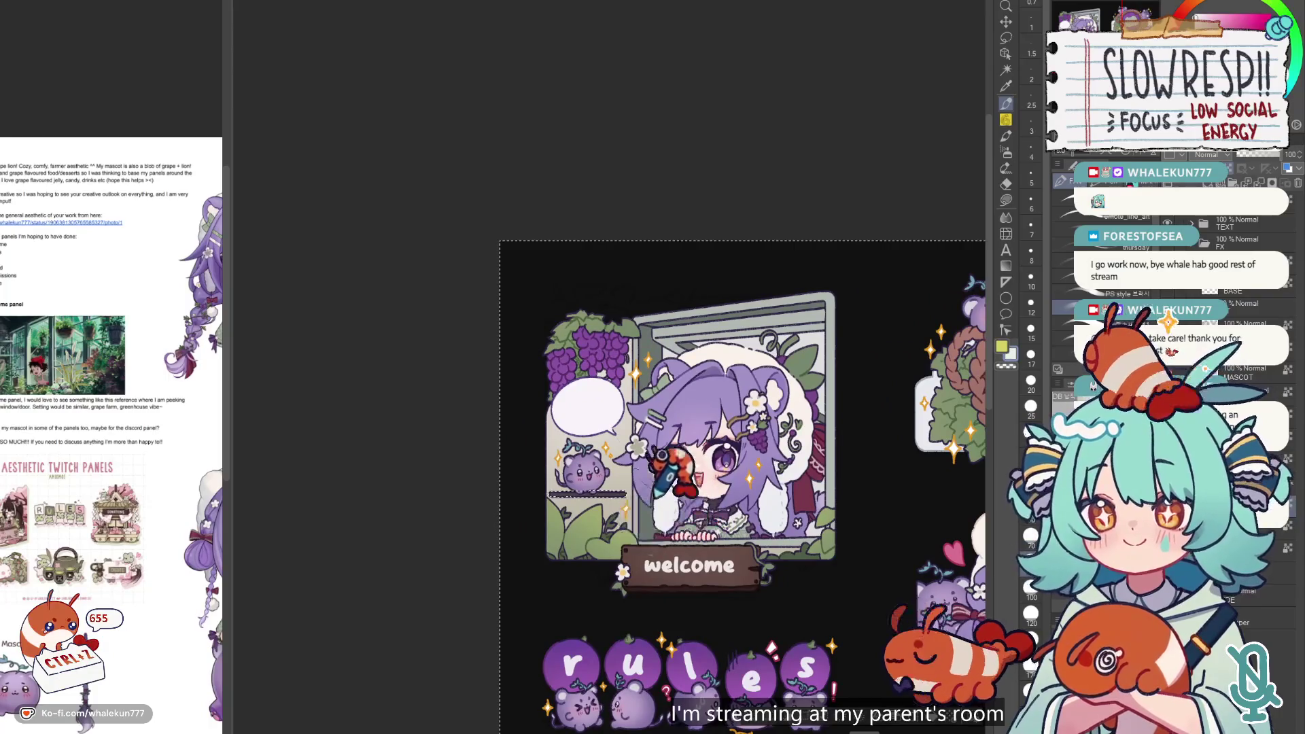
pyautogui.hotkey('ctrl', 'z')
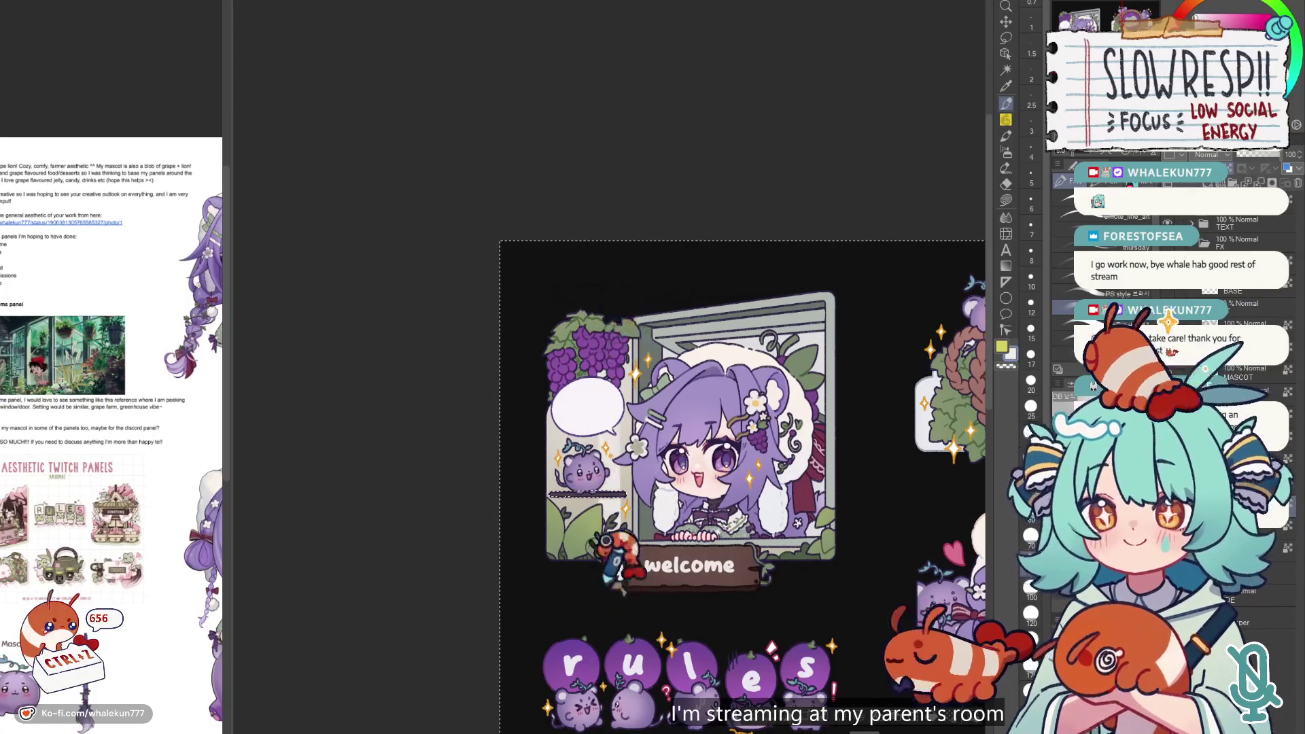
pyautogui.scroll(-3, 822, 544)
pyautogui.moveTo(825, 517); pyautogui.dragTo(657, 415)
pyautogui.scroll(3, 657, 416)
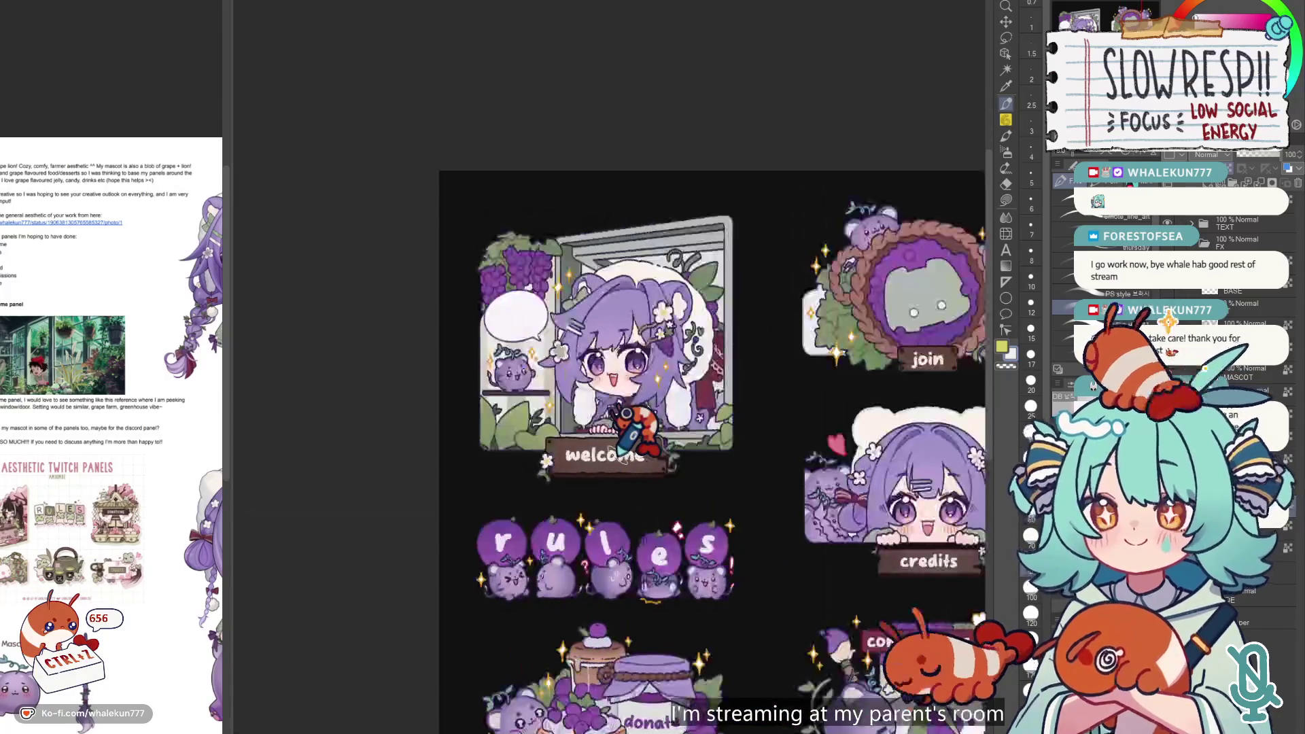
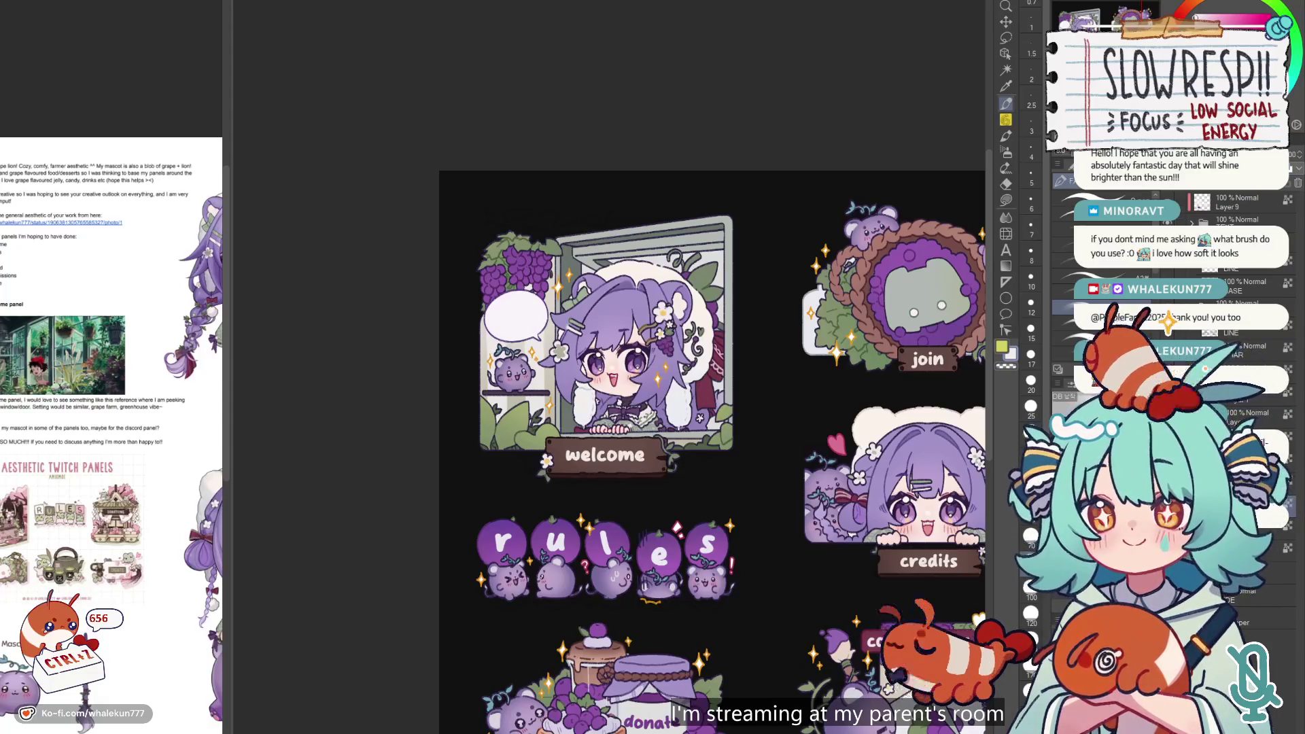
# - Look over the lower panels and return to the welcome panel with the round brush
pyautogui.click(1006, 200)
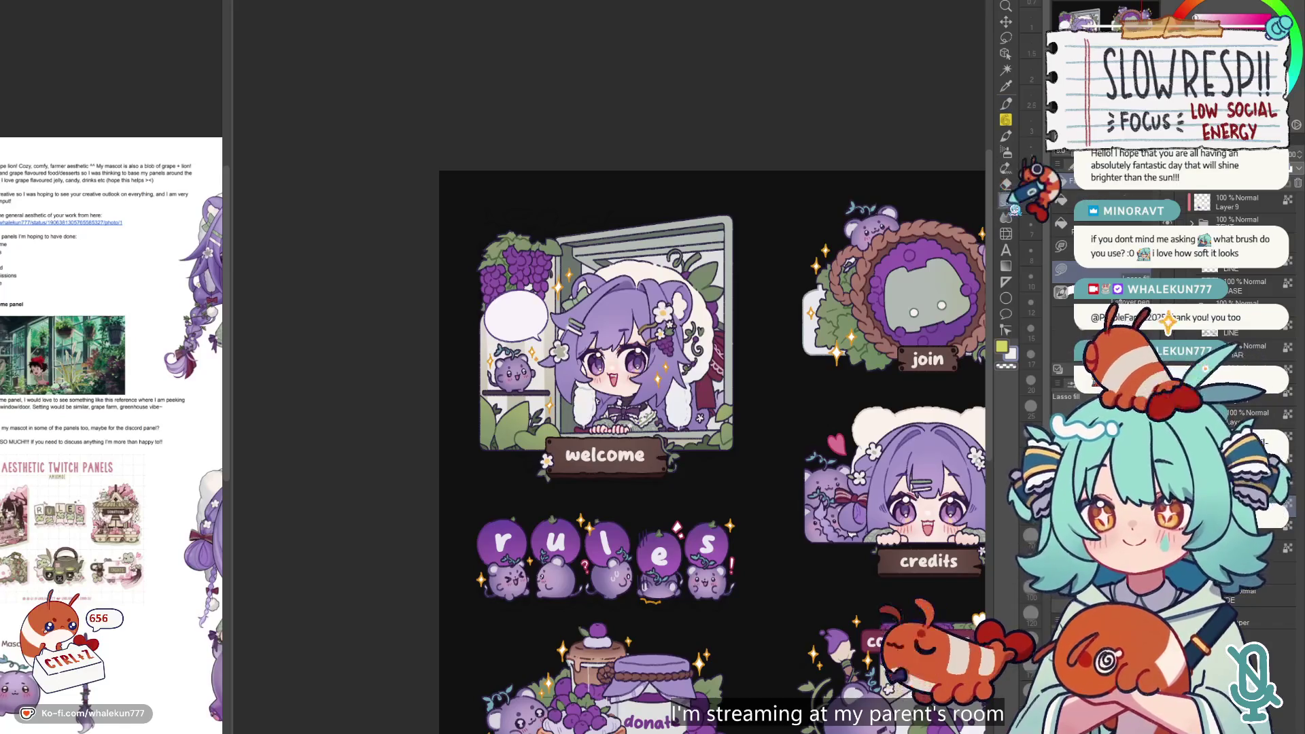
pyautogui.scroll(-2, 728, 421)
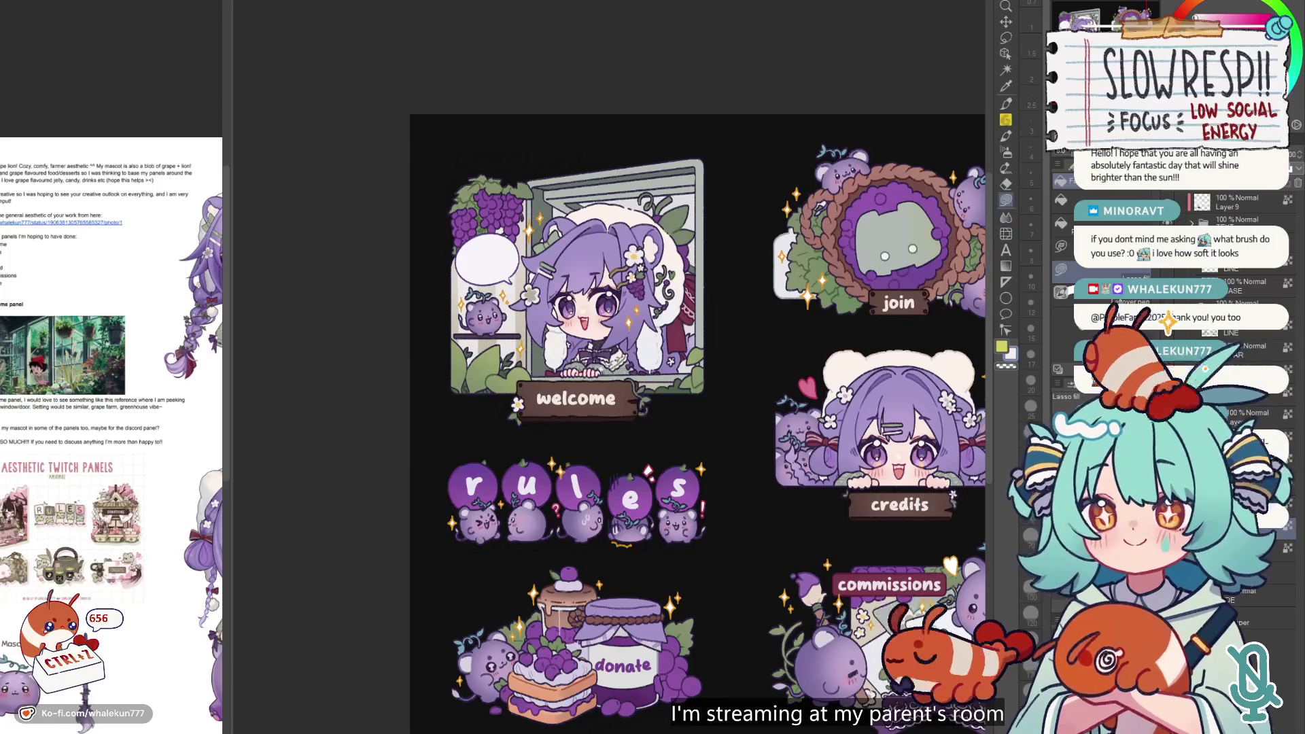
pyautogui.moveTo(827, 534)
pyautogui.mouseDown()
pyautogui.moveTo(802, 523)
pyautogui.moveTo(771, 370)
pyautogui.mouseUp()
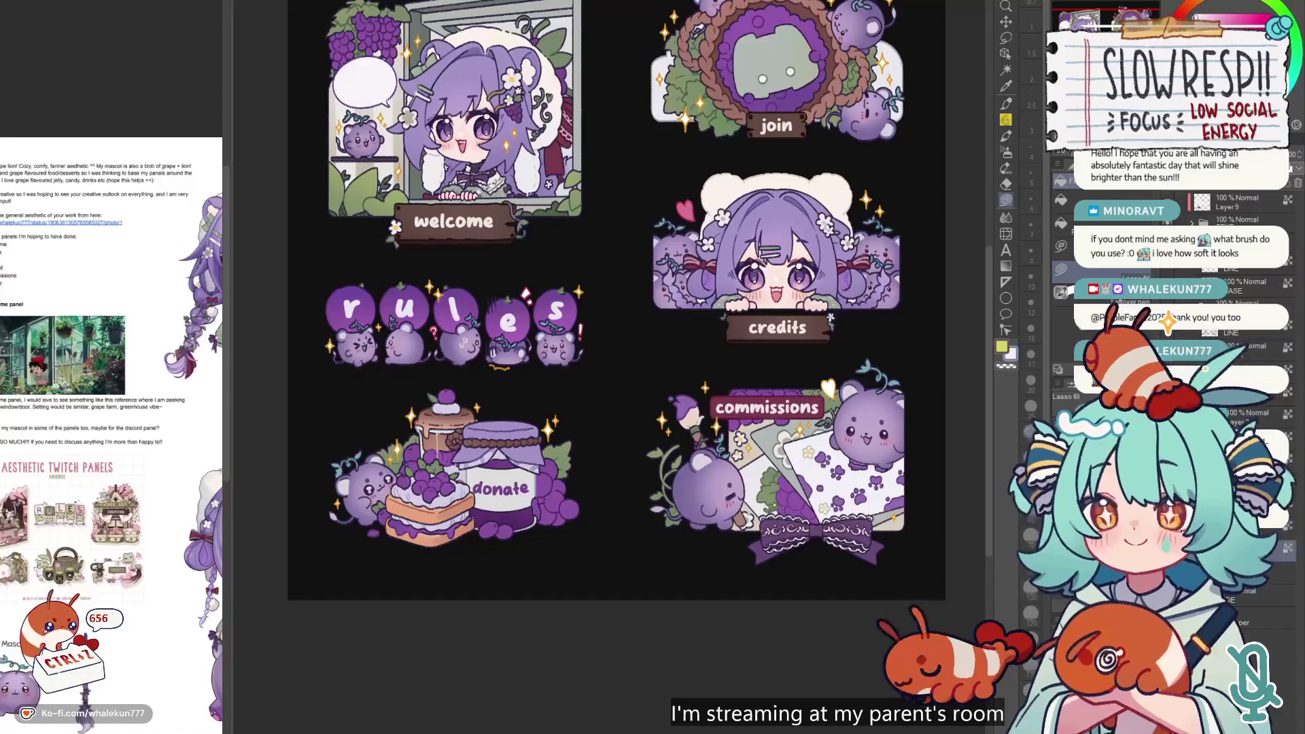
pyautogui.moveTo(717, 425); pyautogui.dragTo(747, 531)
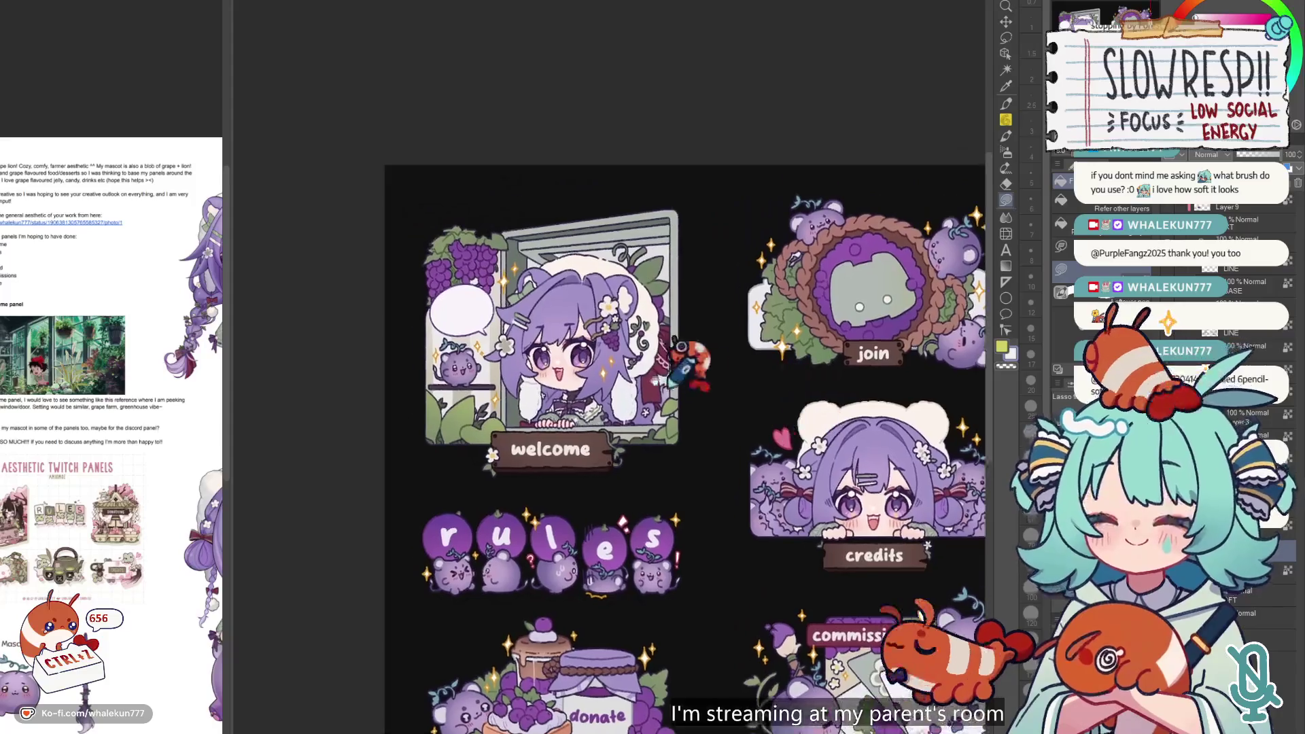
pyautogui.scroll(2, 676, 327)
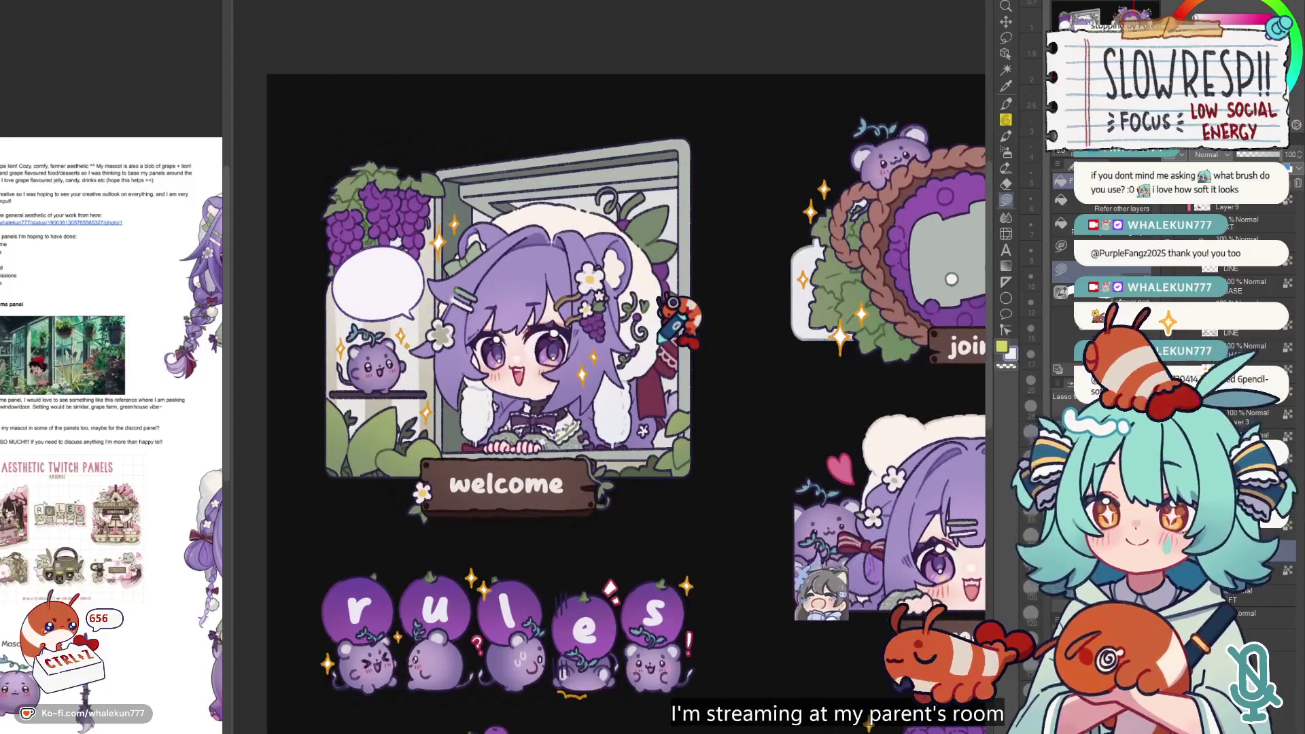
pyautogui.click(1007, 135)
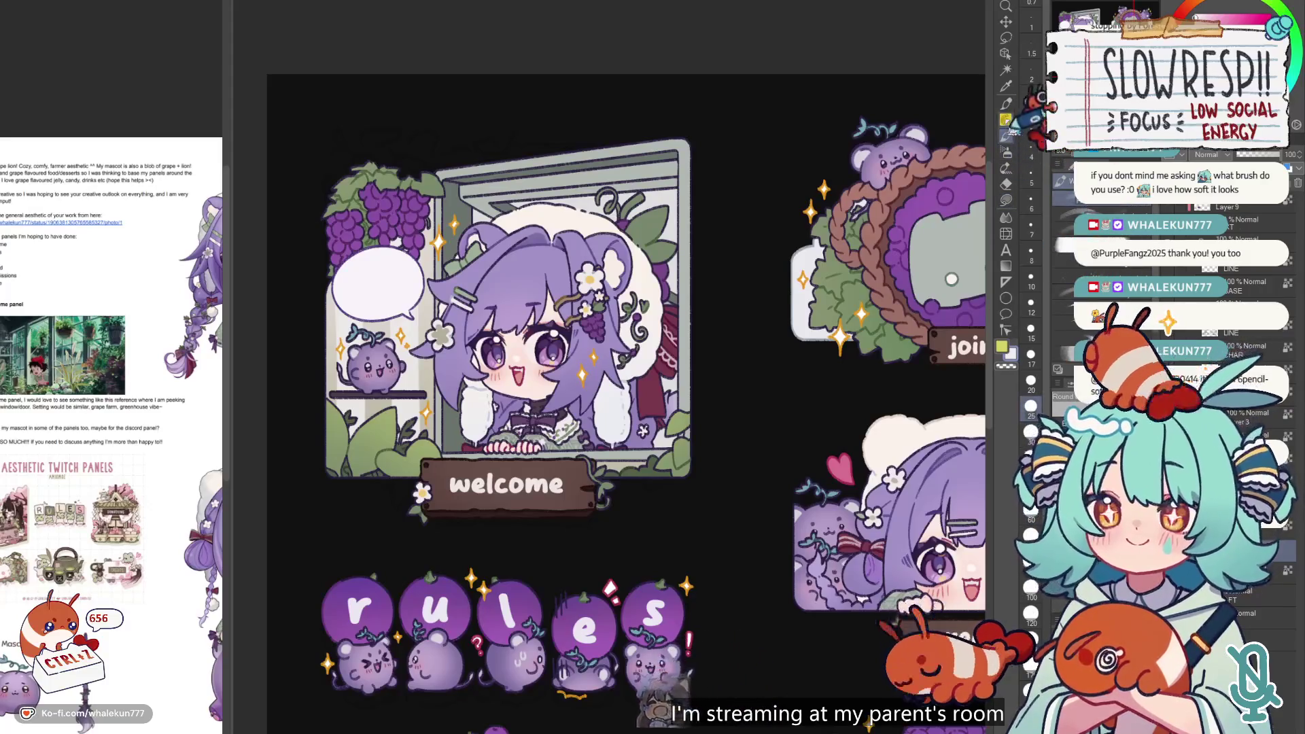
# - Freehand-select the girl in the welcome panel and try the soft airbrush
pyautogui.click(1005, 200)
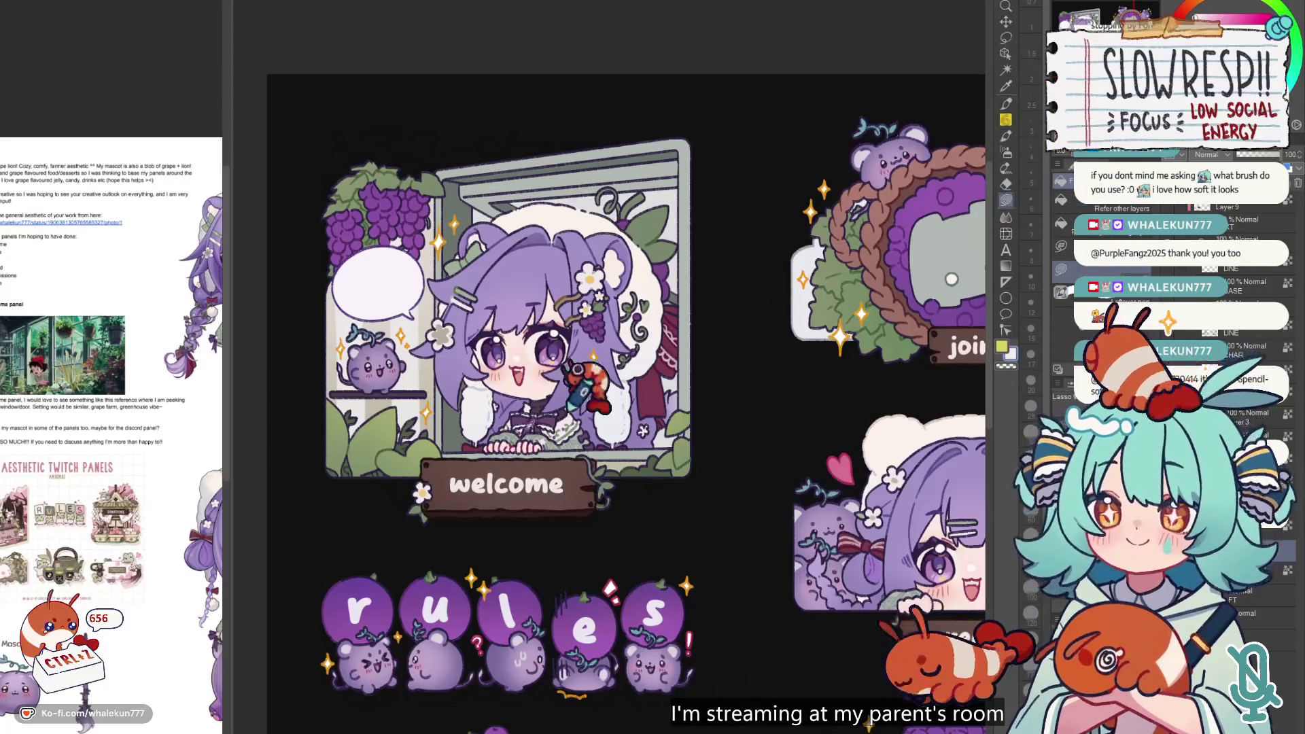
pyautogui.moveTo(534, 146)
pyautogui.mouseDown()
pyautogui.moveTo(442, 340)
pyautogui.moveTo(726, 416)
pyautogui.moveTo(674, 77)
pyautogui.mouseUp()
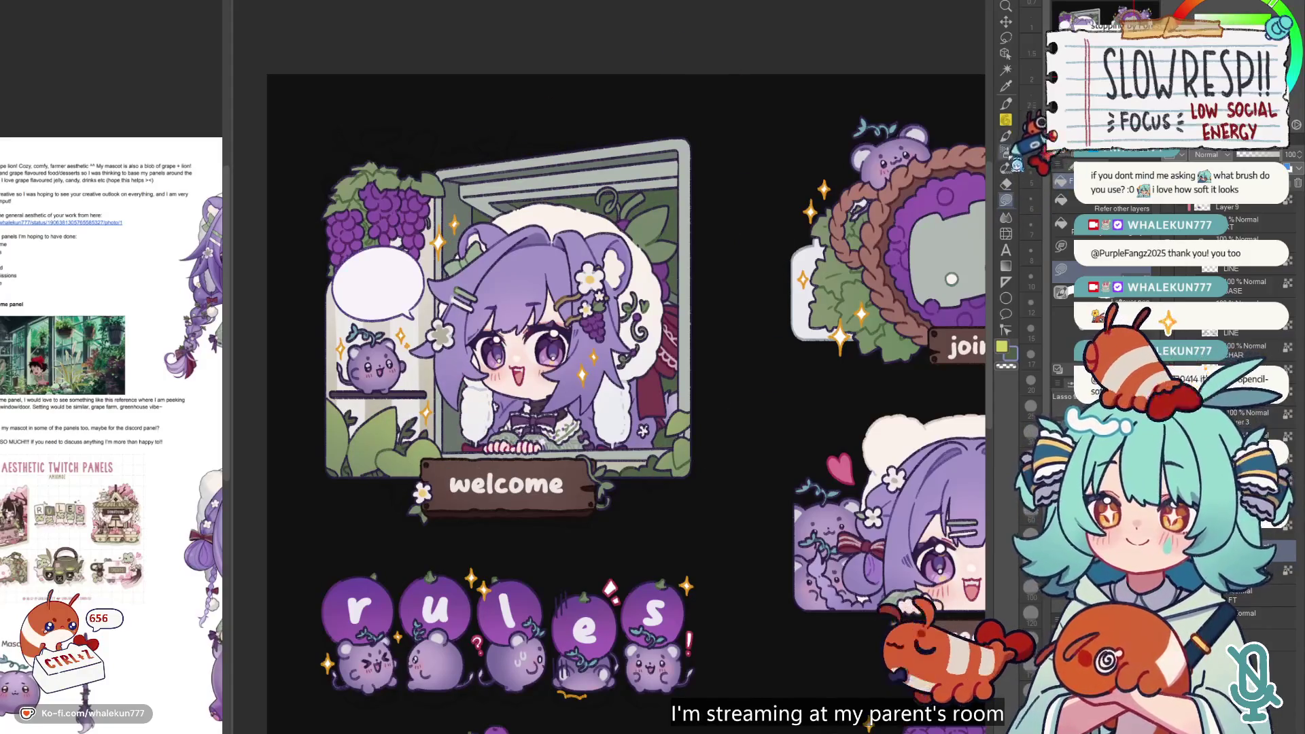
pyautogui.click(1006, 151)
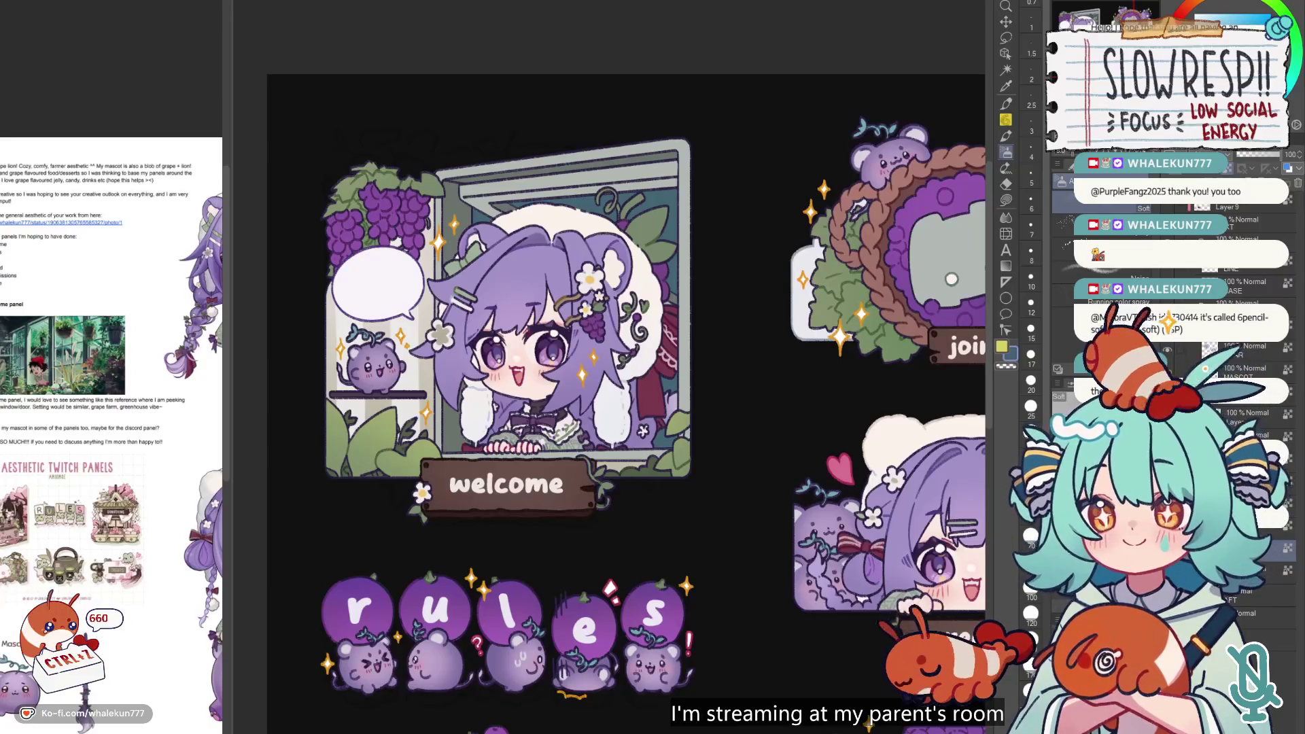
pyautogui.moveTo(691, 331); pyautogui.dragTo(699, 327)
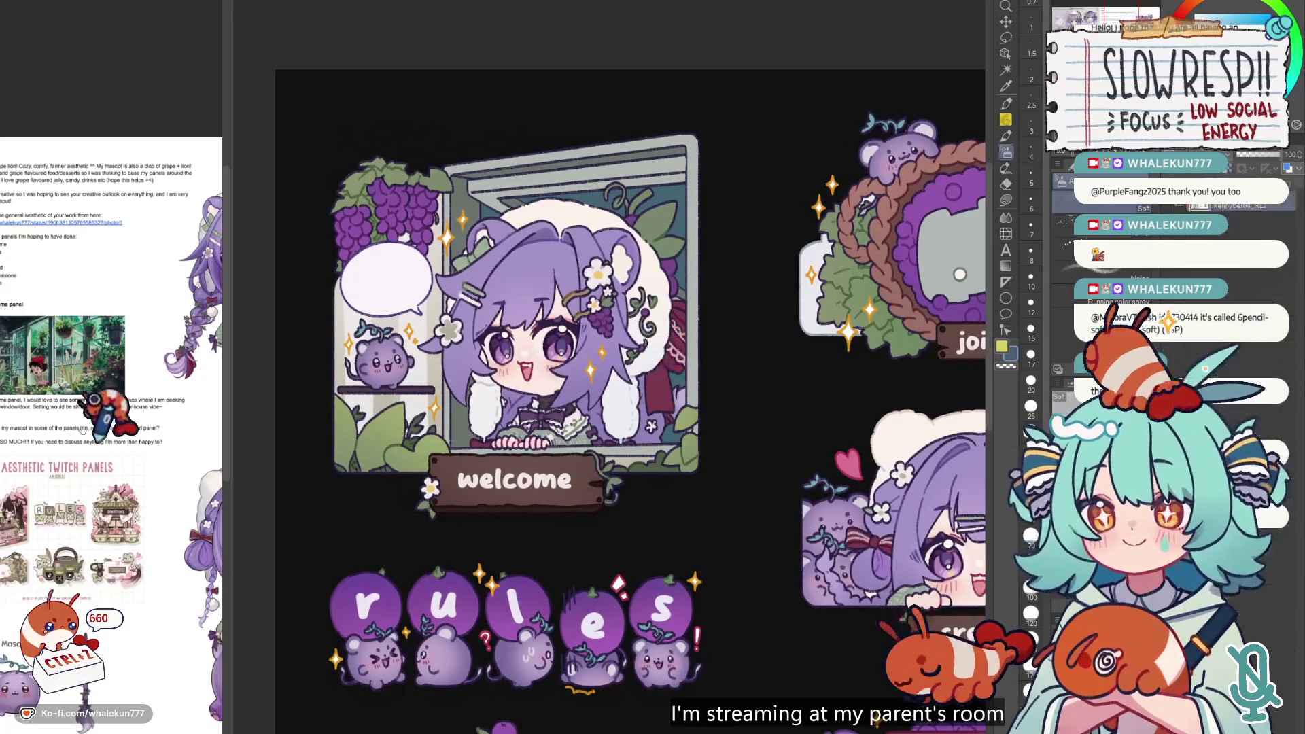
pyautogui.scroll(3, 102, 381)
pyautogui.scroll(-3, 126, 374)
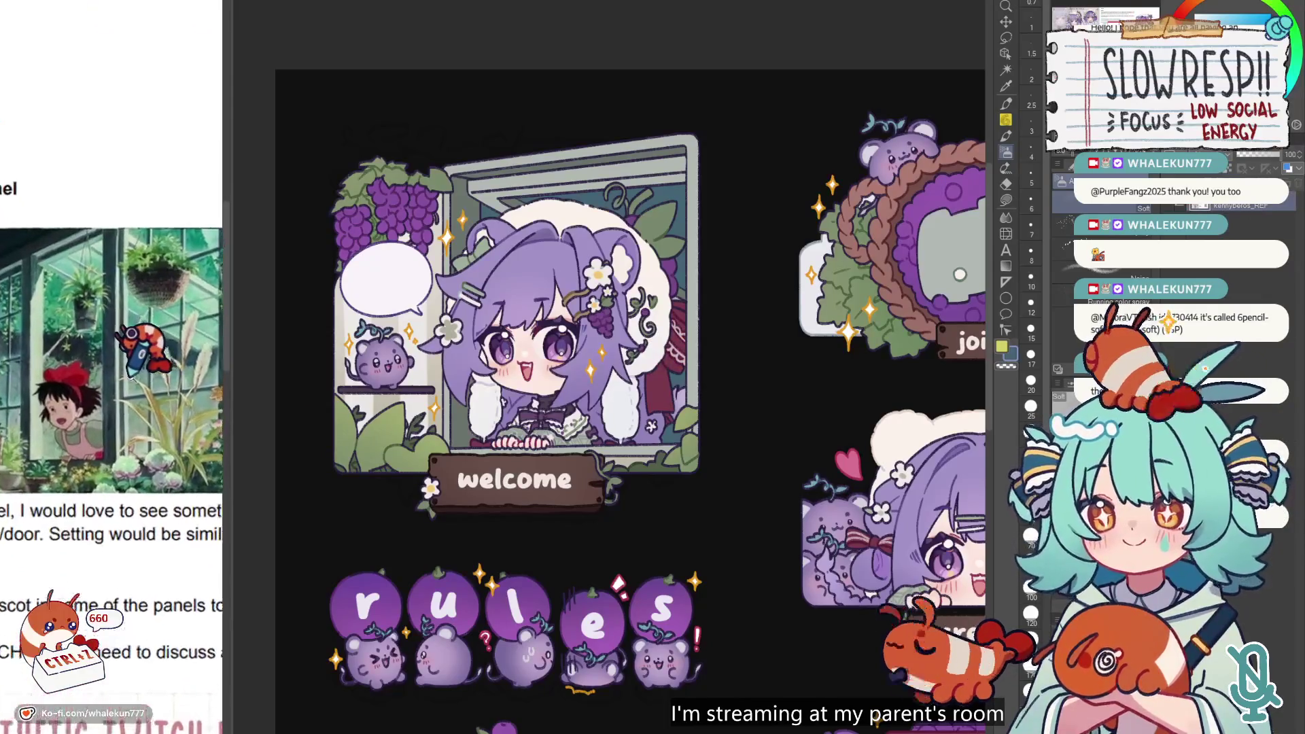
pyautogui.scroll(-5, 115, 367)
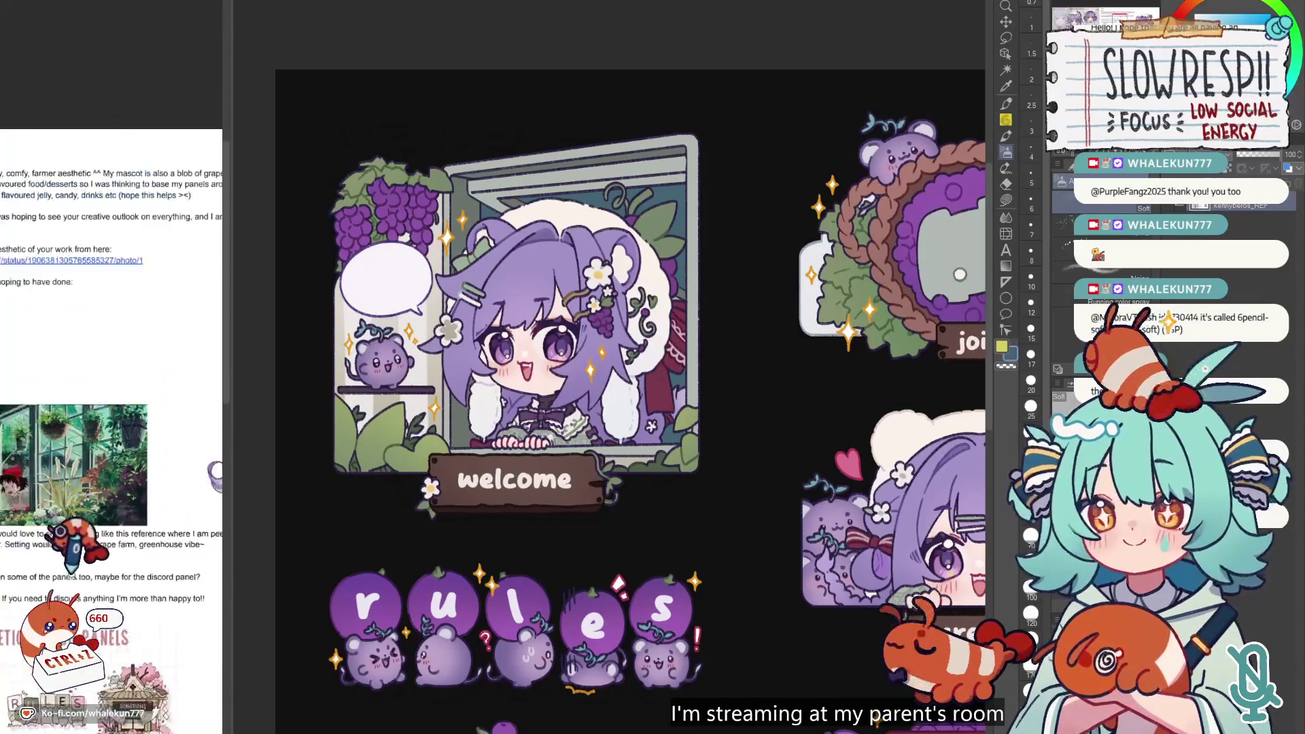
pyautogui.scroll(-4, 109, 417)
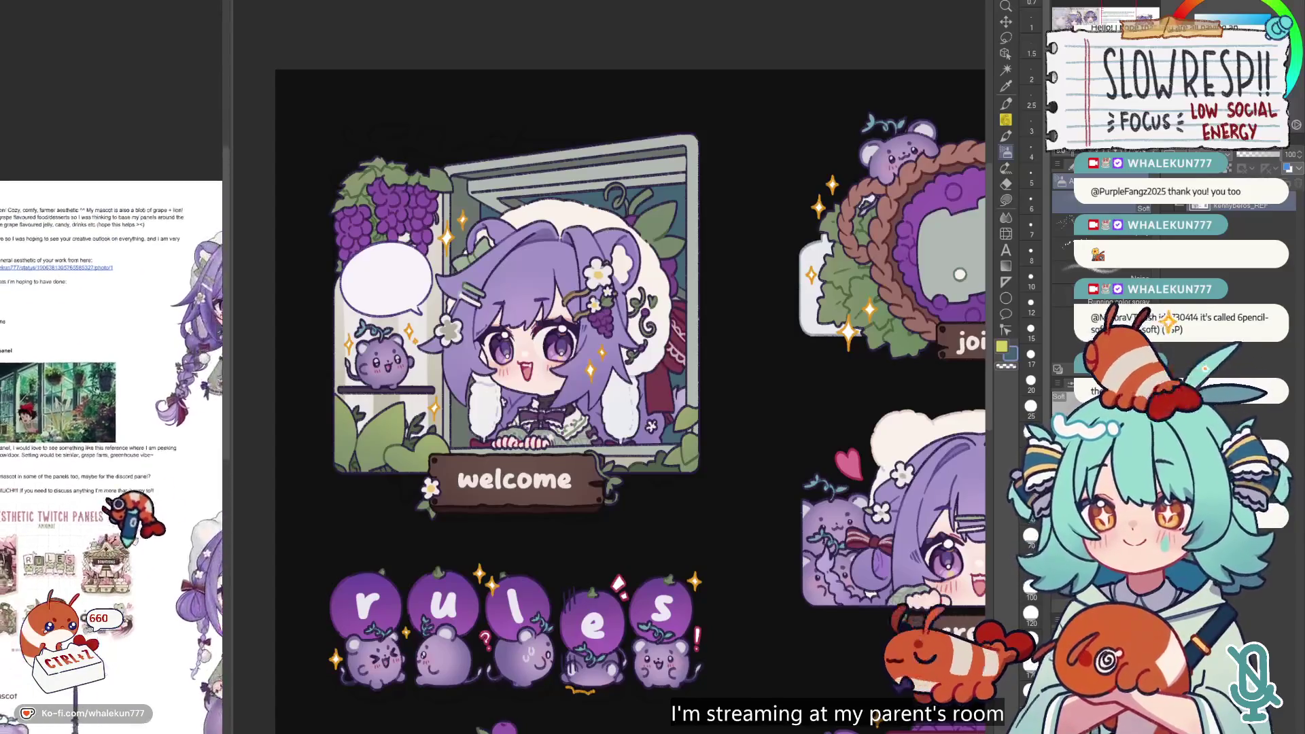
# - Set the secondary colour to tan and try outlining the welcome panel before abandoning it
pyautogui.click(1006, 200)
pyautogui.scroll(2, 781, 279)
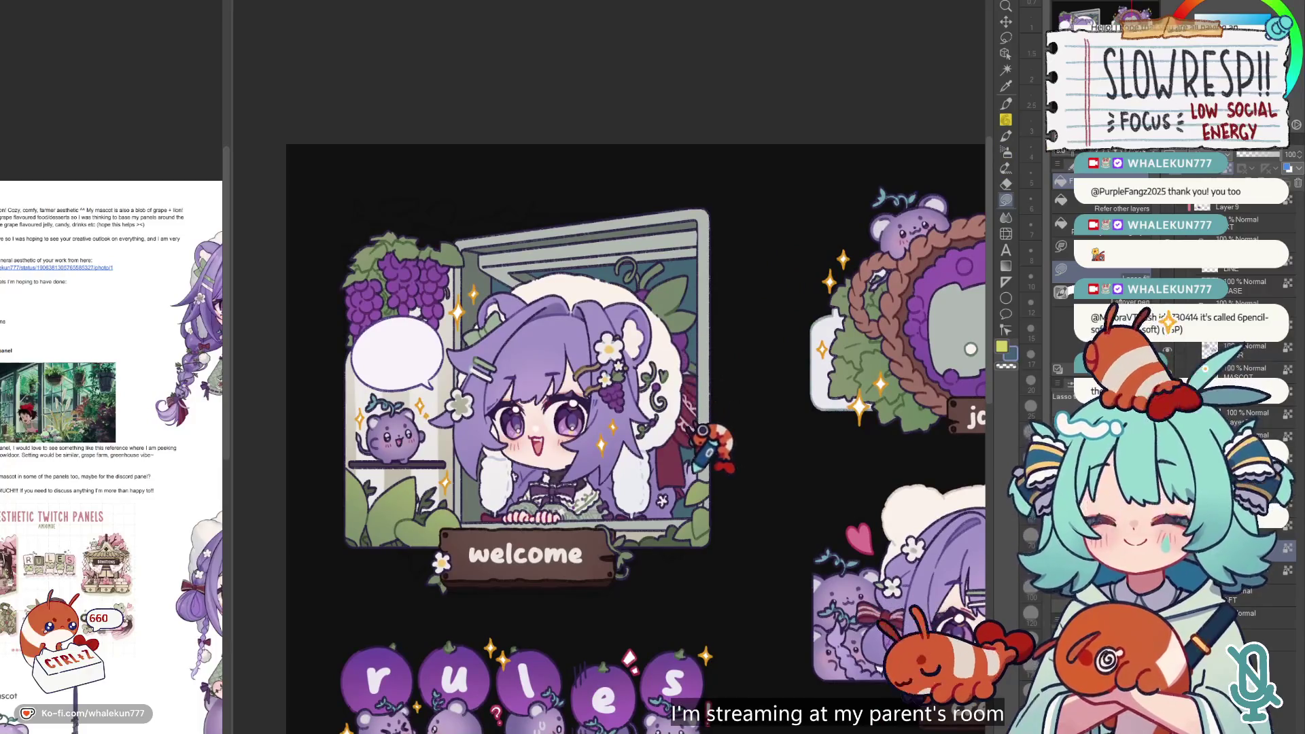
pyautogui.keyDown('alt'); pyautogui.click(441, 449); pyautogui.keyUp('alt')
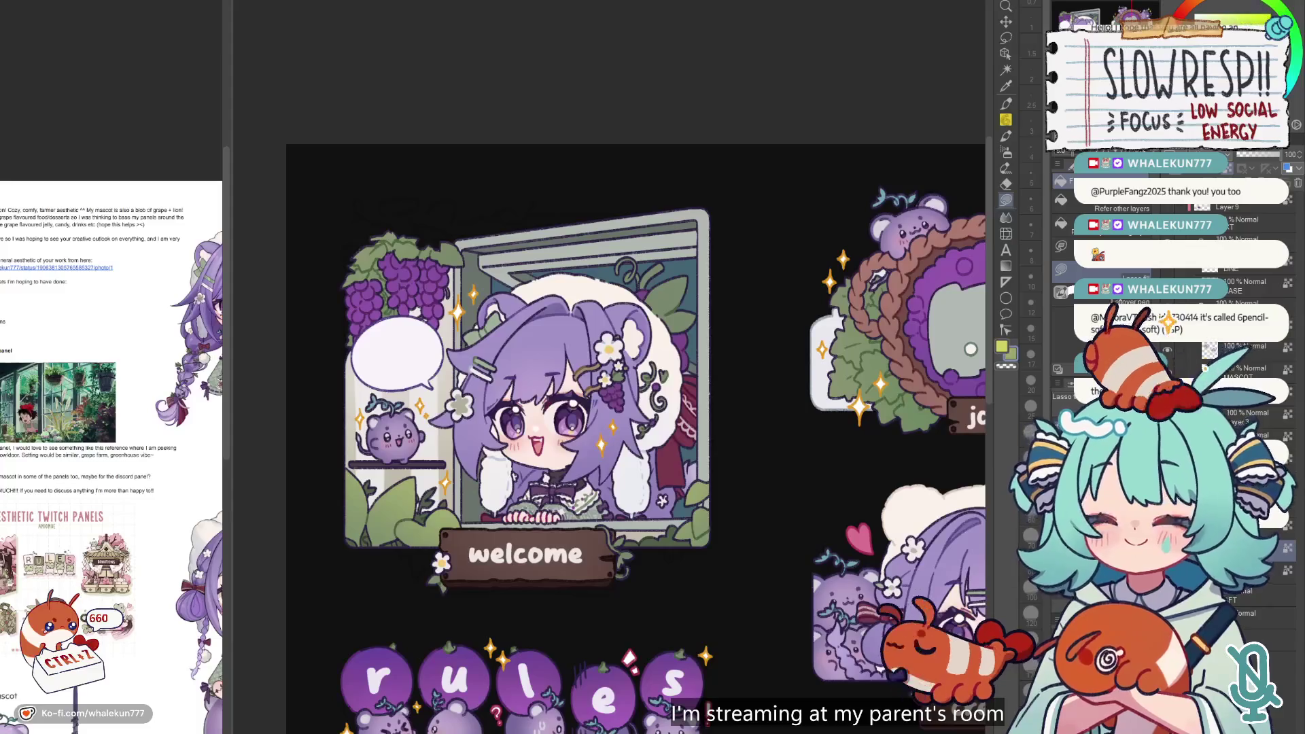
pyautogui.moveTo(775, 408)
pyautogui.mouseDown()
pyautogui.moveTo(462, 238)
pyautogui.moveTo(584, 550)
pyautogui.mouseUp()
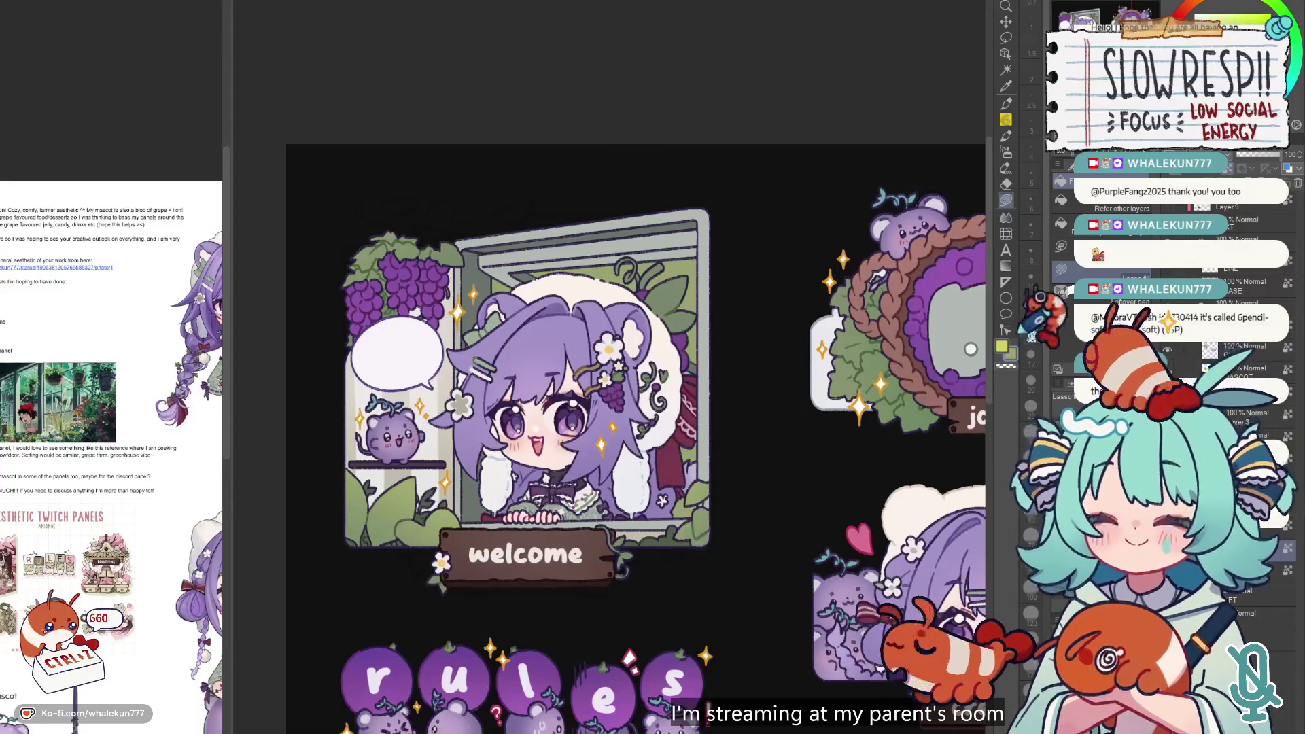
pyautogui.click(1006, 103)
pyautogui.scroll(-3, 832, 276)
pyautogui.scroll(2, 853, 272)
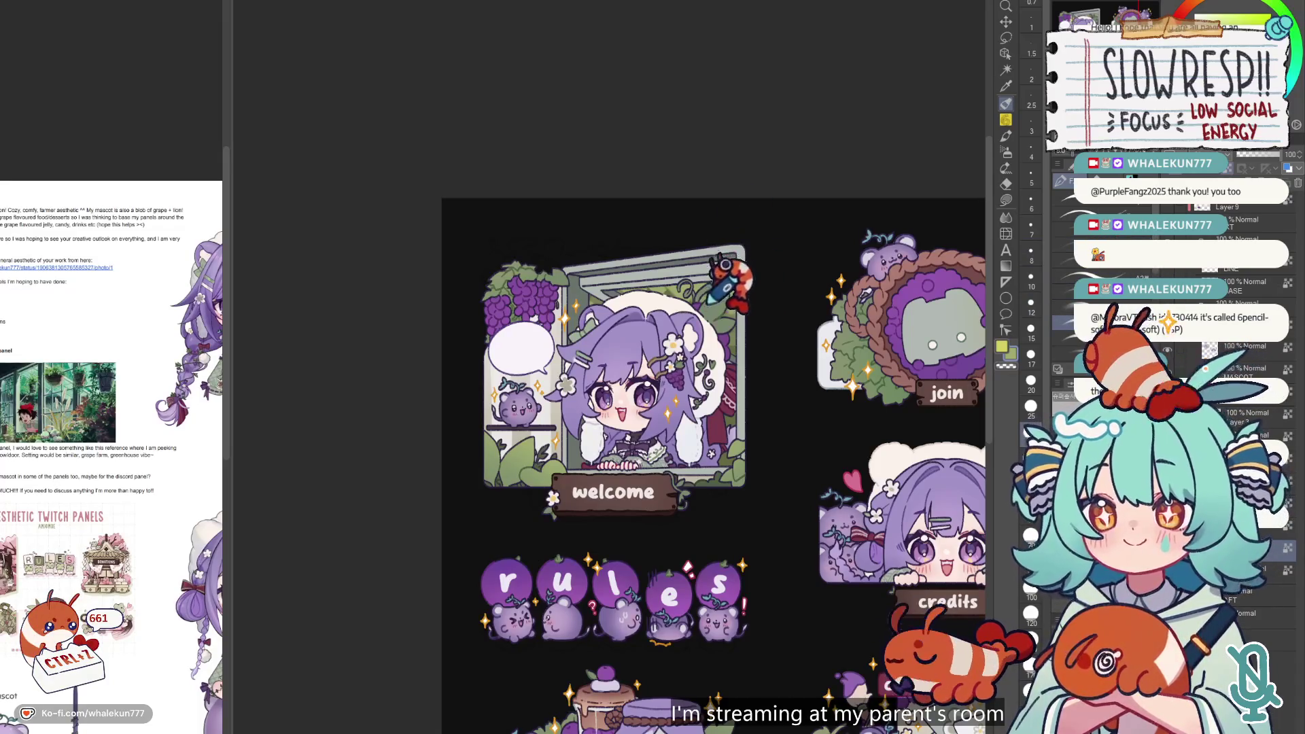
# - Eyedrop frame grey, vine green and olive, end on pale mint, then pick the Round watercolor brush
pyautogui.keyDown('alt'); pyautogui.click(738, 257); pyautogui.keyUp('alt')
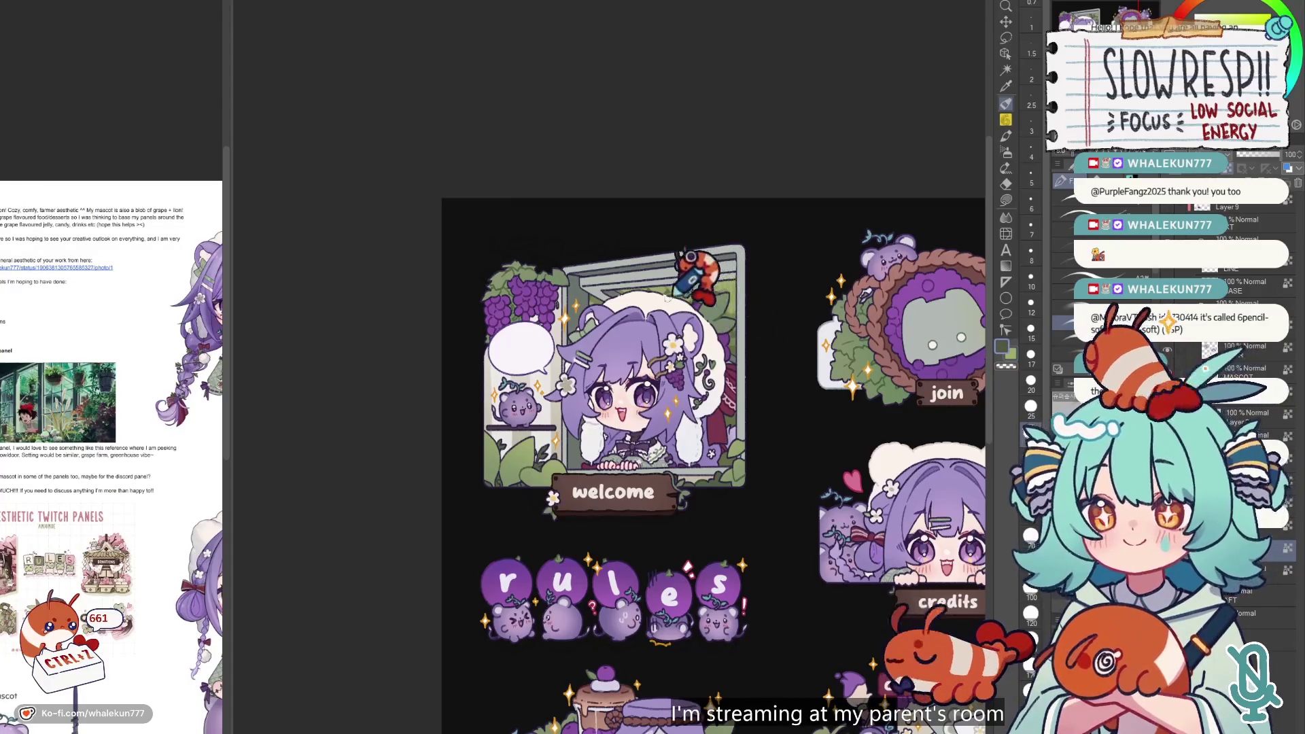
pyautogui.keyDown('alt'); pyautogui.click(715, 309); pyautogui.keyUp('alt')
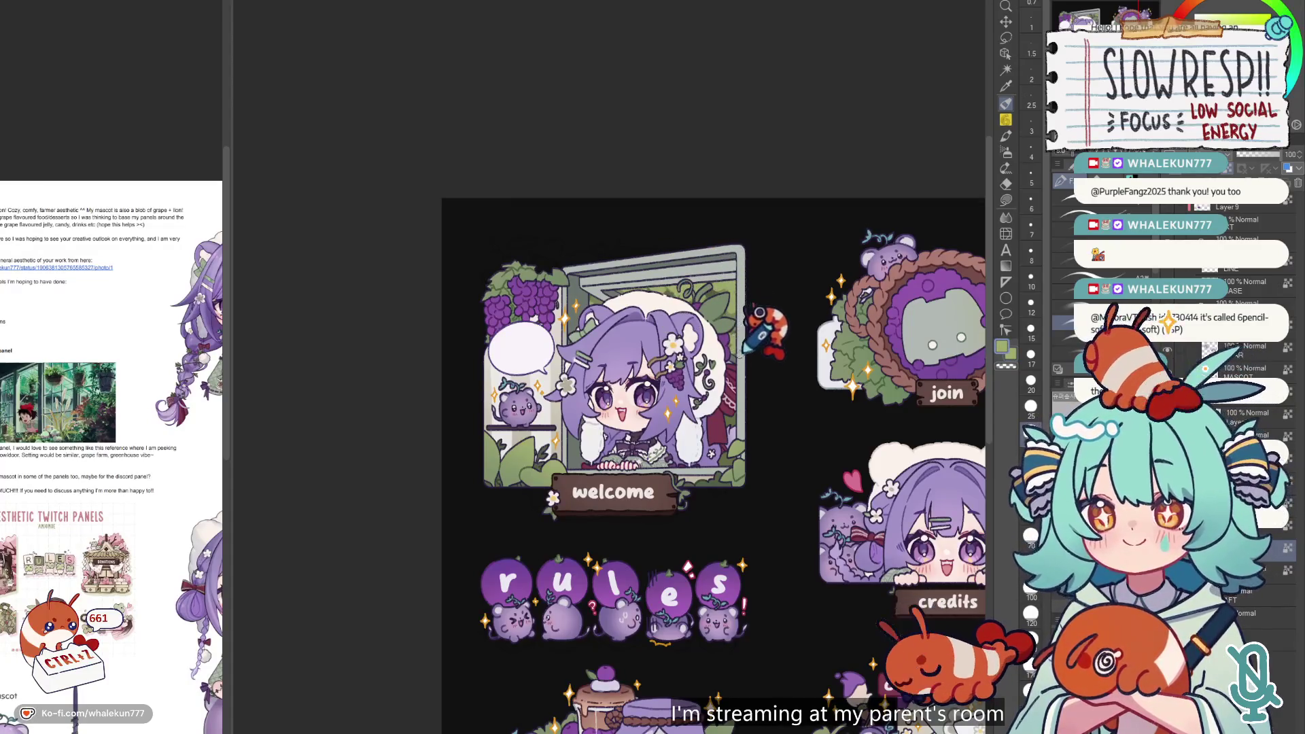
pyautogui.keyDown('alt'); pyautogui.click(716, 484); pyautogui.keyUp('alt')
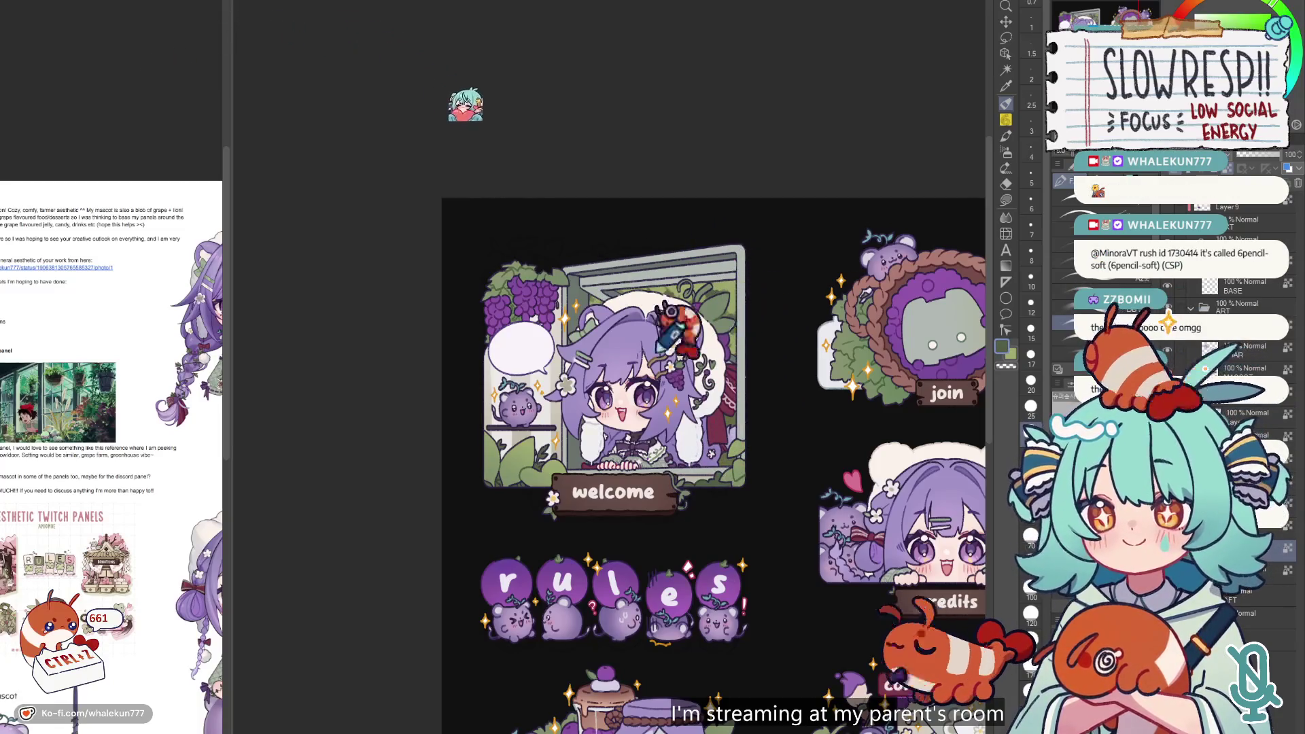
pyautogui.keyDown('alt'); pyautogui.click(738, 408); pyautogui.keyUp('alt')
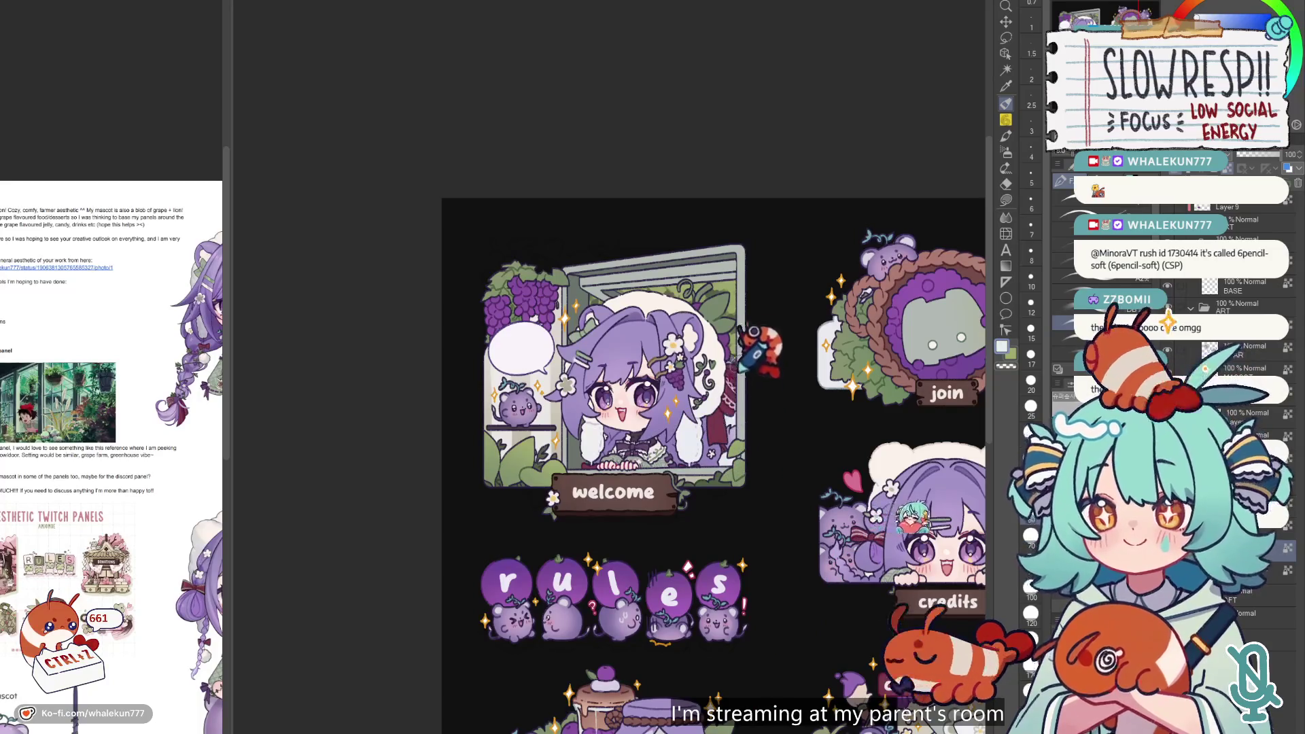
pyautogui.scroll(-4, 744, 367)
pyautogui.press('b')
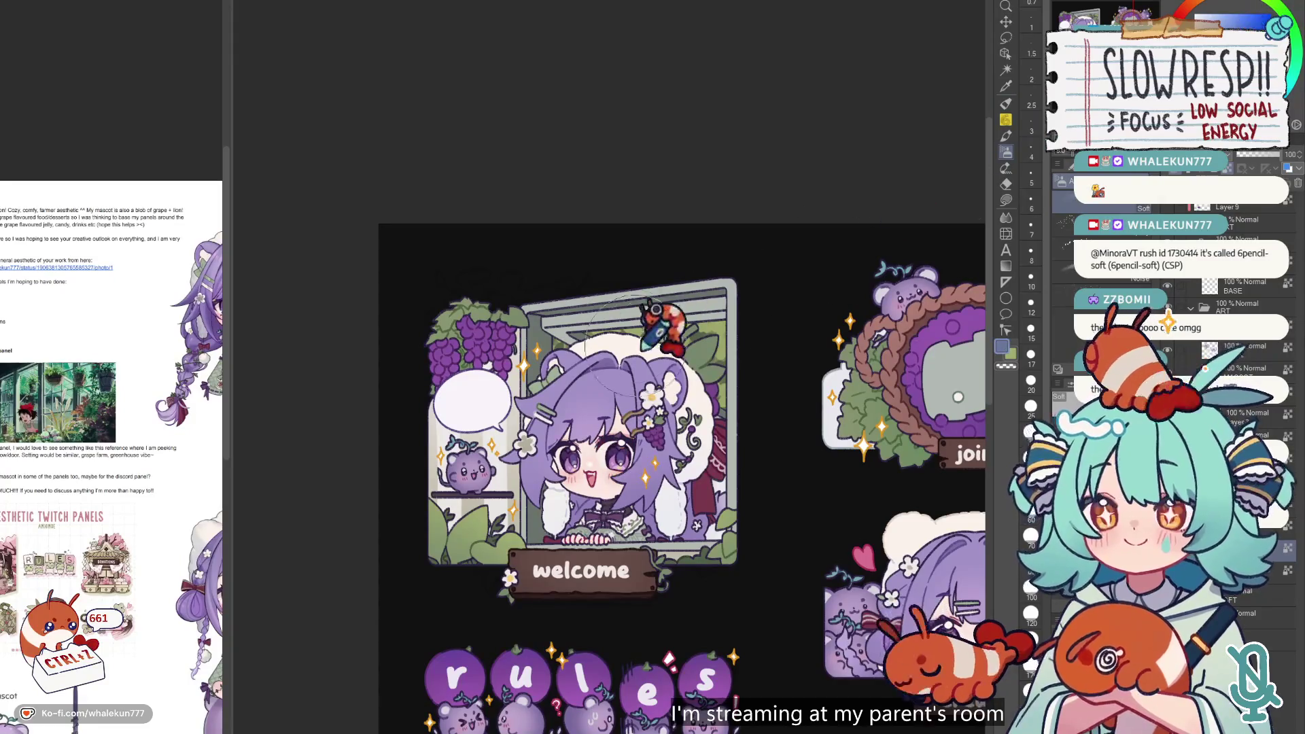
pyautogui.hotkey('ctrl', 'z')
pyautogui.press('b')
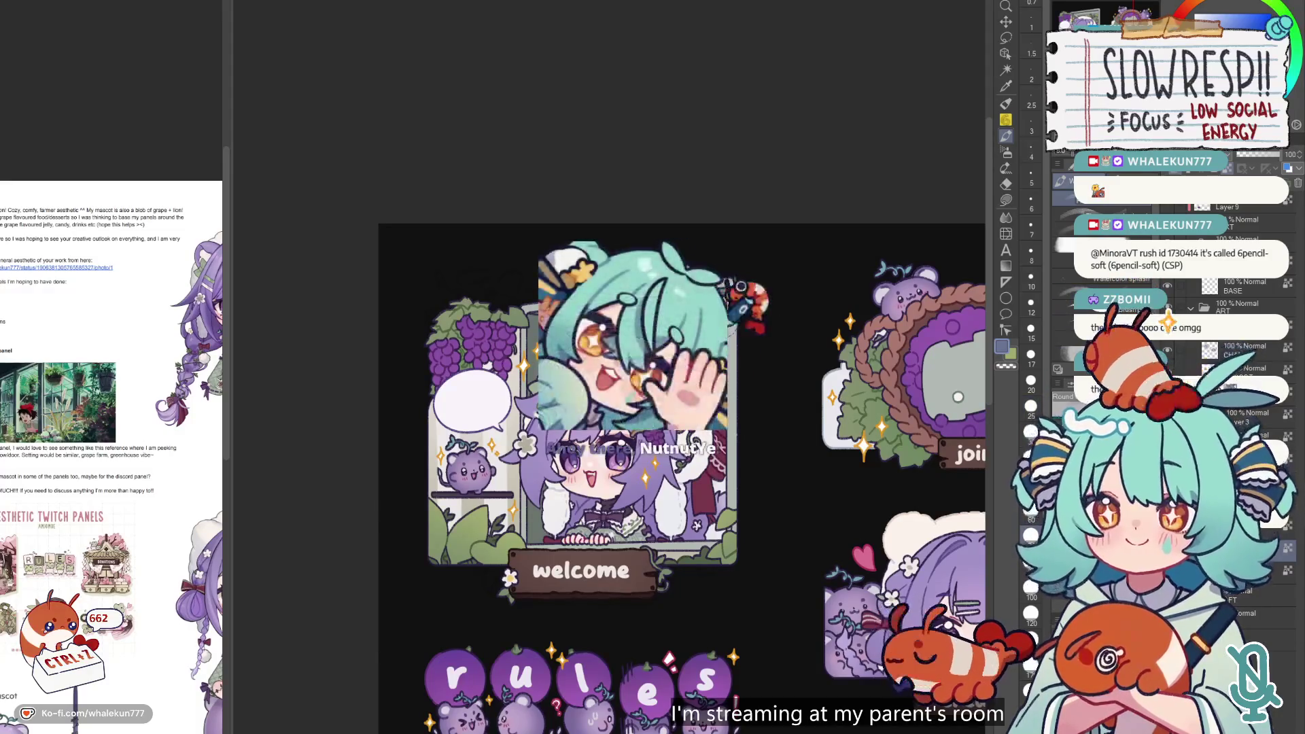
pyautogui.scroll(-3, 679, 442)
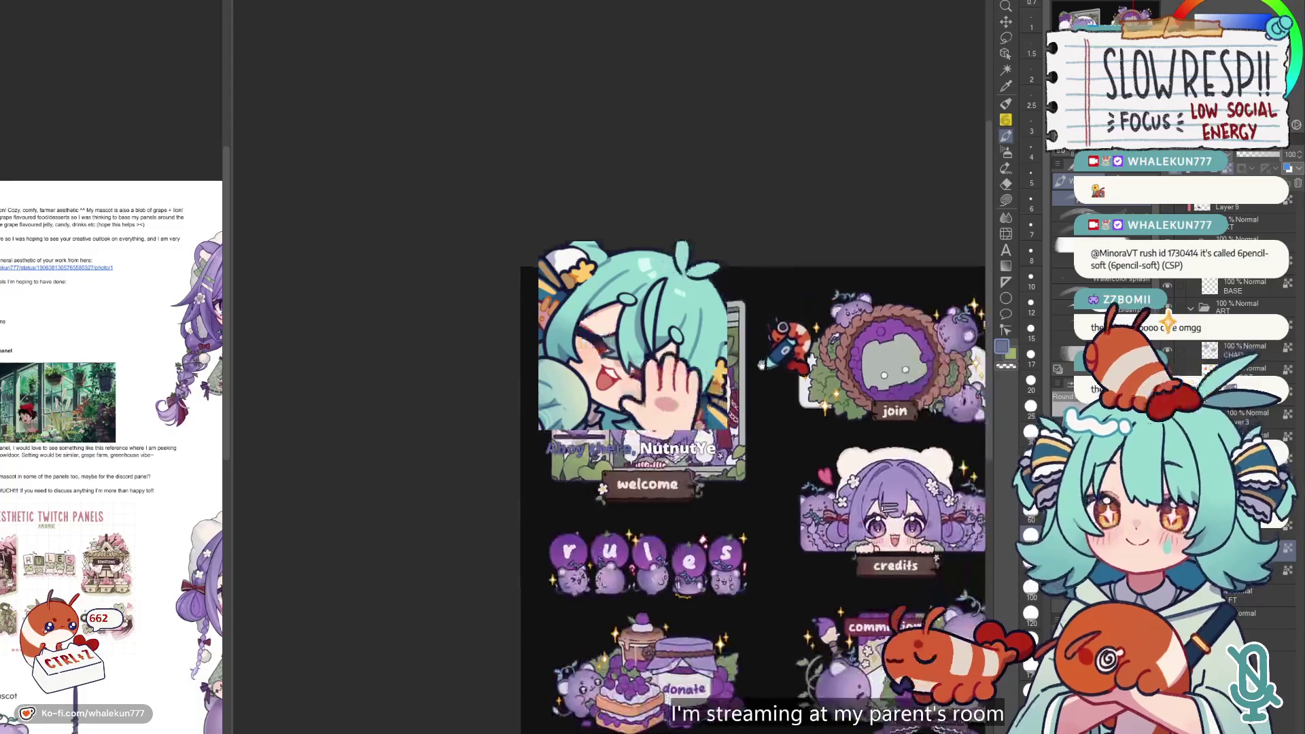
pyautogui.scroll(1, 679, 441)
pyautogui.scroll(-3, 655, 329)
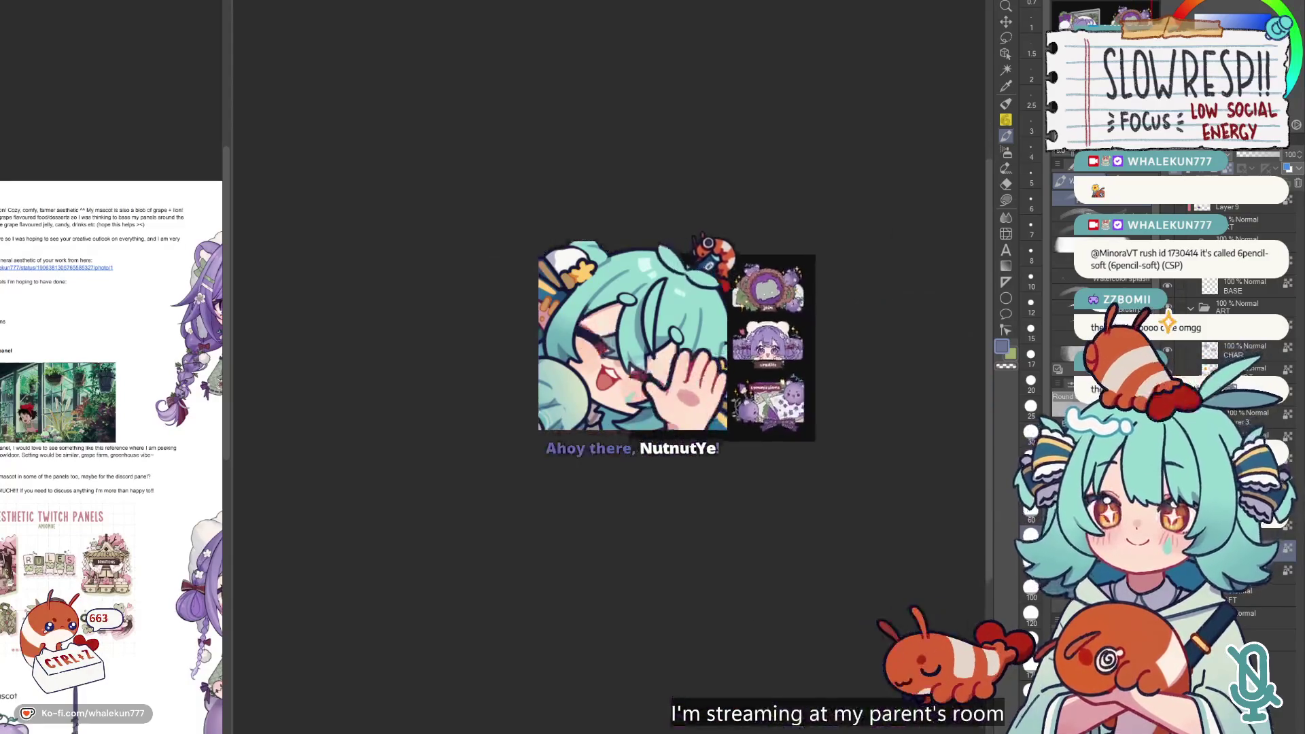
pyautogui.scroll(2, 734, 262)
pyautogui.press('h')
pyautogui.press('h')
pyautogui.scroll(-2, 747, 303)
pyautogui.scroll(2, 740, 367)
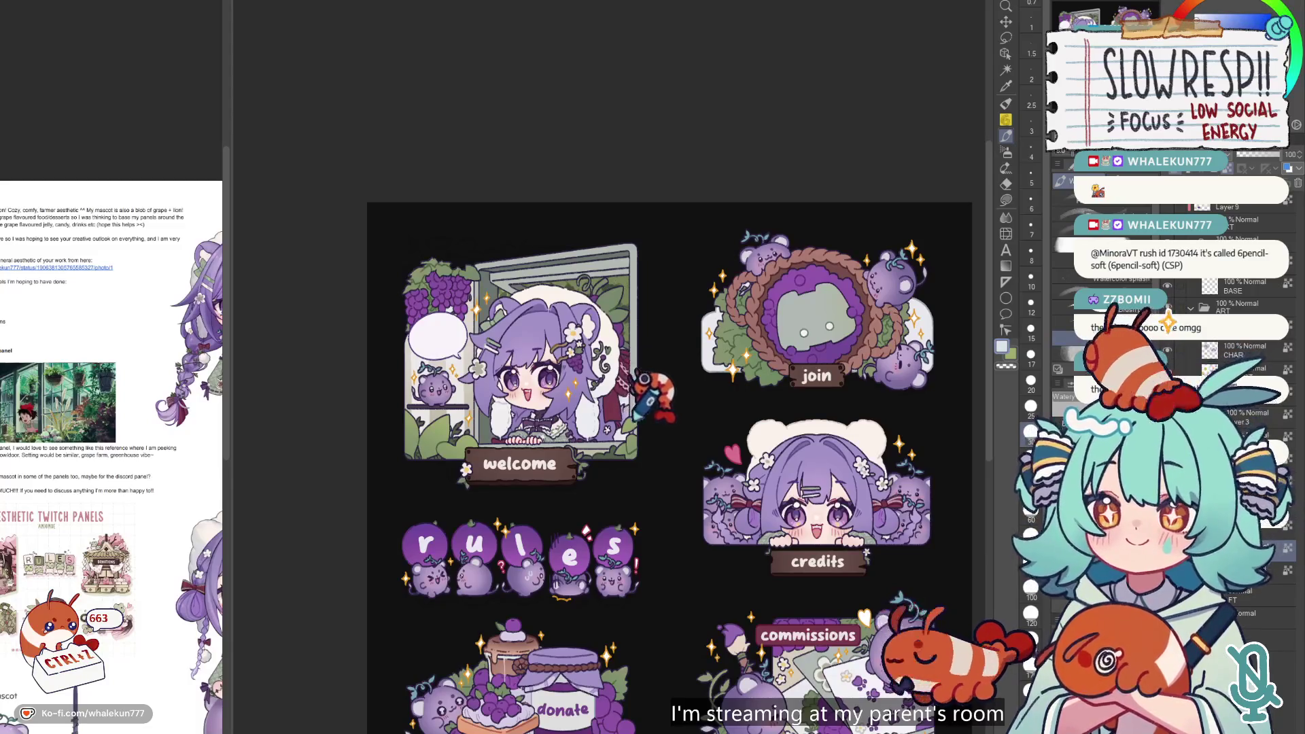
pyautogui.hscroll(-1, 633, 393)
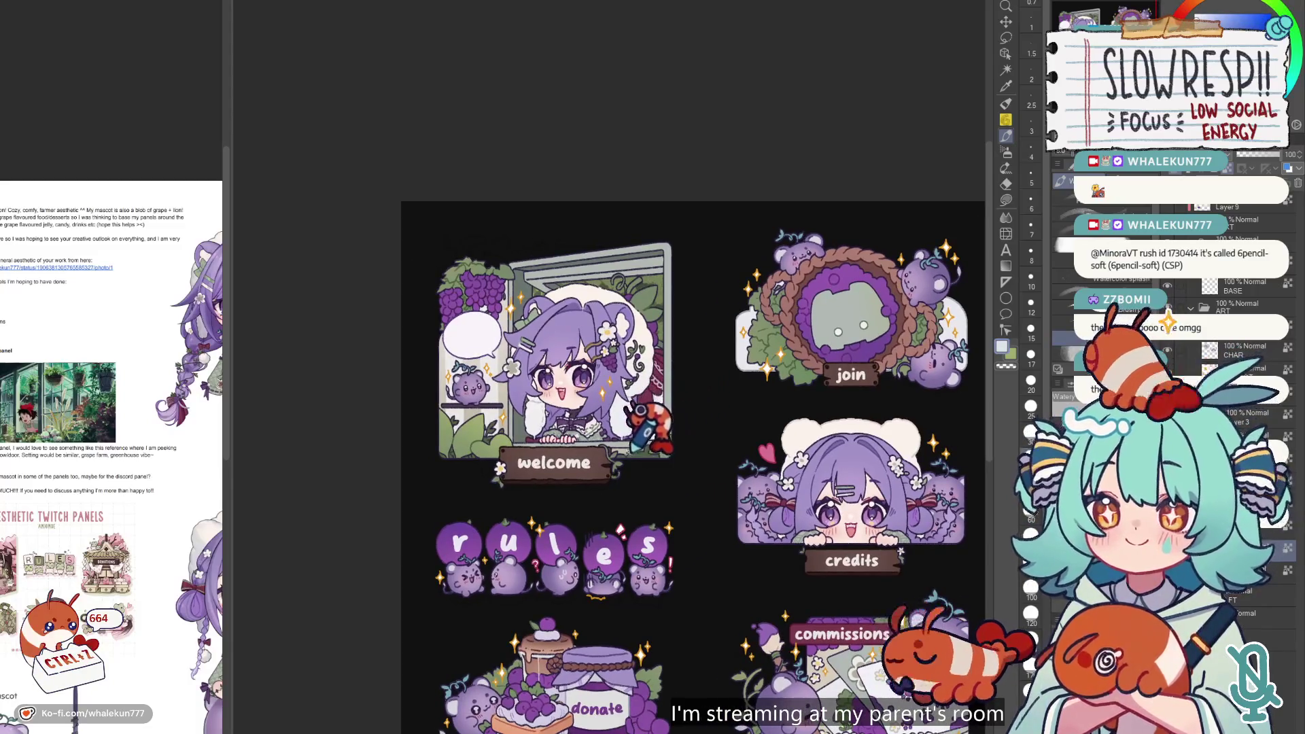
pyautogui.scroll(2, 653, 401)
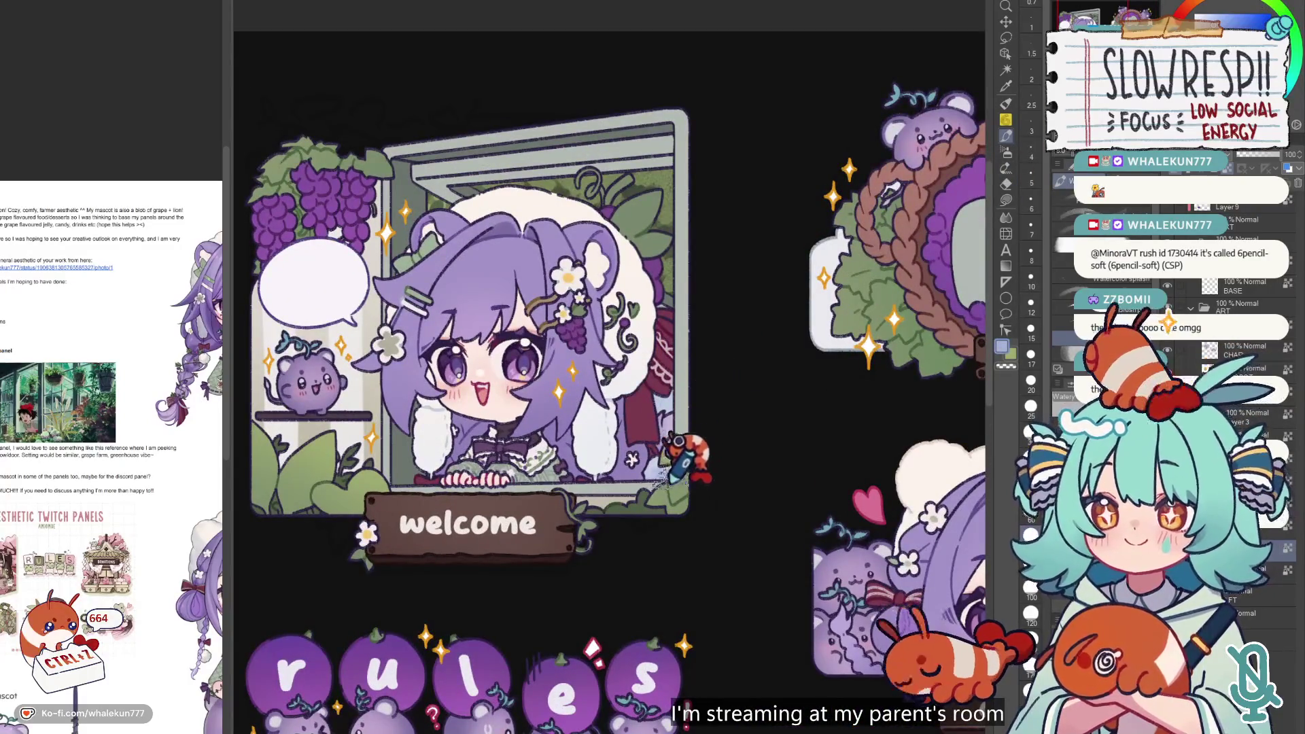
pyautogui.hotkey('ctrl', 'z')
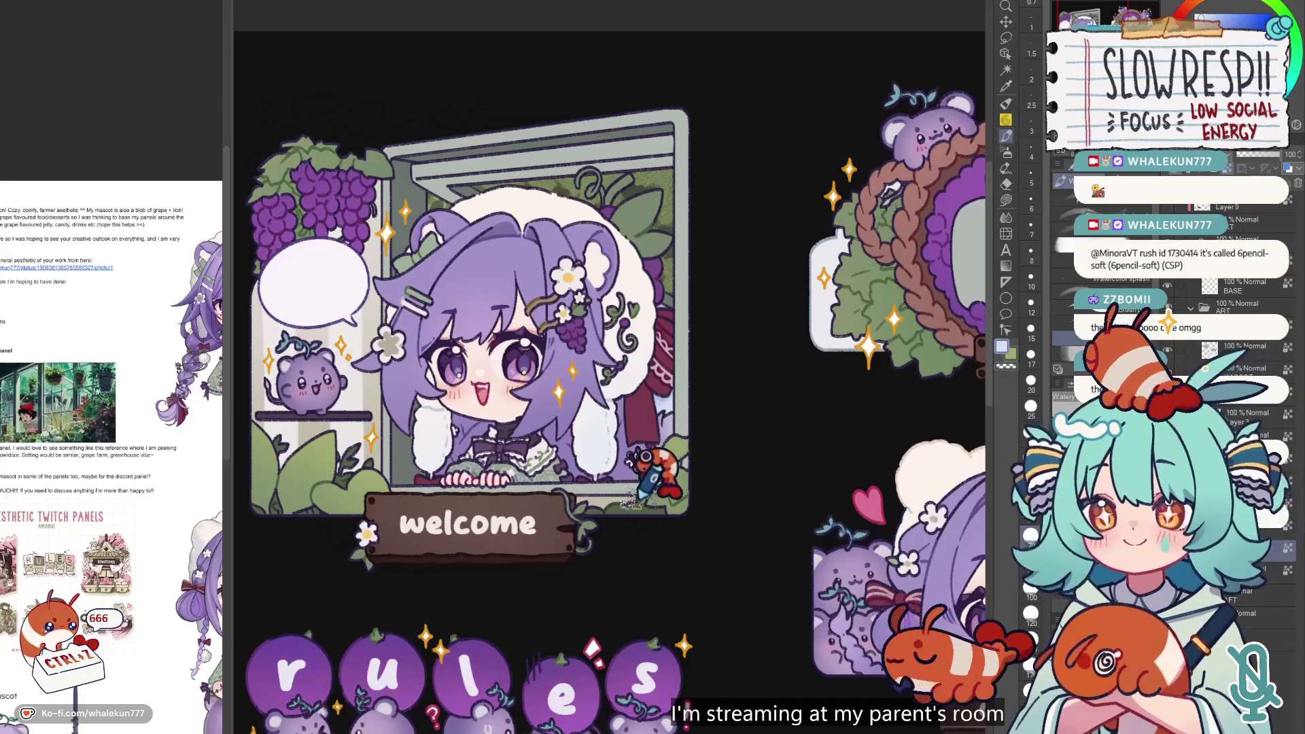
pyautogui.scroll(-5, 741, 320)
pyautogui.press('h')
pyautogui.press('h')
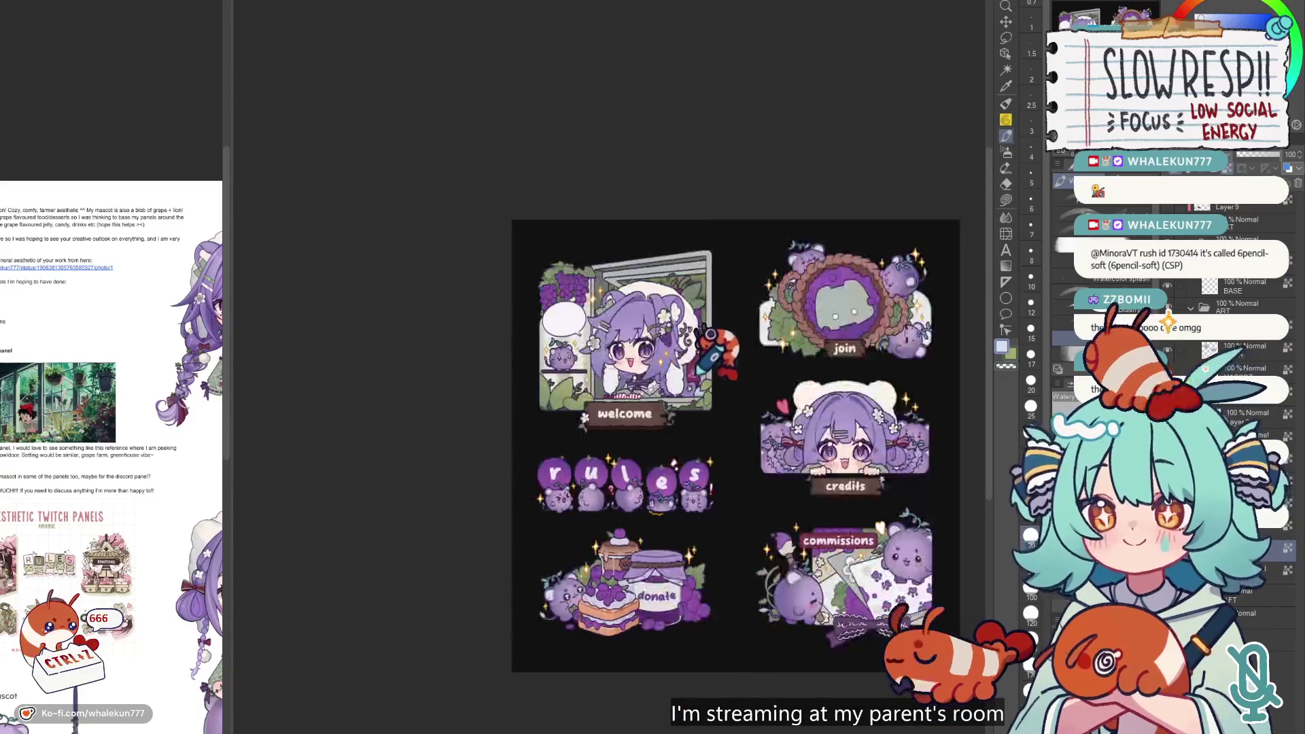
pyautogui.press('h')
pyautogui.press('h')
pyautogui.scroll(-2, 700, 393)
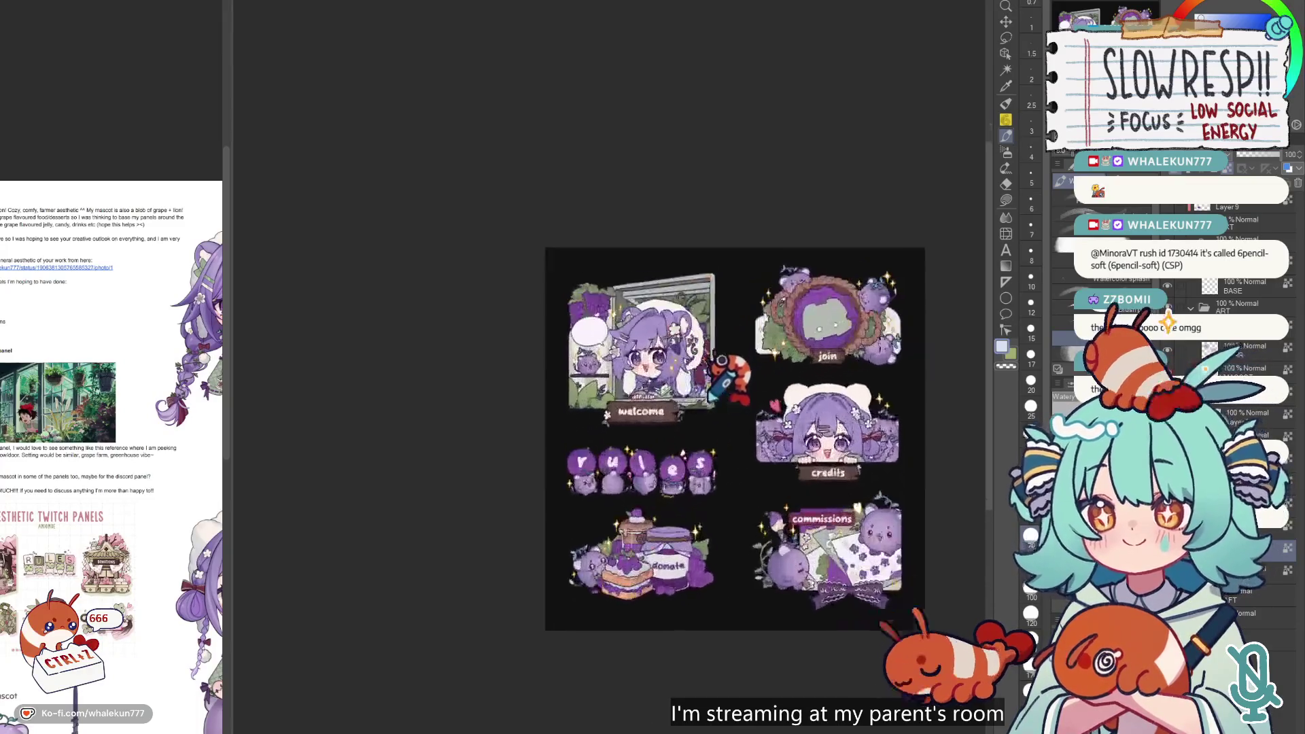
pyautogui.scroll(2, 629, 407)
pyautogui.scroll(2, 652, 403)
pyautogui.press('h')
pyautogui.press('h')
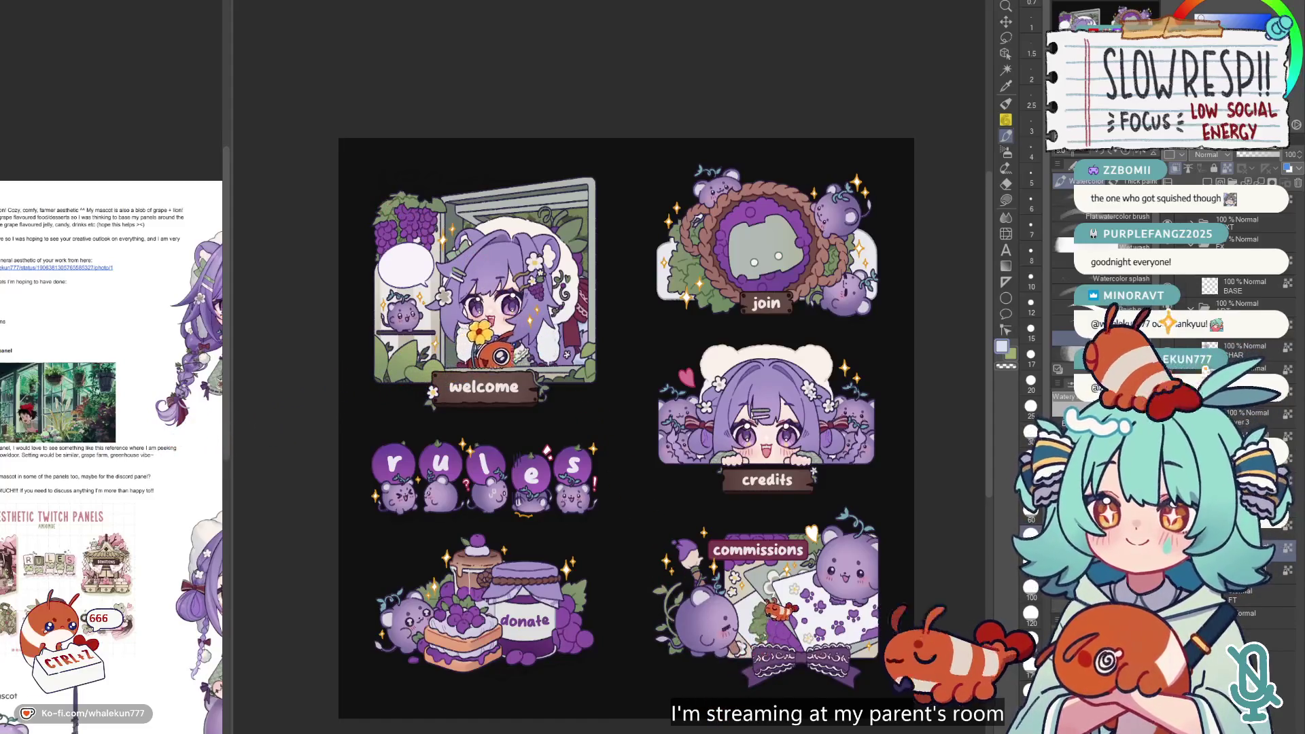
# - Lasso-select the 'join' lettering and duplicate it onto a new layer
pyautogui.press('g')
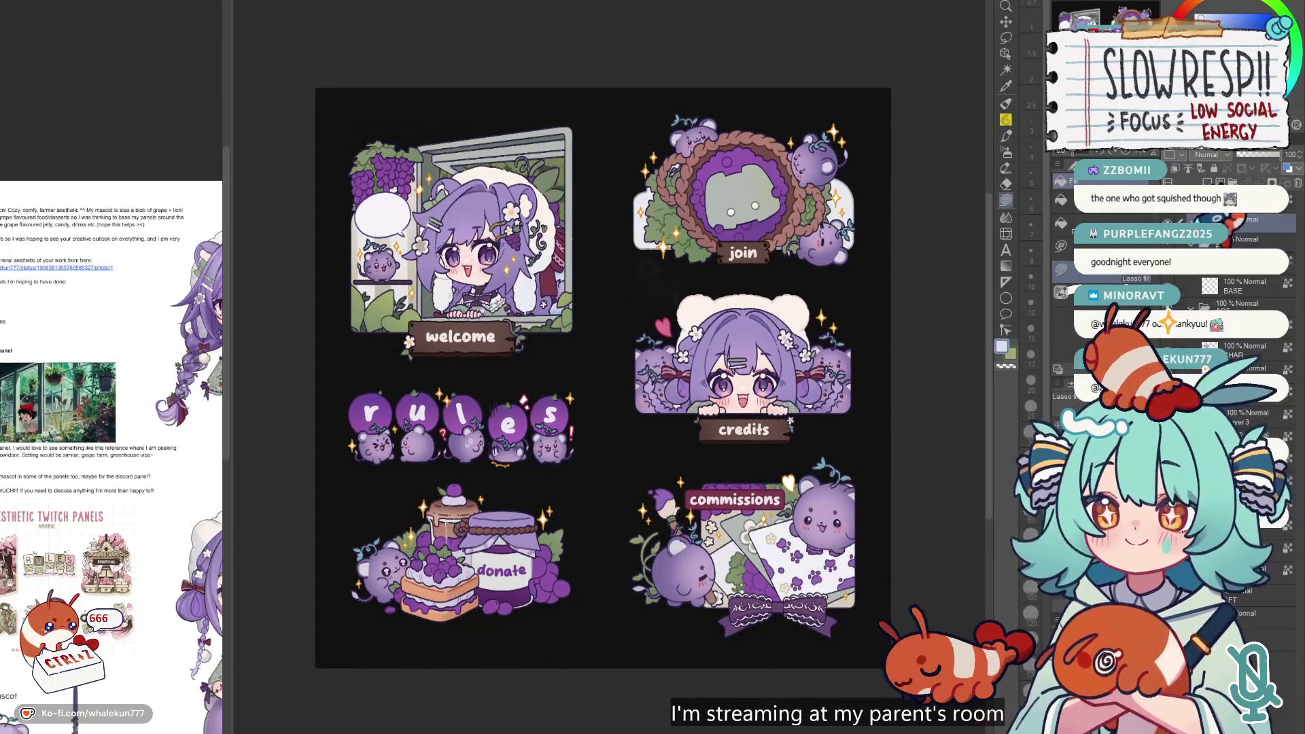
pyautogui.press('m')
pyautogui.moveTo(761, 231)
pyautogui.mouseDown()
pyautogui.moveTo(748, 282)
pyautogui.moveTo(717, 238)
pyautogui.mouseUp()
pyautogui.press('k')
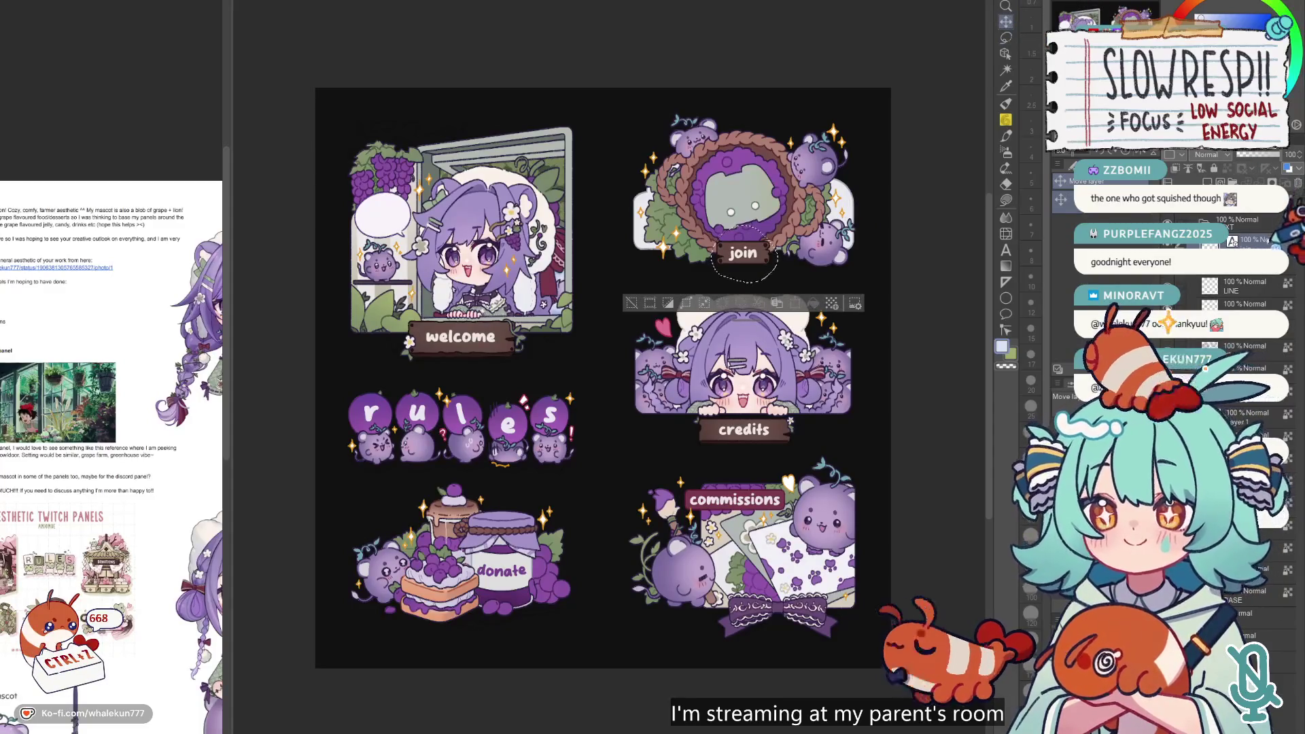
pyautogui.hotkey('ctrl', 'c')
pyautogui.hotkey('ctrl', 'v')
# - Move the join copy beside the welcome panel, then paste the white label-text layer
pyautogui.moveTo(742, 252)
pyautogui.mouseDown()
pyautogui.moveTo(700, 207)
pyautogui.moveTo(652, 209)
pyautogui.mouseUp()
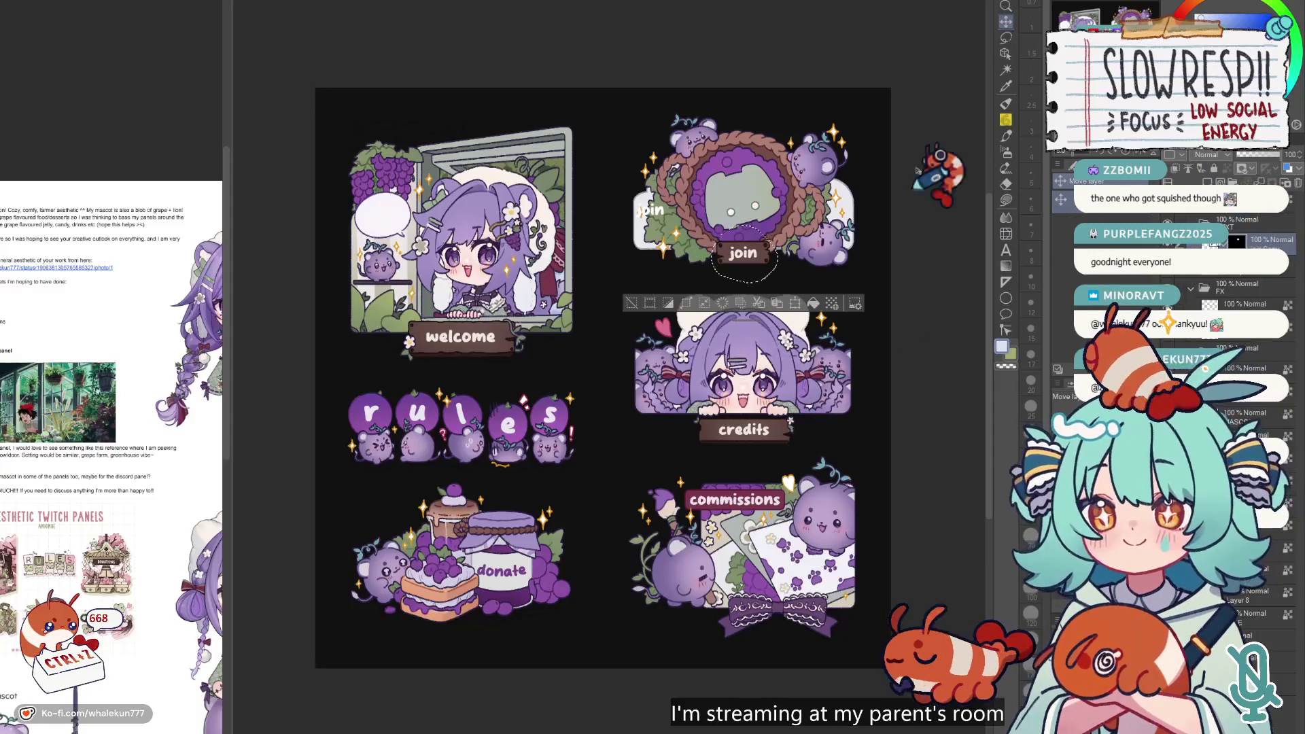
pyautogui.hotkey('ctrl', 'd')
pyautogui.moveTo(754, 357)
pyautogui.mouseDown()
pyautogui.moveTo(659, 428)
pyautogui.moveTo(700, 435)
pyautogui.mouseUp()
pyautogui.press('y')
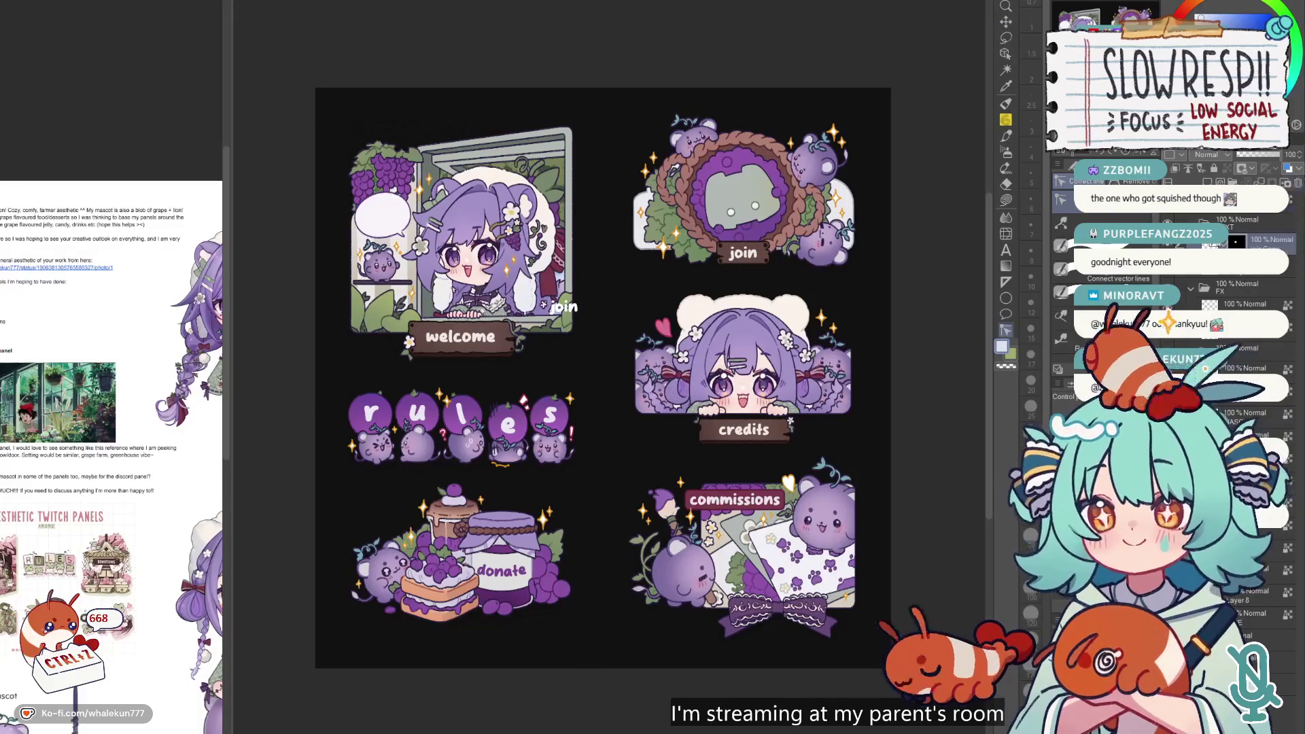
pyautogui.hotkey('ctrl', 'v')
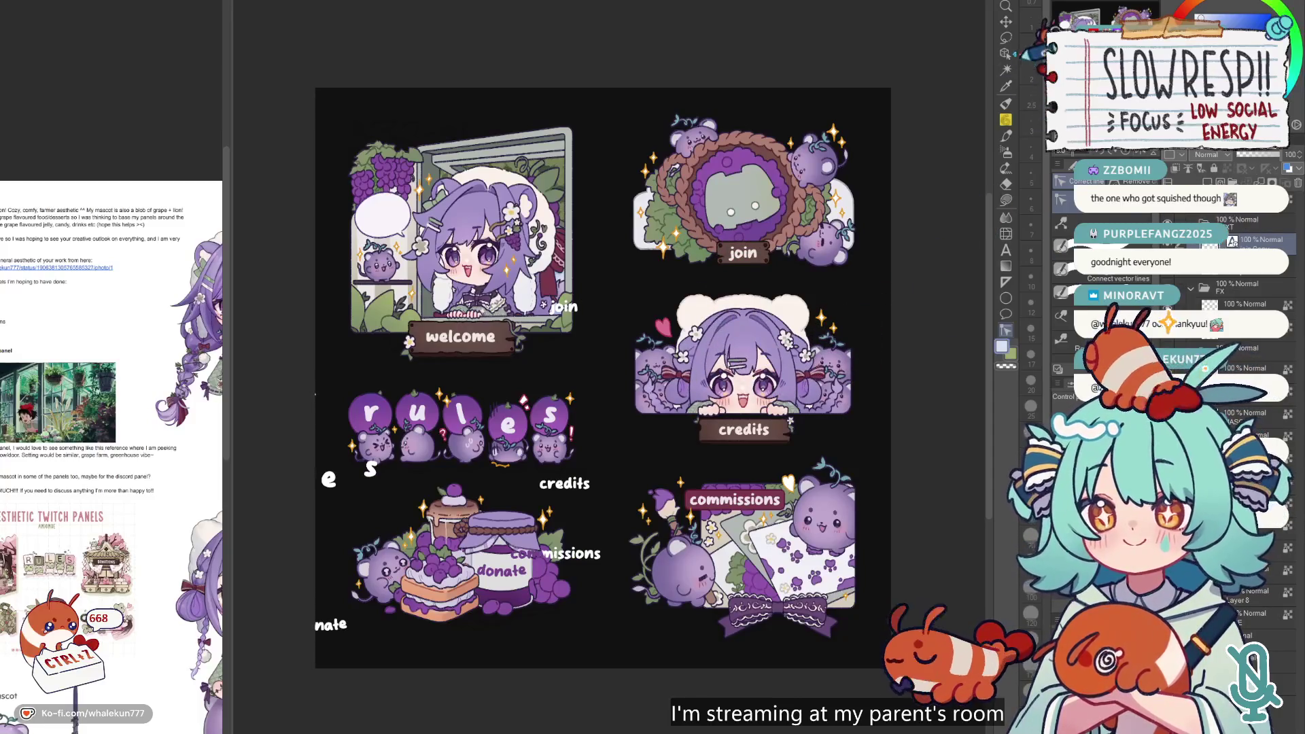
# - Shift the pasted white label text up onto the panels
pyautogui.click(1006, 21)
pyautogui.moveTo(670, 431)
pyautogui.mouseDown()
pyautogui.moveTo(714, 387)
pyautogui.moveTo(846, 378)
pyautogui.moveTo(896, 294)
pyautogui.moveTo(863, 310)
pyautogui.mouseUp()
pyautogui.scroll(-2, 863, 311)
pyautogui.moveTo(780, 352); pyautogui.dragTo(790, 355)
pyautogui.press('e')
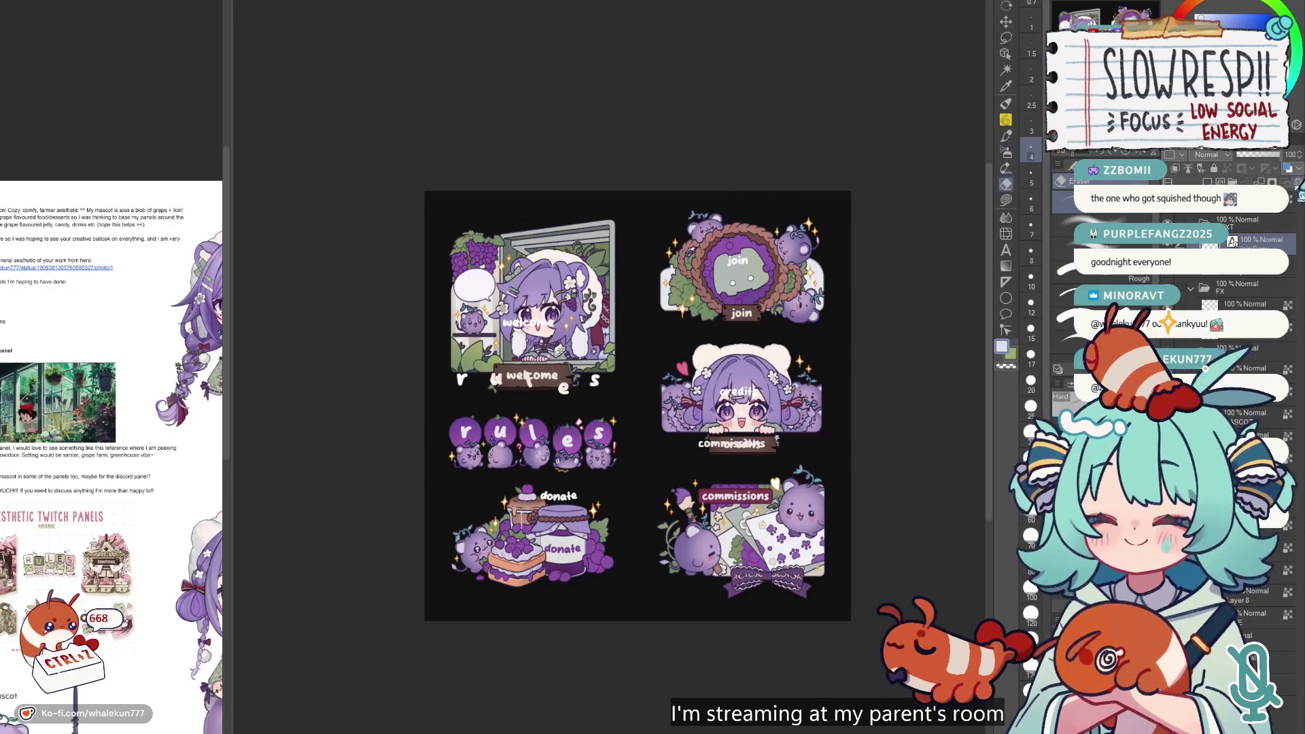
# - Write 'hello!' and place it, slightly tilted, inside the welcome speech bubble
pyautogui.click(1006, 250)
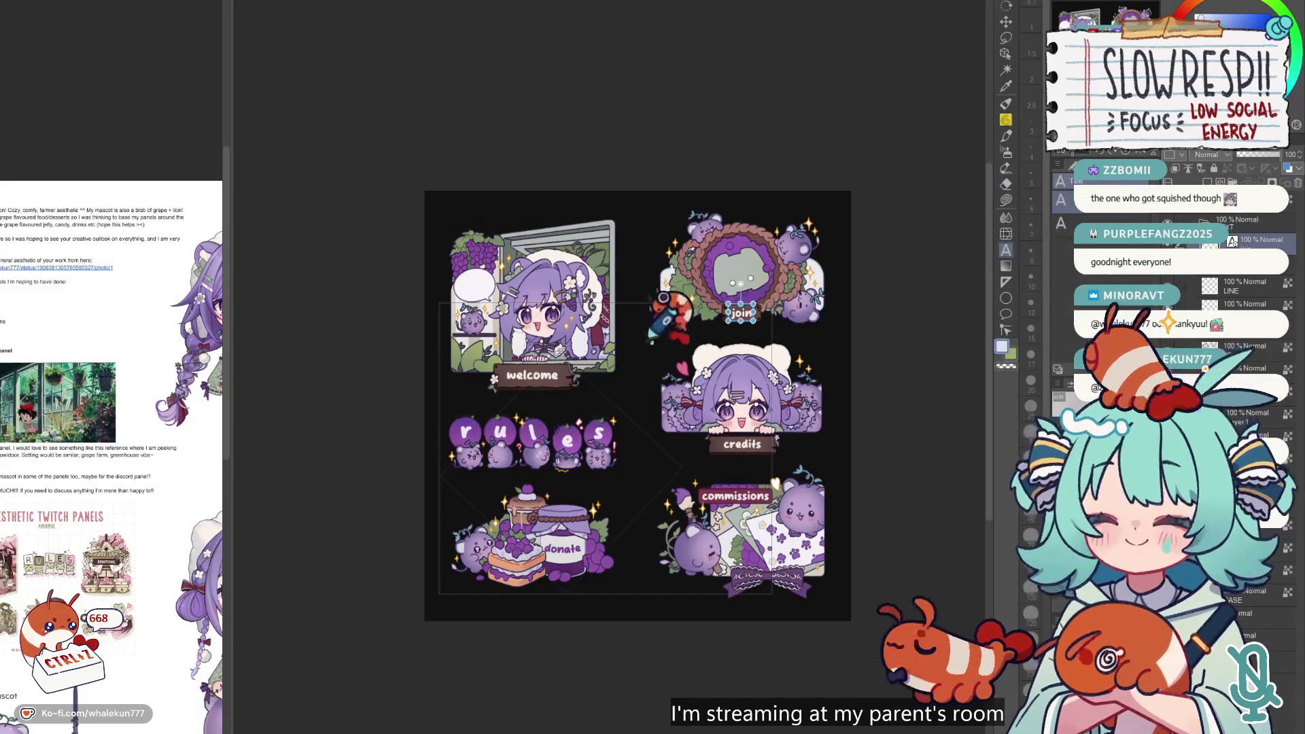
pyautogui.click(666, 371)
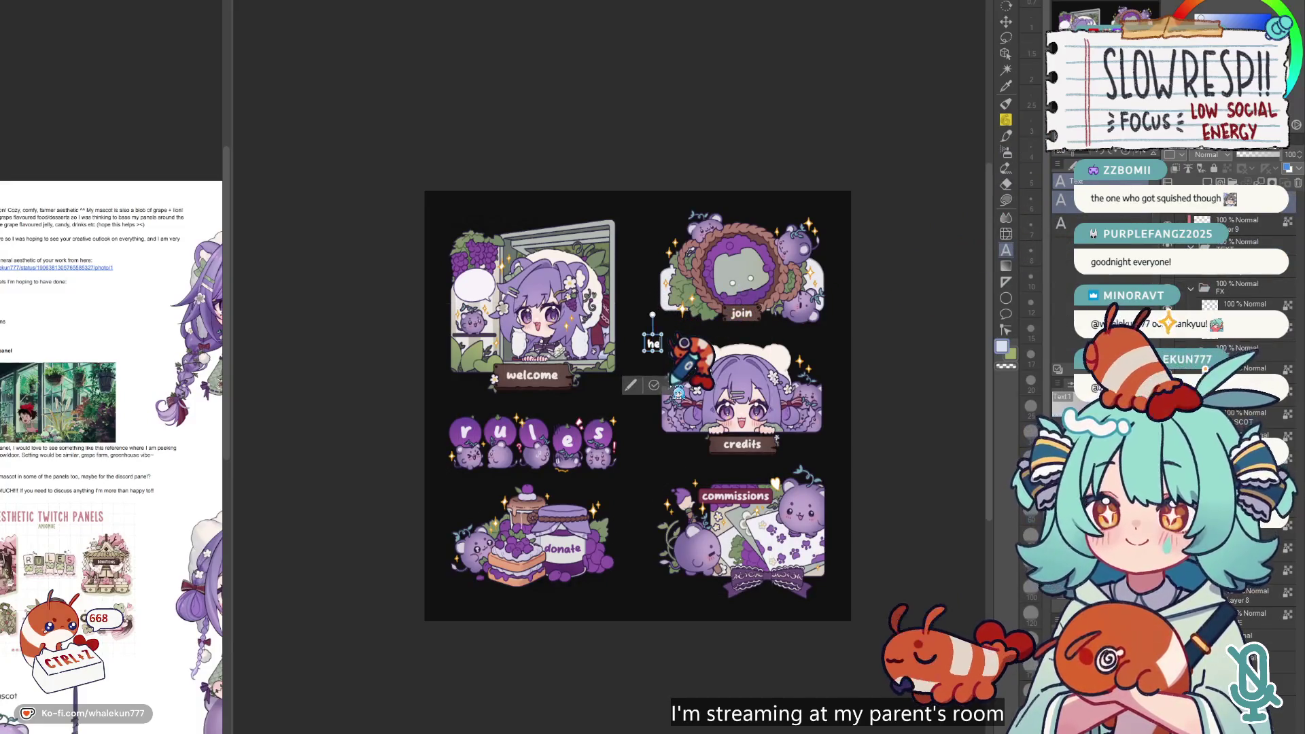
pyautogui.write('hell')
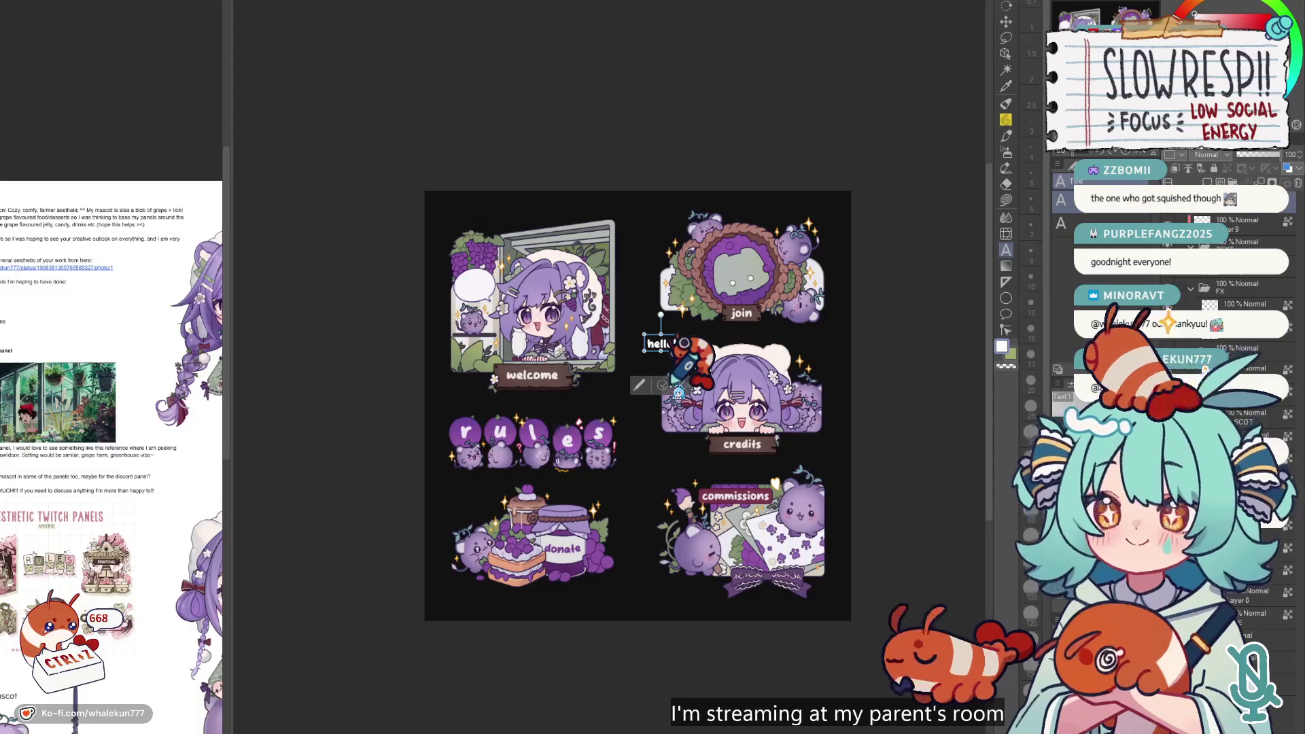
pyautogui.write('o!k')
pyautogui.scroll(5, 553, 333)
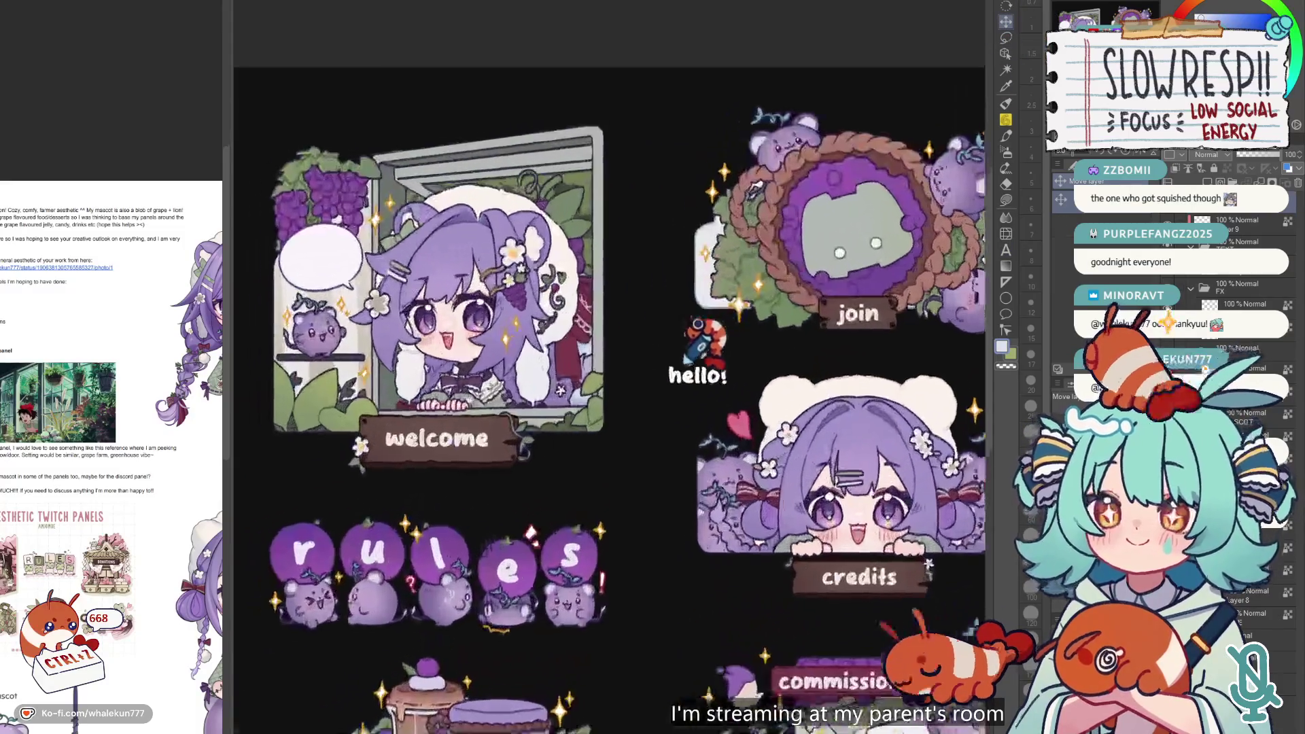
pyautogui.moveTo(905, 348)
pyautogui.mouseDown()
pyautogui.moveTo(537, 234)
pyautogui.moveTo(507, 183)
pyautogui.mouseUp()
pyautogui.hotkey('ctrl', 't')
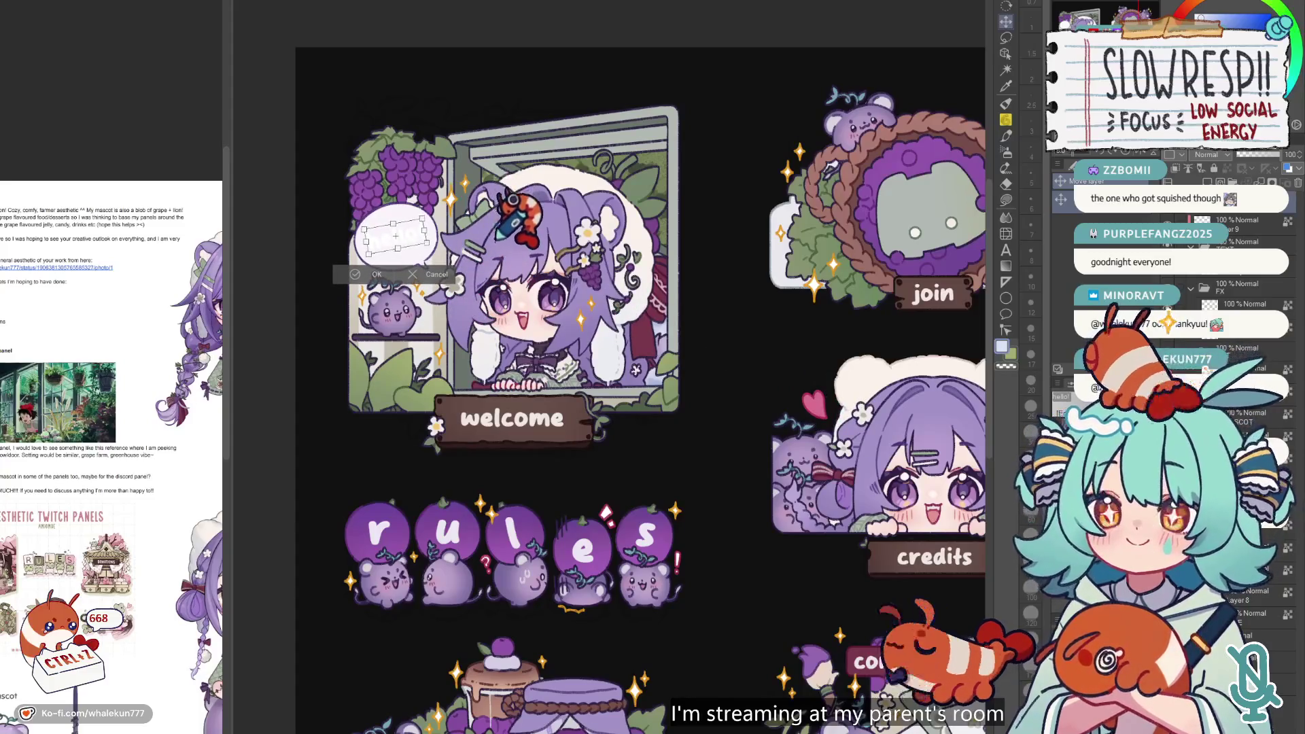
pyautogui.press('Return')
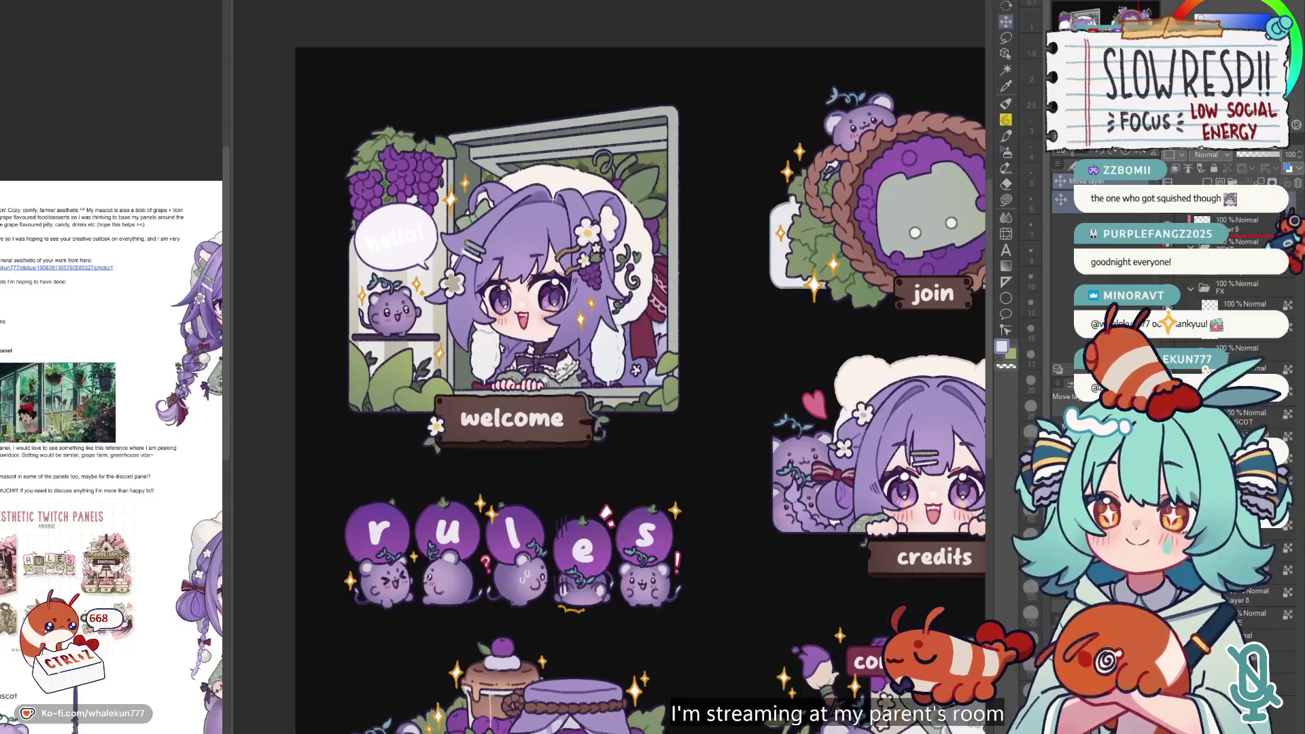
# - Nudge 'hello!' into place and fill it with the darker purple from the rules lettering
pyautogui.press('g')
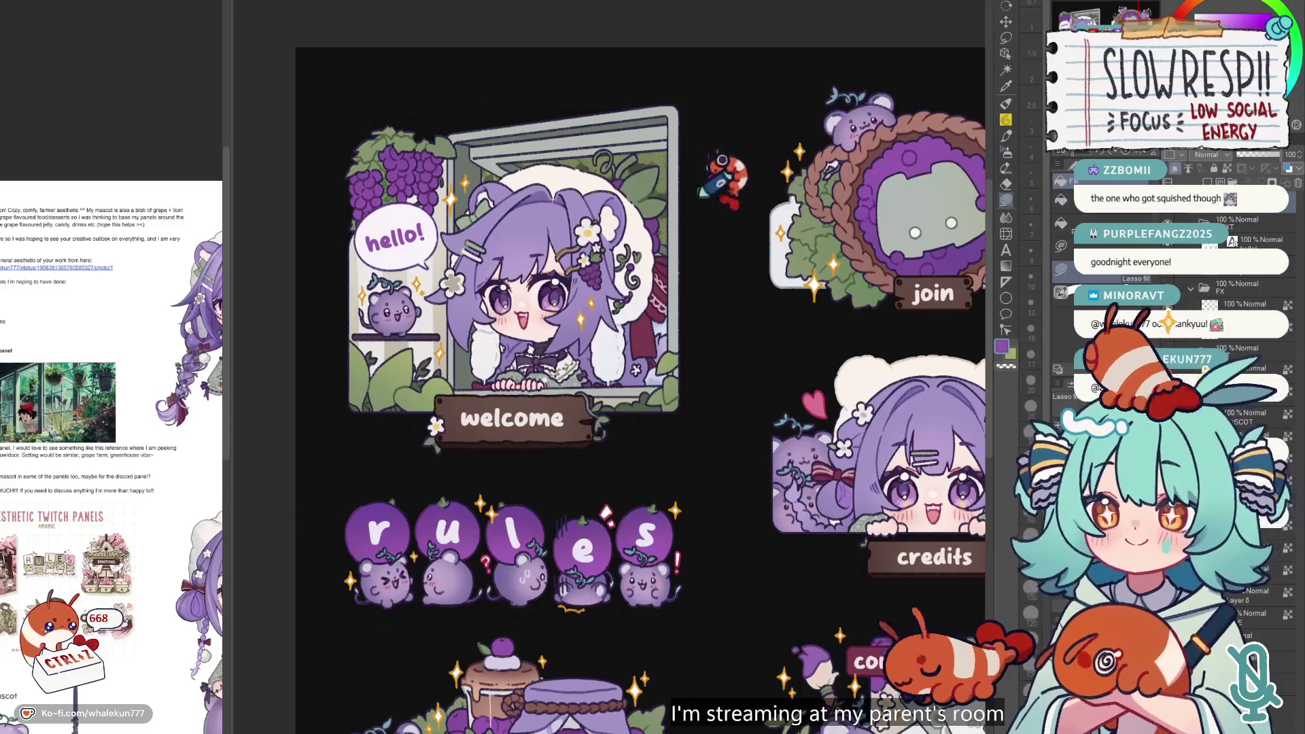
pyautogui.press('k')
pyautogui.moveTo(744, 327); pyautogui.dragTo(748, 328)
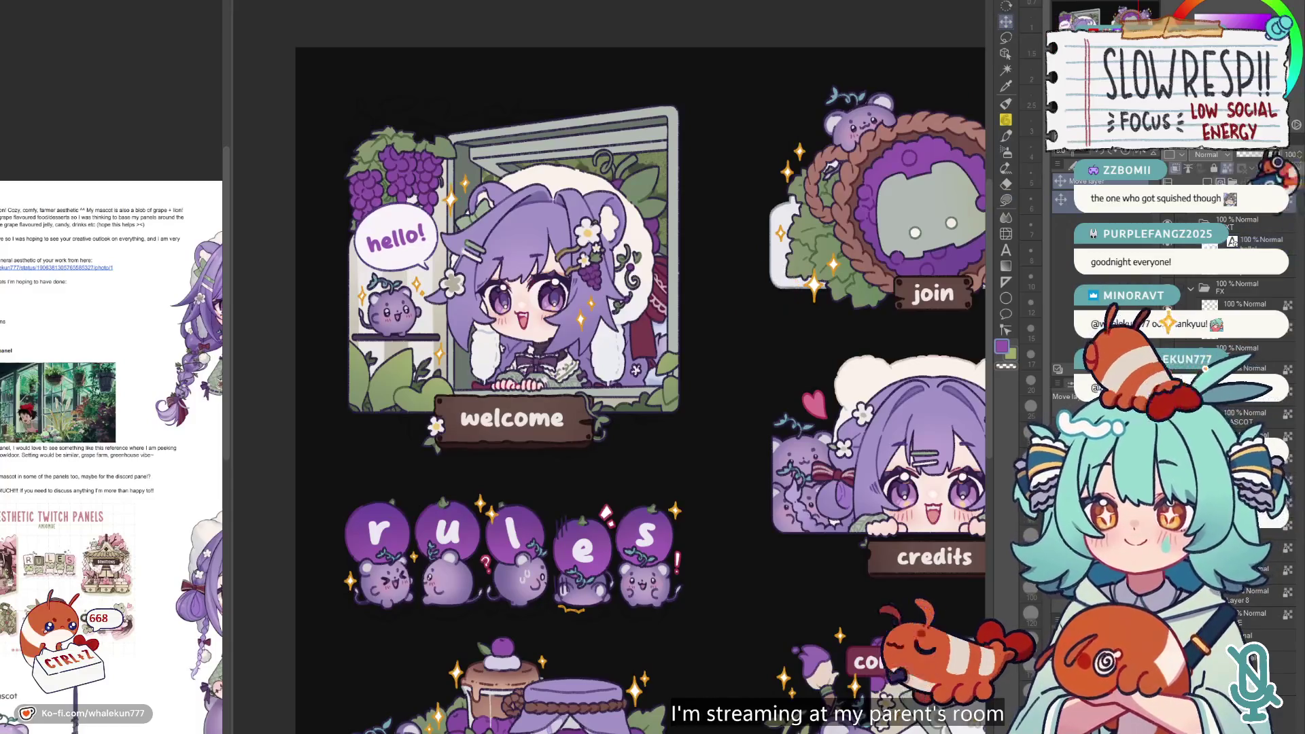
pyautogui.press('g')
pyautogui.keyDown('alt'); pyautogui.click(590, 540); pyautogui.keyUp('alt')
pyautogui.scroll(-5, 466, 266)
pyautogui.scroll(6, 726, 343)
pyautogui.press('b')
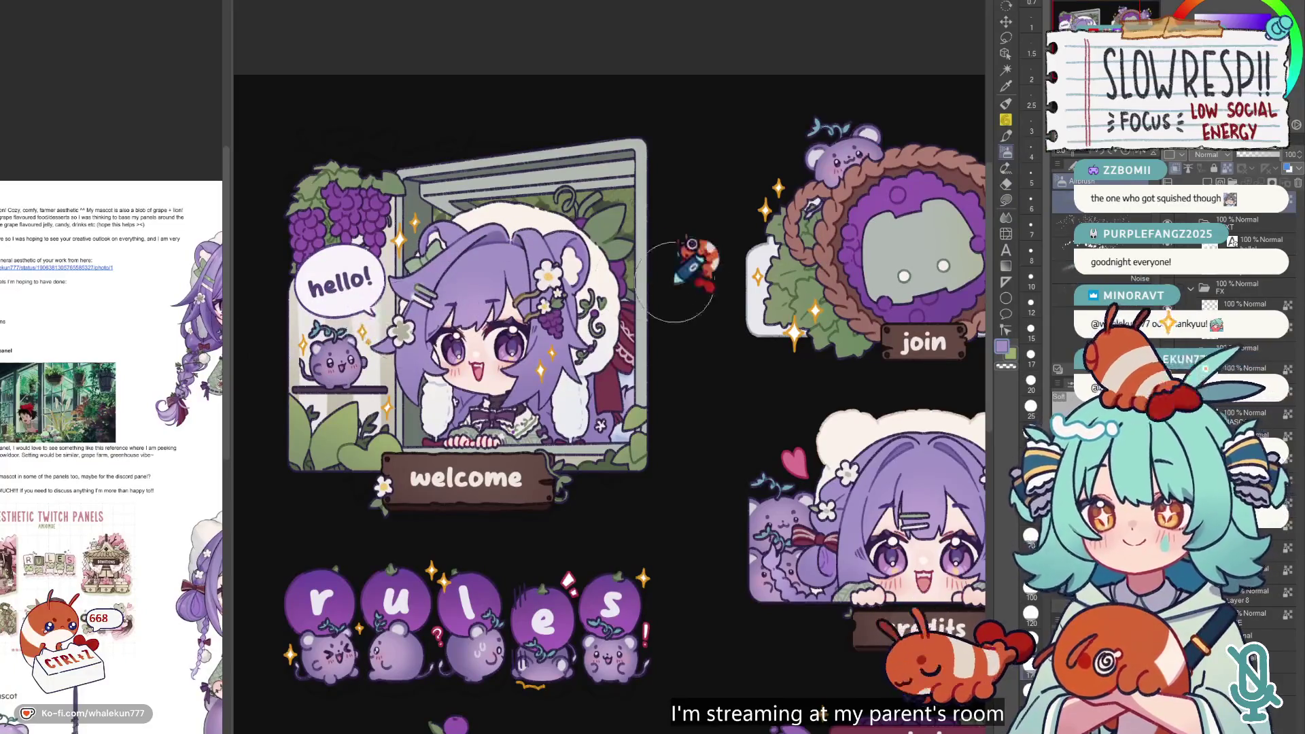
pyautogui.keyDown('alt'); pyautogui.click(500, 259); pyautogui.keyUp('alt')
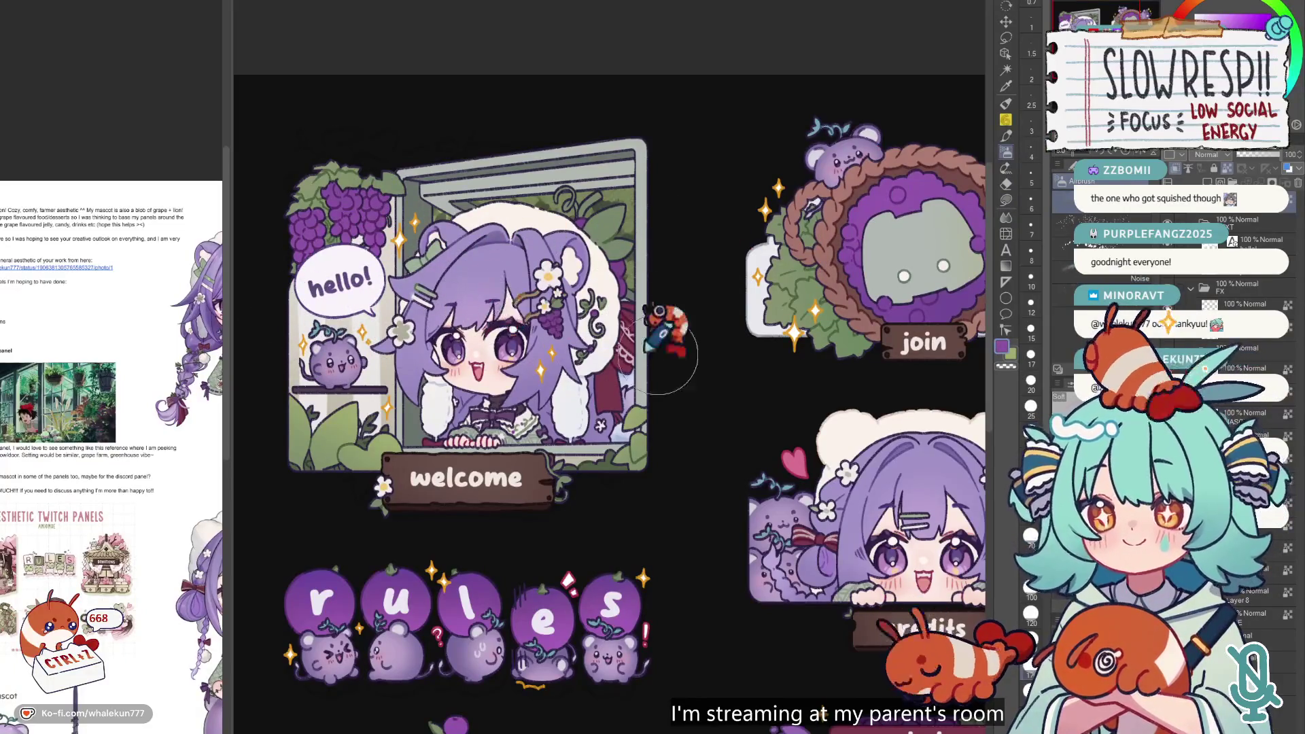
pyautogui.hotkey('ctrl', 'z')
pyautogui.press('p')
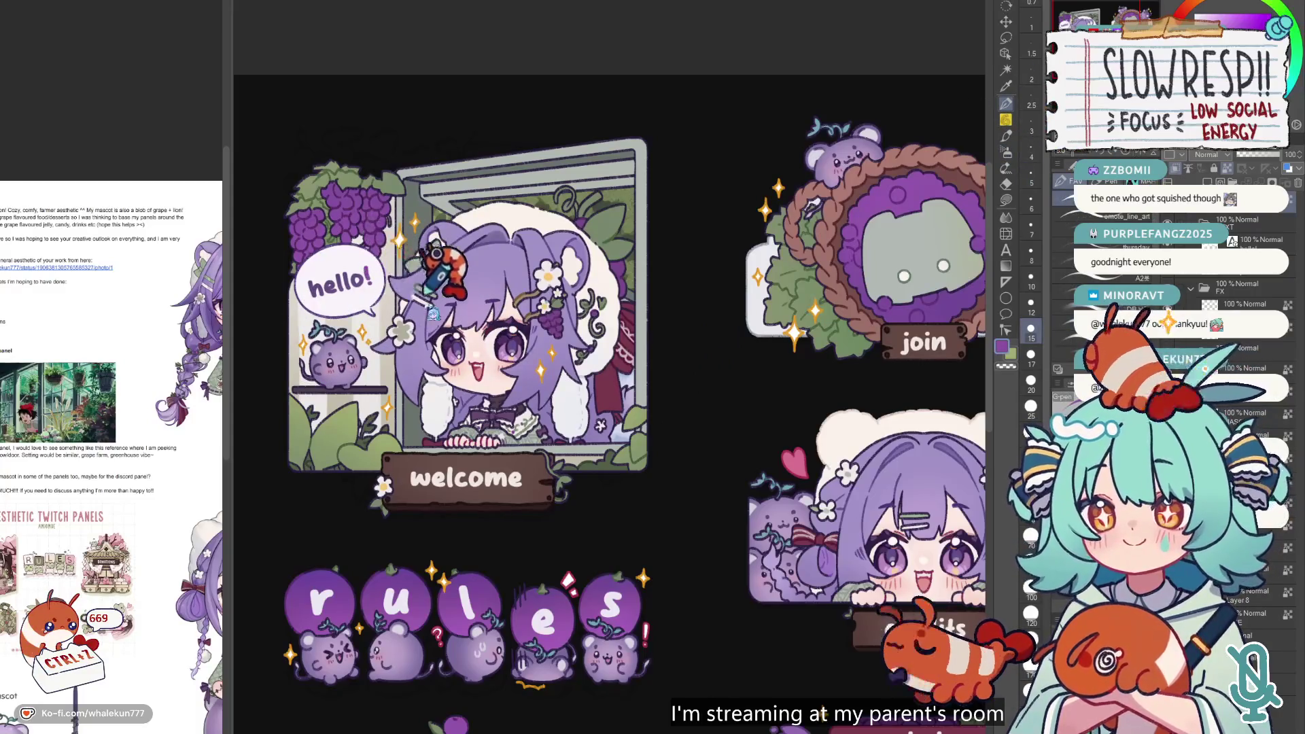
pyautogui.hotkey('ctrl', 'z')
pyautogui.hotkey('ctrl', '0')
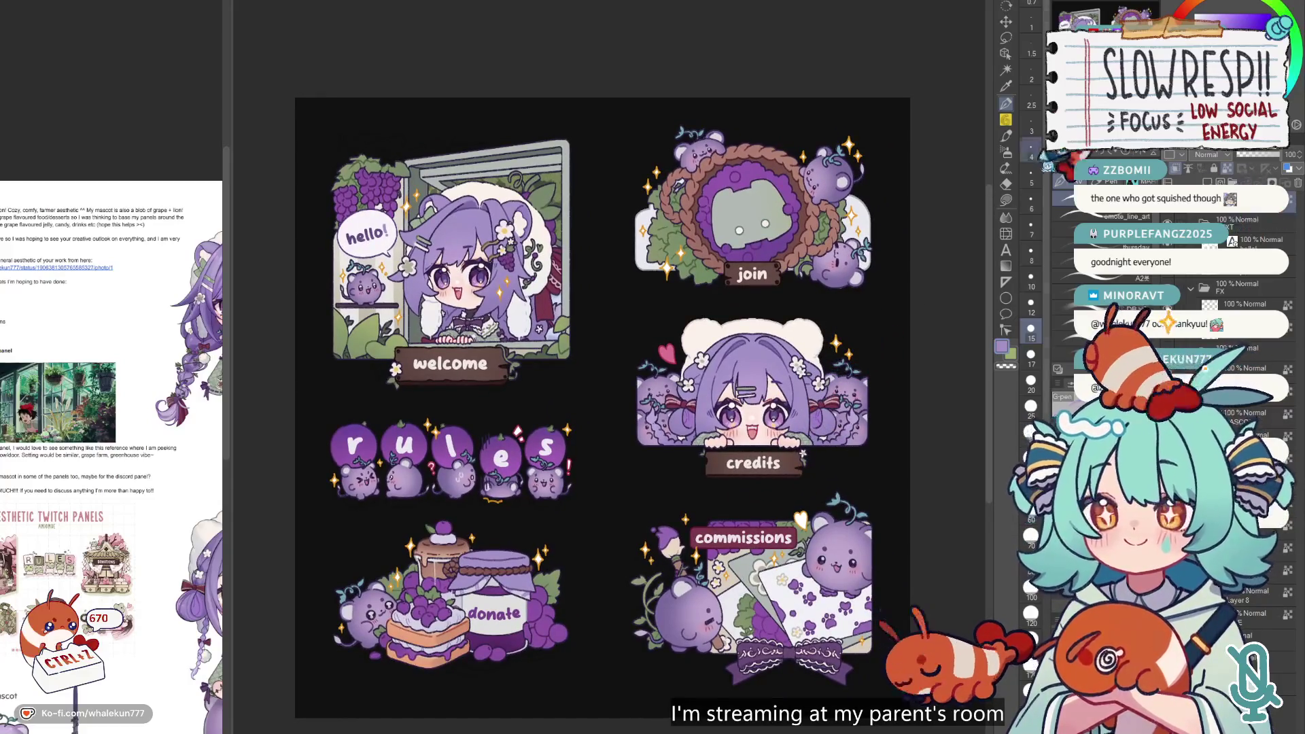
pyautogui.press('g')
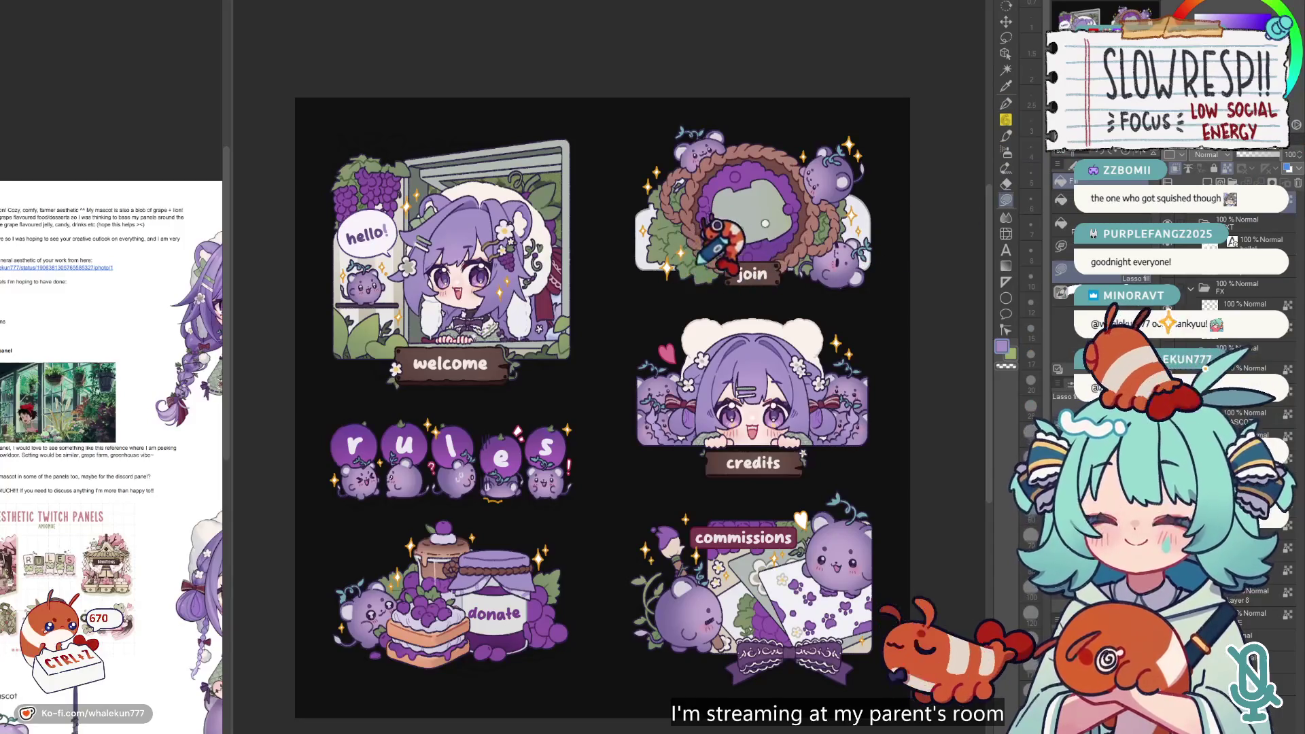
pyautogui.keyDown('alt'); pyautogui.click(544, 287); pyautogui.keyUp('alt')
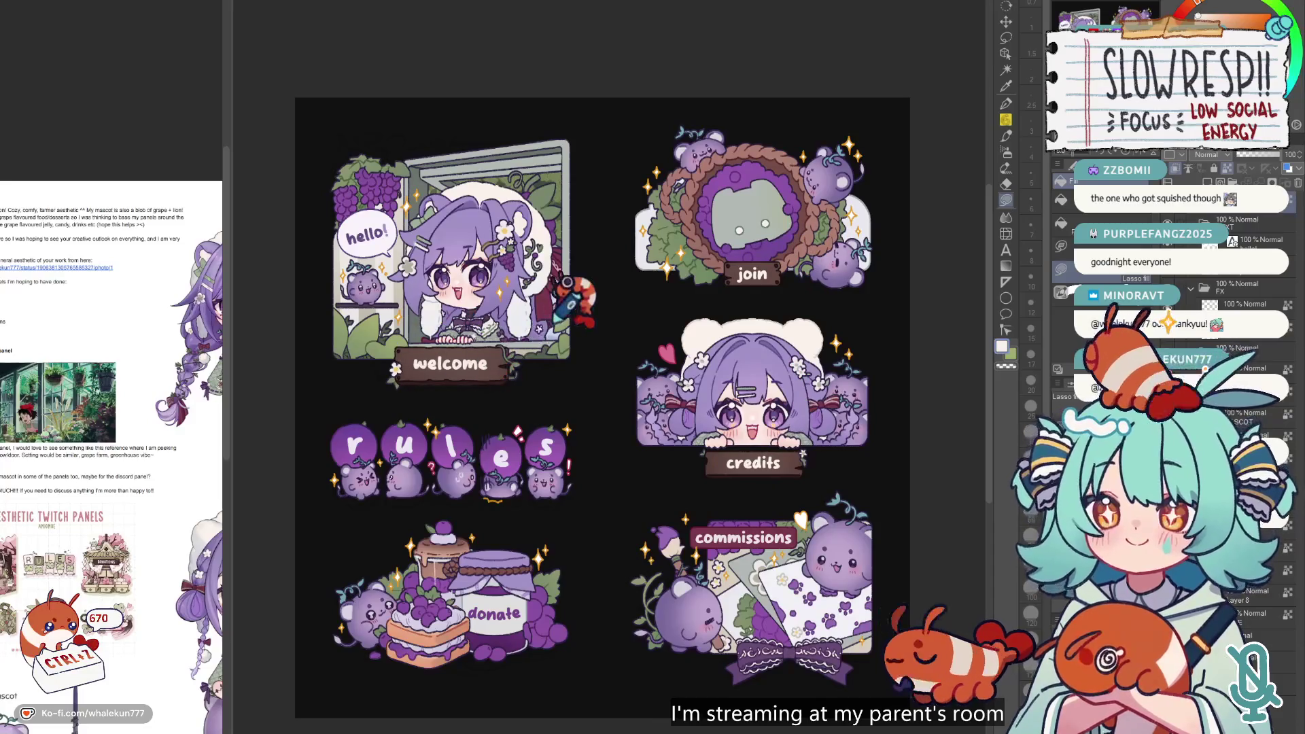
pyautogui.moveTo(740, 478); pyautogui.dragTo(704, 414)
pyautogui.scroll(-3, 729, 411)
pyautogui.scroll(2, 729, 411)
pyautogui.press('h')
pyautogui.press('h')
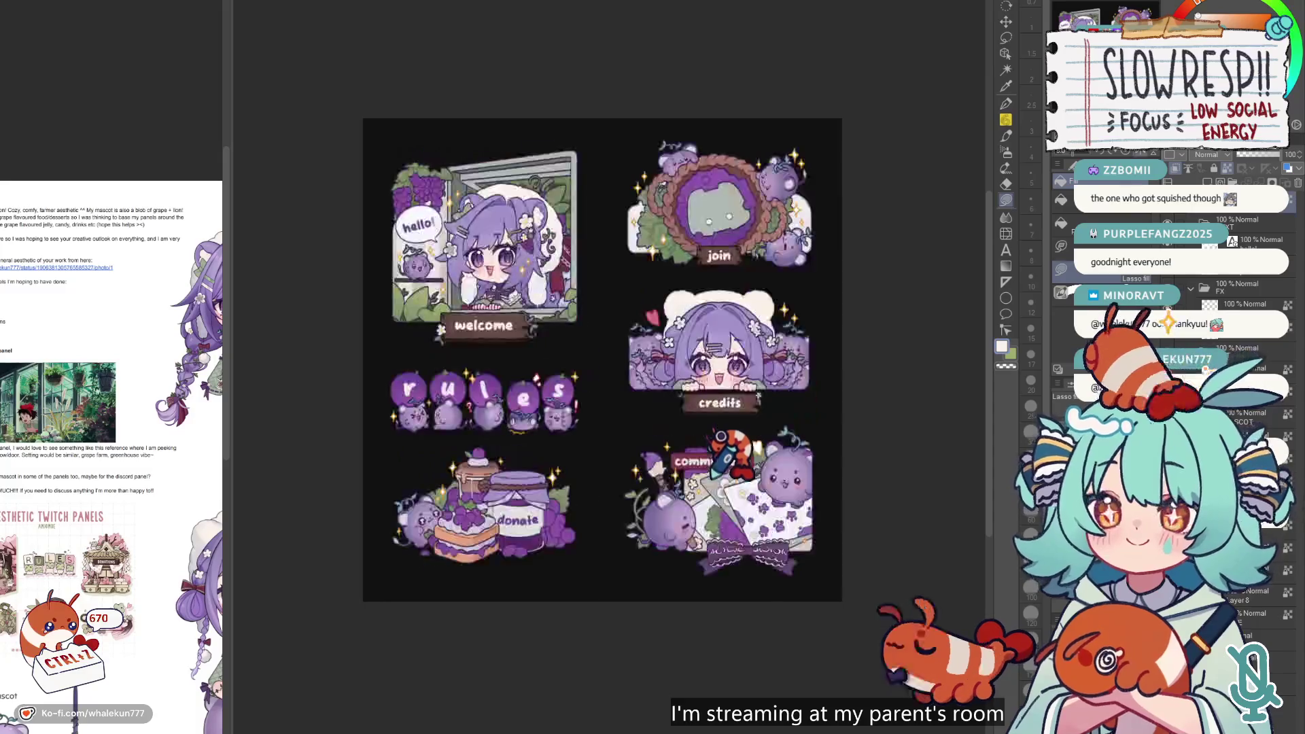
pyautogui.press('h')
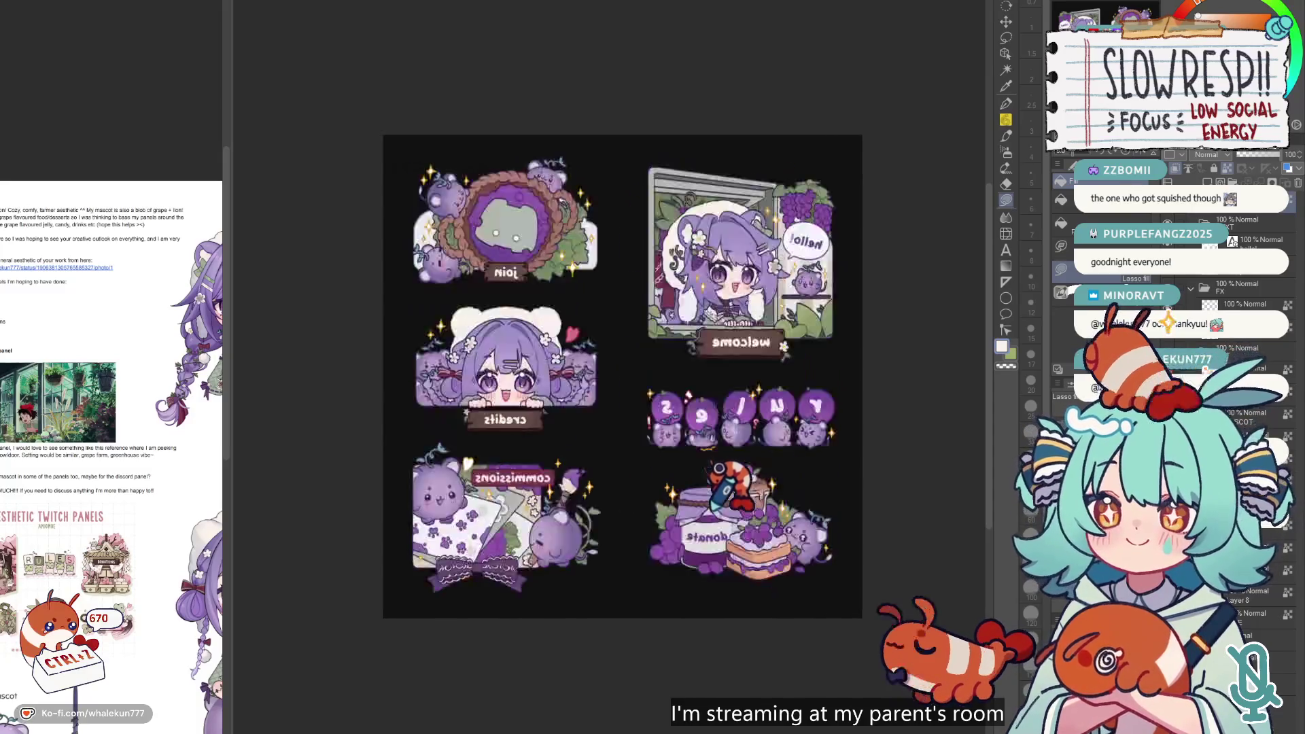
pyautogui.press('h')
pyautogui.scroll(-3, 719, 471)
pyautogui.scroll(3, 721, 476)
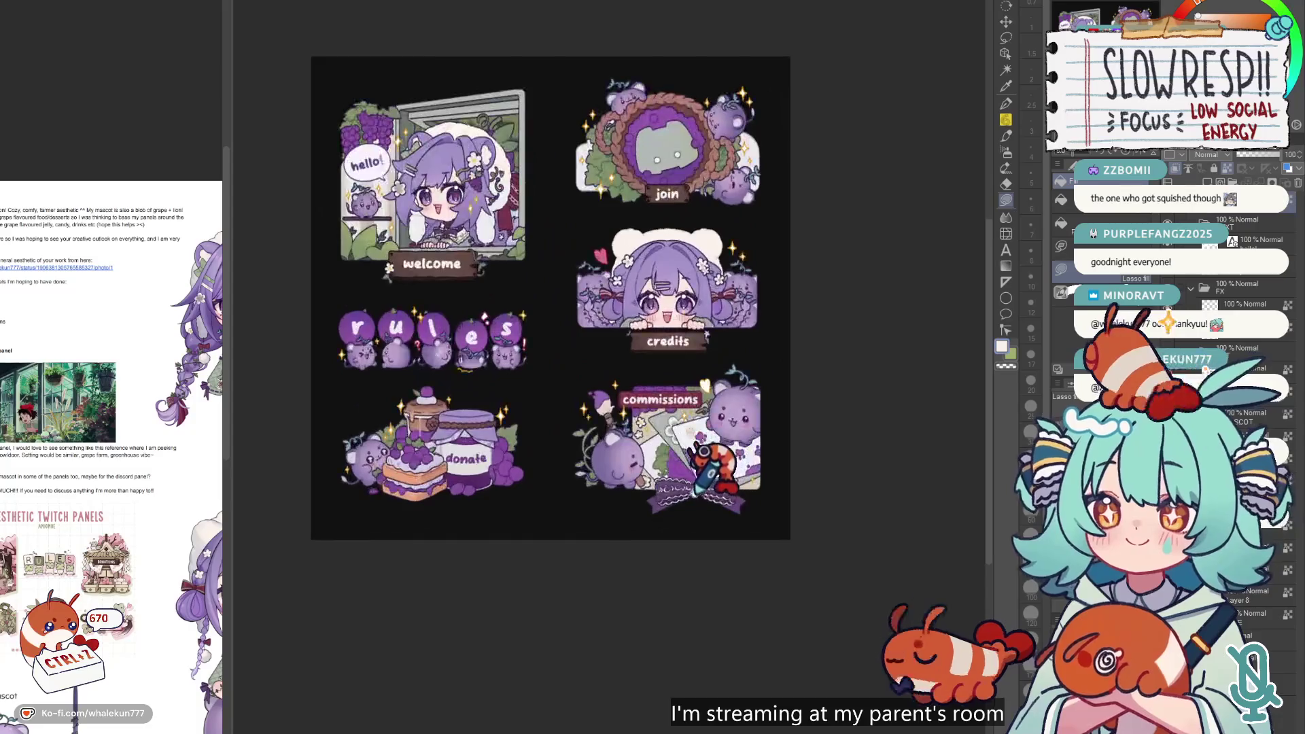
pyautogui.scroll(1, 738, 523)
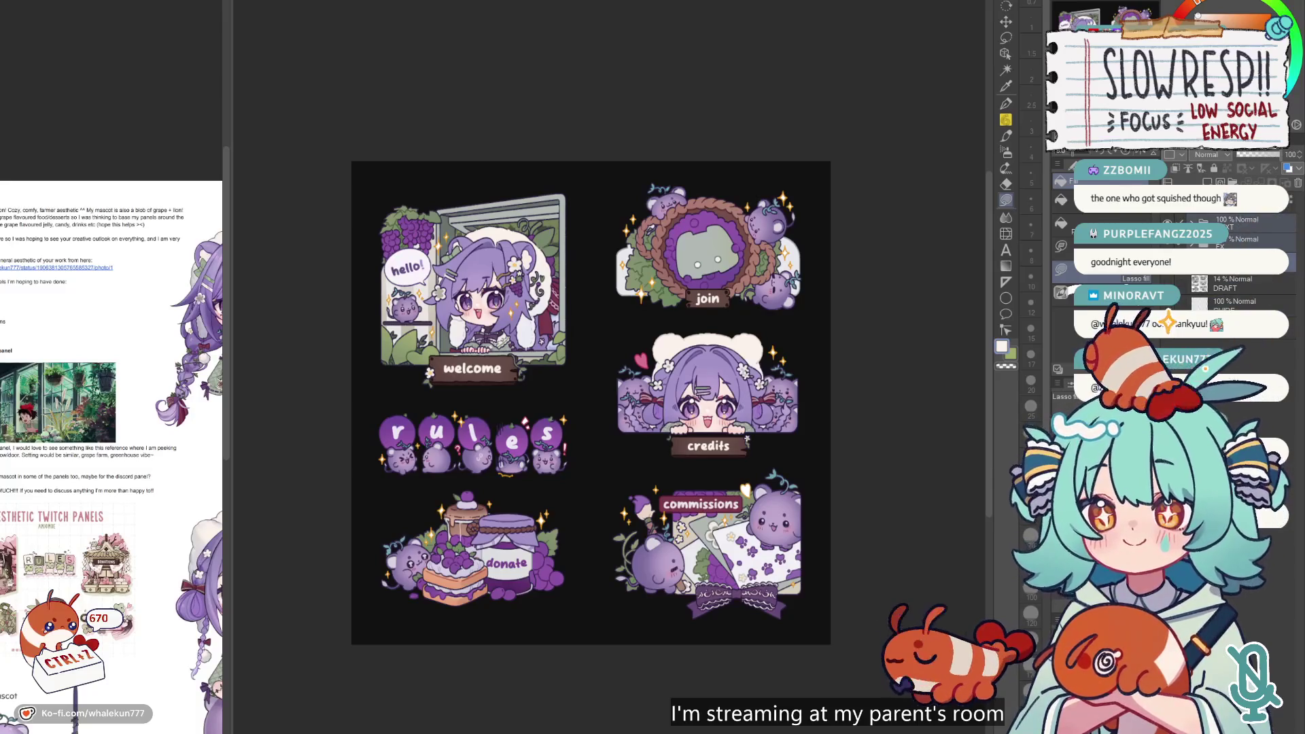
# - Select around all panel artwork and fill it purple on a new layer
pyautogui.hotkey('ctrl', 'shift', 'a')
pyautogui.hotkey('ctrl', 'shift', 'n')
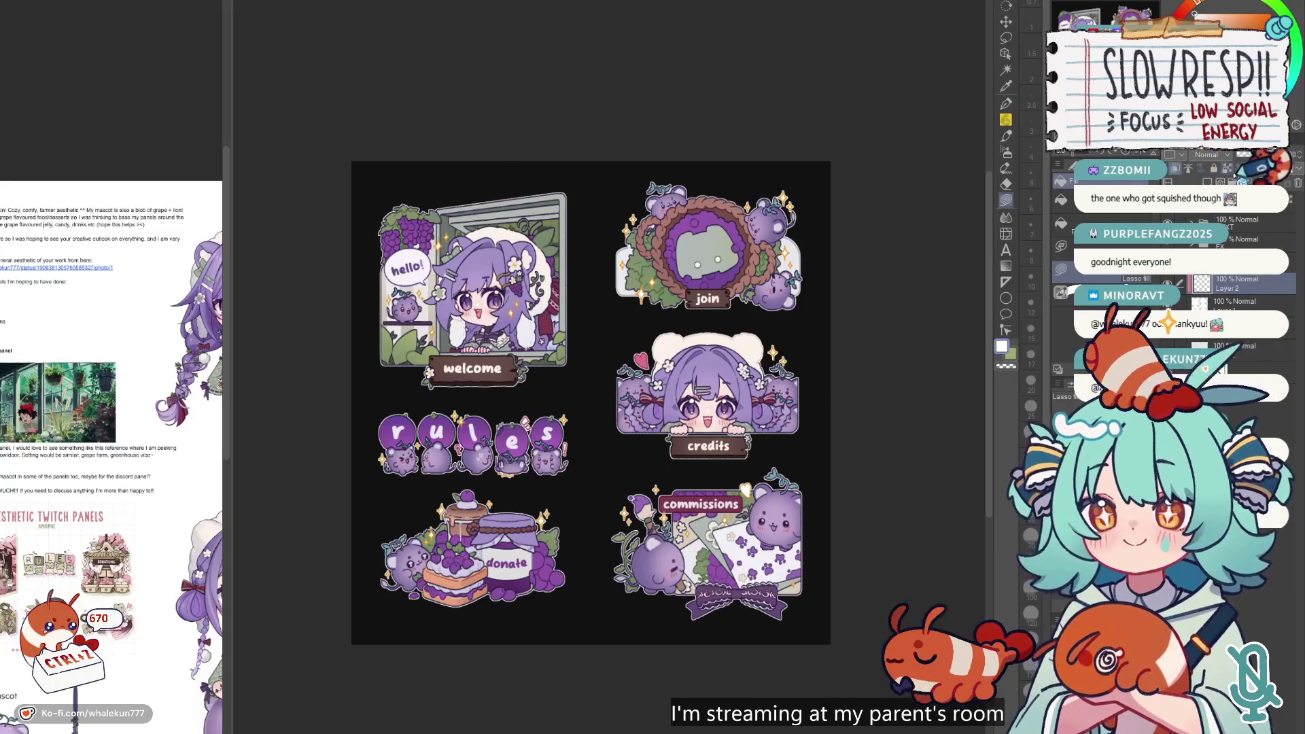
pyautogui.press('p')
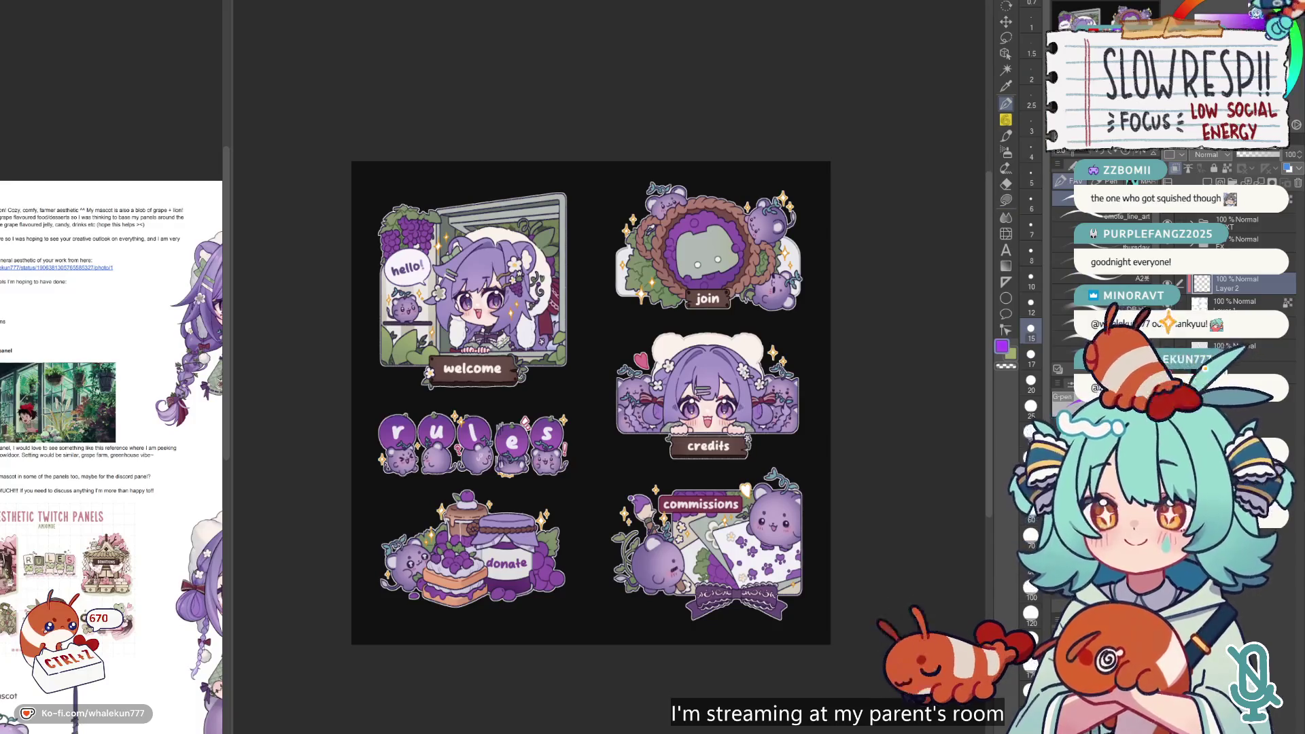
pyautogui.hotkey('alt', 'BackSpace')
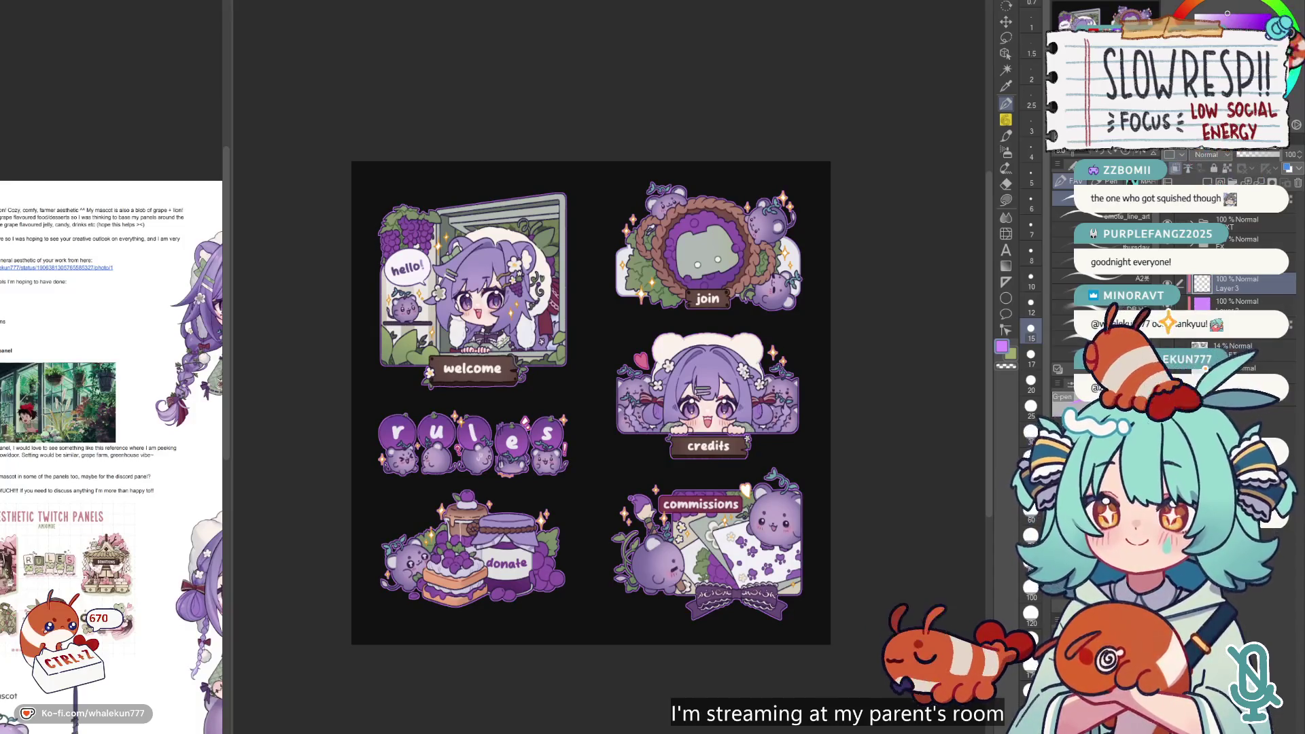
# - Add another layer and cycle the colour through light green, light cyan and light yellow
pyautogui.click(1220, 20)
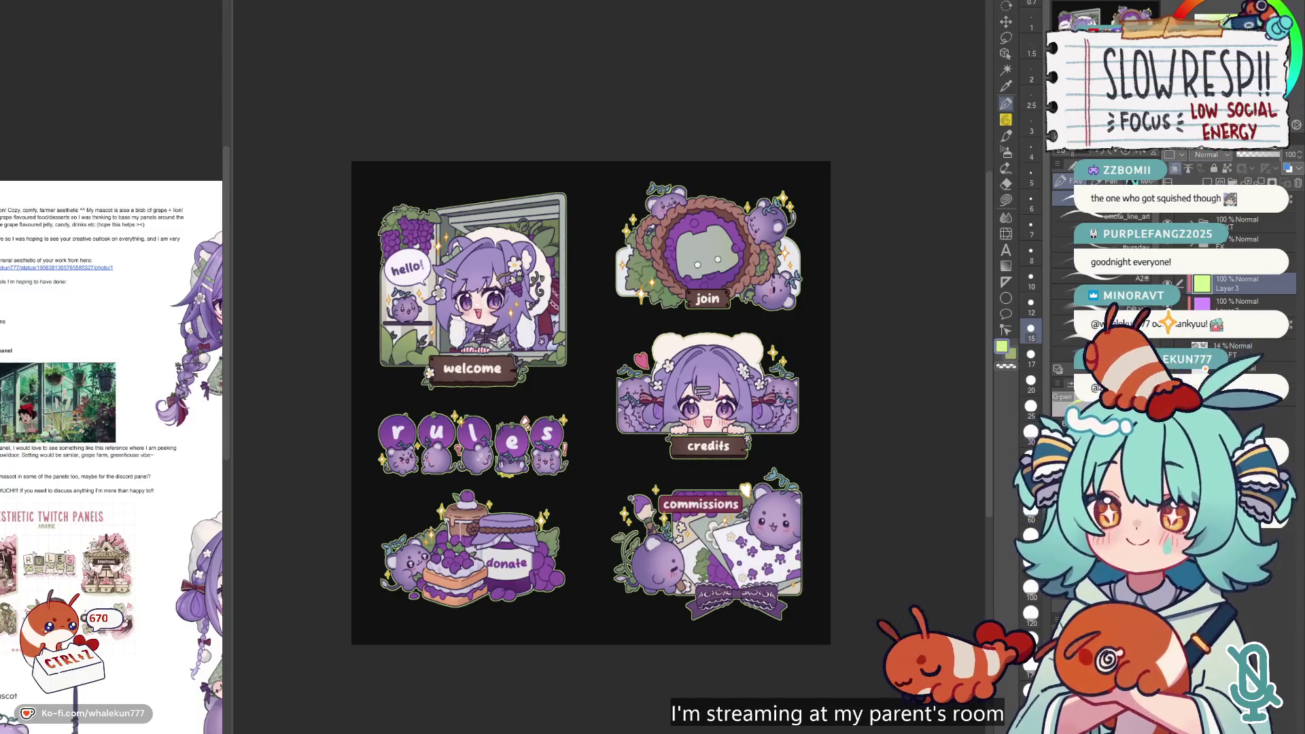
pyautogui.click(1207, 182)
pyautogui.click(1295, 67)
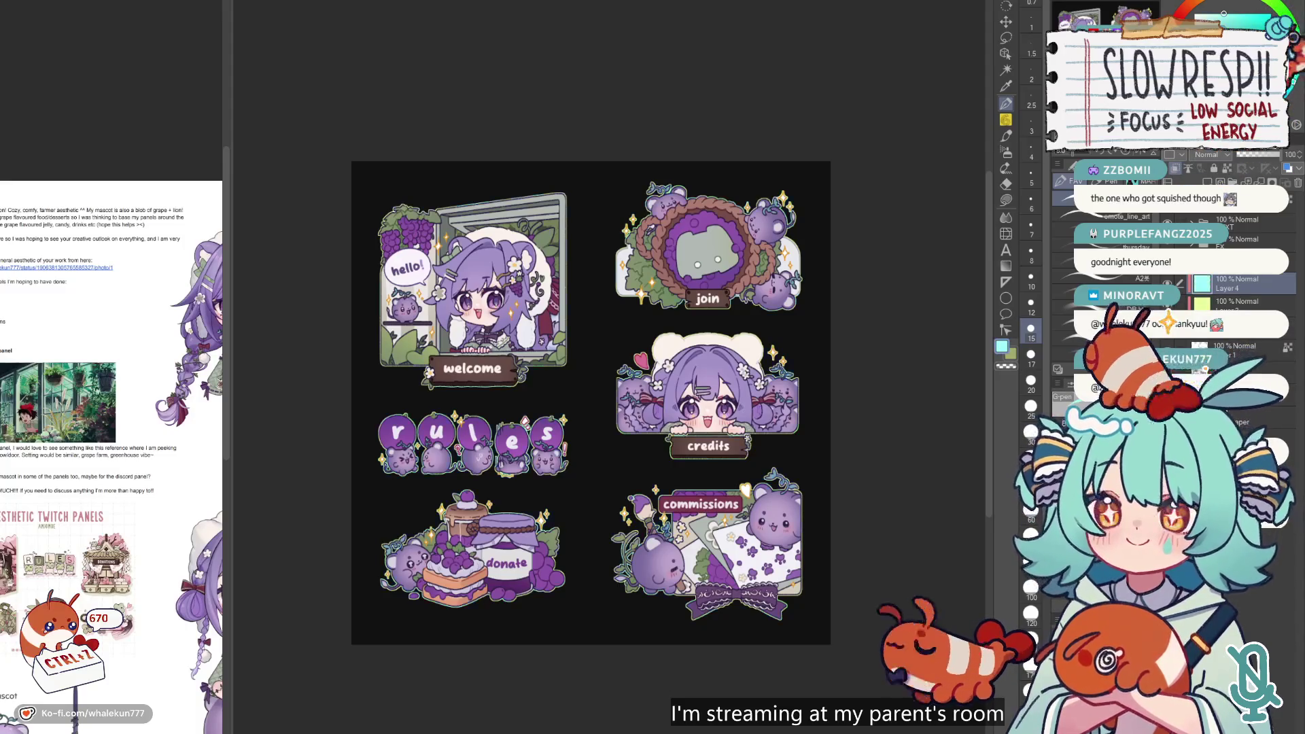
pyautogui.click(1243, 10)
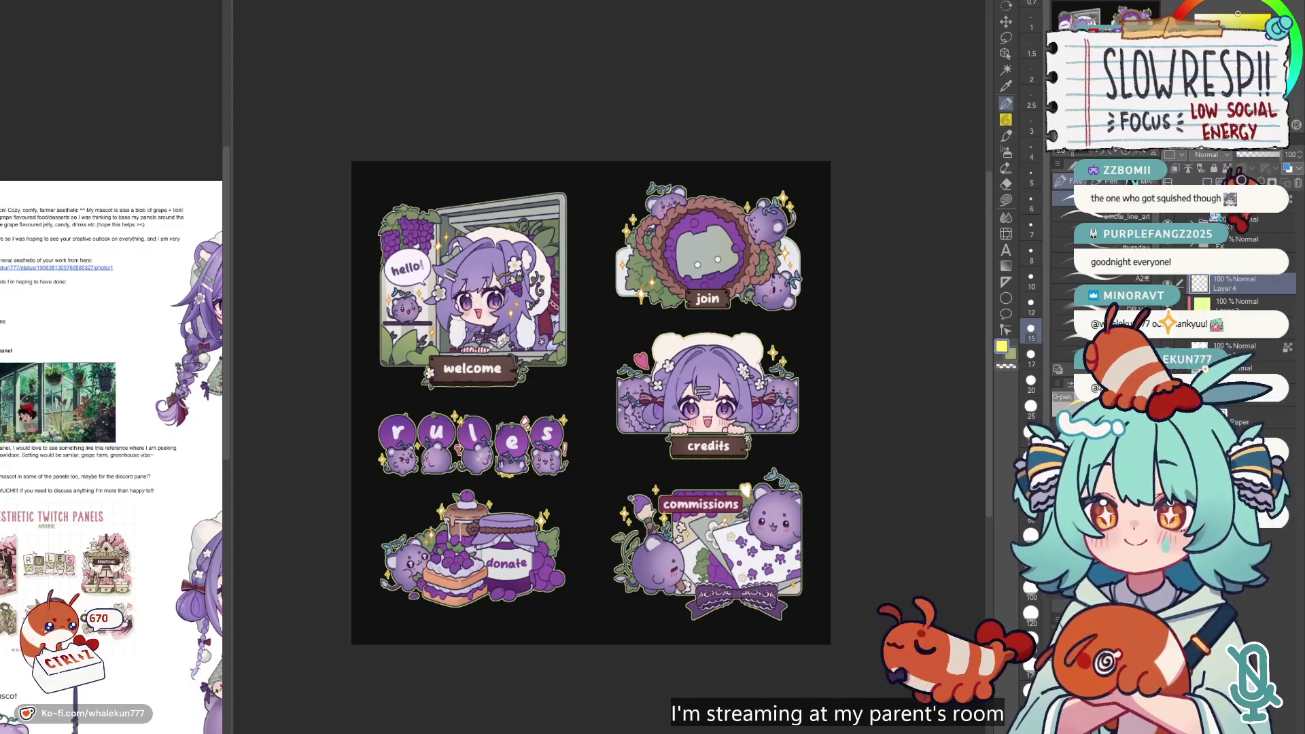
pyautogui.press('g')
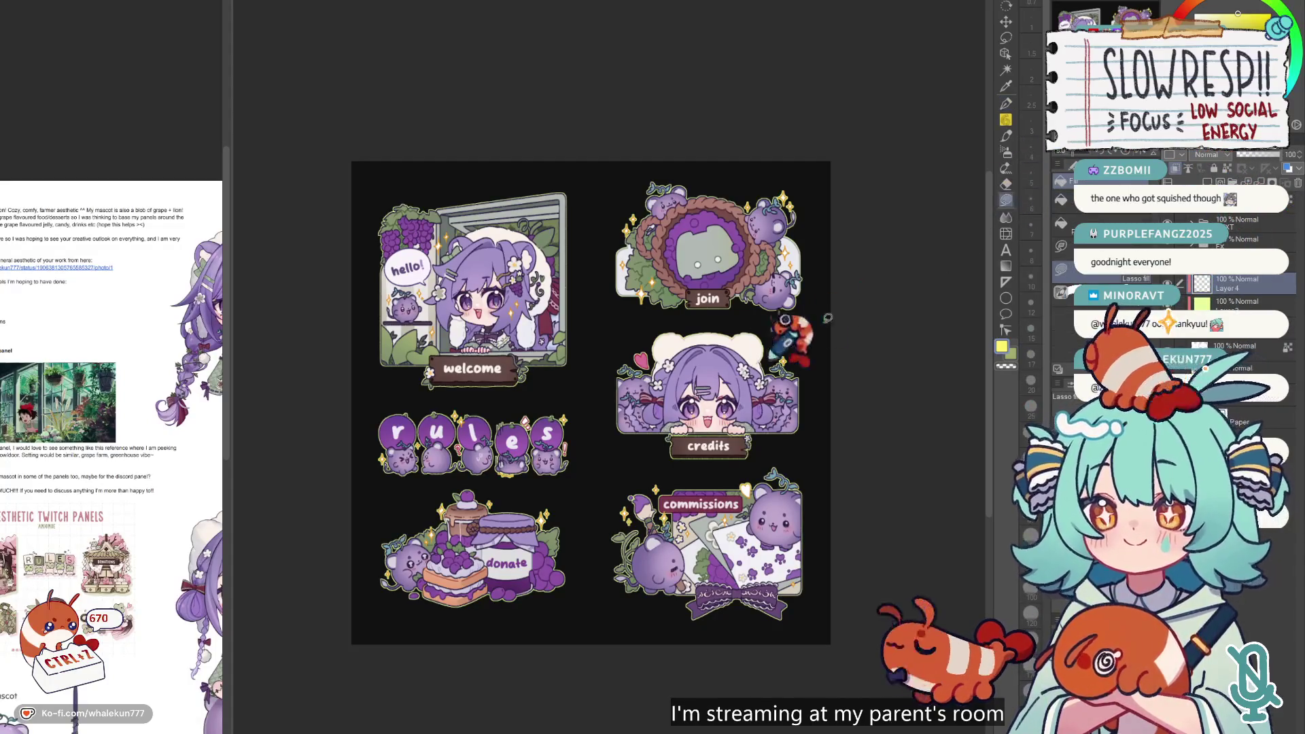
# - Undo the accidental purple background fill and lasso-fill a shape around the donate panel
pyautogui.click(782, 326)
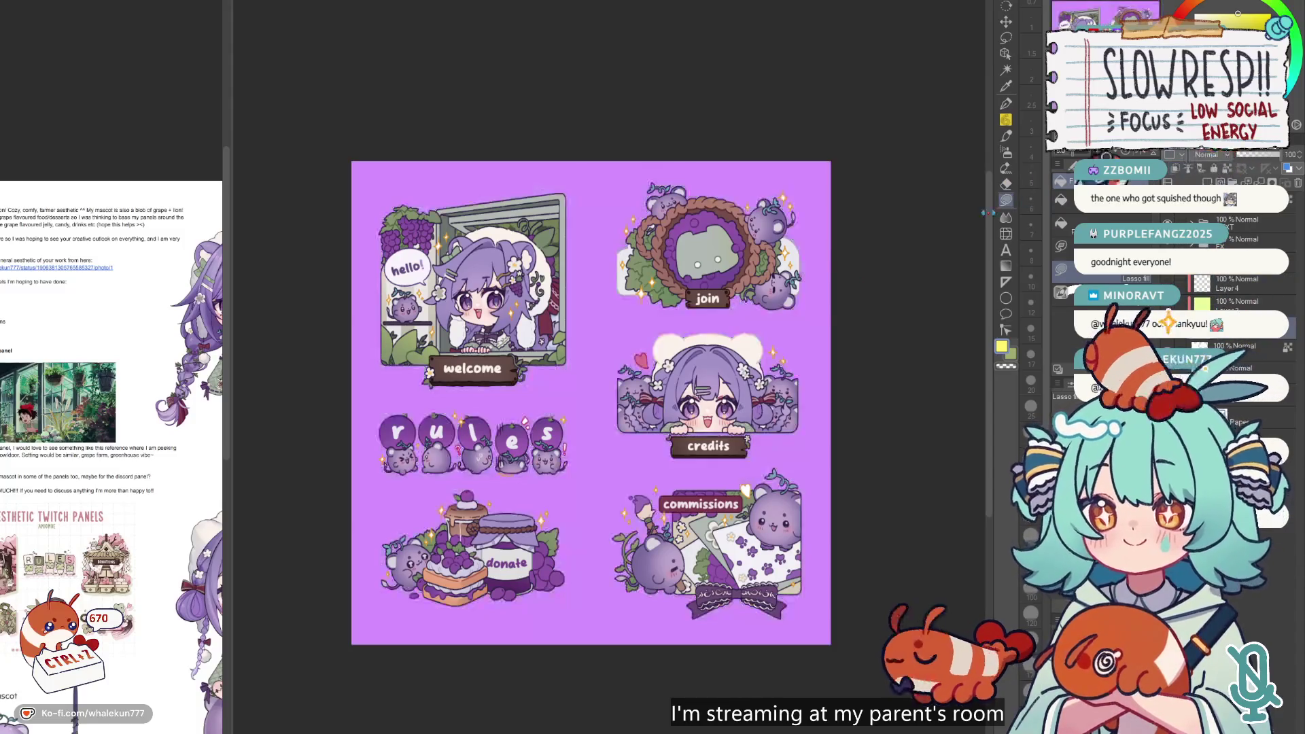
pyautogui.hotkey('ctrl', 'z')
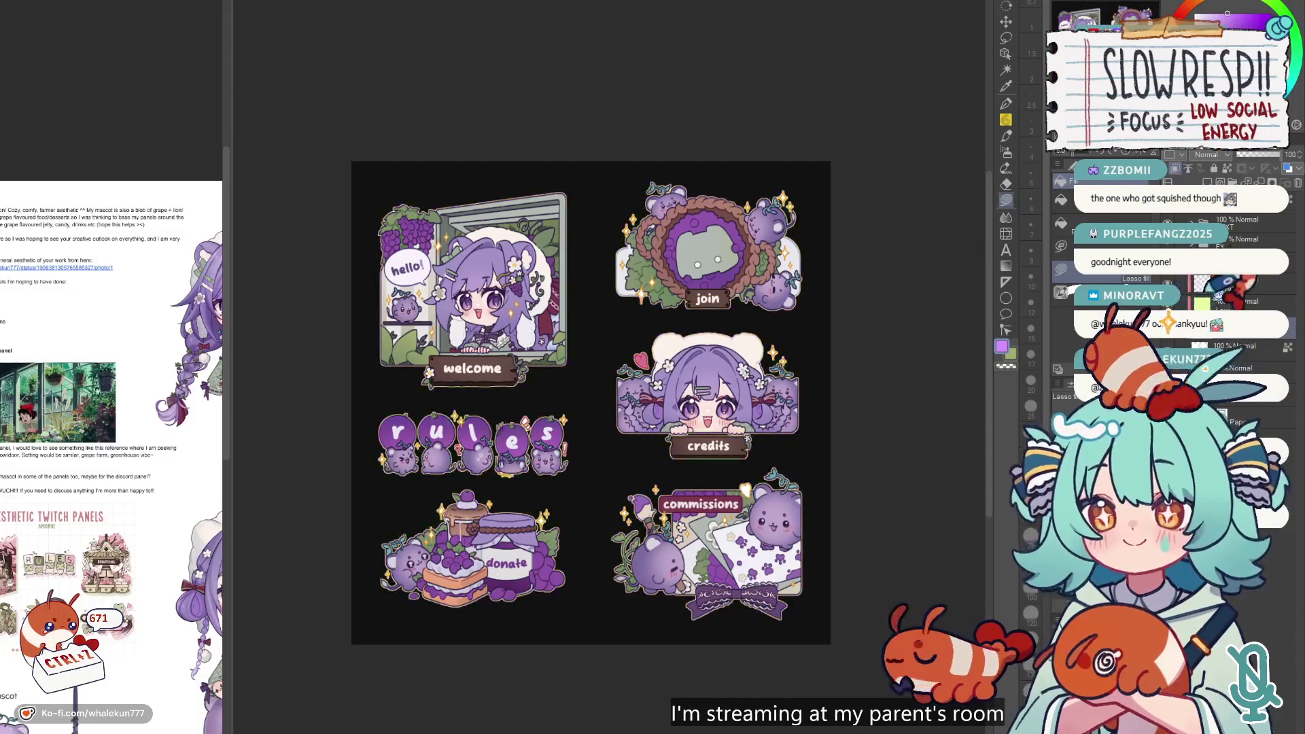
pyautogui.moveTo(583, 347)
pyautogui.mouseDown()
pyautogui.moveTo(428, 384)
pyautogui.moveTo(612, 161)
pyautogui.moveTo(618, 176)
pyautogui.mouseUp()
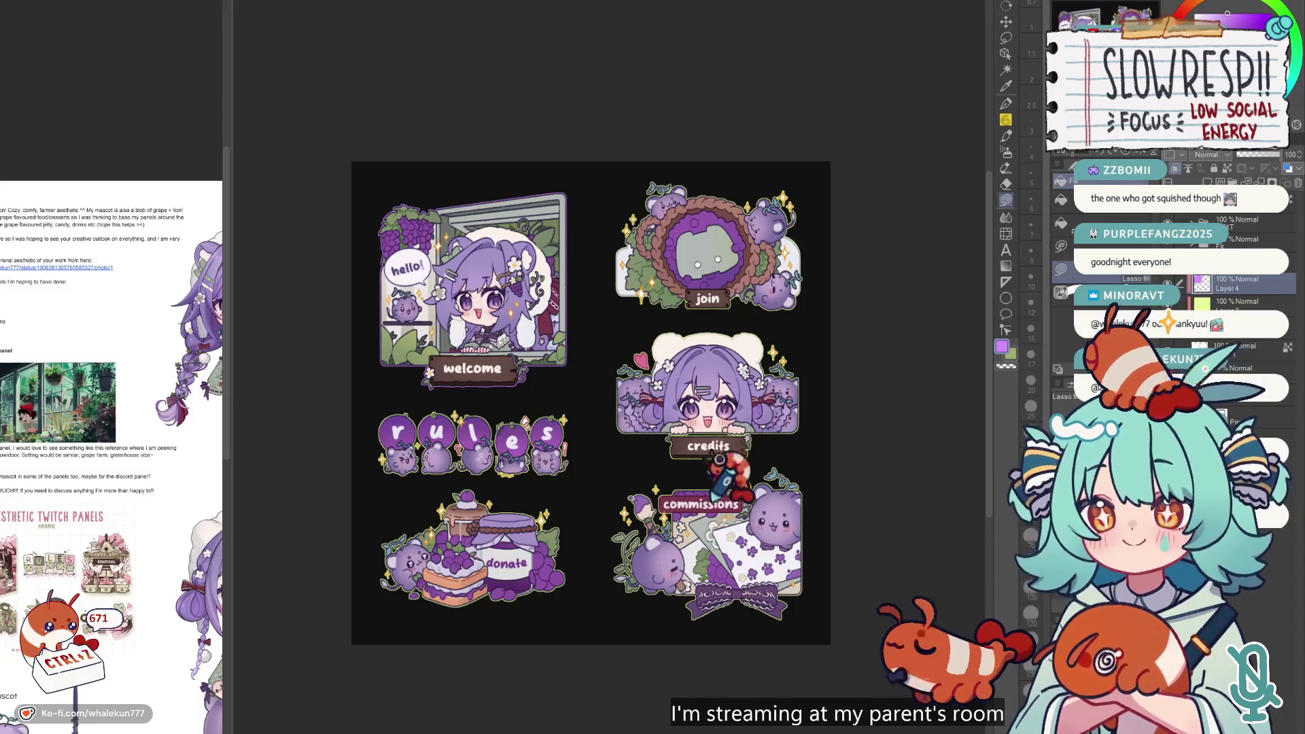
pyautogui.moveTo(585, 462)
pyautogui.mouseDown()
pyautogui.moveTo(344, 553)
pyautogui.moveTo(466, 489)
pyautogui.moveTo(585, 462)
pyautogui.mouseUp()
# - Try lasso-filling around the credits panel, then undo that fill
pyautogui.hscroll(3, 618, 449)
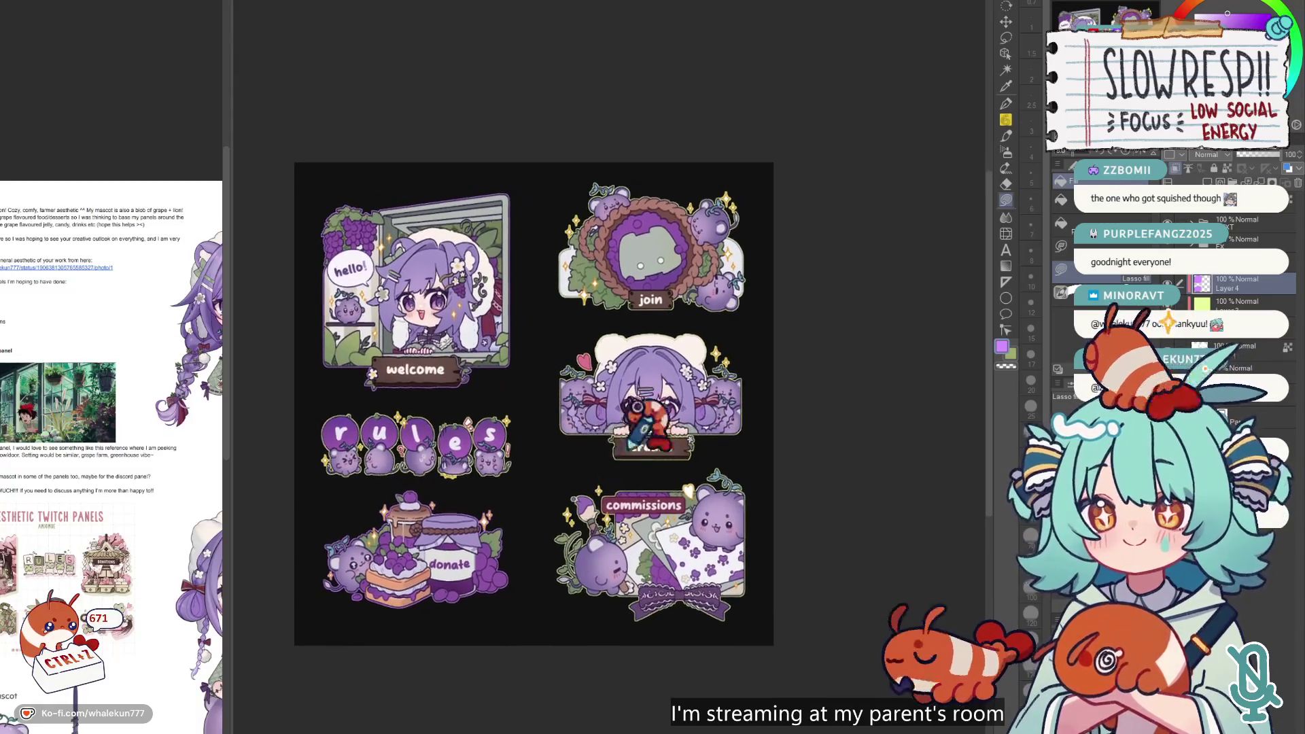
pyautogui.moveTo(742, 454)
pyautogui.mouseDown()
pyautogui.moveTo(686, 473)
pyautogui.moveTo(596, 472)
pyautogui.moveTo(714, 625)
pyautogui.moveTo(744, 469)
pyautogui.mouseUp()
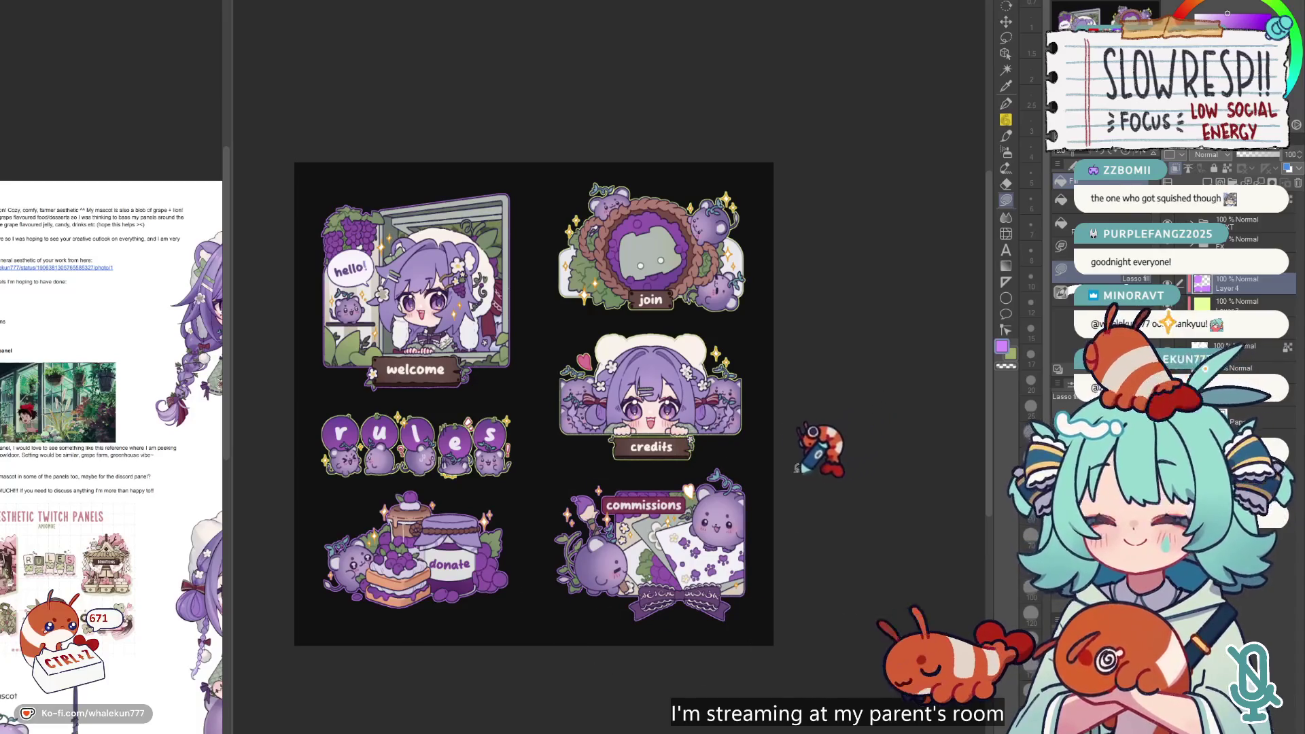
pyautogui.moveTo(761, 384)
pyautogui.mouseDown()
pyautogui.moveTo(710, 445)
pyautogui.moveTo(622, 472)
pyautogui.moveTo(584, 320)
pyautogui.moveTo(744, 309)
pyautogui.mouseUp()
pyautogui.hotkey('ctrl', 'z')
pyautogui.scroll(3, 635, 381)
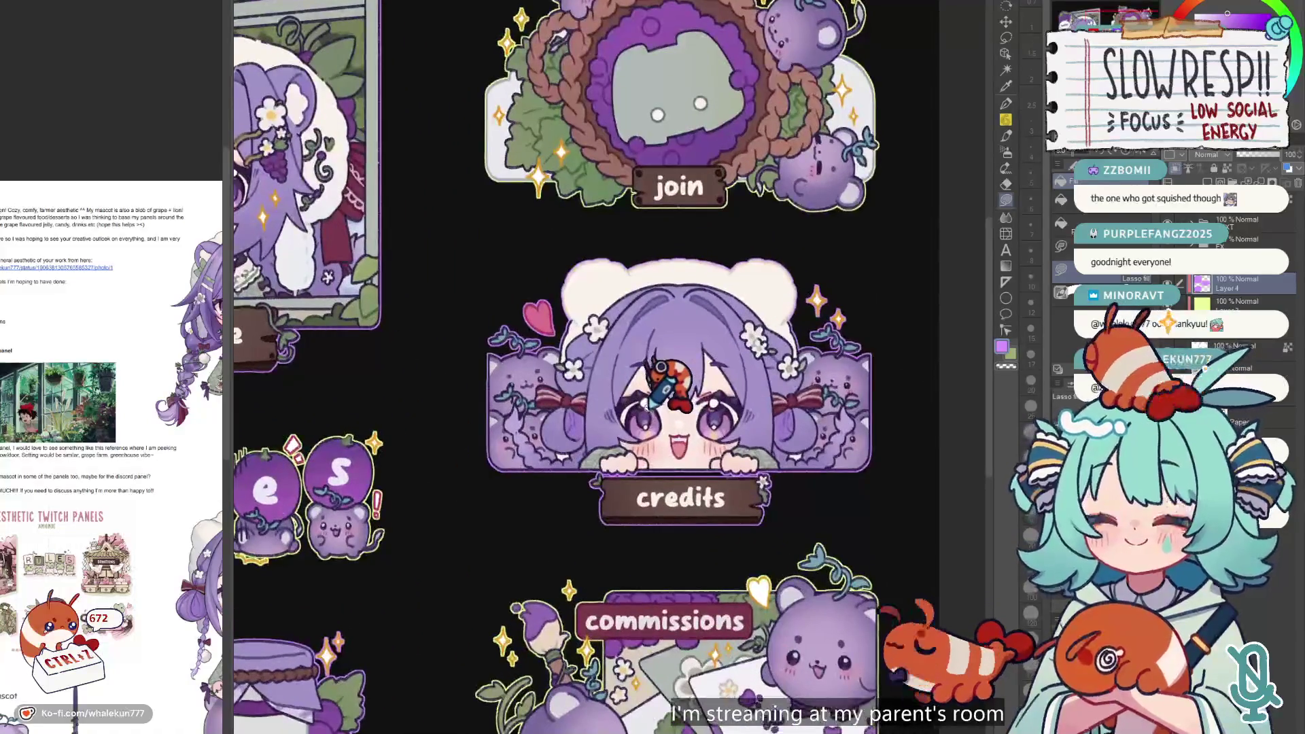
pyautogui.scroll(-3, 634, 408)
pyautogui.scroll(2, 639, 386)
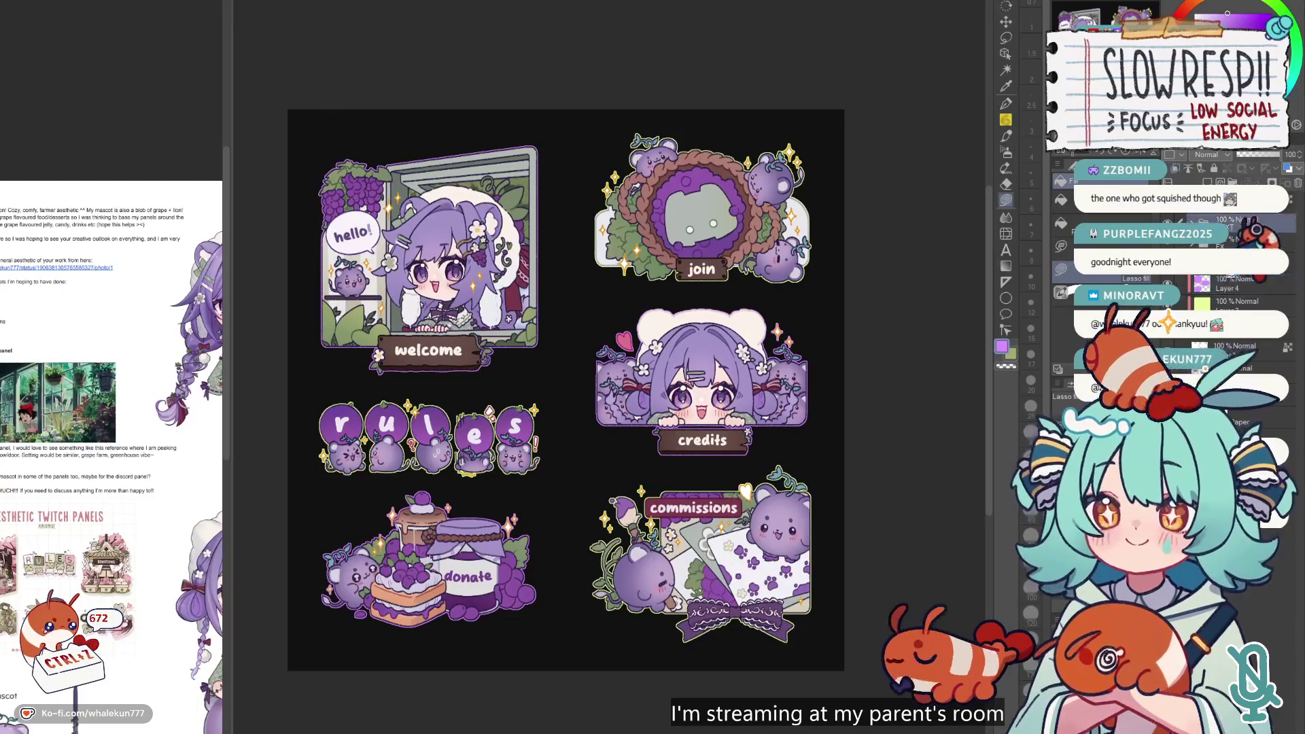
pyautogui.keyDown('ctrl'); pyautogui.click(1200, 346); pyautogui.keyUp('ctrl')
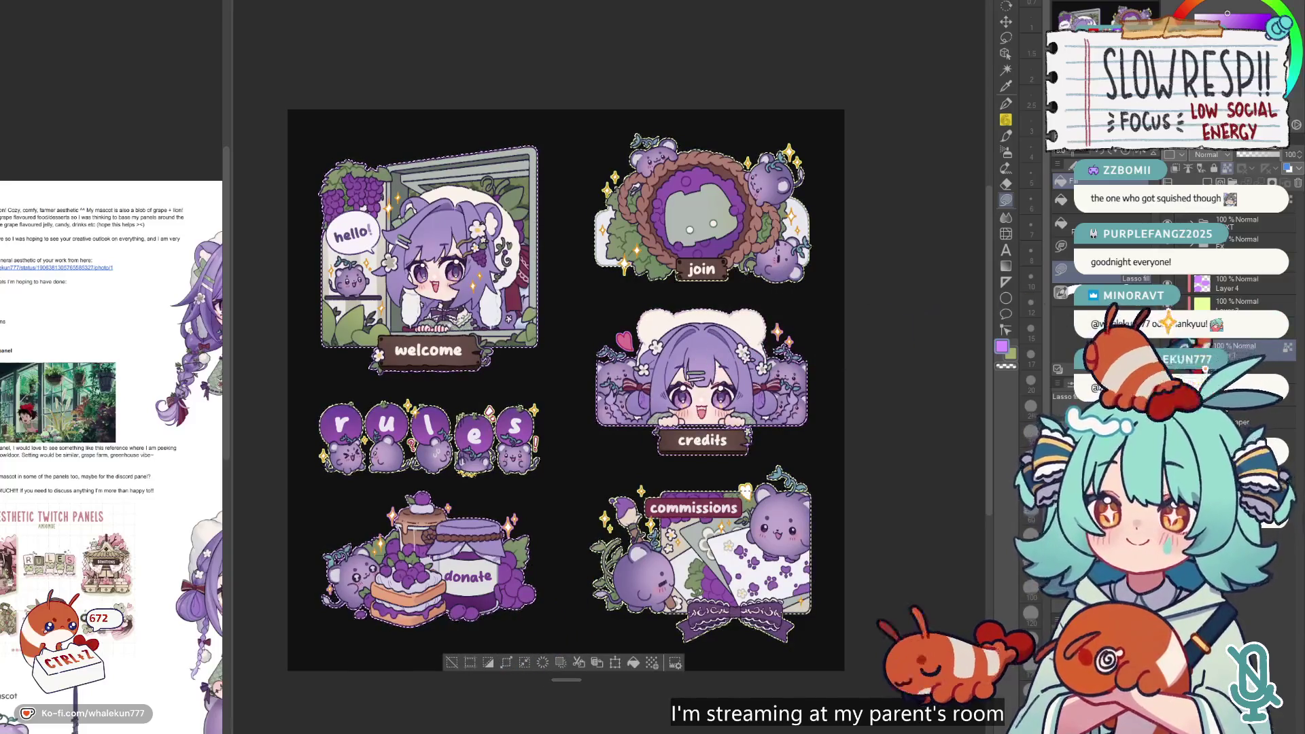
pyautogui.hotkey('ctrl', 'd')
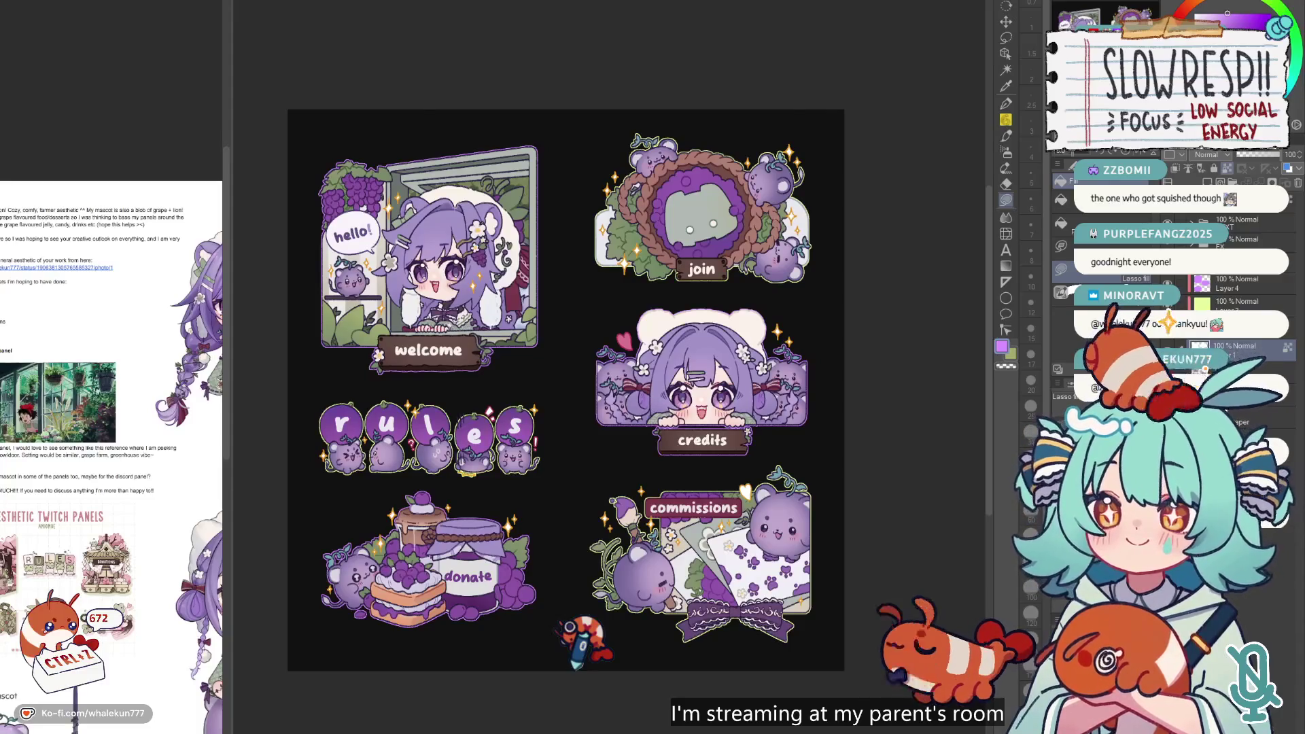
pyautogui.hotkey('ctrl', '0')
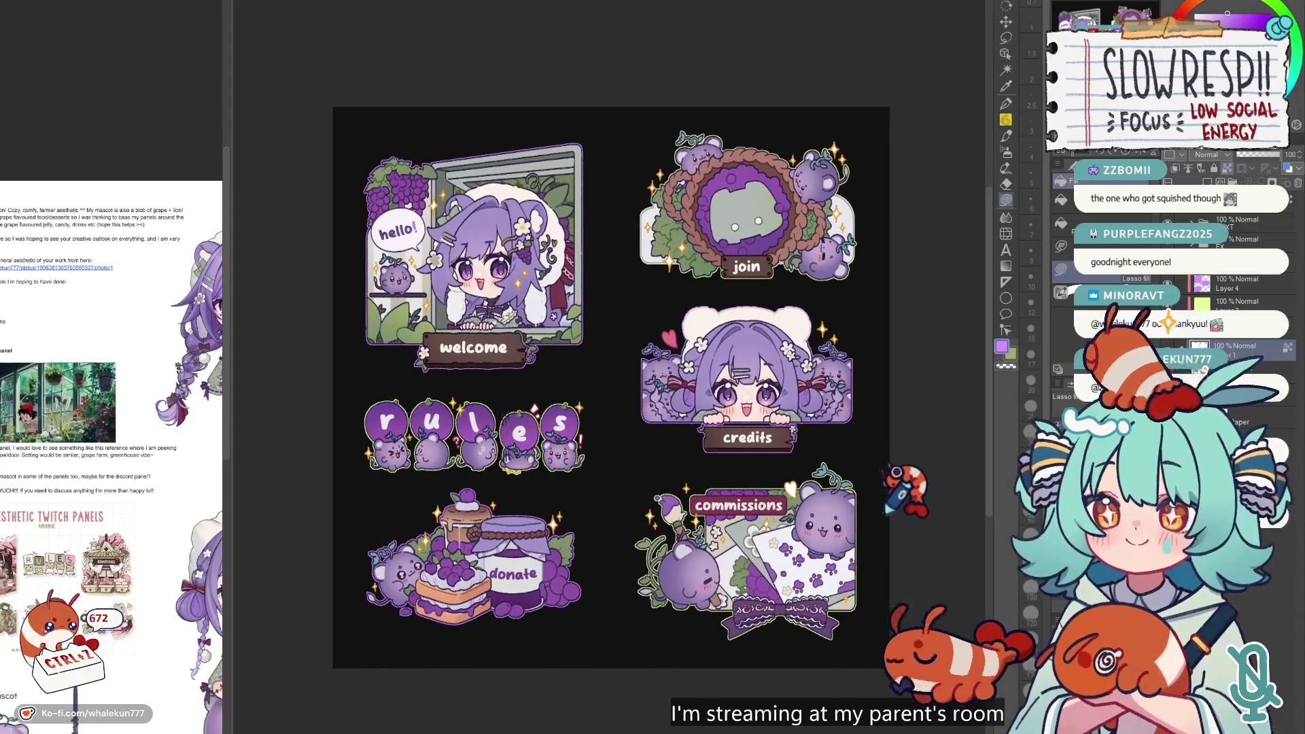
pyautogui.hotkey('ctrl', '+')
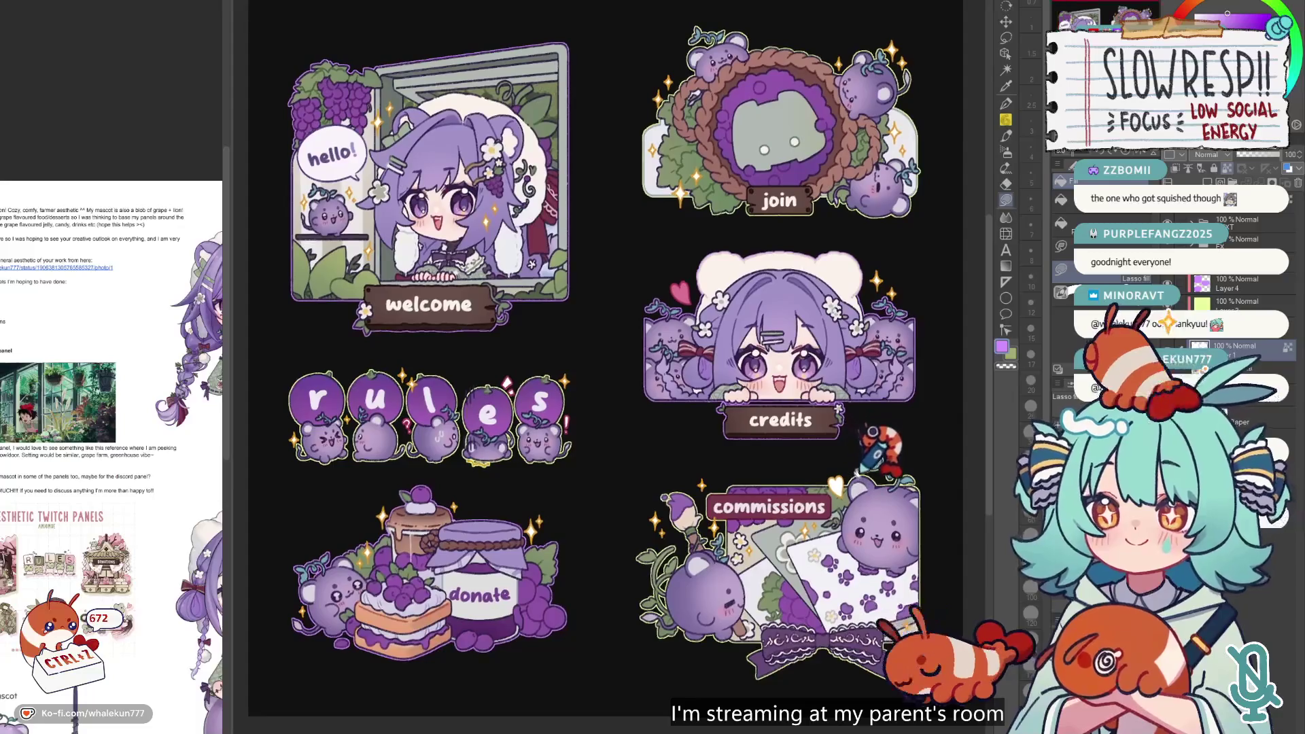
pyautogui.click(1237, 283)
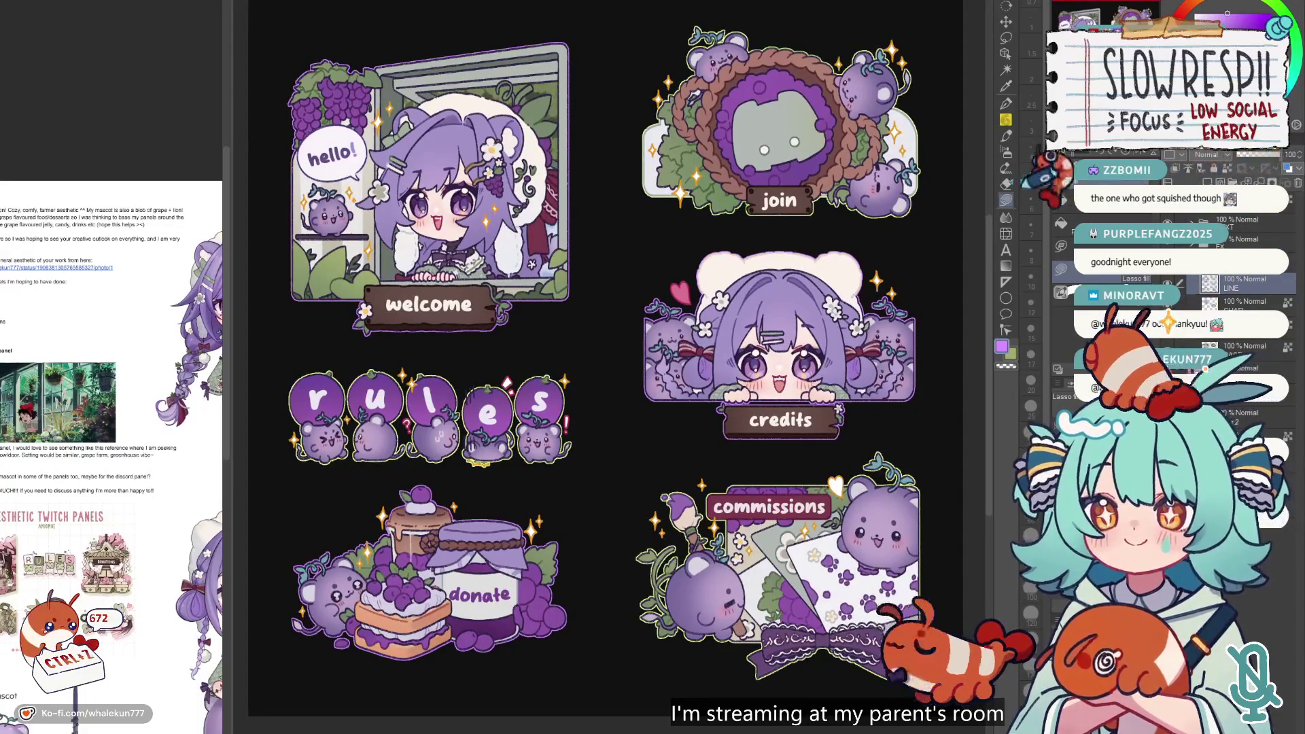
# - Add a new sketch layer and undo several stray strokes near the credits plaque
pyautogui.scroll(2, 732, 367)
pyautogui.scroll(2, 733, 348)
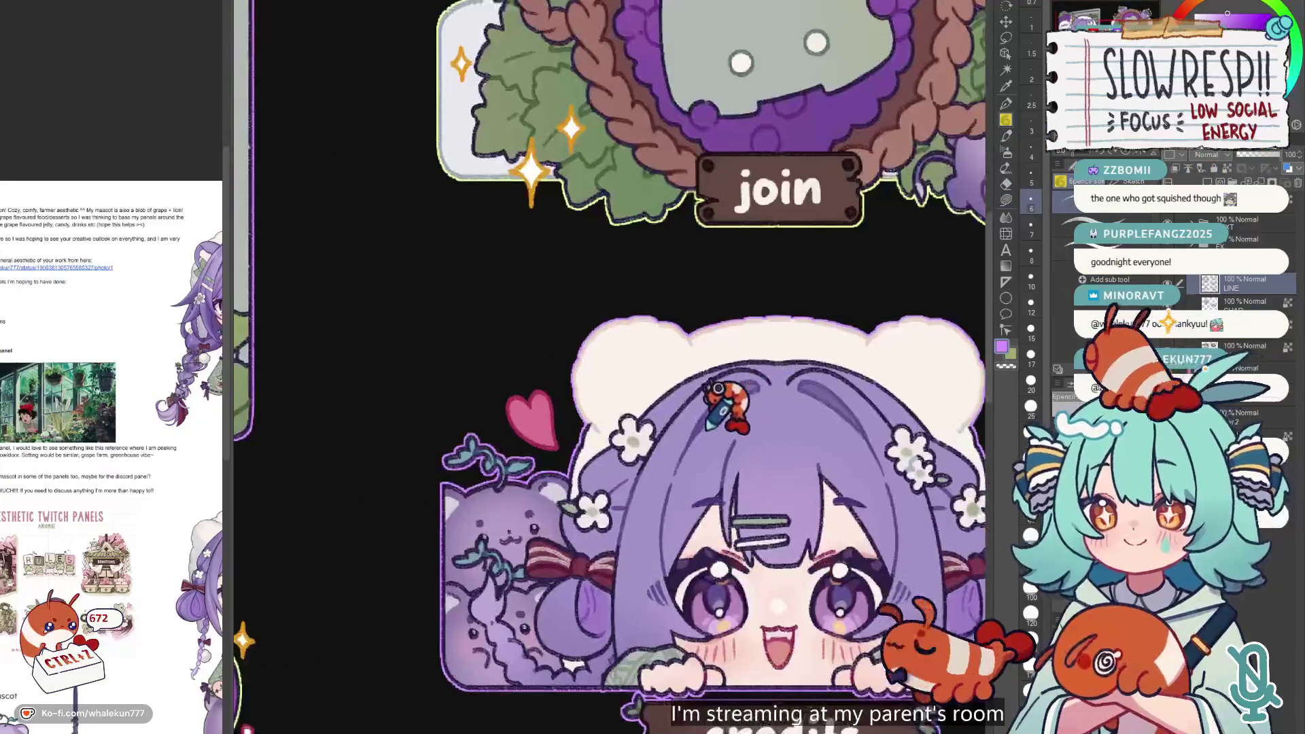
pyautogui.hotkey('ctrl', 'shift', 'n')
pyautogui.moveTo(787, 363); pyautogui.dragTo(719, 299)
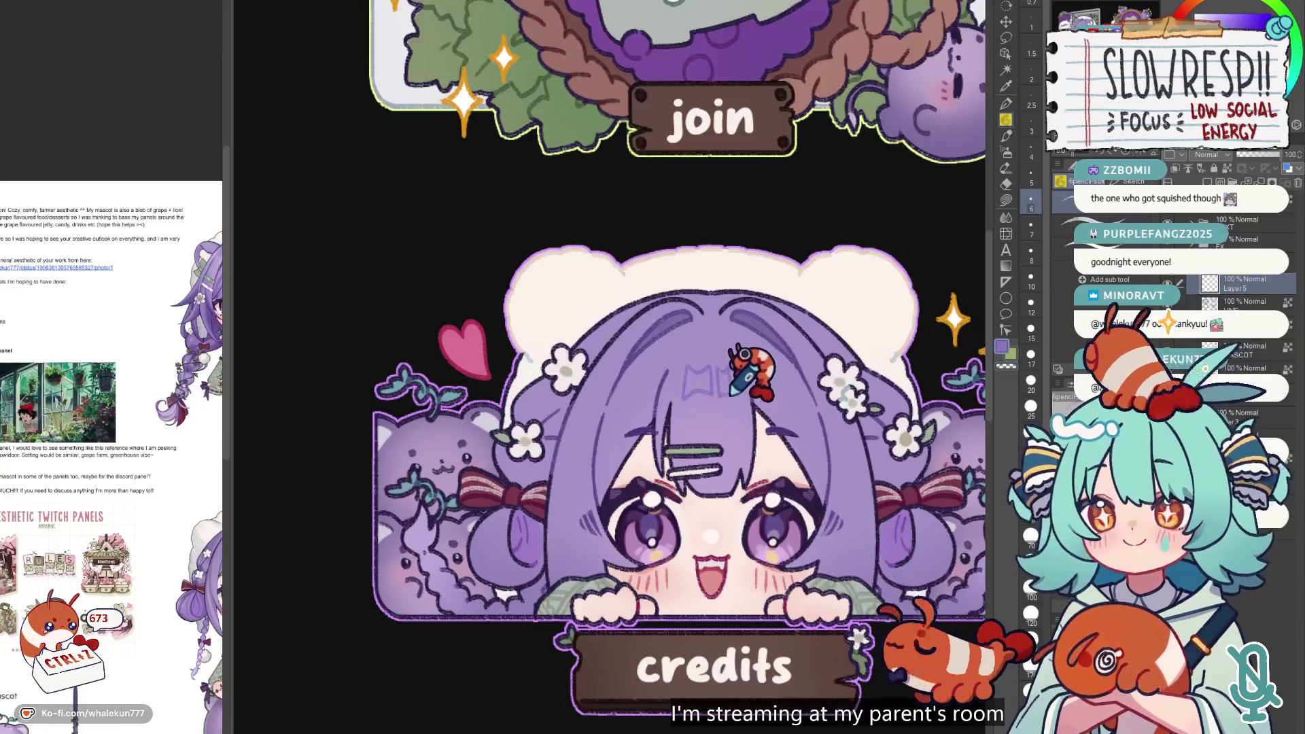
pyautogui.hotkey('ctrl', 'z')
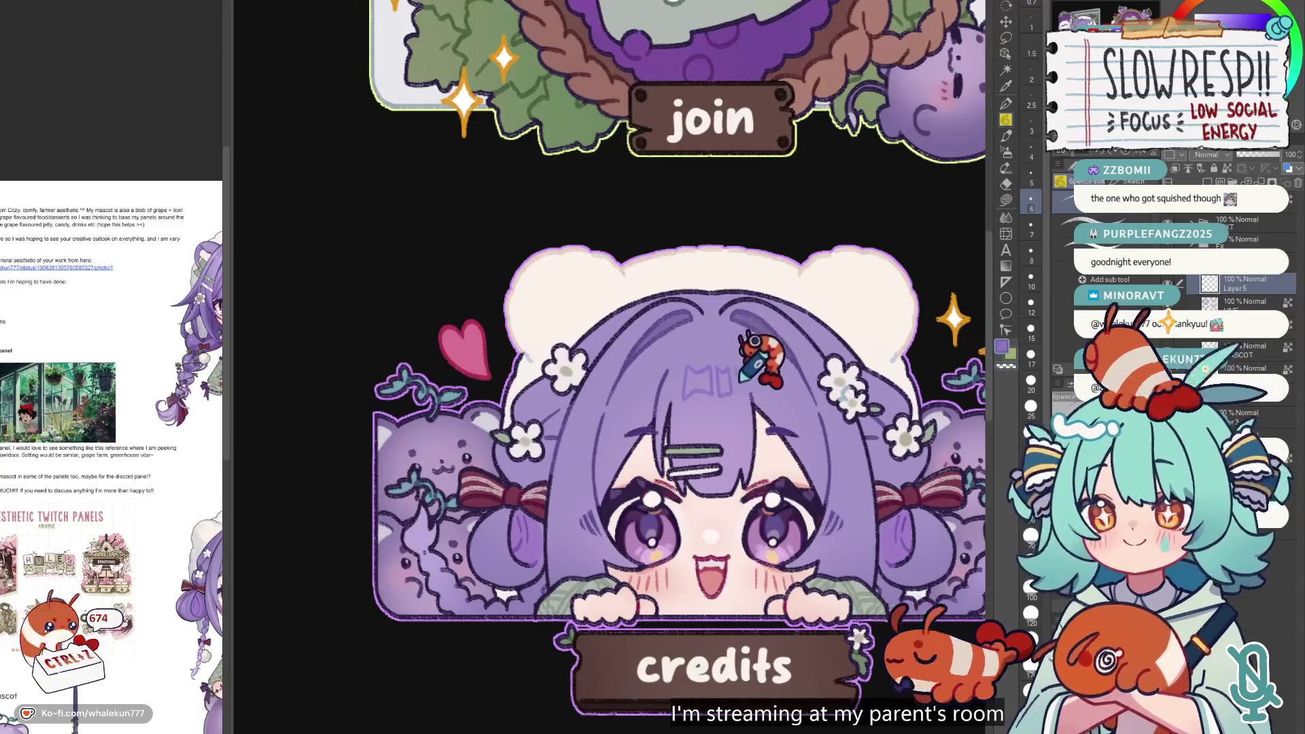
pyautogui.hotkey('ctrl', 'z')
pyautogui.hotkey('ctrl', 'z')
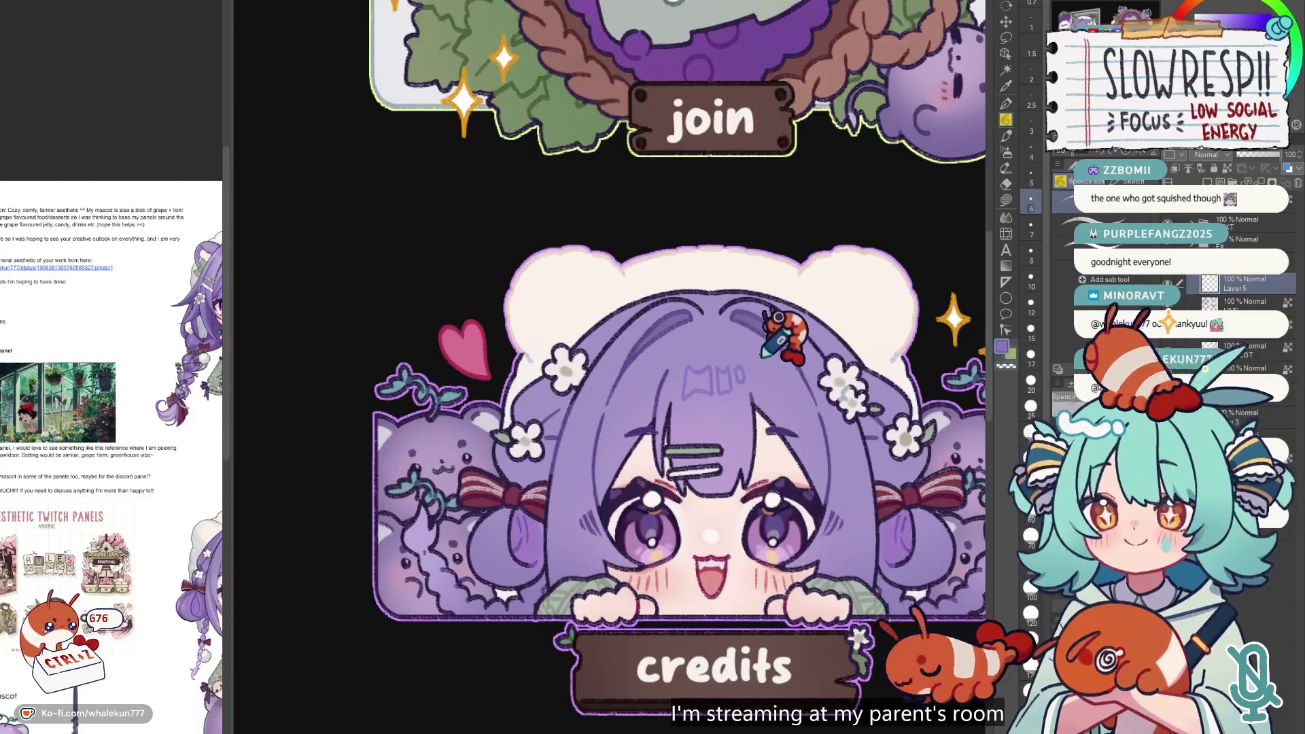
pyautogui.scroll(-5, 787, 378)
pyautogui.scroll(4, 786, 378)
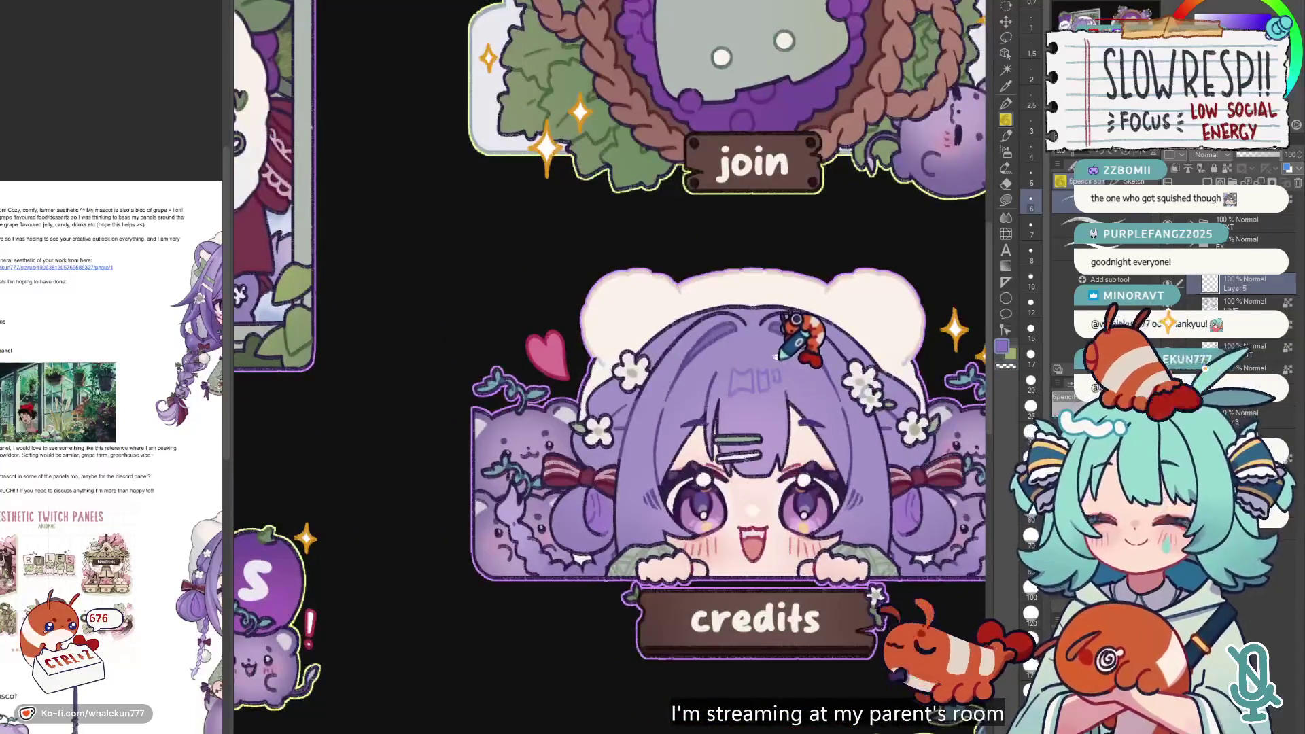
pyautogui.scroll(2, 787, 378)
pyautogui.hotkey('ctrl', 'z')
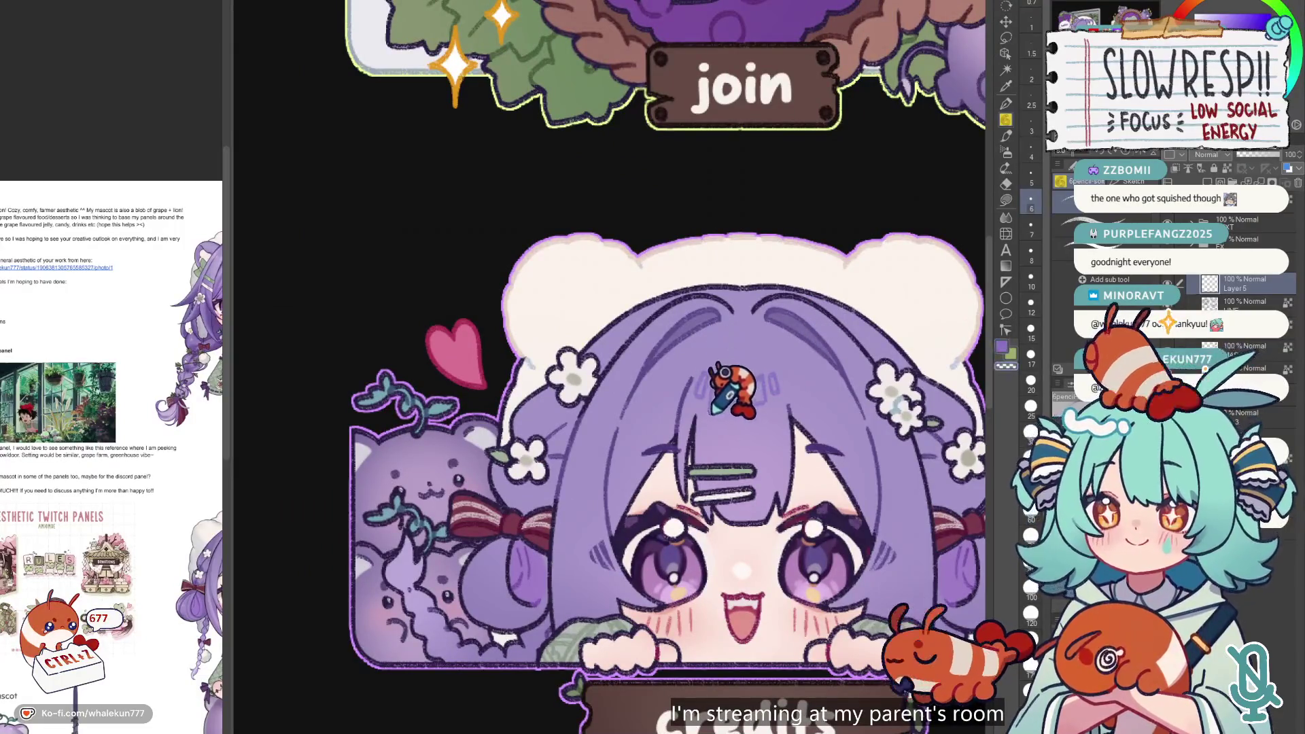
pyautogui.scroll(-4, 781, 381)
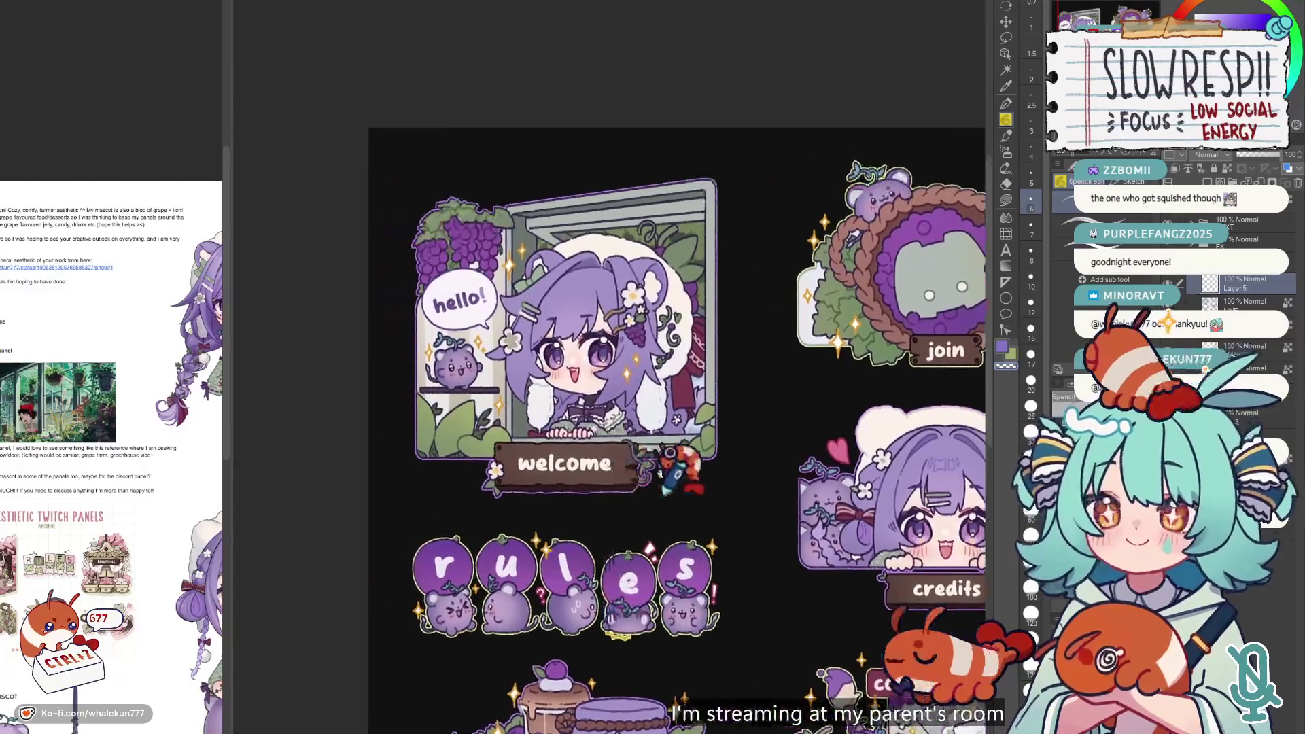
pyautogui.scroll(4, 612, 258)
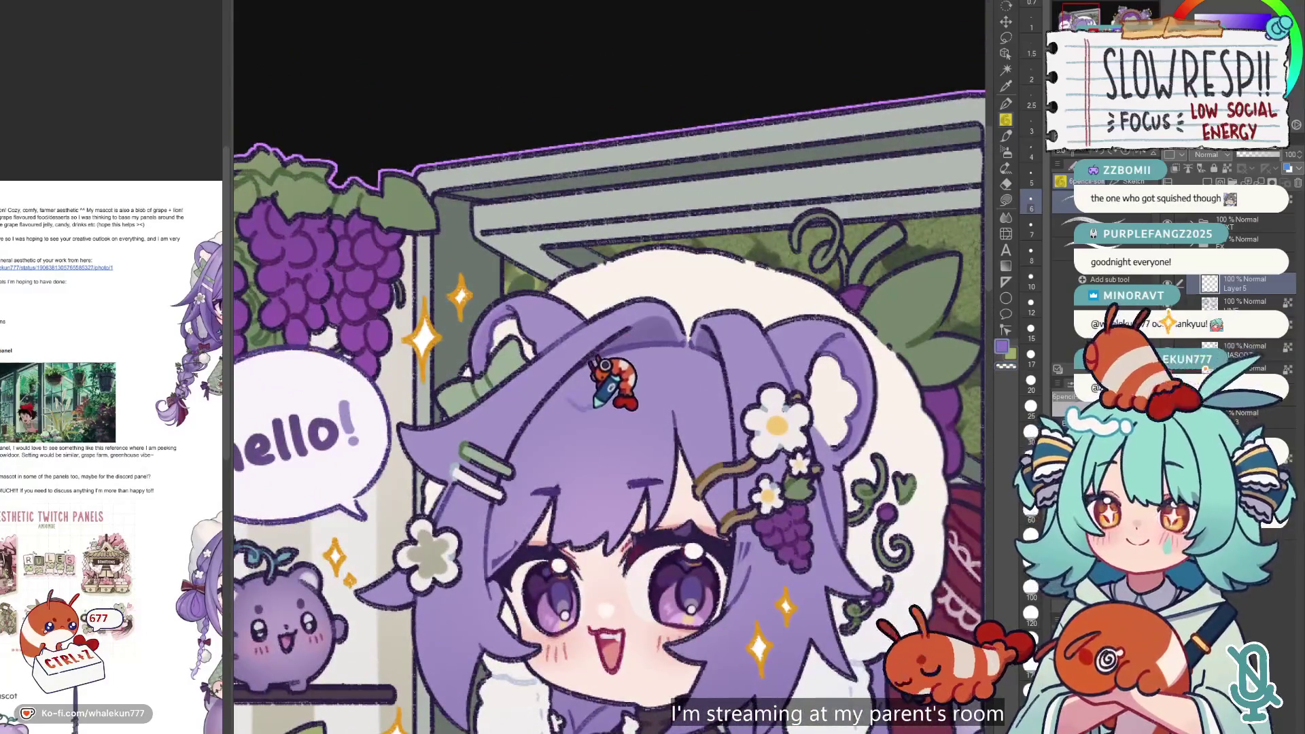
# - Sketch faint lavender highlight strokes over the welcome girl's hair
pyautogui.moveTo(580, 438)
pyautogui.mouseDown()
pyautogui.moveTo(609, 419)
pyautogui.moveTo(605, 442)
pyautogui.moveTo(629, 397)
pyautogui.mouseUp()
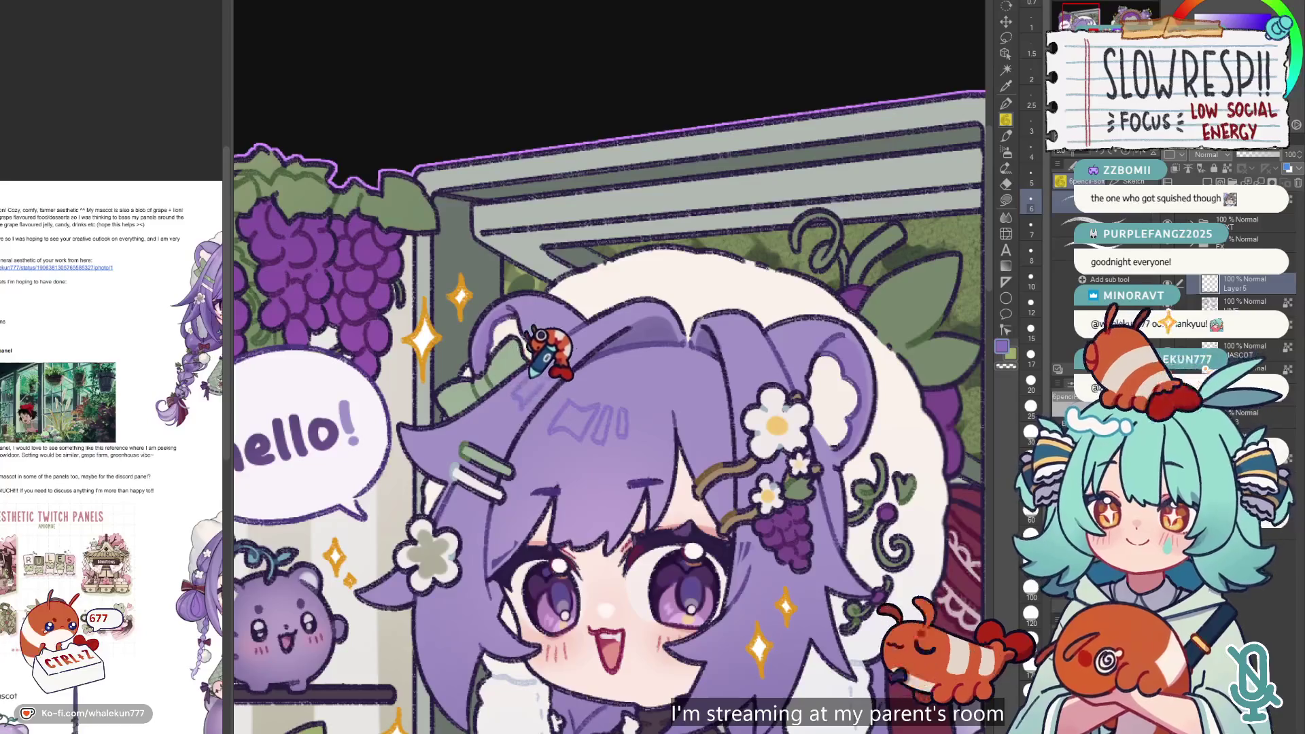
pyautogui.scroll(-3, 602, 340)
pyautogui.hscroll(5, 615, 320)
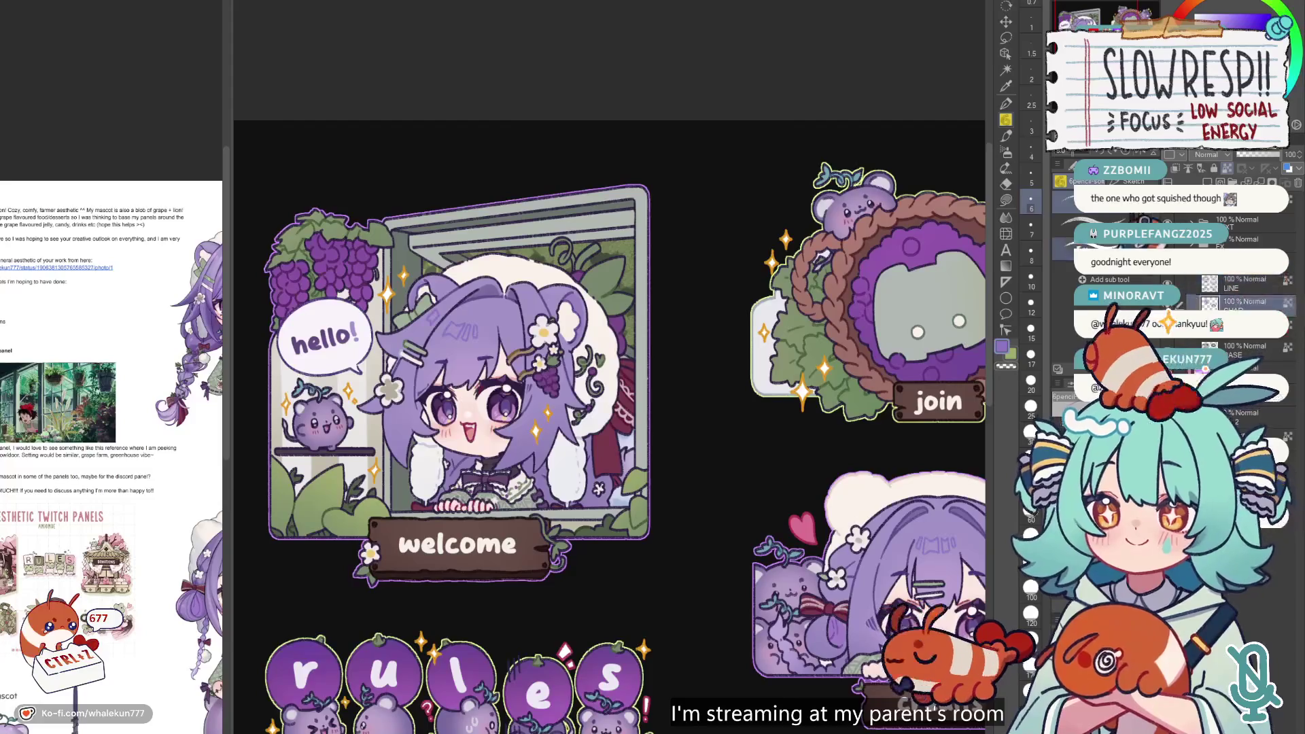
pyautogui.press('g')
pyautogui.scroll(5, 403, 246)
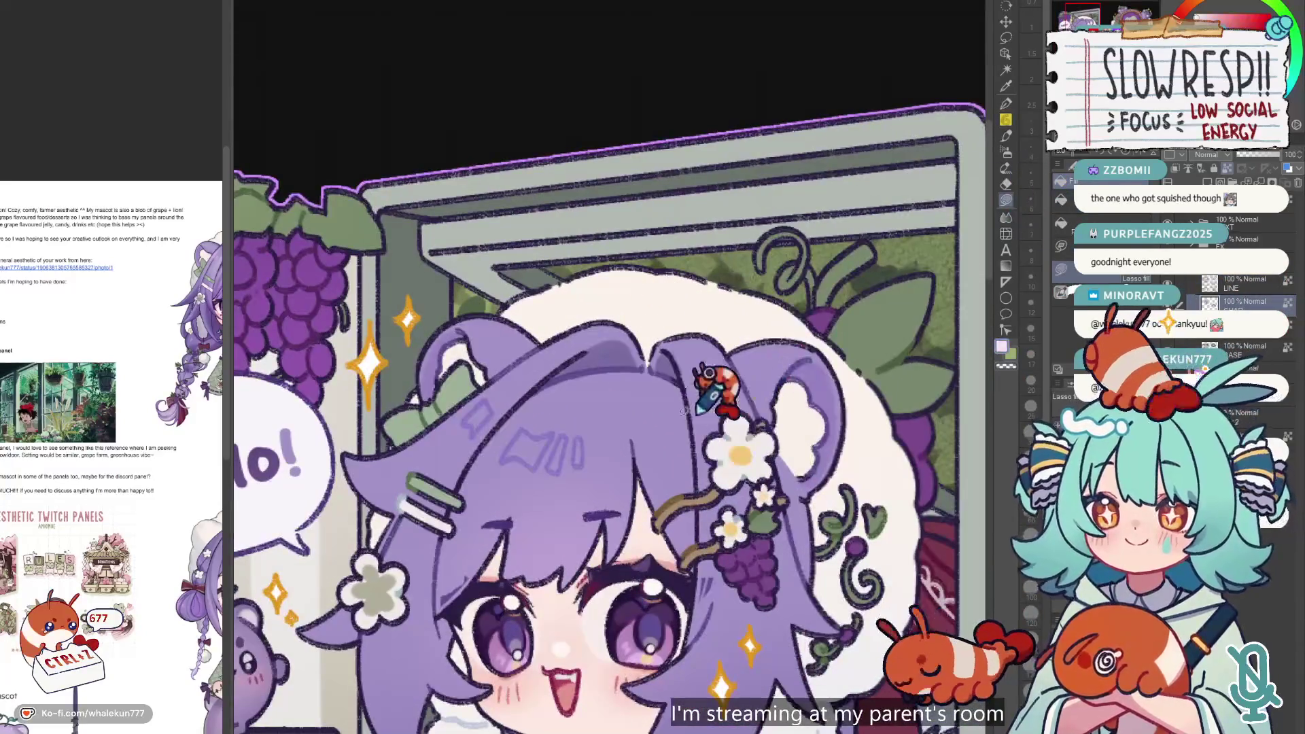
pyautogui.scroll(2, 503, 398)
pyautogui.hotkey('ctrl', '0')
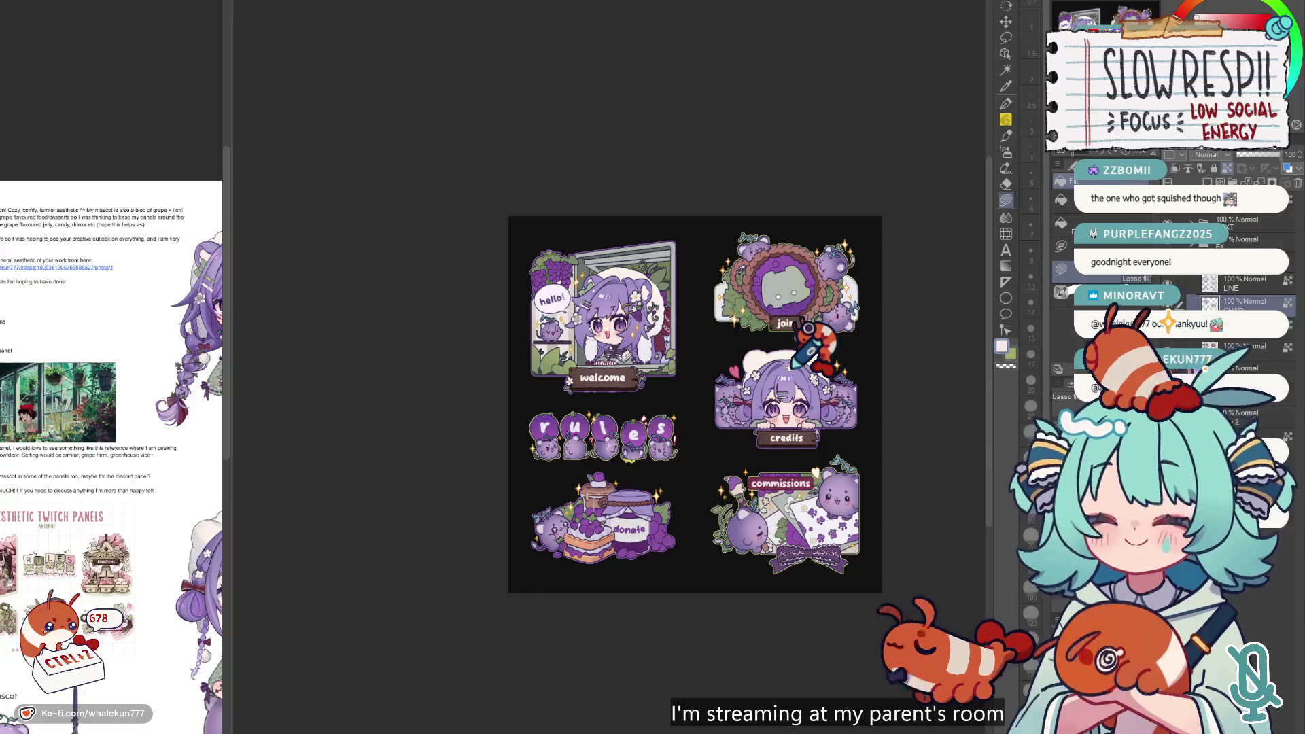
pyautogui.hotkey('ctrl', 'z')
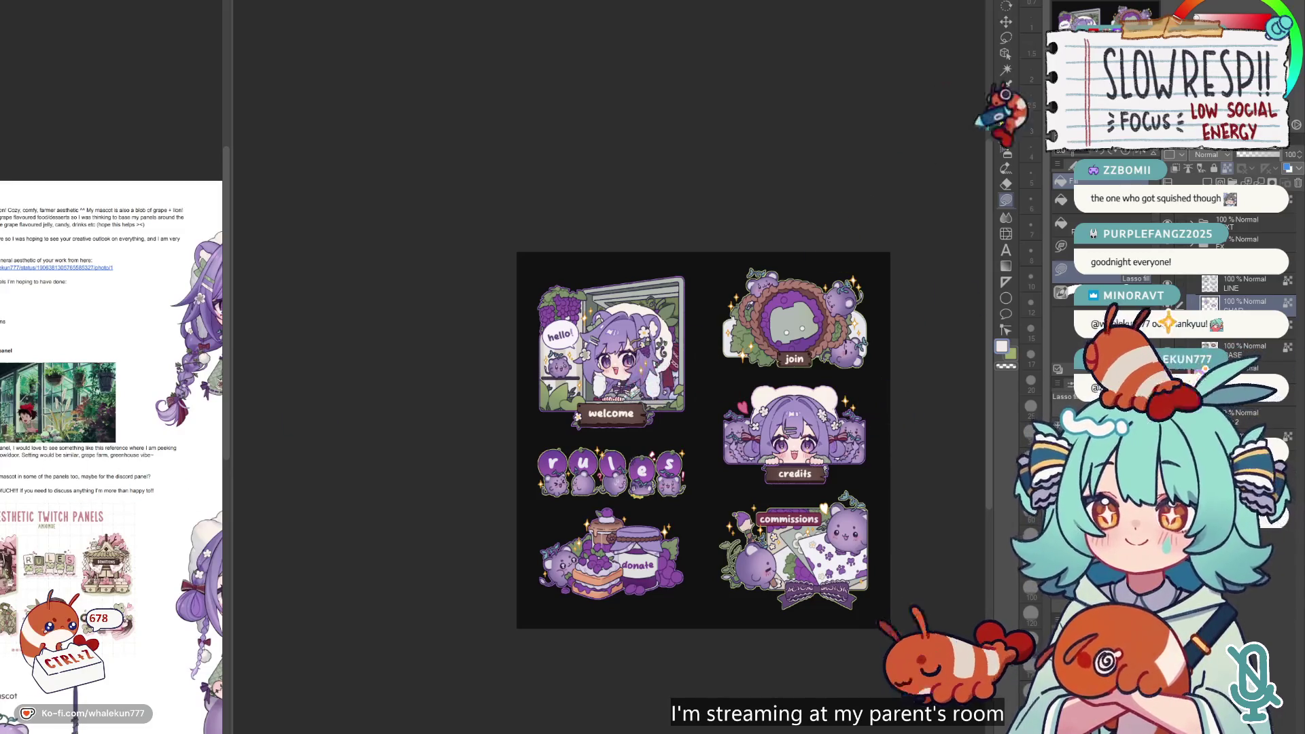
pyautogui.click(1006, 103)
pyautogui.moveTo(876, 275); pyautogui.dragTo(778, 207)
pyautogui.hotkey('ctrl', '0')
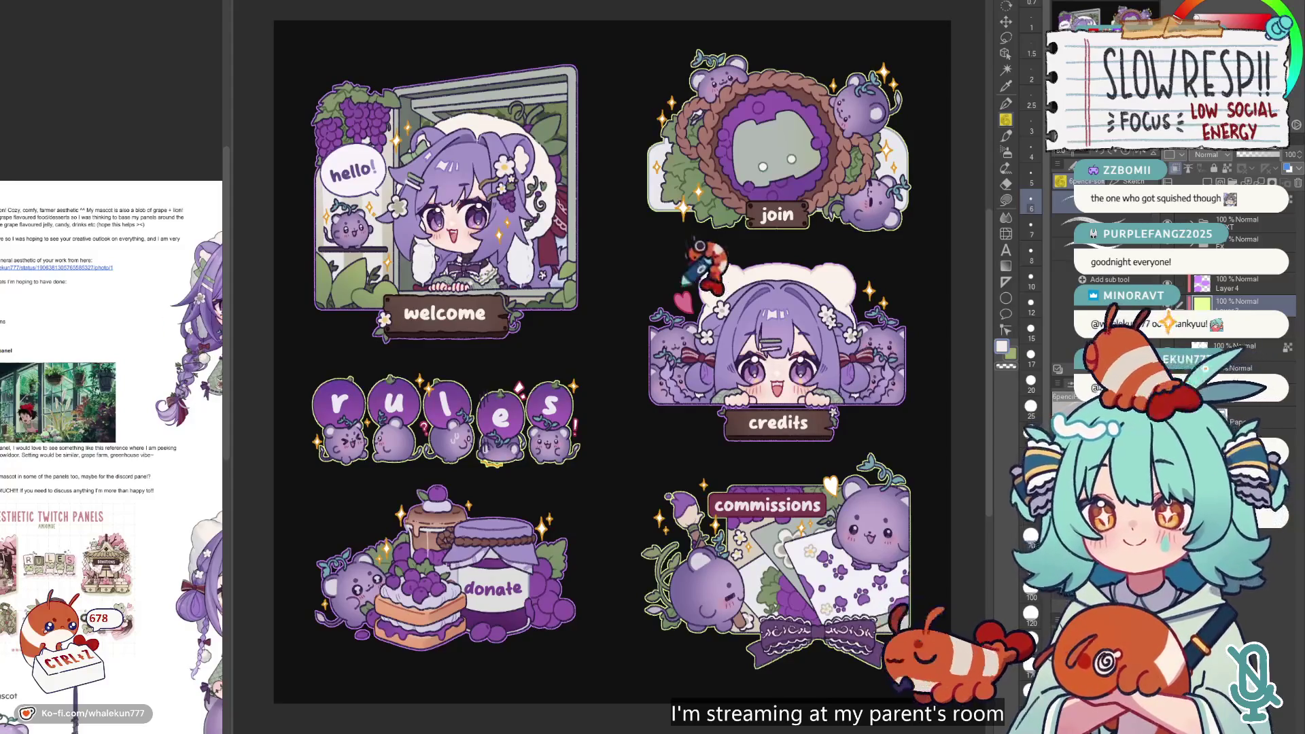
pyautogui.hotkey('alt', ']')
pyautogui.moveTo(860, 269)
pyautogui.mouseDown()
pyautogui.moveTo(861, 250)
pyautogui.moveTo(867, 259)
pyautogui.mouseUp()
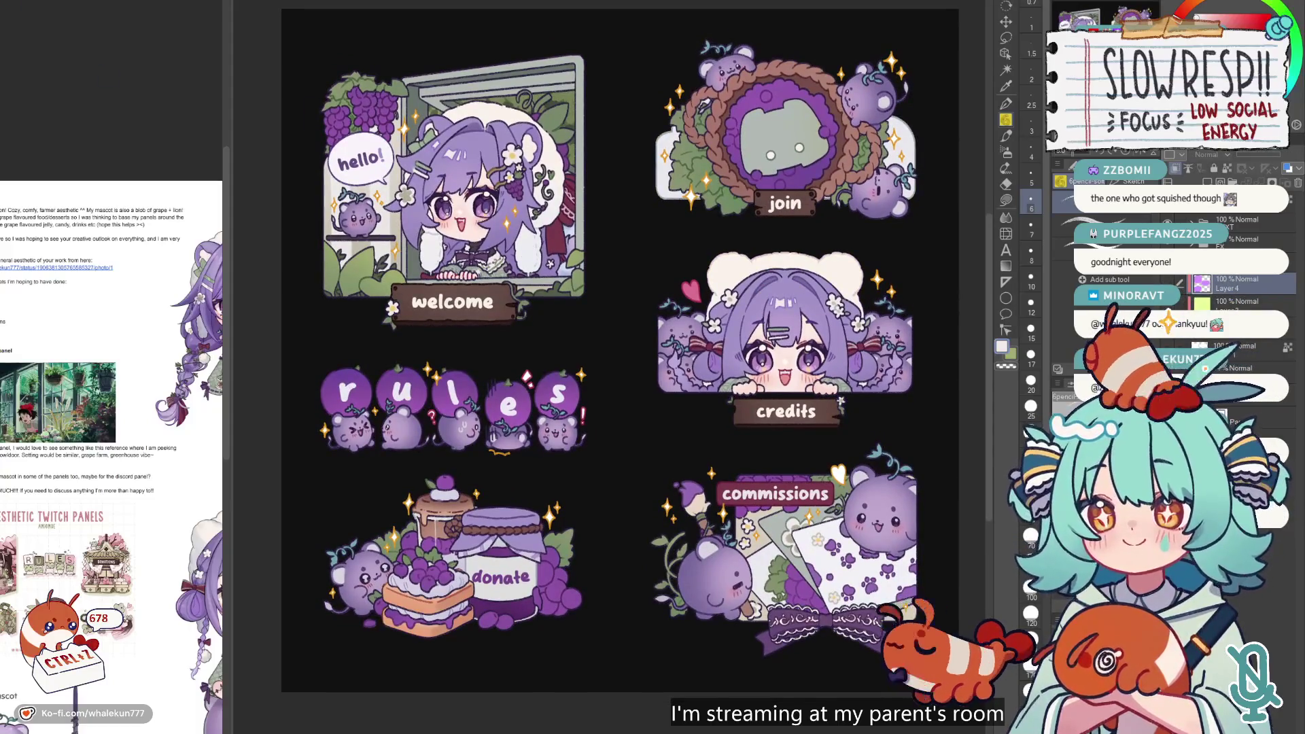
pyautogui.scroll(2, 765, 256)
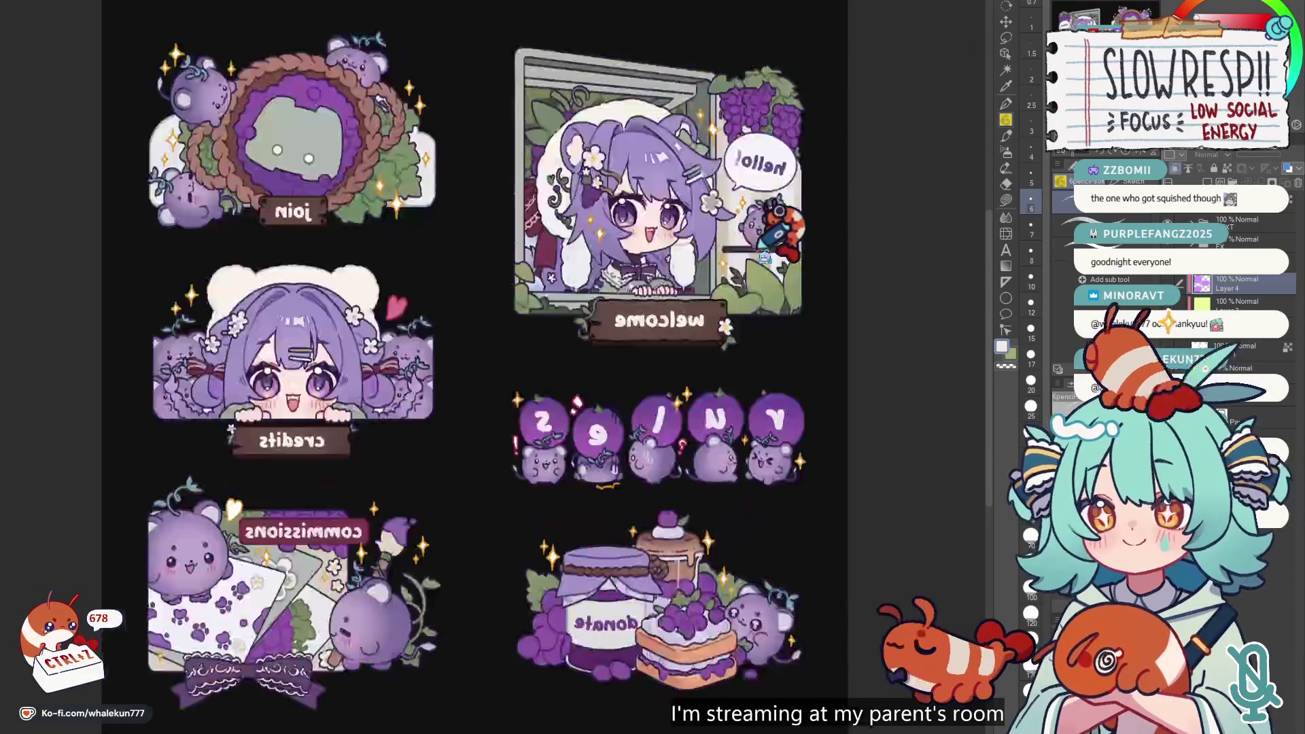
pyautogui.scroll(-1, 762, 257)
pyautogui.scroll(-1, 809, 272)
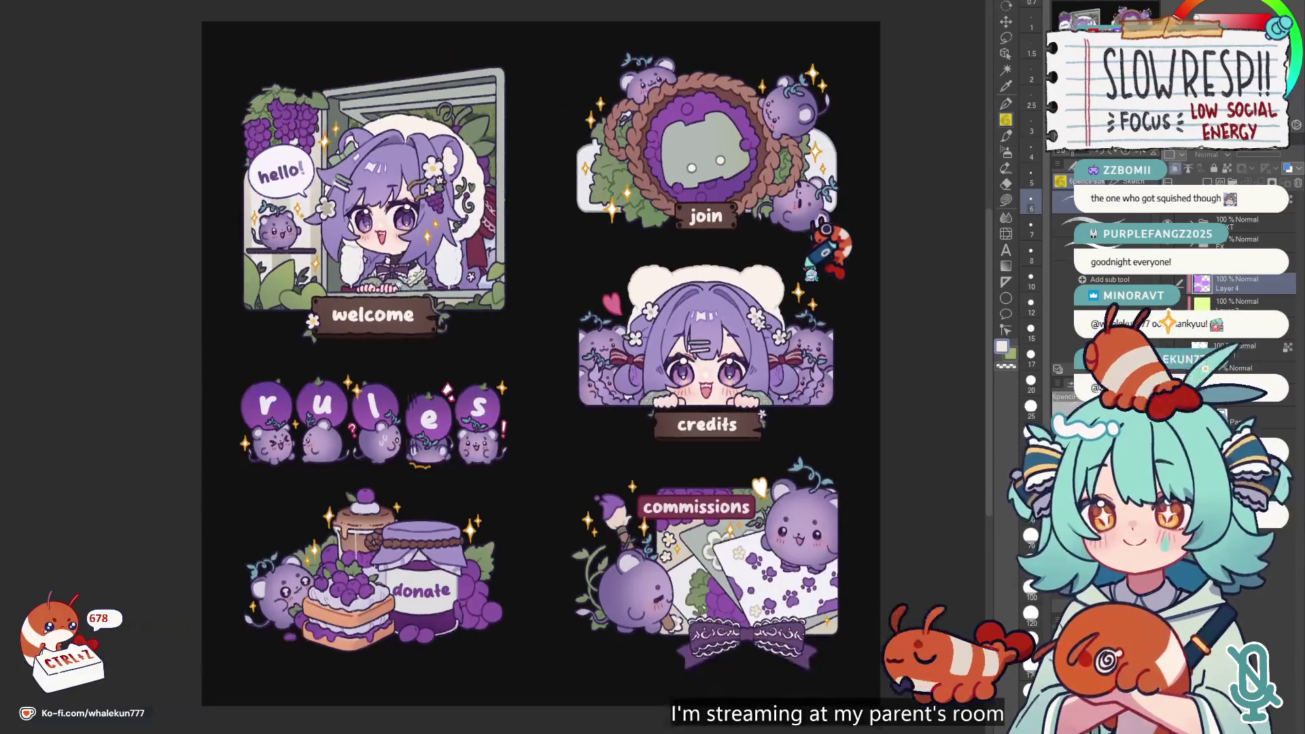
pyautogui.moveTo(824, 229); pyautogui.dragTo(828, 241)
pyautogui.moveTo(866, 199); pyautogui.dragTo(834, 197)
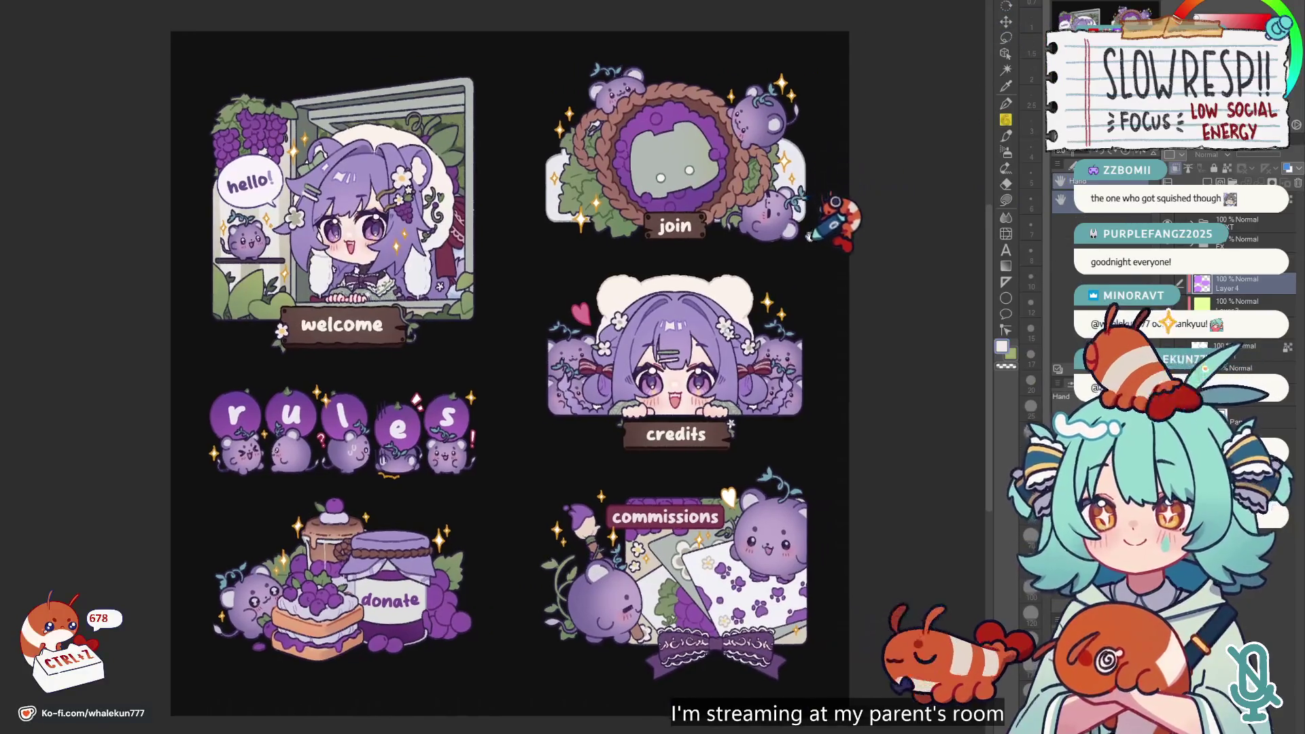
pyautogui.scroll(2, 809, 235)
pyautogui.press('h')
pyautogui.press('h')
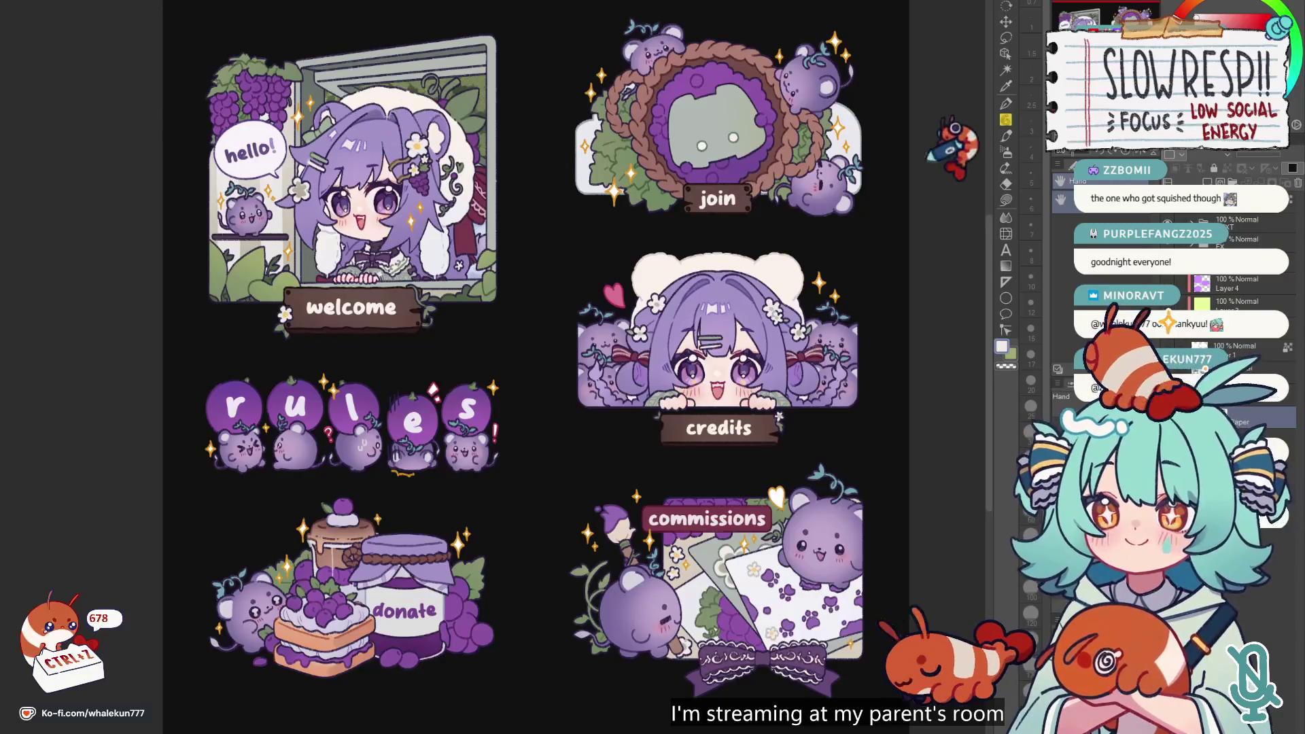
pyautogui.hotkey('ctrl', 'Tab')
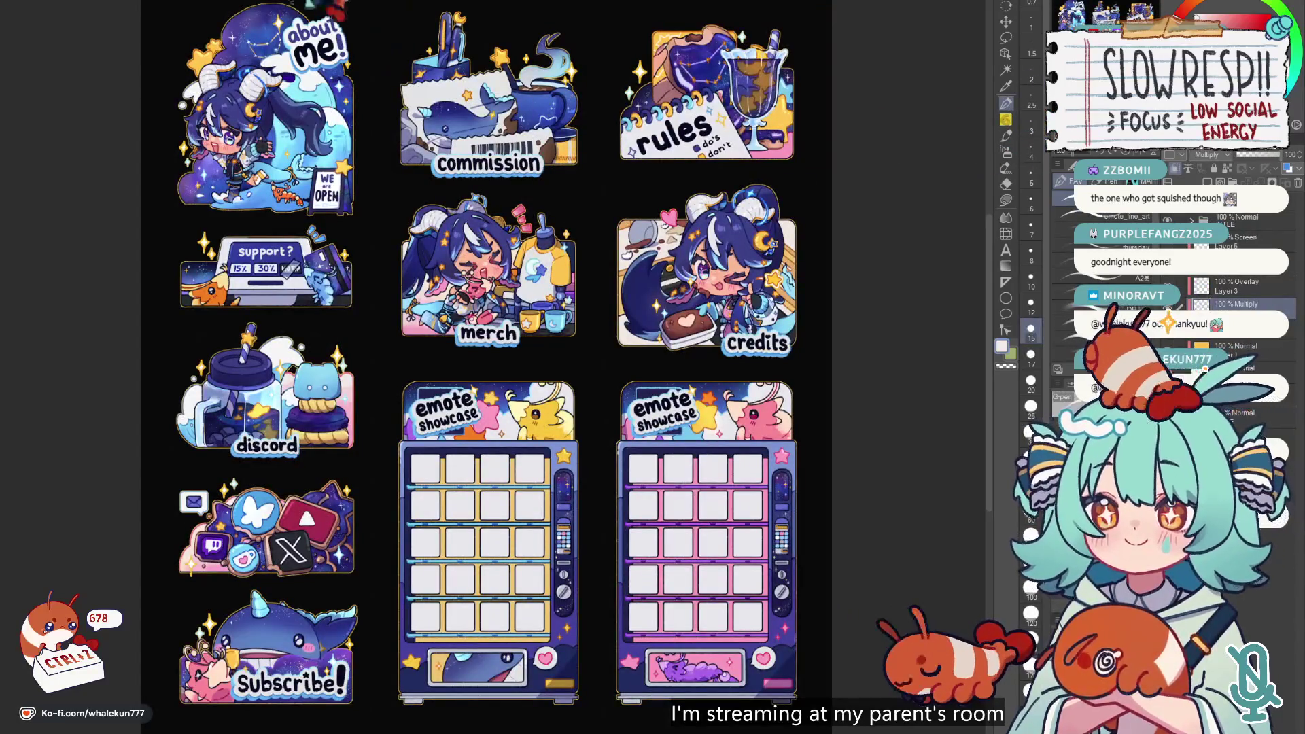
pyautogui.hotkey('ctrl', 'Tab')
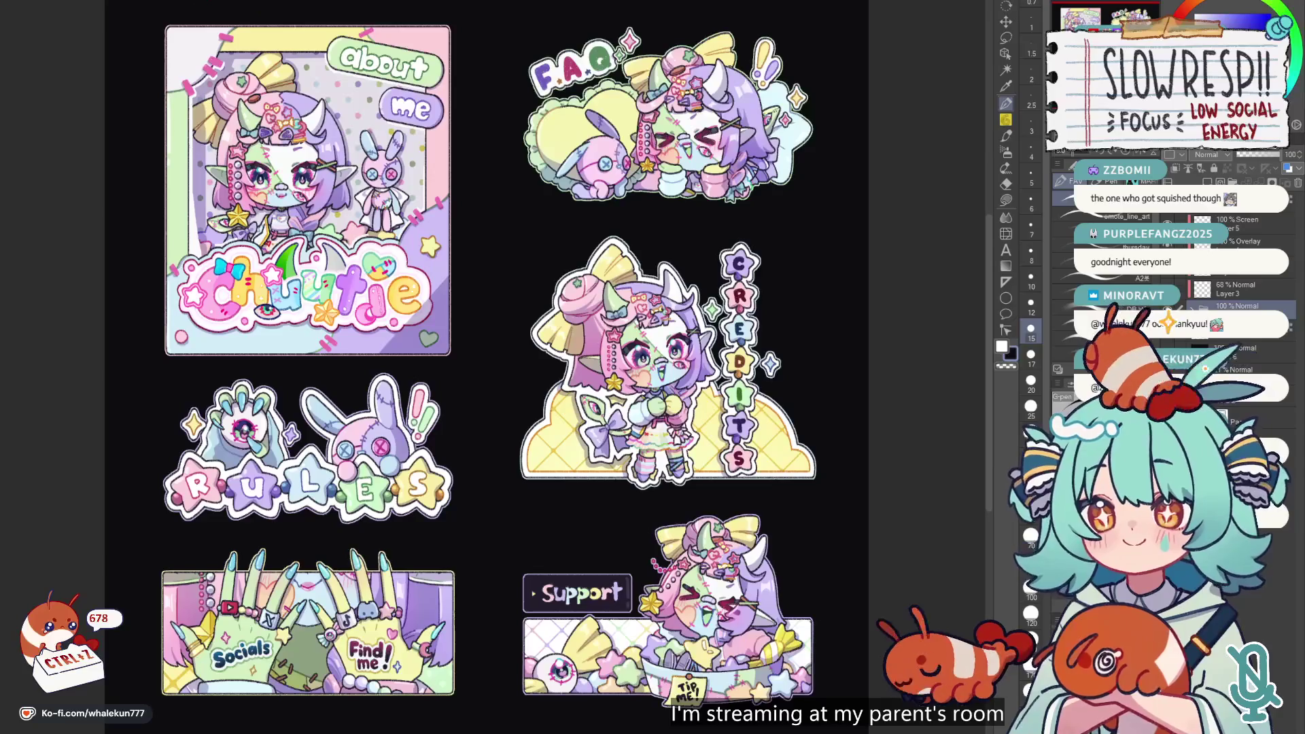
pyautogui.hotkey('ctrl', 'Tab')
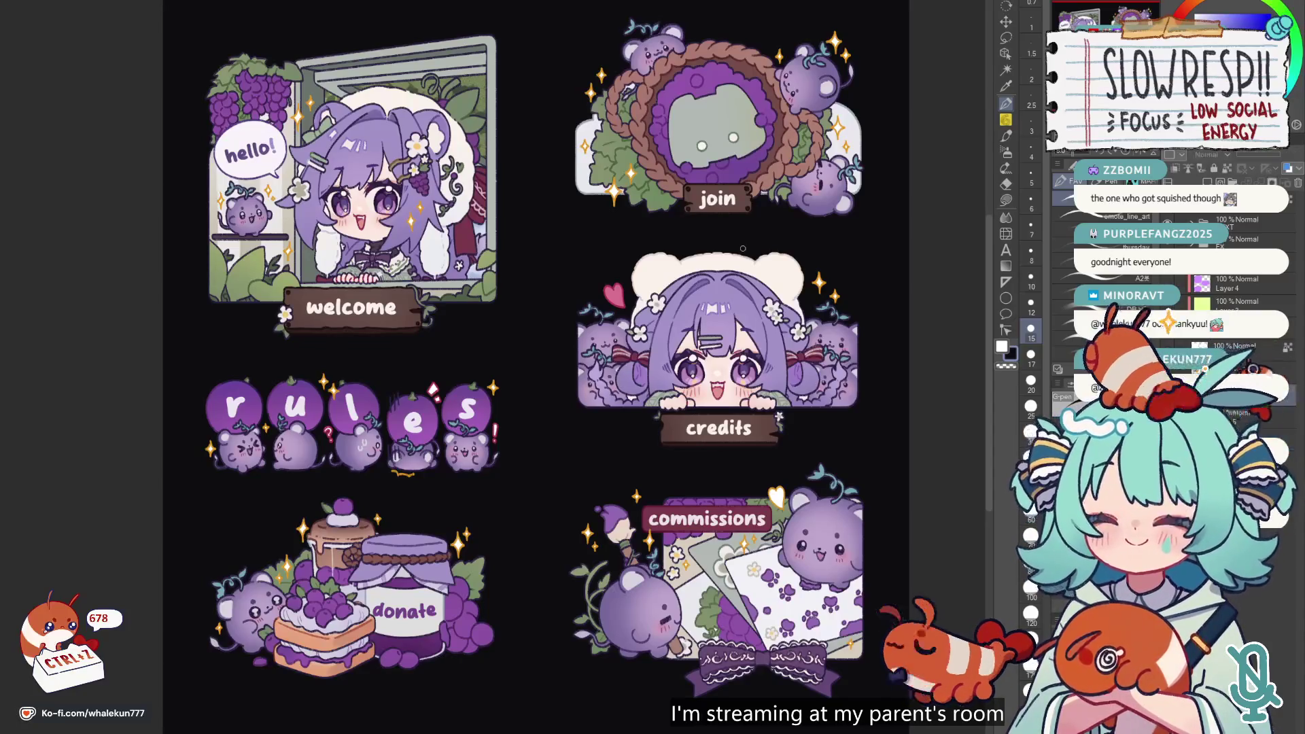
pyautogui.scroll(5, 664, 174)
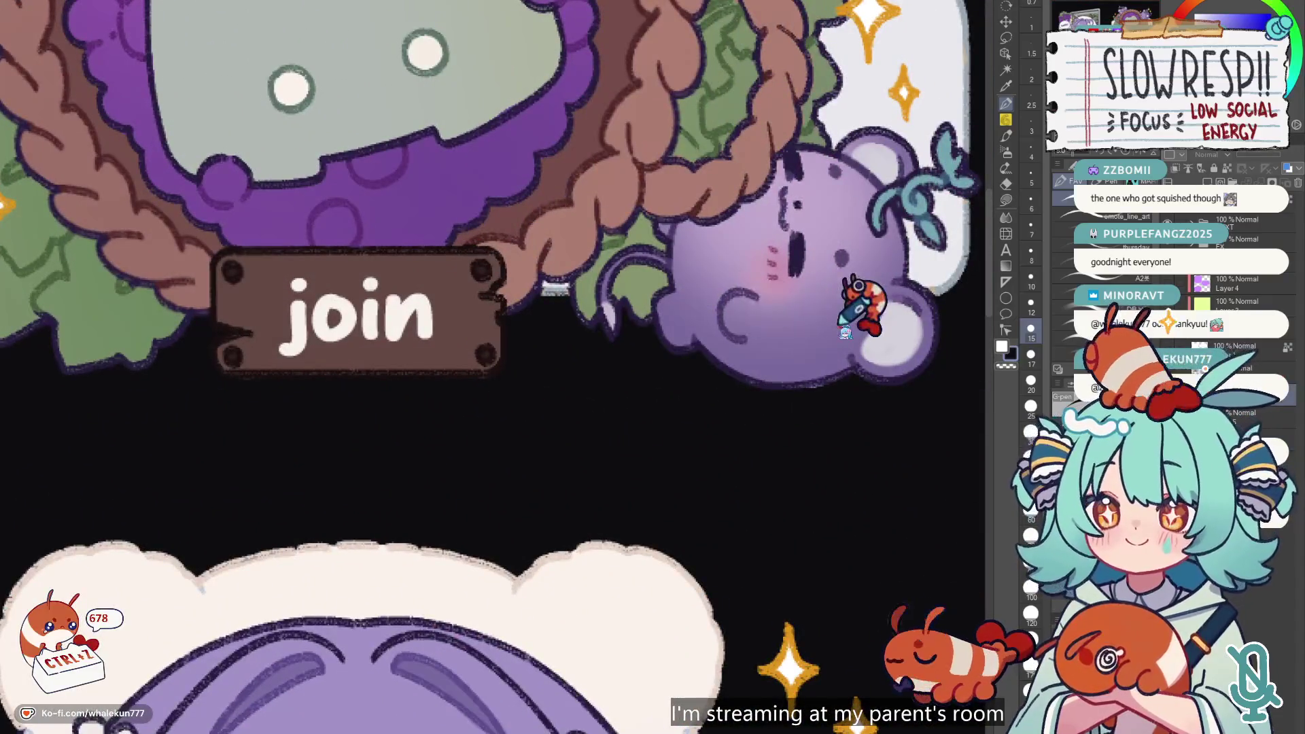
pyautogui.scroll(-2, 1281, 299)
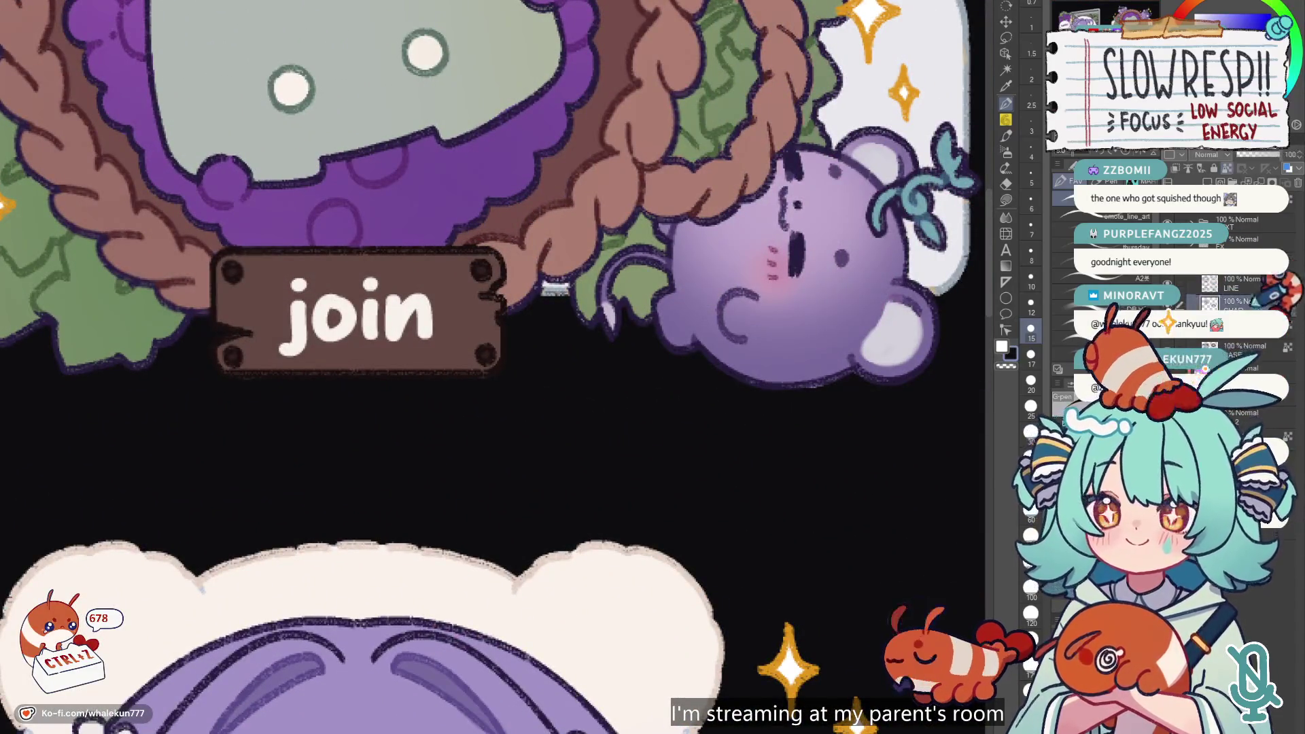
pyautogui.press('e')
pyautogui.keyDown('ctrl'); pyautogui.keyDown('shift'); pyautogui.click(830, 343); pyautogui.keyUp('shift'); pyautogui.keyUp('ctrl')
pyautogui.press('g')
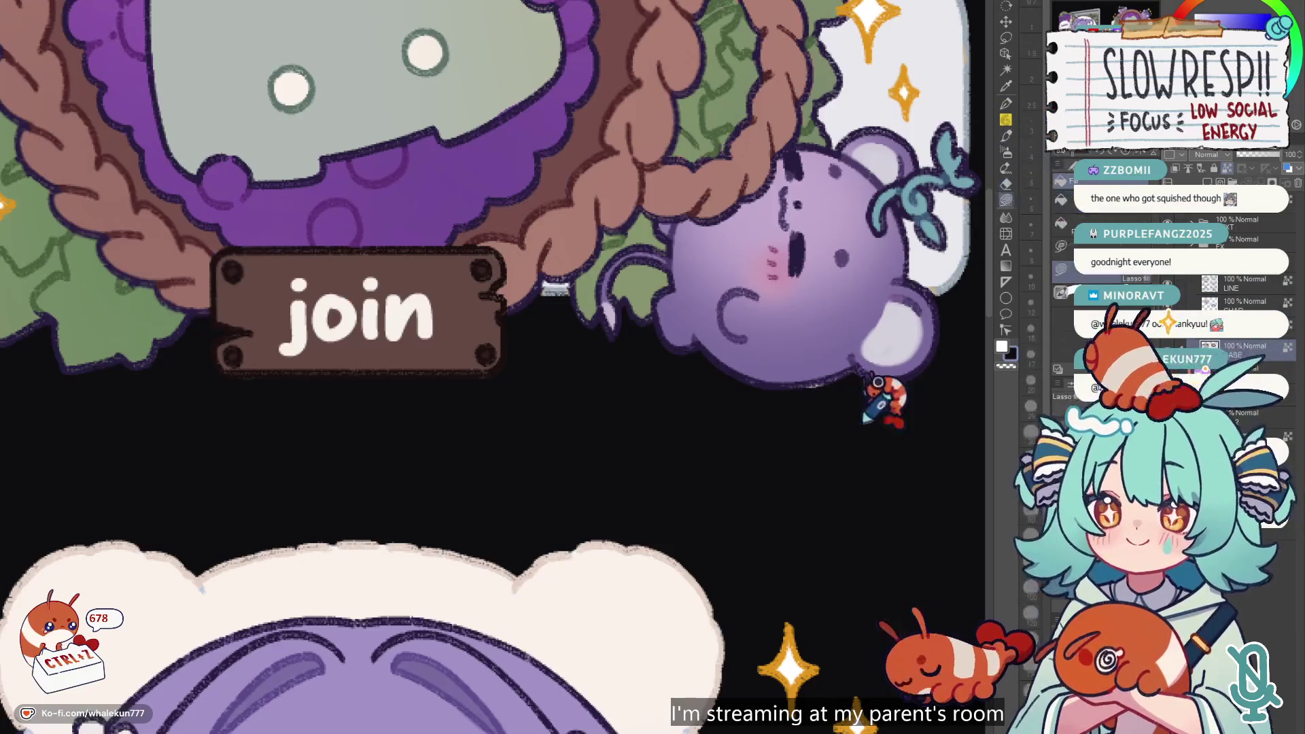
pyautogui.hotkey('ctrl', '0')
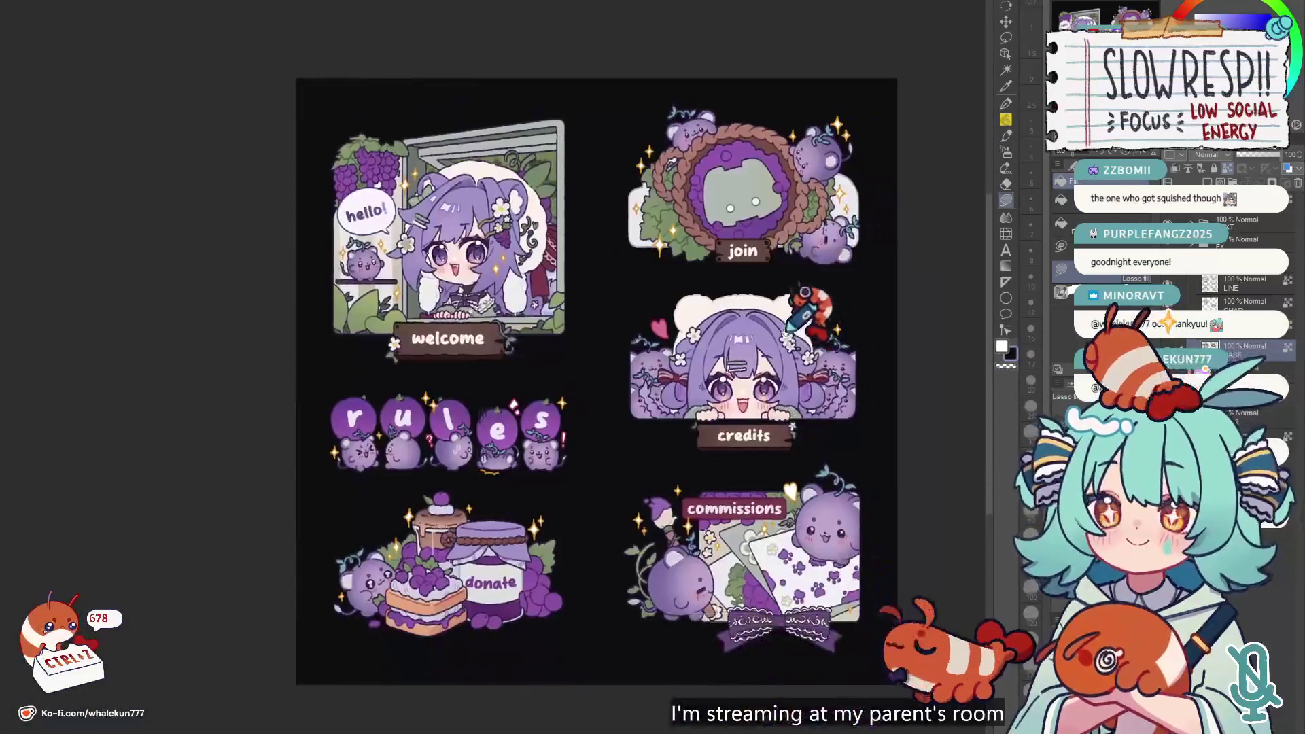
# - Mirror the view to check the design and select the LINE layer
pyautogui.scroll(4, 851, 359)
pyautogui.scroll(-4, 852, 359)
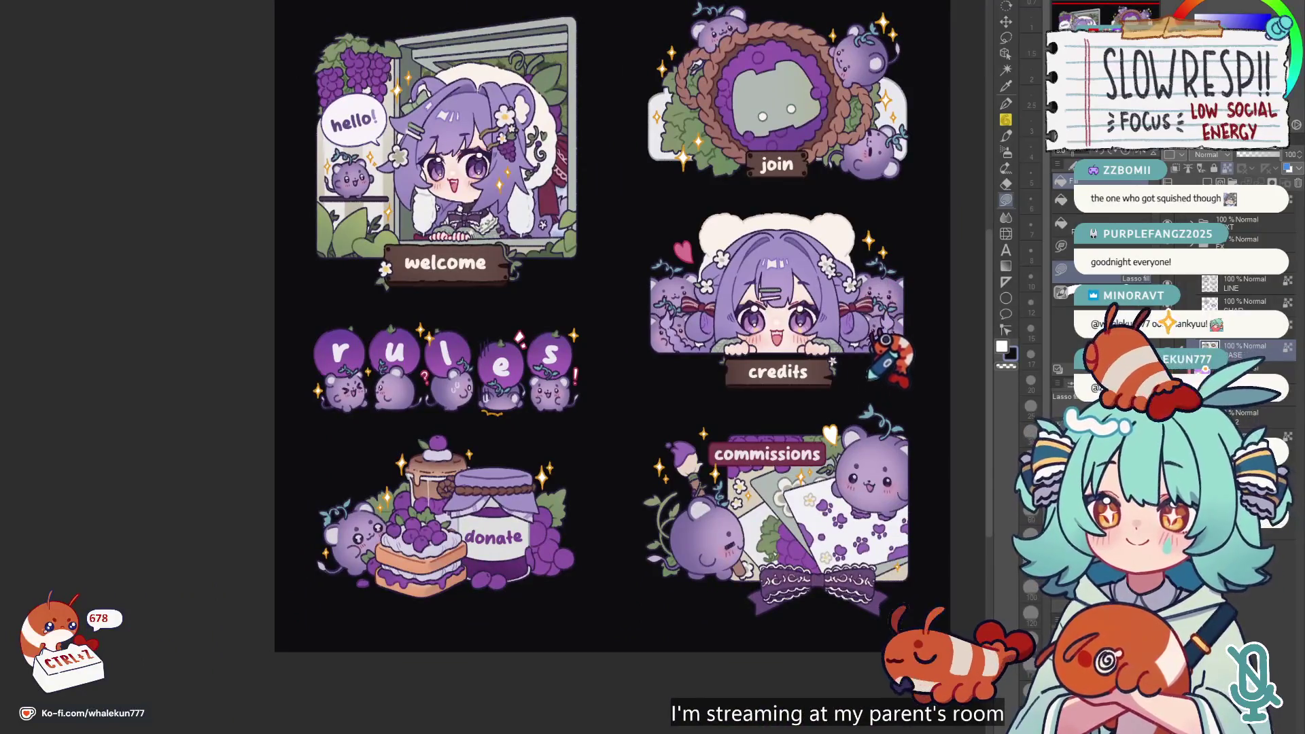
pyautogui.press('h')
pyautogui.press('h')
pyautogui.scroll(-2, 870, 335)
pyautogui.scroll(4, 869, 335)
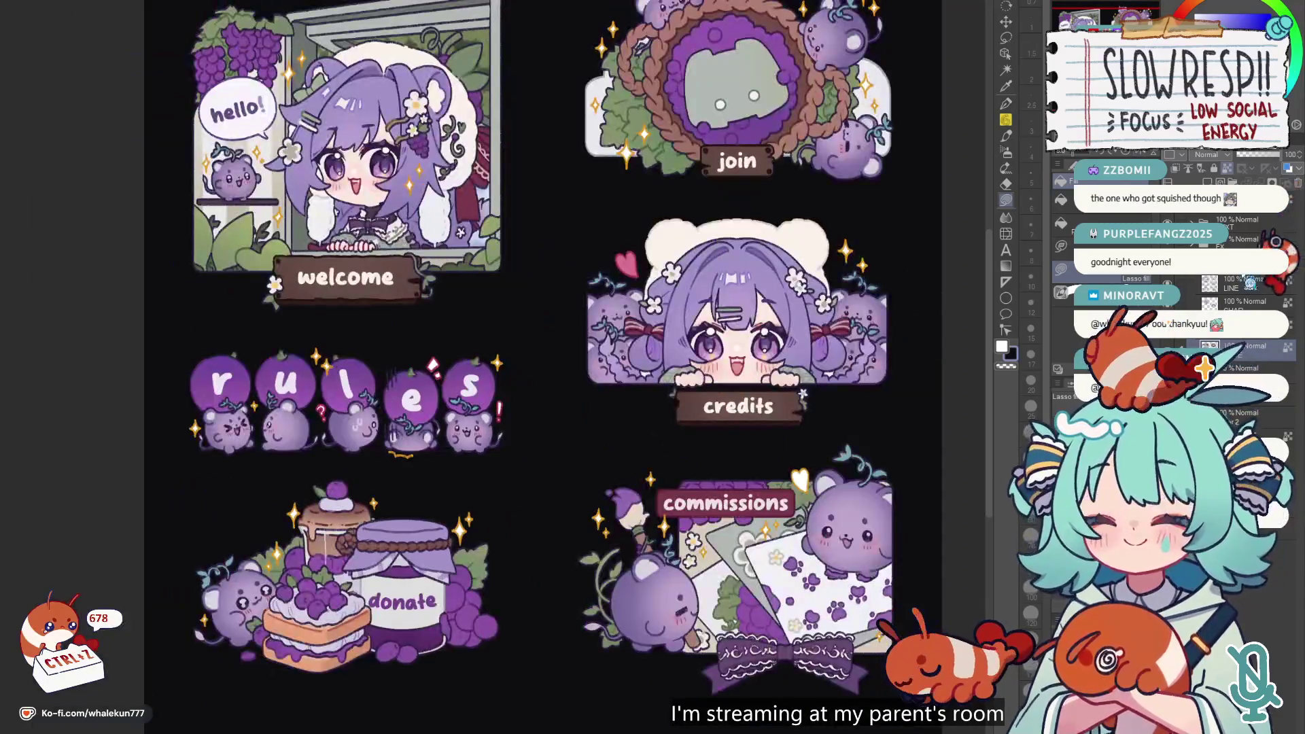
pyautogui.click(1244, 282)
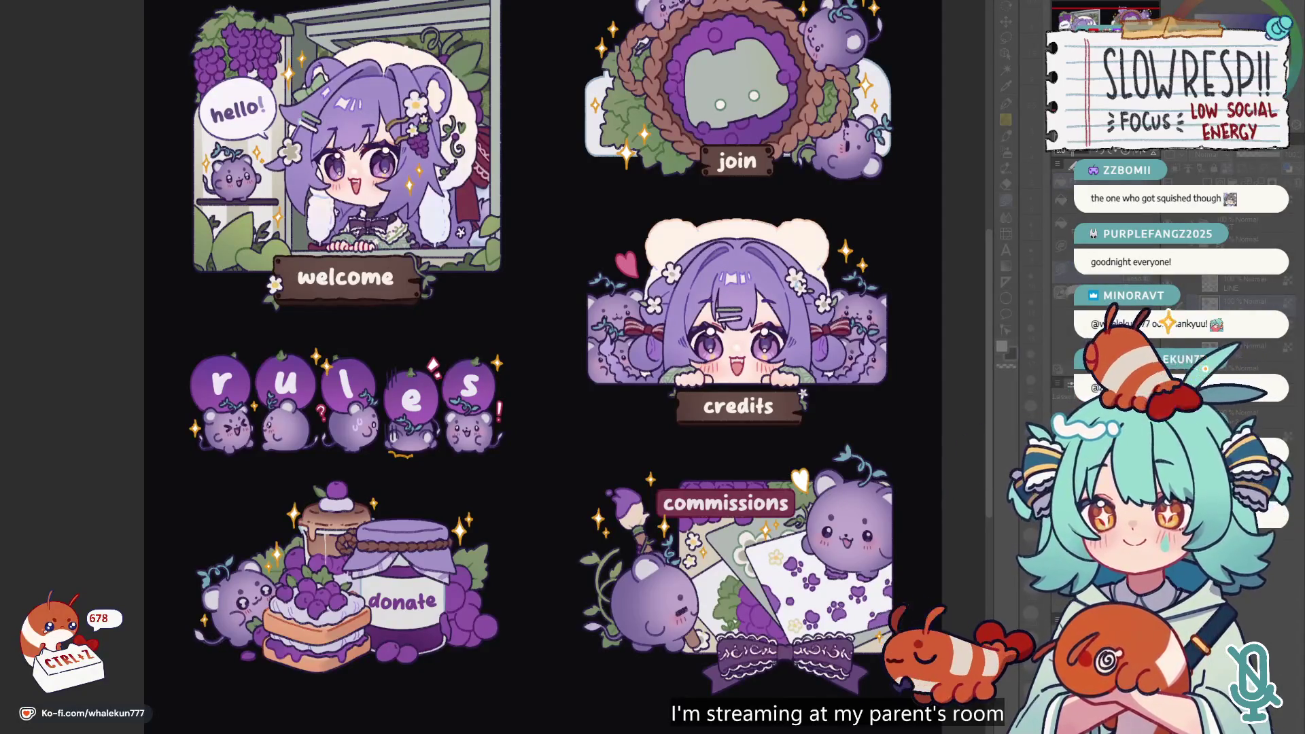
# - Refit the sheet, flip it back, and zoom in slightly on the welcome panel
pyautogui.scroll(-3, 879, 504)
pyautogui.scroll(4, 879, 504)
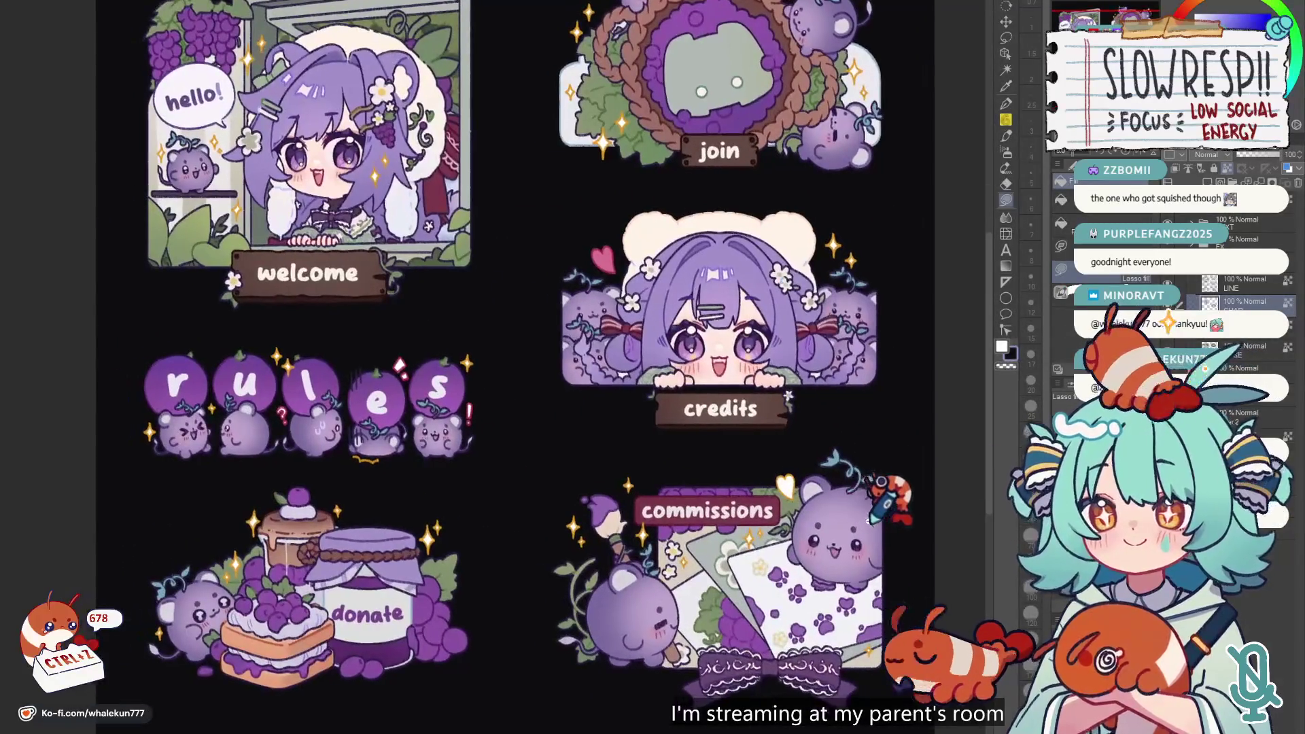
pyautogui.scroll(-1, 879, 505)
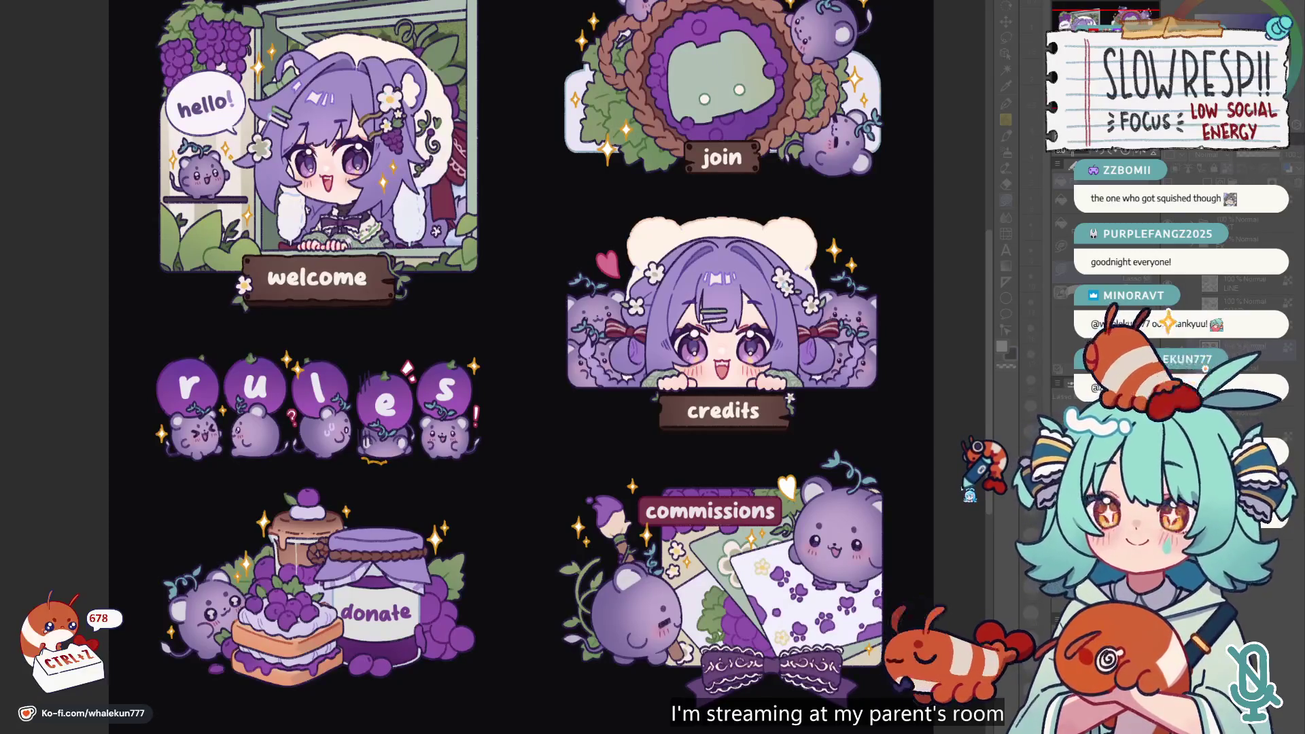
pyautogui.hotkey('ctrl', '0')
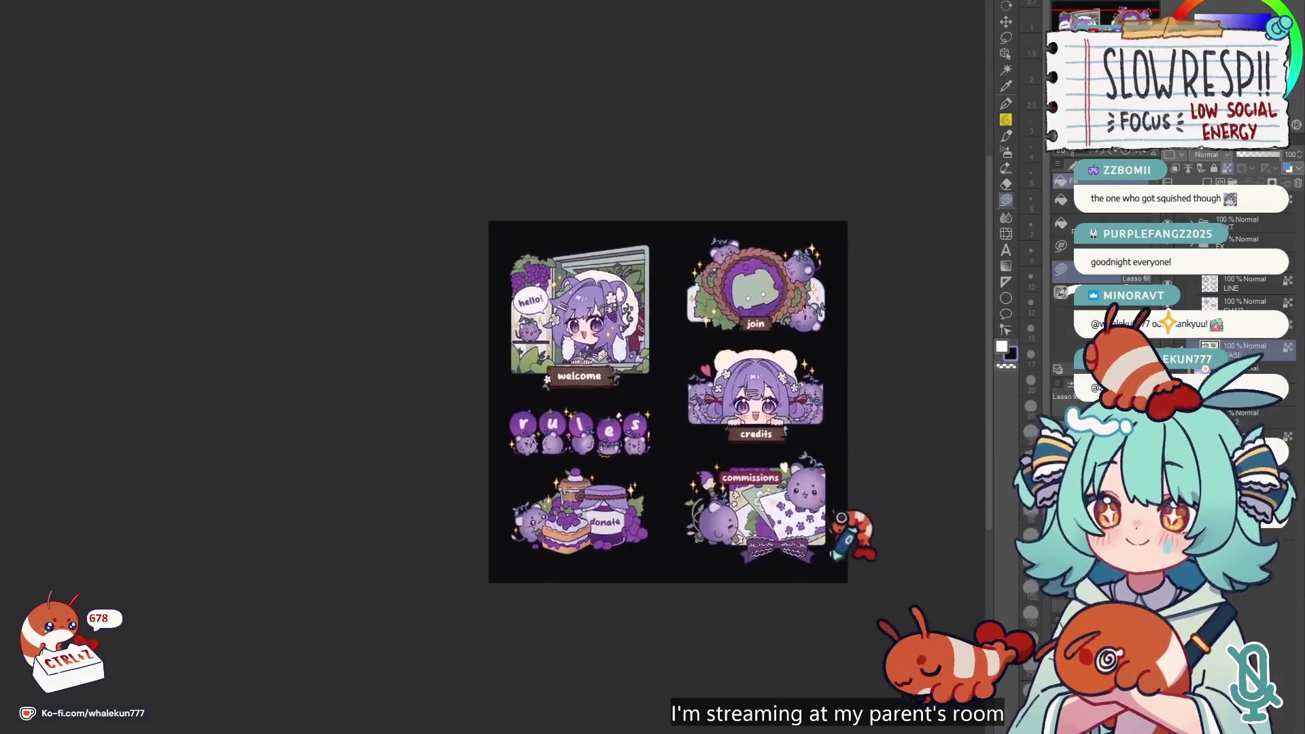
pyautogui.moveTo(834, 549)
pyautogui.mouseDown()
pyautogui.moveTo(857, 574)
pyautogui.moveTo(857, 562)
pyautogui.mouseUp()
pyautogui.press('h')
pyautogui.press('h')
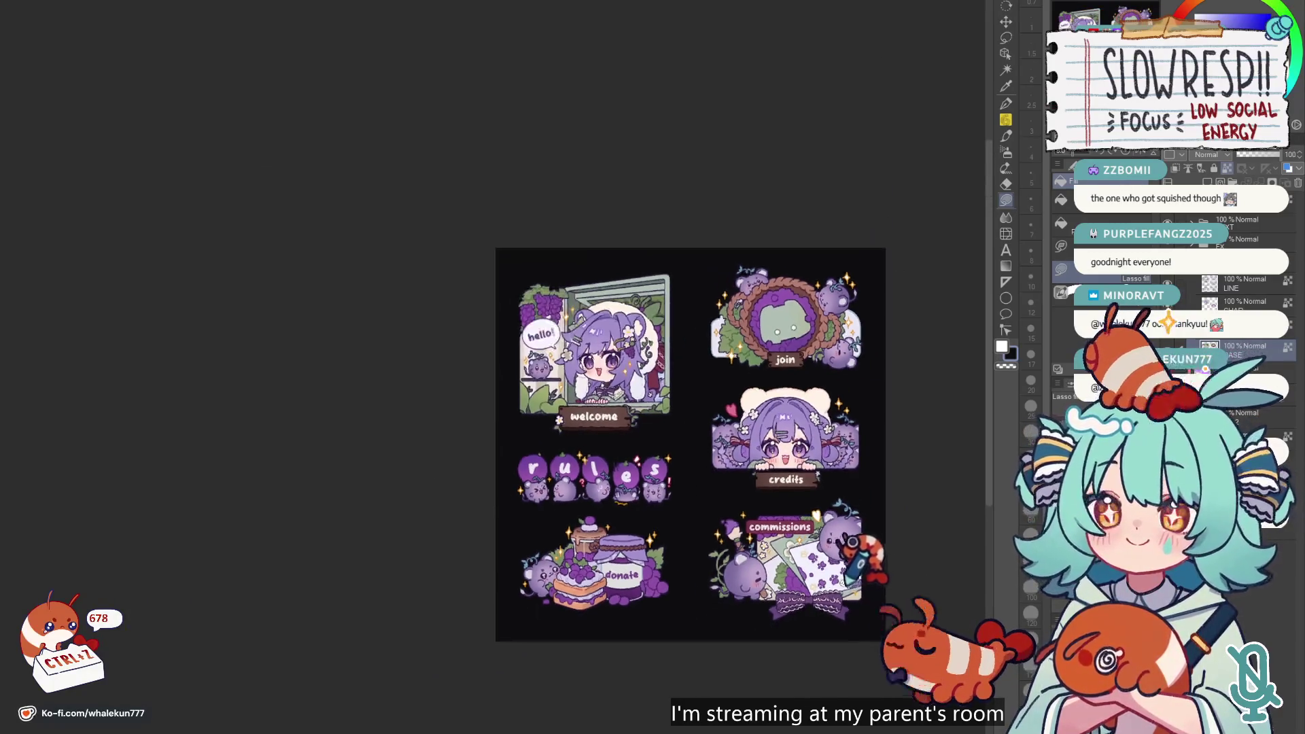
pyautogui.hotkey('ctrl', '+')
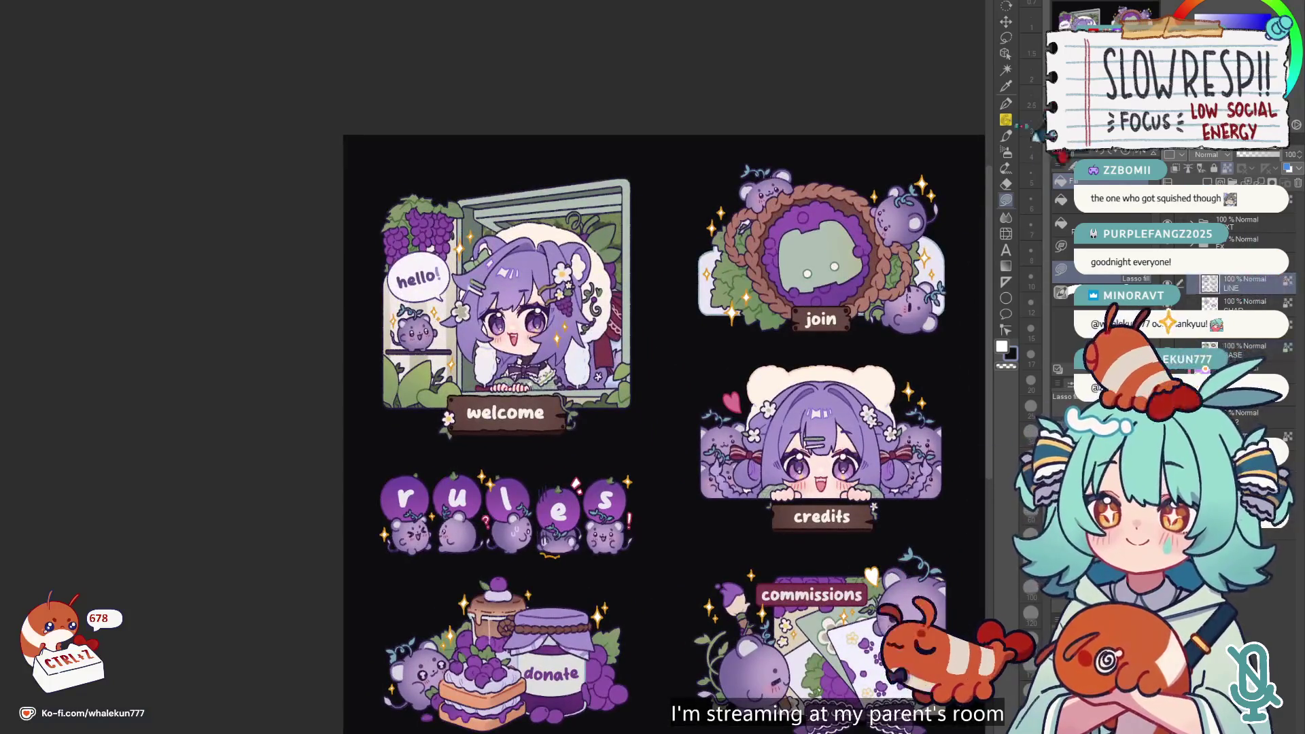
# - With the pen, sample the window frame's grey-green and undo two marks on the frame
pyautogui.click(1006, 104)
pyautogui.scroll(6, 483, 184)
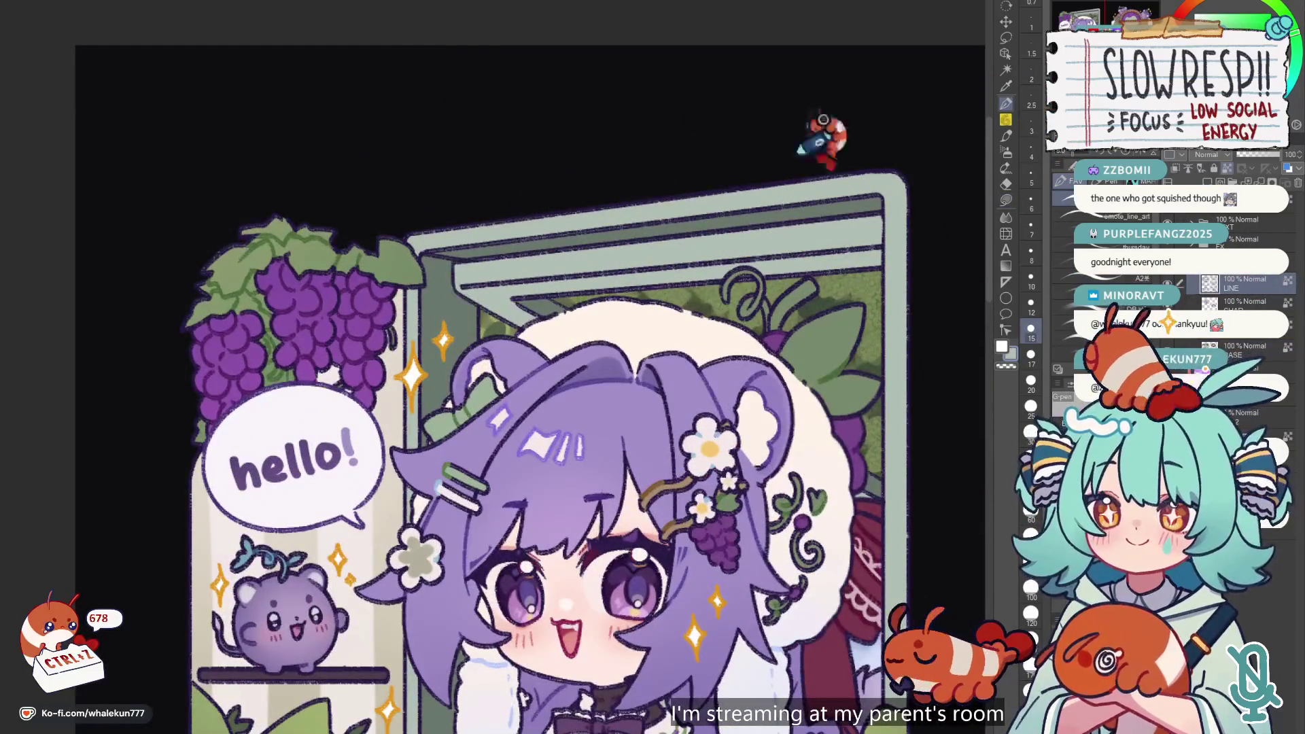
pyautogui.keyDown('alt'); pyautogui.click(812, 136); pyautogui.keyUp('alt')
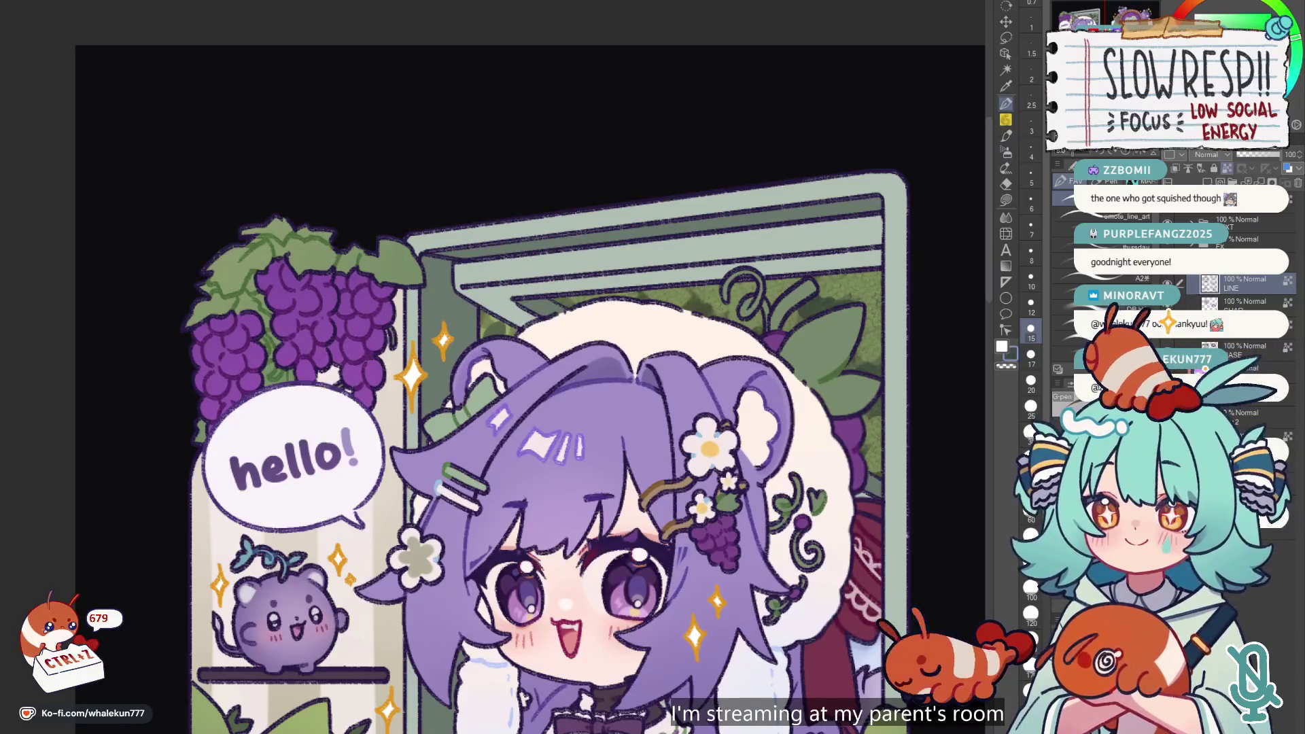
pyautogui.hotkey('ctrl', 'z')
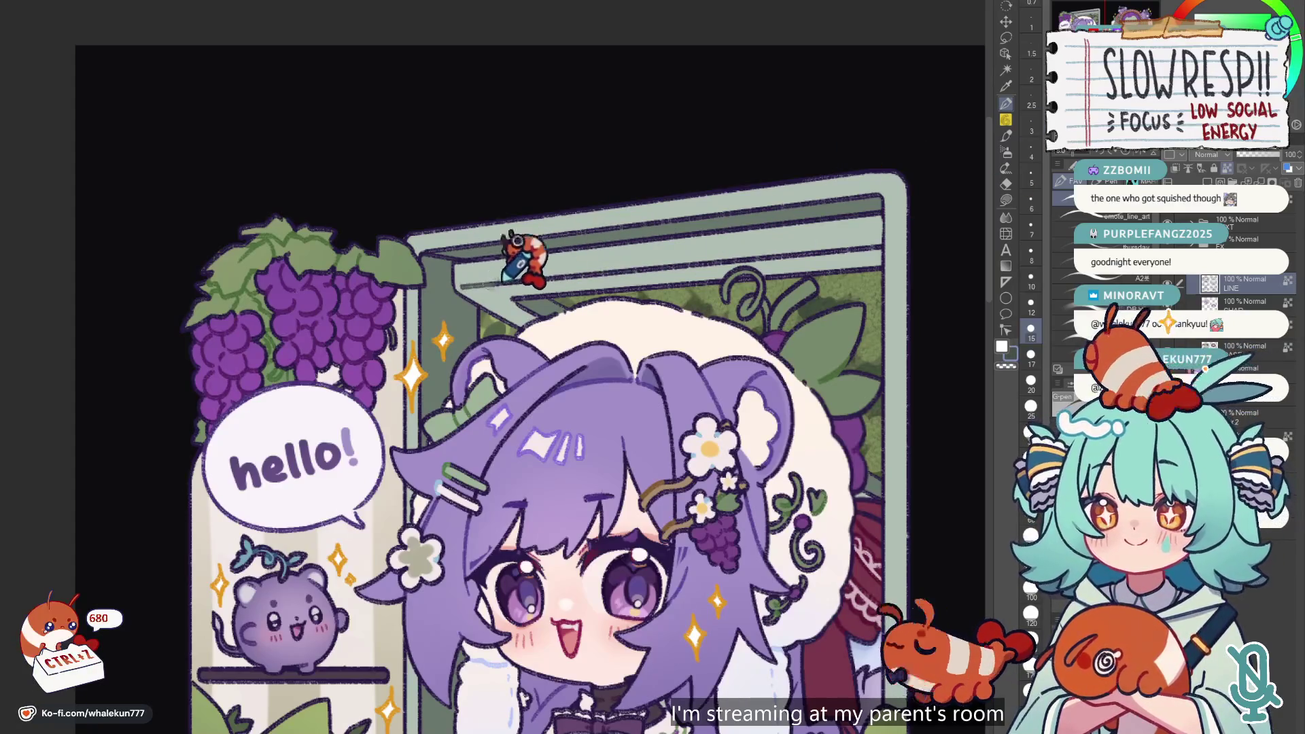
pyautogui.hotkey('ctrl', 'z')
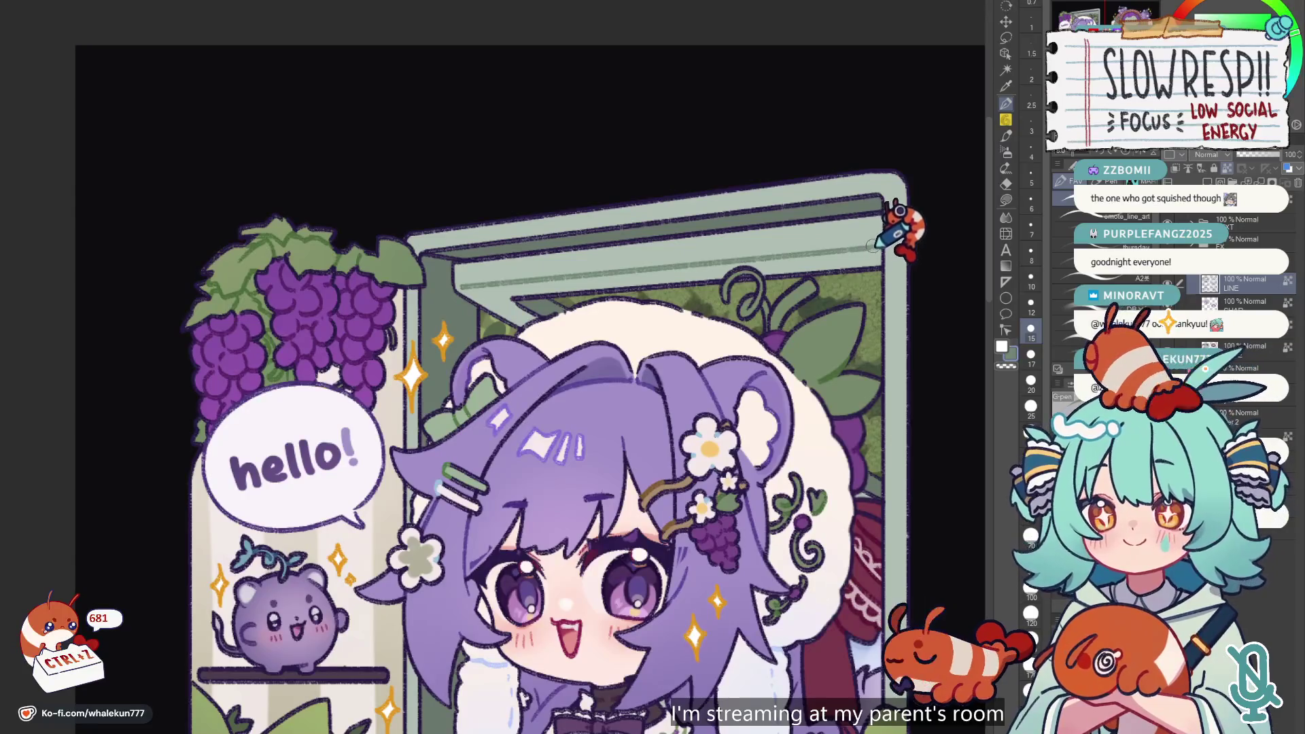
# - Select the BASE layer and switch to lasso filling
pyautogui.scroll(-3, 547, 397)
pyautogui.scroll(-3, 547, 396)
pyautogui.hscroll(3, 772, 554)
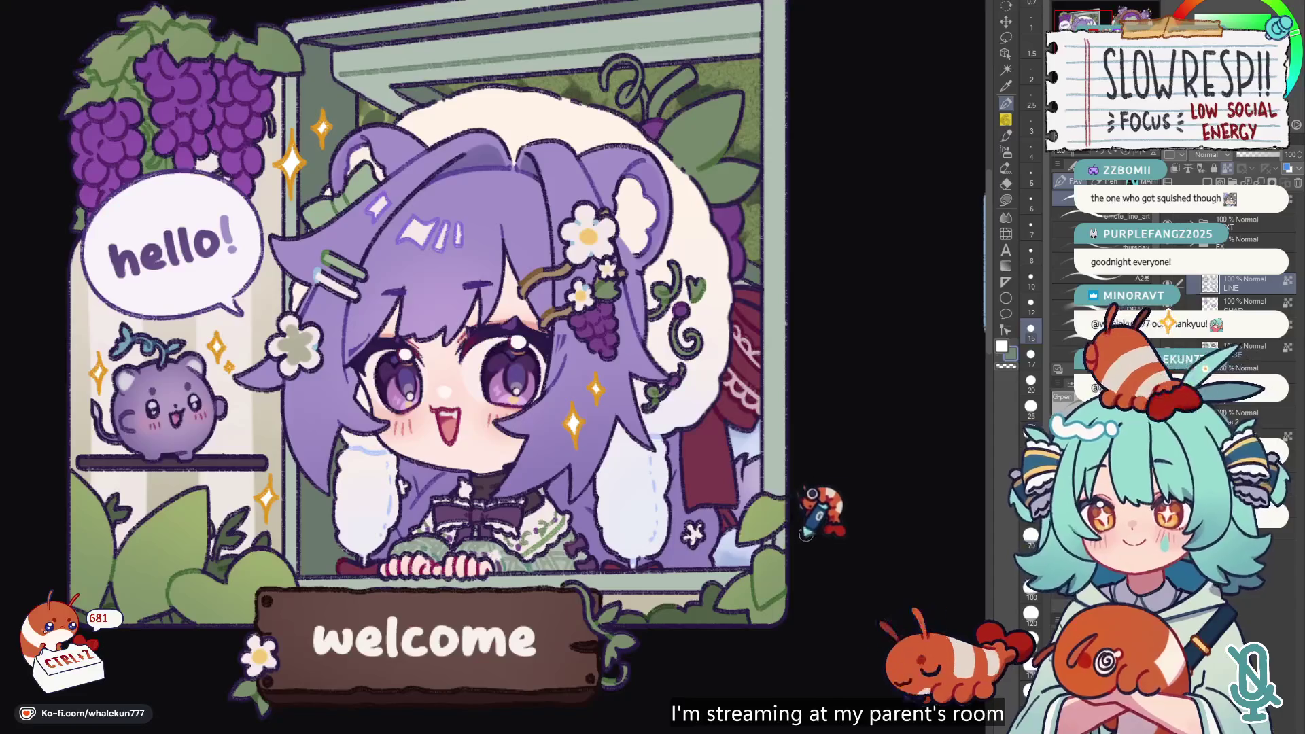
pyautogui.click(1240, 350)
pyautogui.press('g')
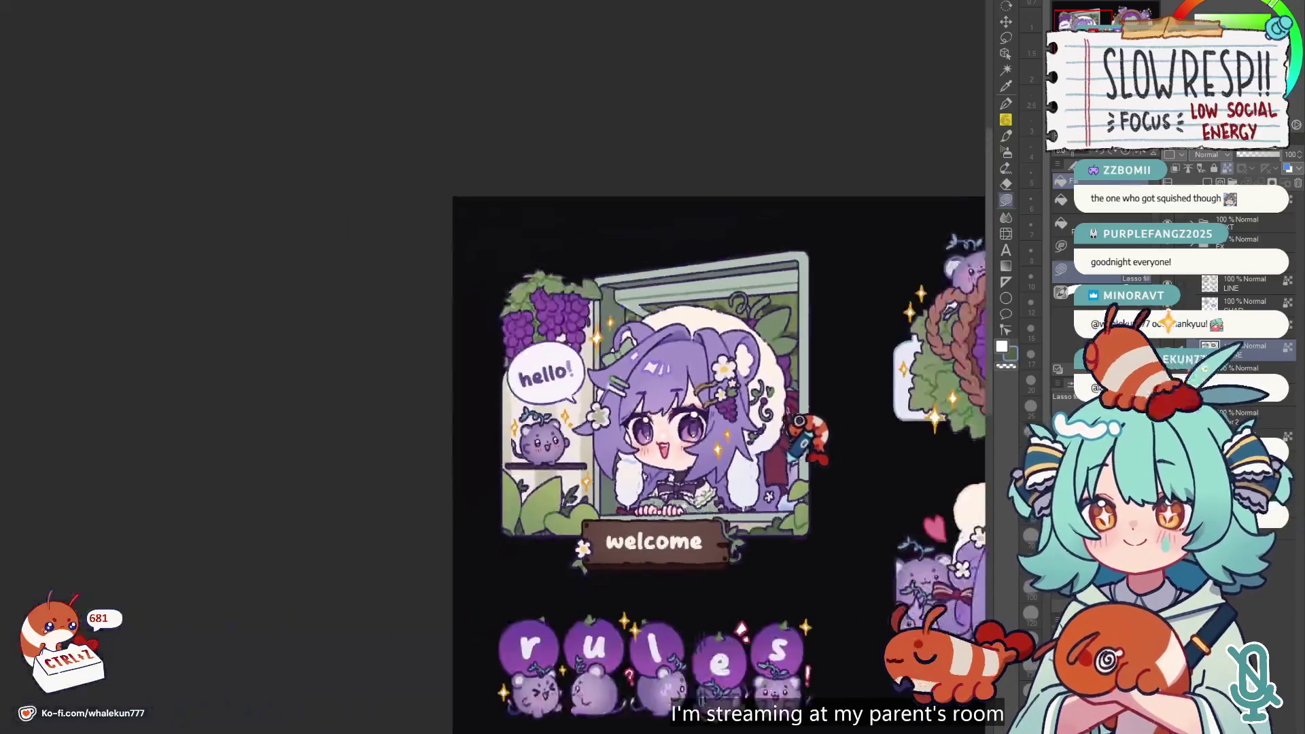
pyautogui.scroll(-3, 806, 441)
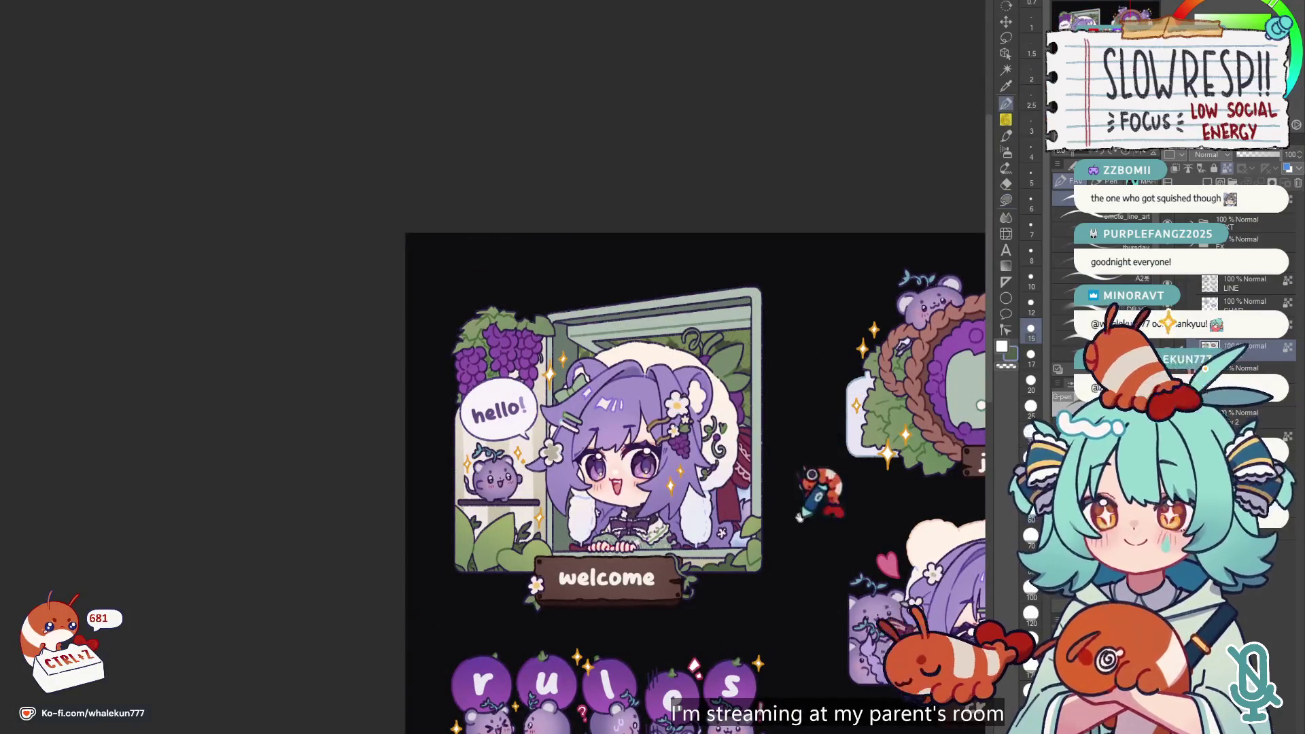
pyautogui.scroll(-2, 823, 475)
pyautogui.press('p')
pyautogui.press('h')
pyautogui.press('h')
pyautogui.scroll(2, 707, 476)
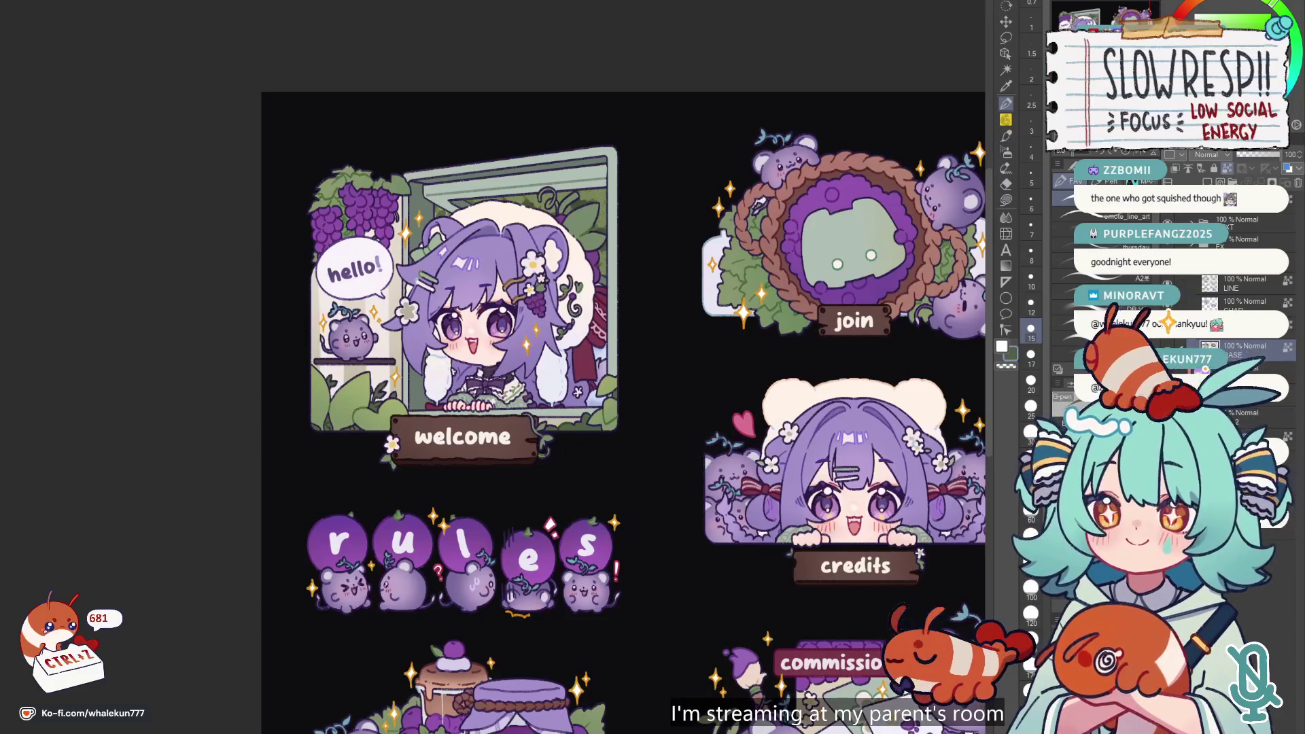
pyautogui.moveTo(865, 213); pyautogui.dragTo(609, 193)
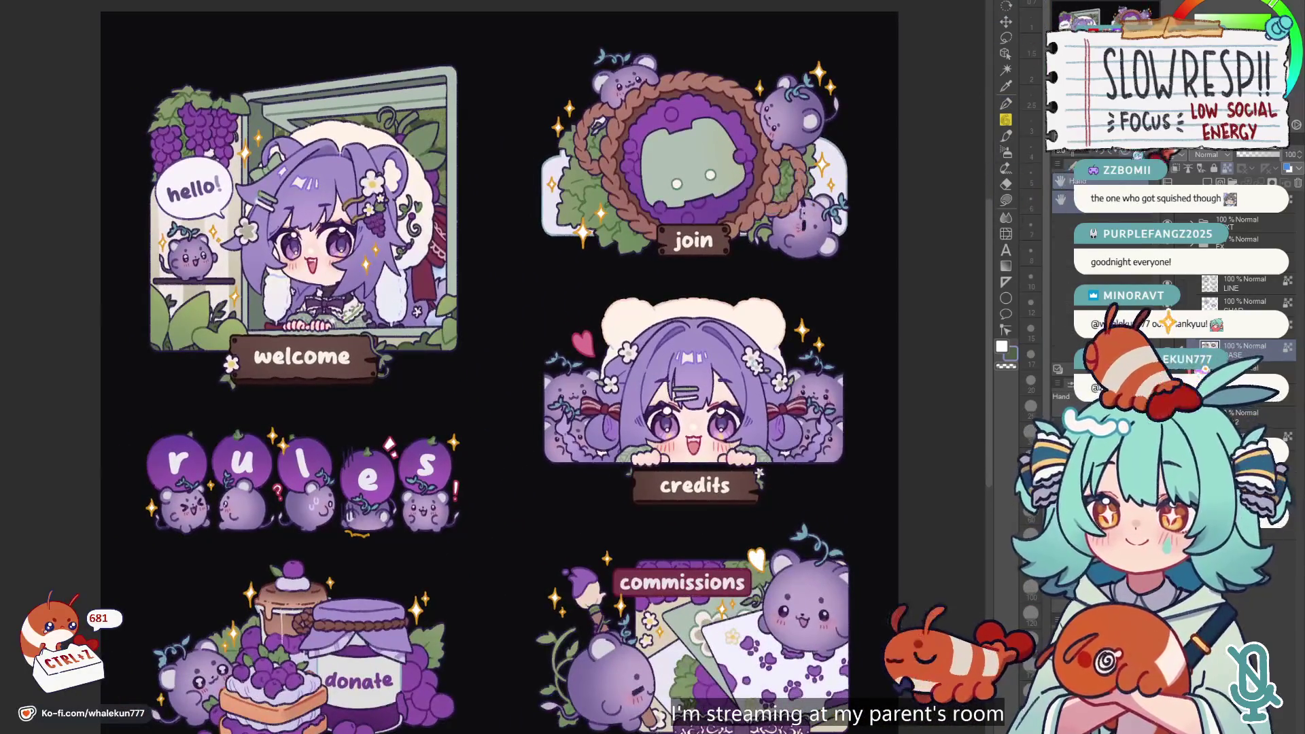
pyautogui.scroll(-1, 608, 193)
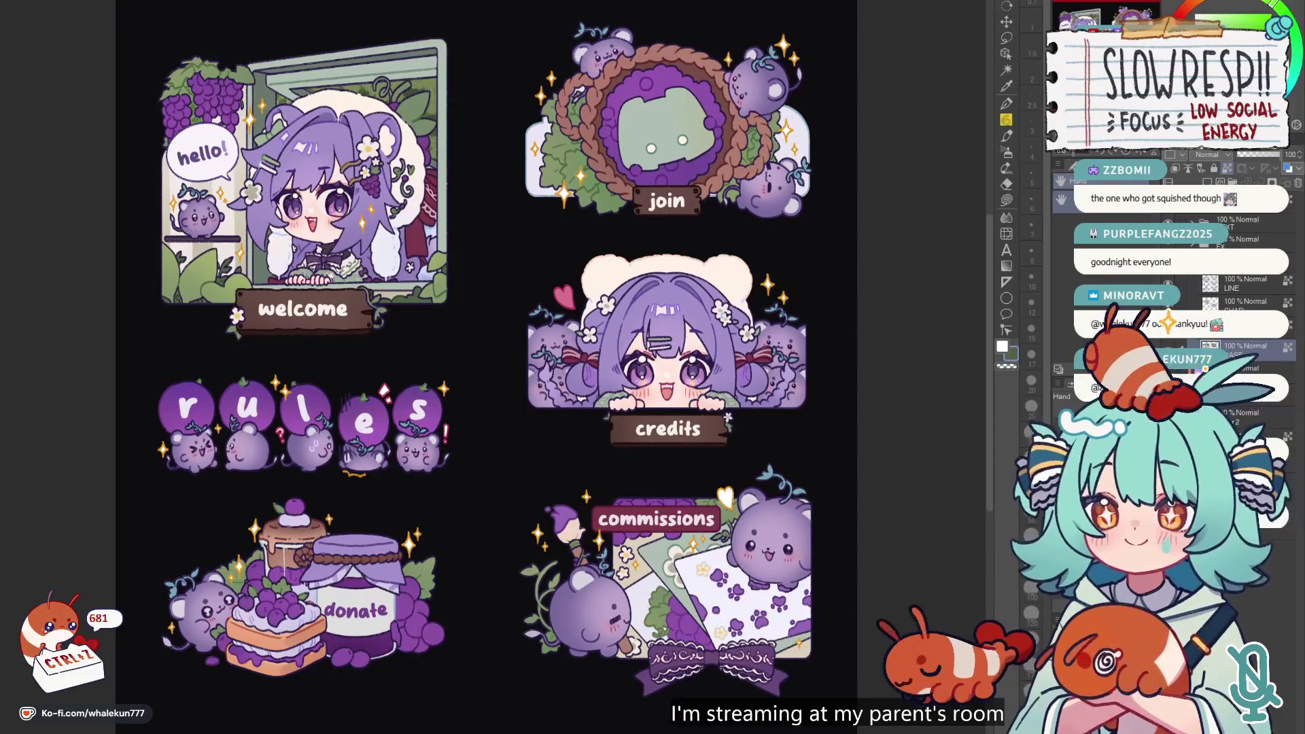
pyautogui.moveTo(701, 414); pyautogui.dragTo(755, 408)
pyautogui.press('h')
pyautogui.press('h')
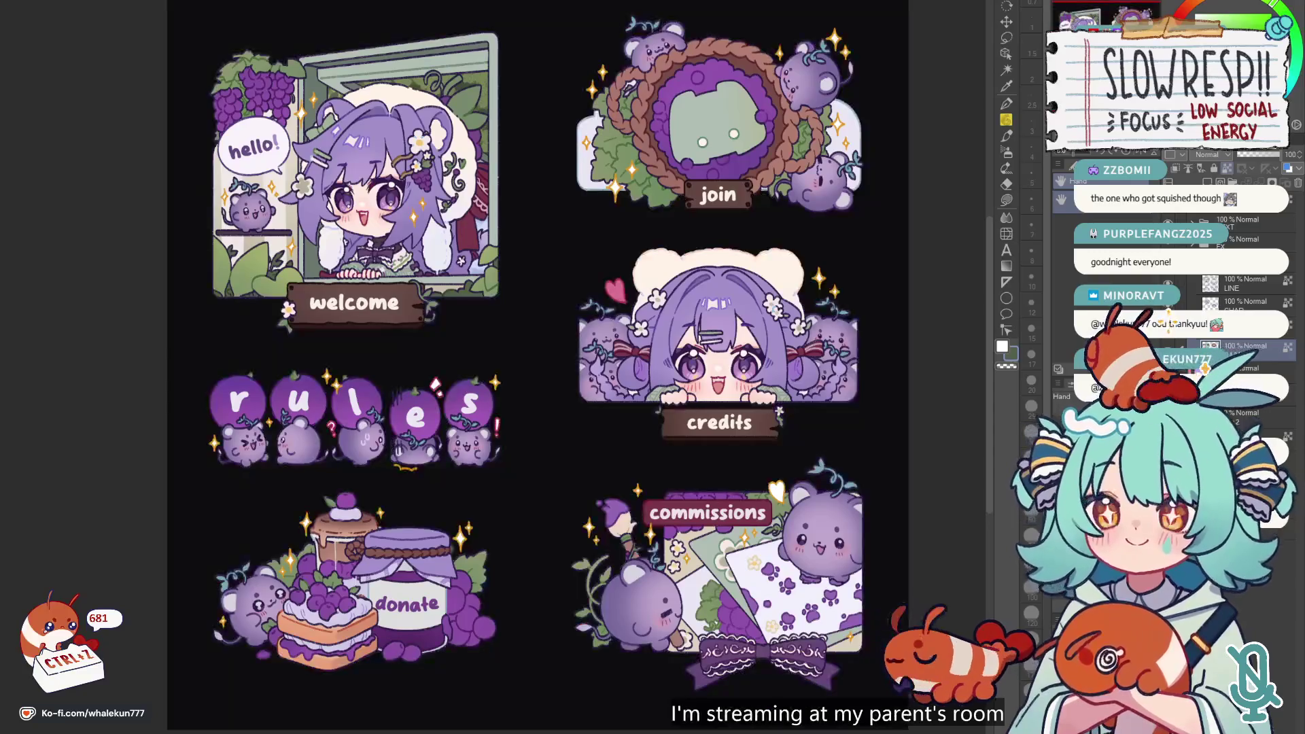
pyautogui.moveTo(762, 429); pyautogui.dragTo(781, 436)
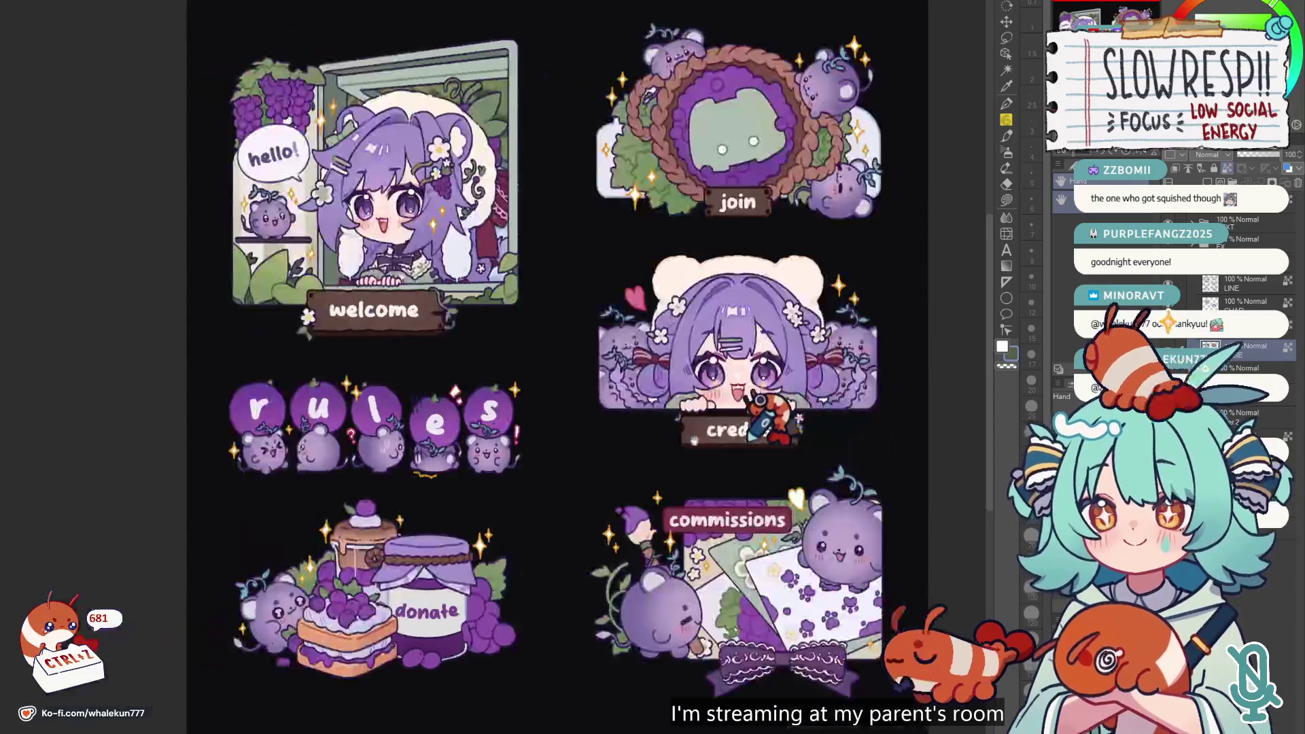